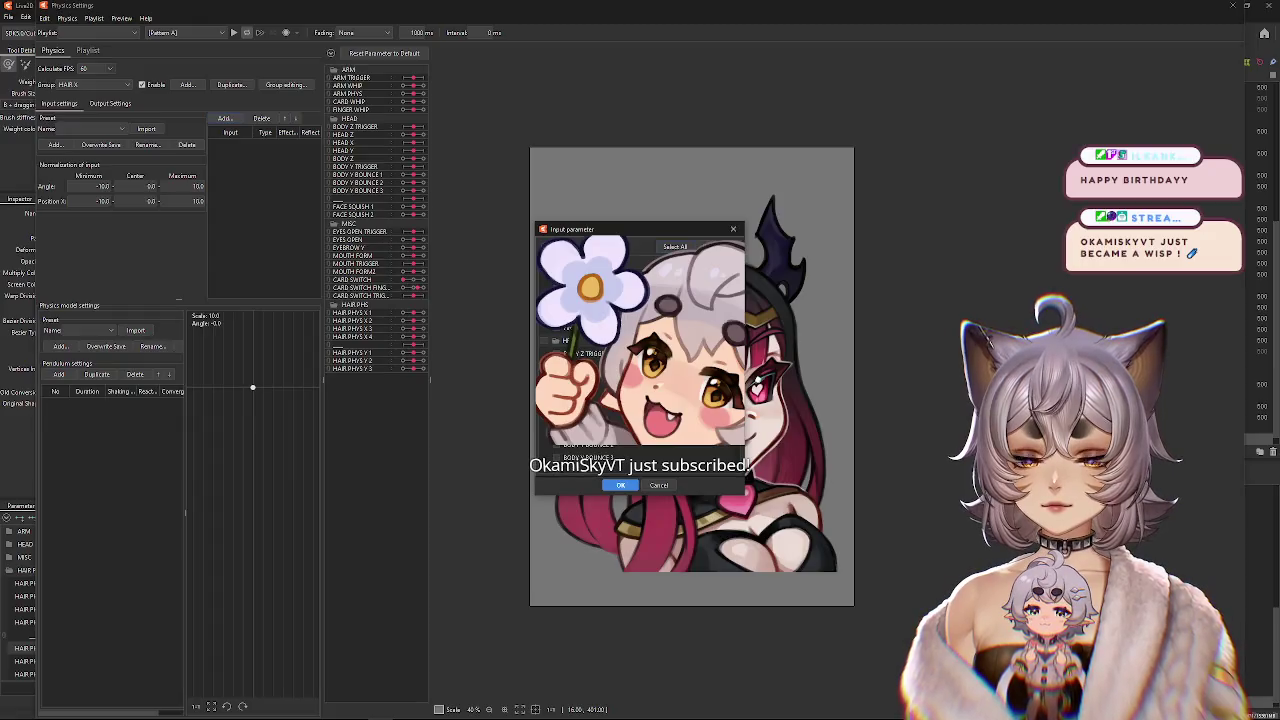
# Add HEAD Z as the HAIR X physics input and set every pendulum's reaction to 1.2.
pyautogui.click(620, 486)
pyautogui.click(256, 145)
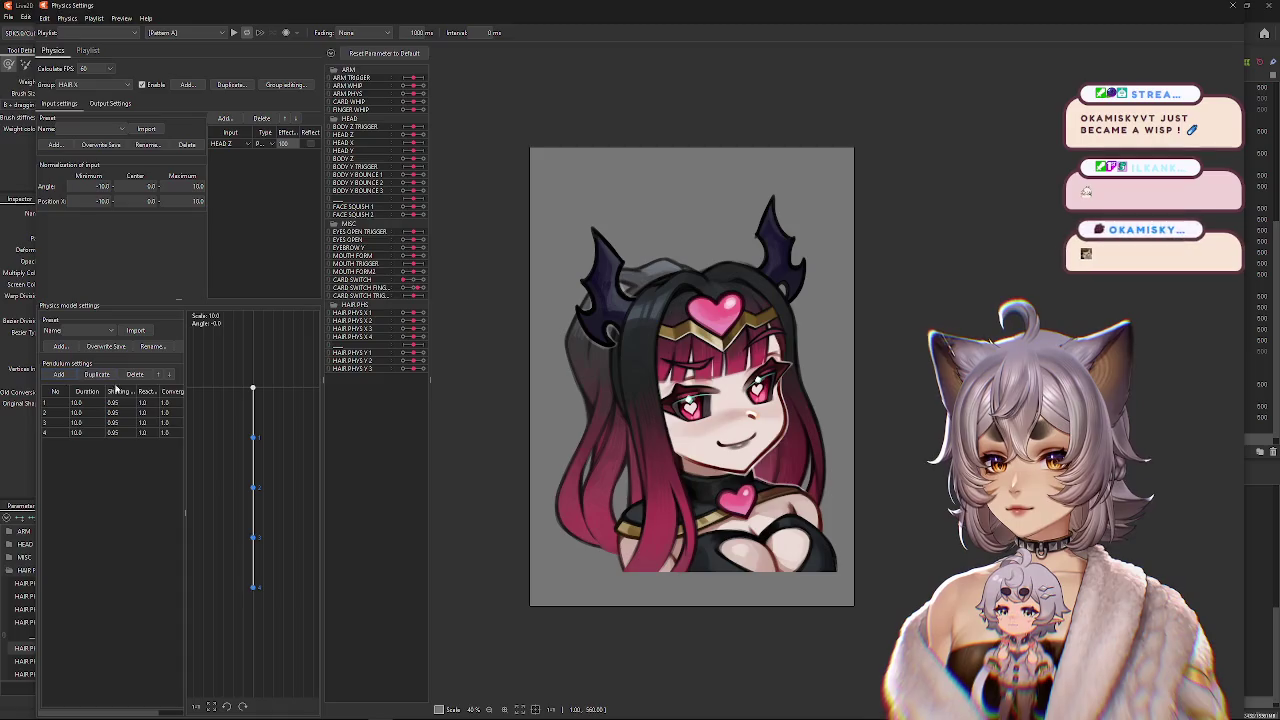
pyautogui.click(149, 395)
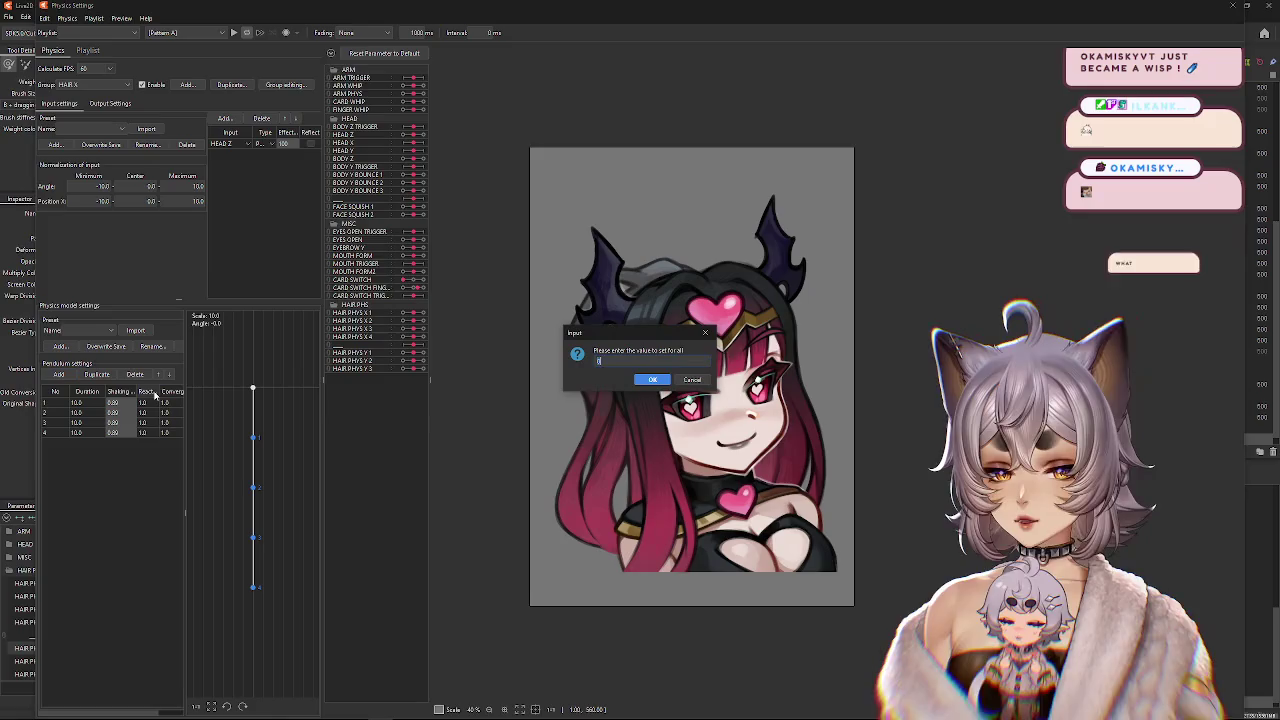
pyautogui.press('Return')
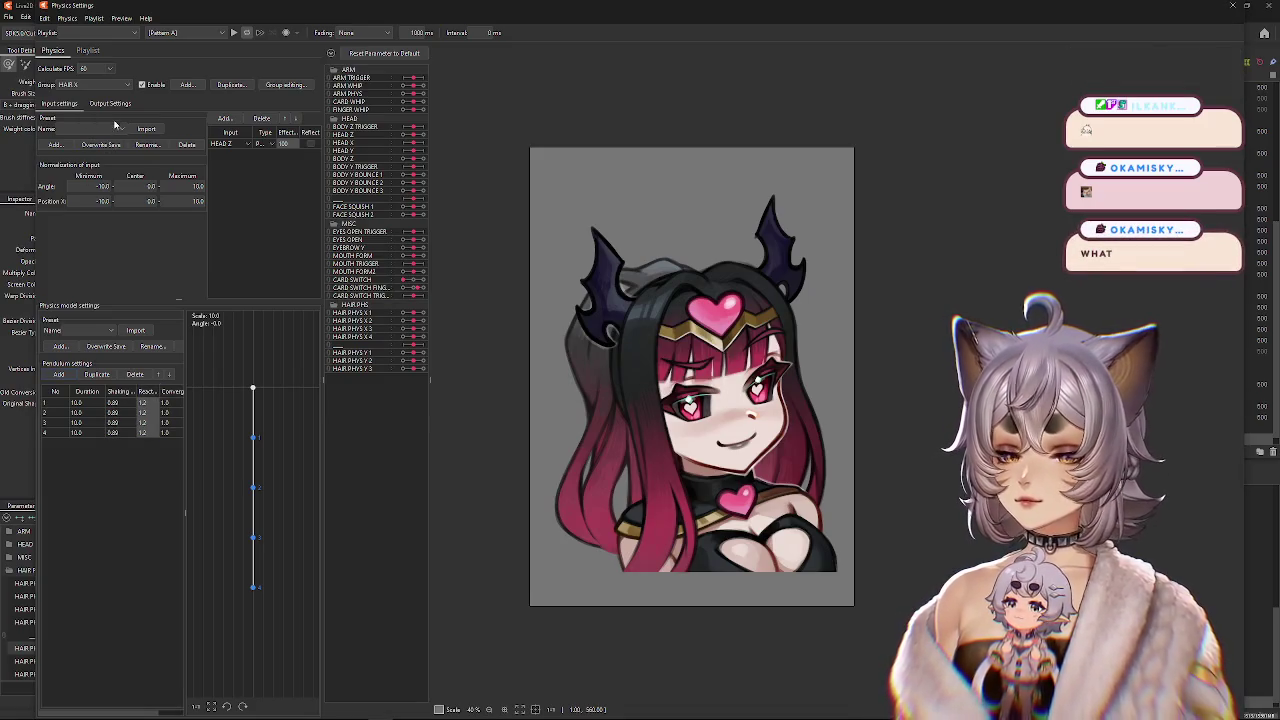
# Output HAIR X to HAIR PHYS X 1–4 with convergence 0.8 and fit outputs to the parameter range.
pyautogui.click(110, 103)
pyautogui.click(53, 118)
pyautogui.scroll(-5, 630, 396)
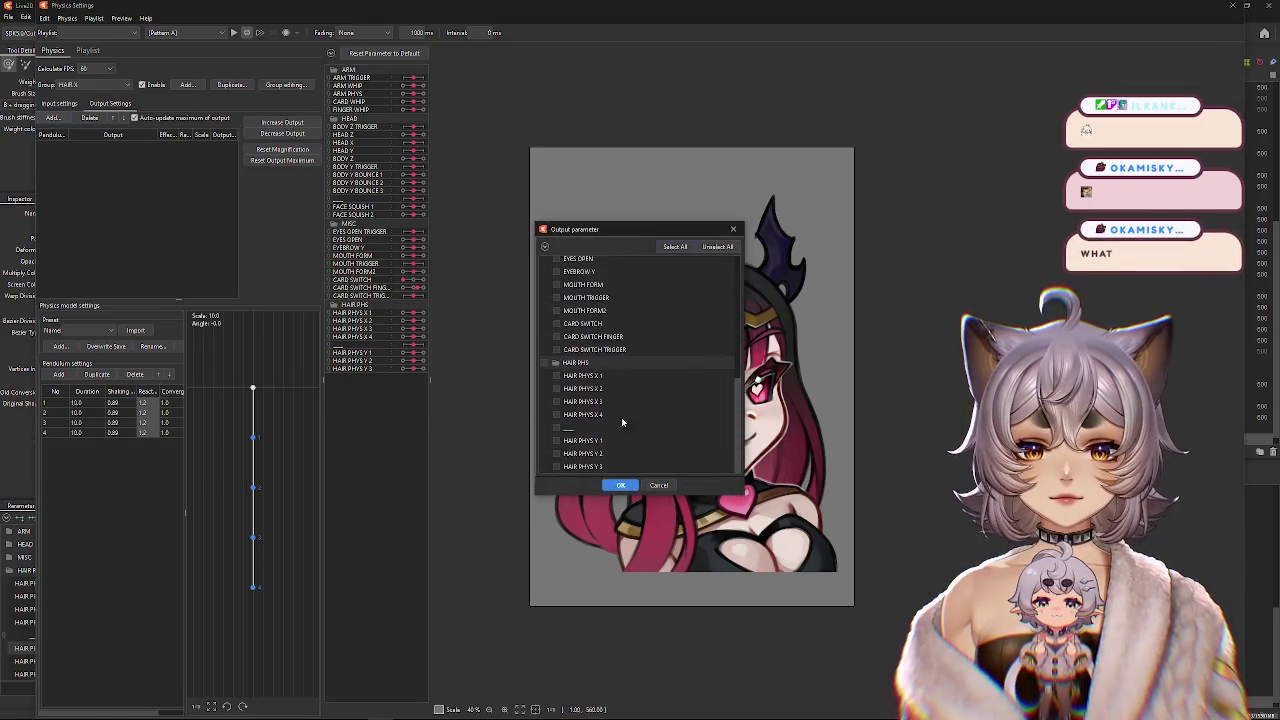
pyautogui.click(620, 485)
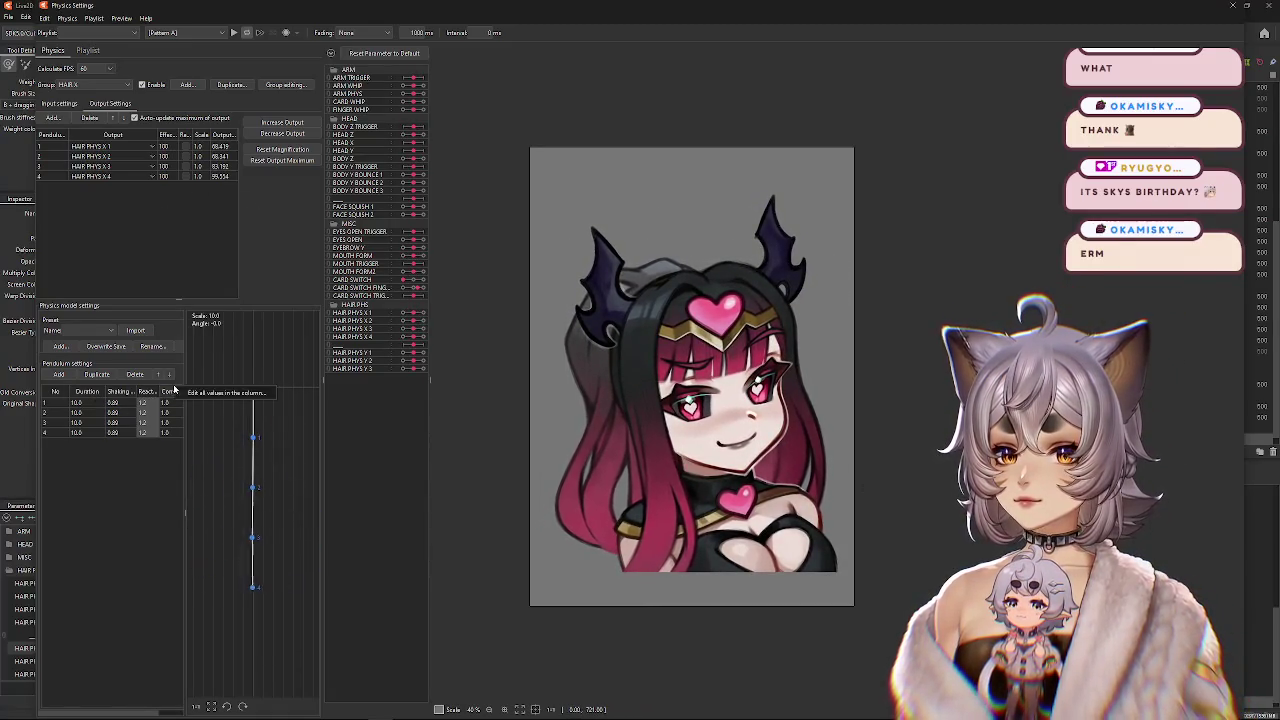
pyautogui.write('0.8')
pyautogui.press('Return')
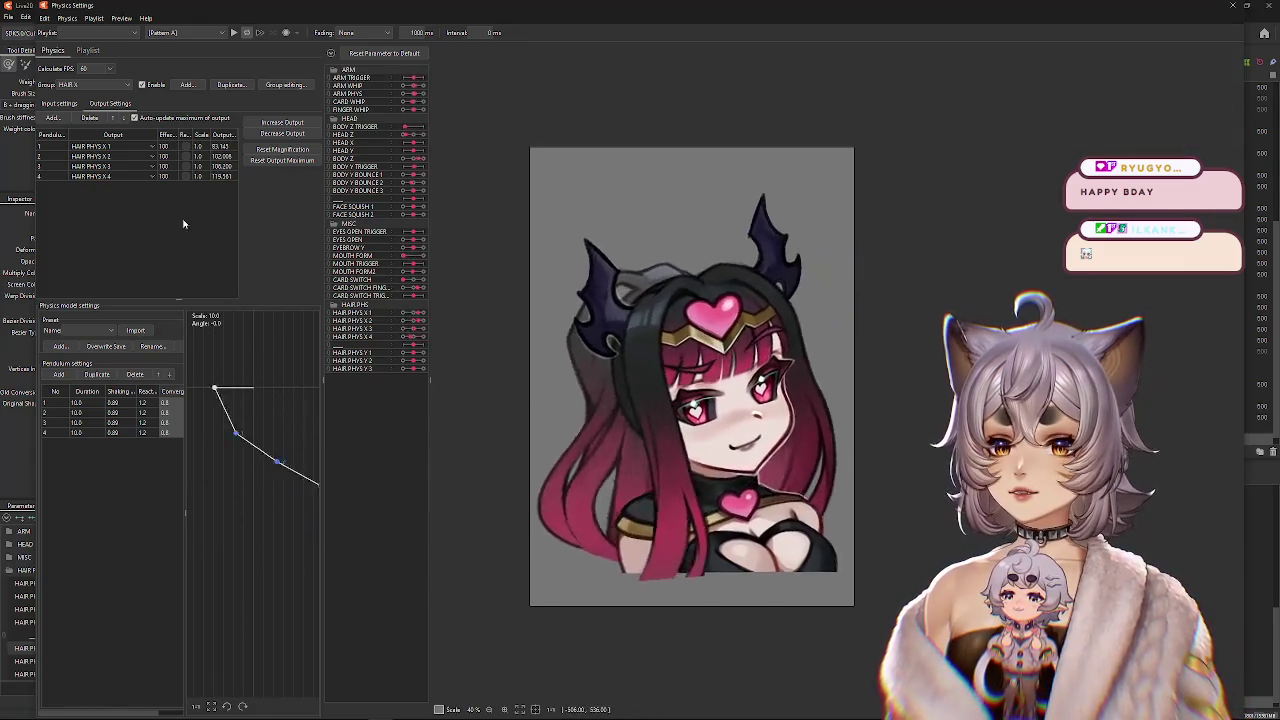
pyautogui.click(258, 163)
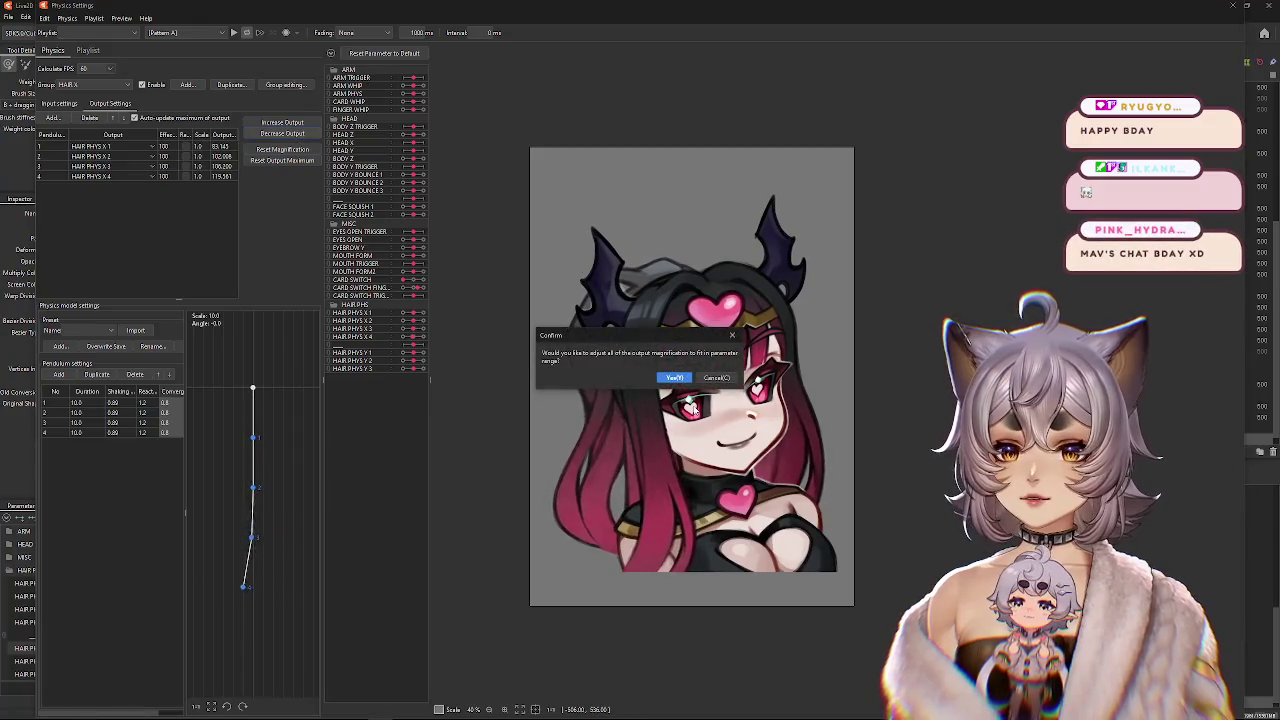
# Accept rescaling HAIR X outputs to a 100 maximum, then sway the model repeatedly to test the hair.
pyautogui.press('Return')
pyautogui.press('Return')
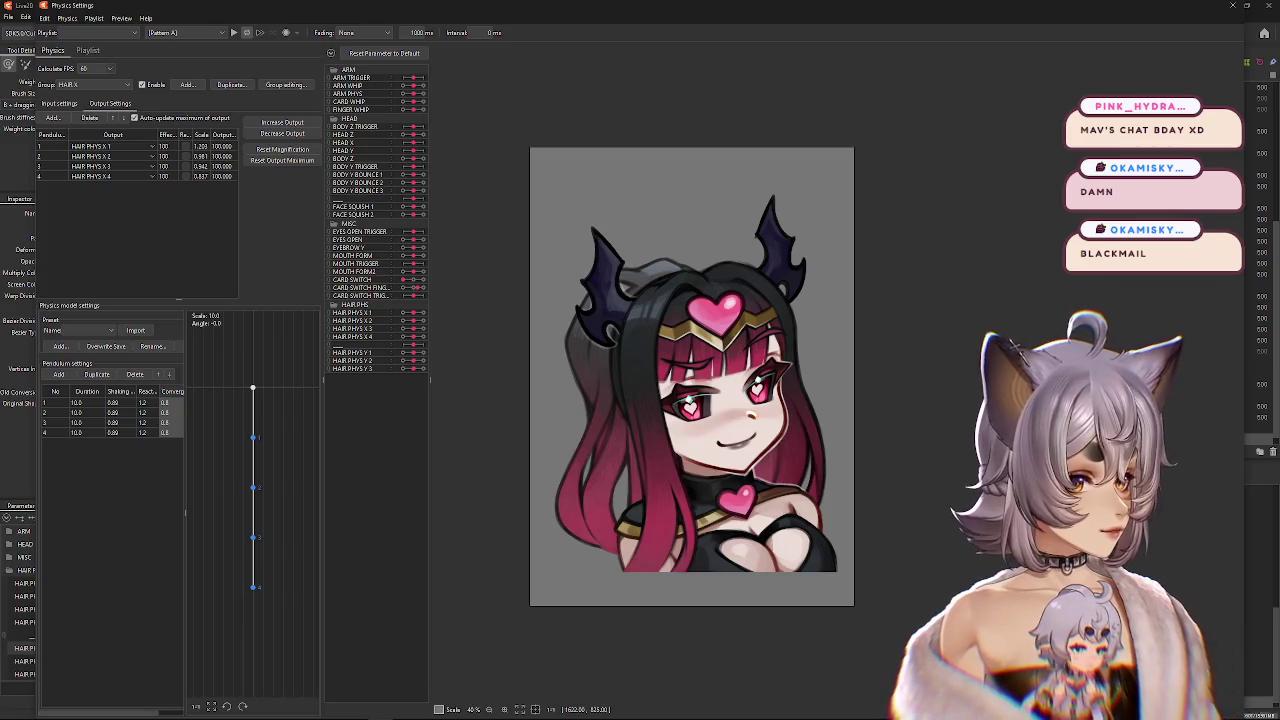
pyautogui.moveTo(660, 410)
pyautogui.mouseDown()
pyautogui.moveTo(748, 432)
pyautogui.moveTo(945, 445)
pyautogui.mouseUp()
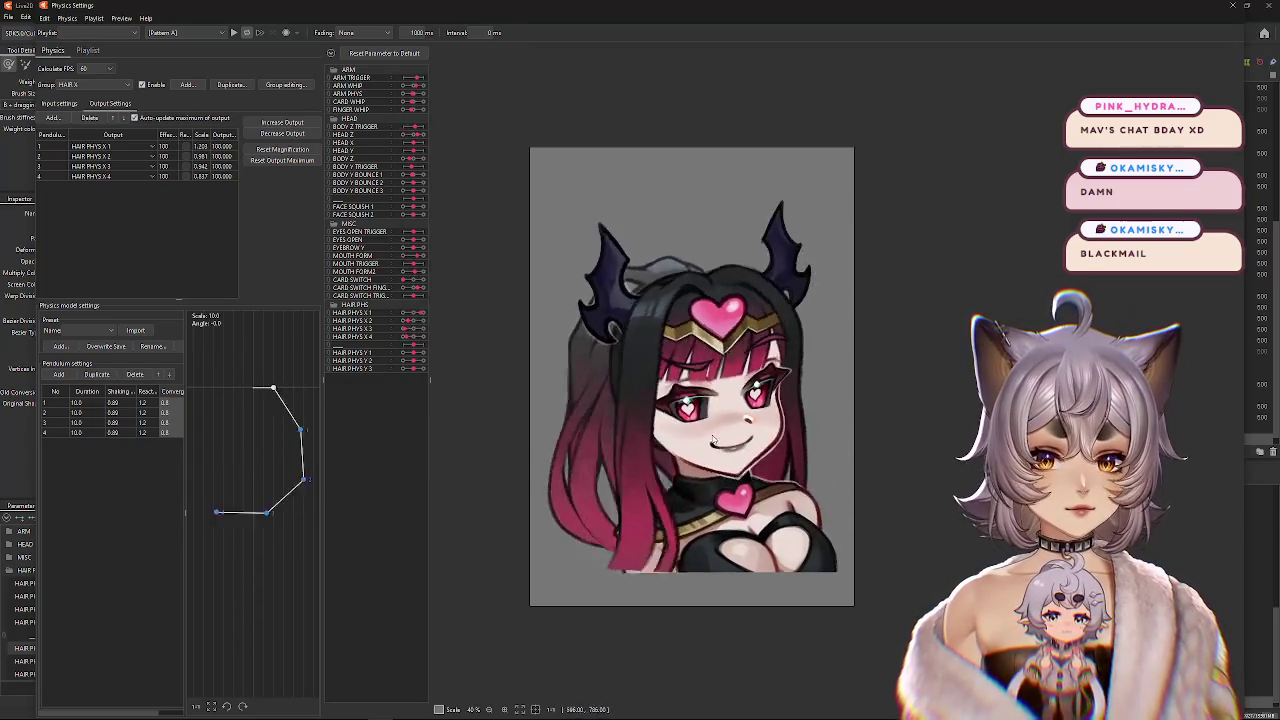
pyautogui.moveTo(893, 419)
pyautogui.mouseDown()
pyautogui.moveTo(582, 323)
pyautogui.moveTo(903, 374)
pyautogui.moveTo(534, 260)
pyautogui.moveTo(795, 548)
pyautogui.moveTo(517, 296)
pyautogui.moveTo(907, 359)
pyautogui.mouseUp()
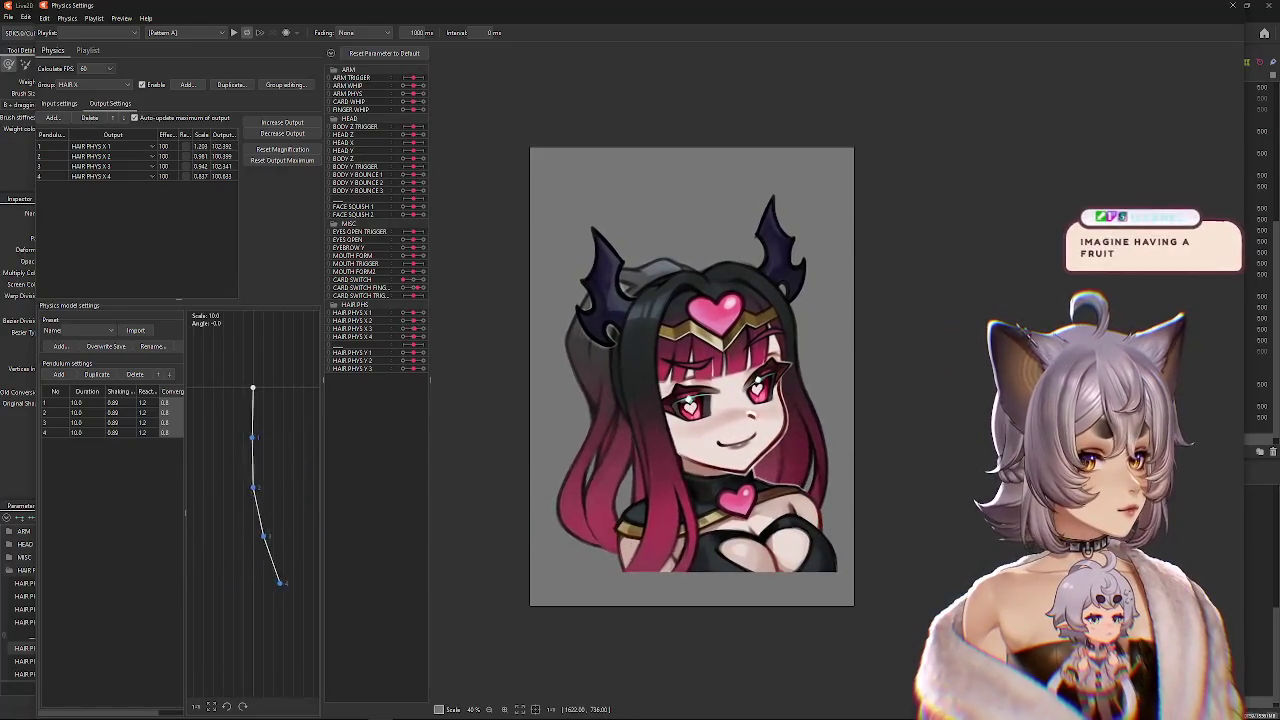
pyautogui.moveTo(1139, 364)
pyautogui.mouseDown()
pyautogui.moveTo(877, 320)
pyautogui.moveTo(449, 380)
pyautogui.moveTo(670, 179)
pyautogui.moveTo(715, 582)
pyautogui.moveTo(777, 621)
pyautogui.moveTo(737, 240)
pyautogui.moveTo(916, 483)
pyautogui.moveTo(757, 383)
pyautogui.mouseUp()
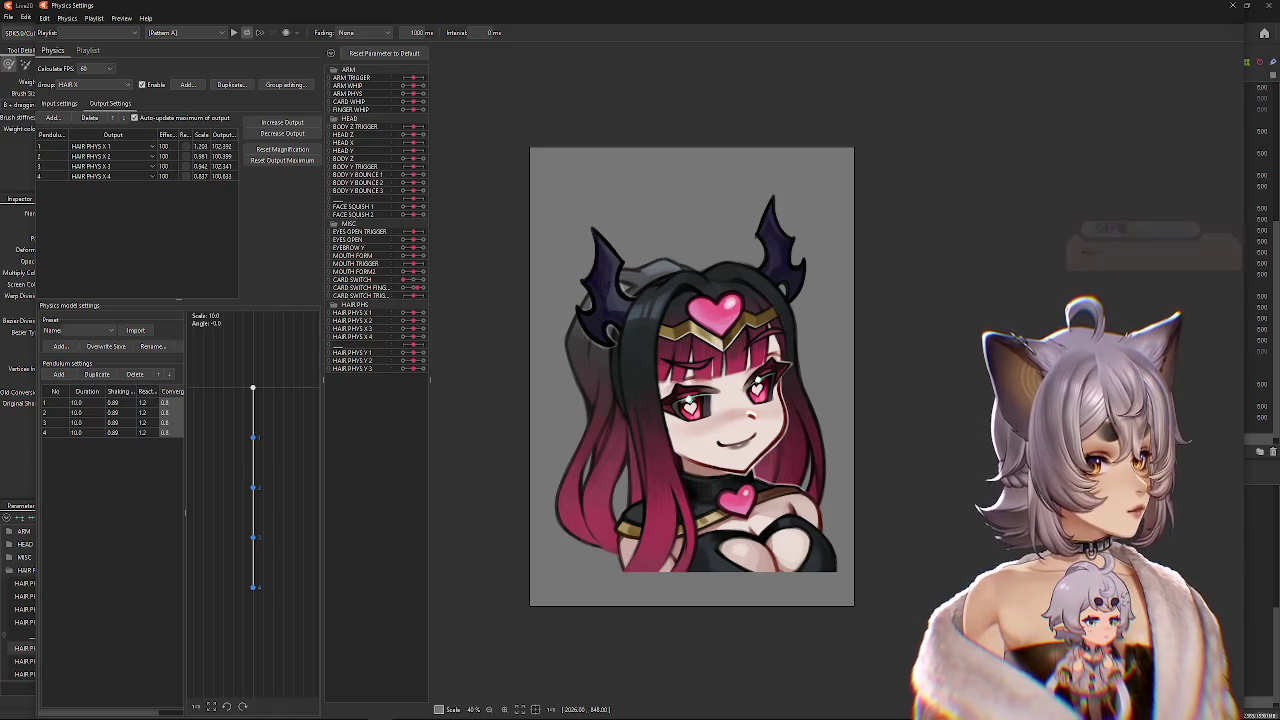
pyautogui.moveTo(743, 511); pyautogui.dragTo(745, 486)
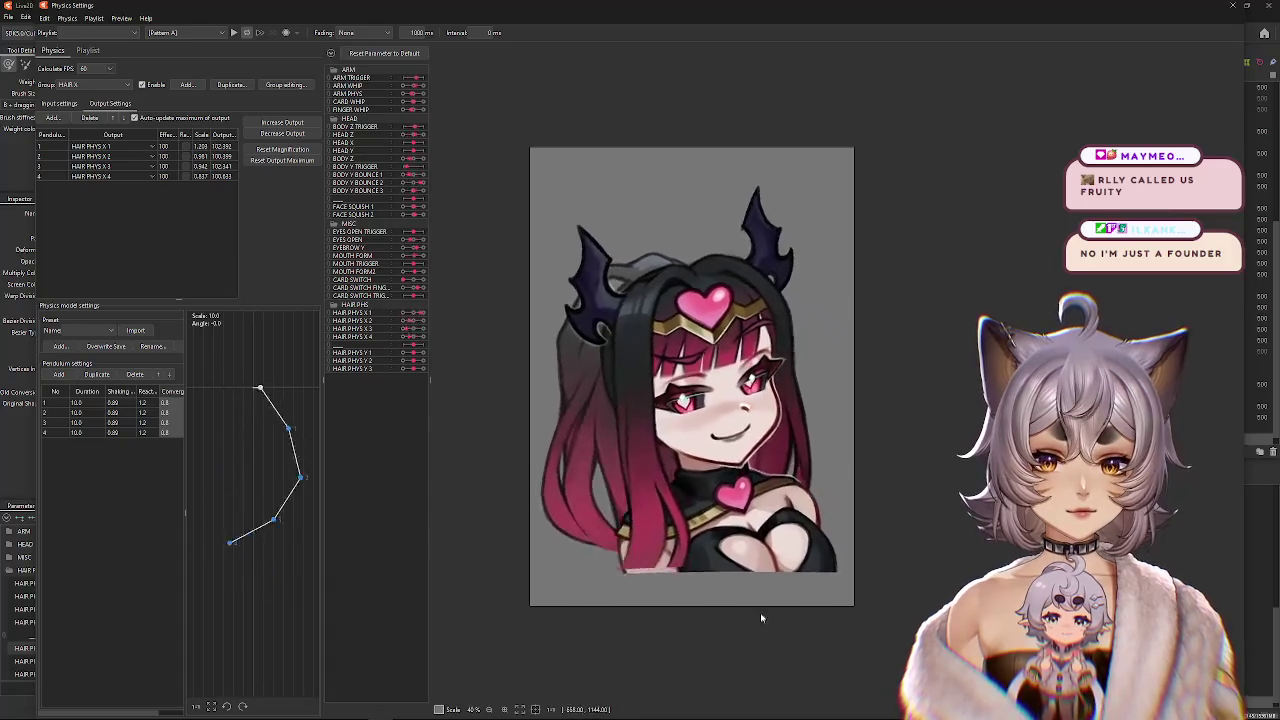
pyautogui.moveTo(649, 297); pyautogui.dragTo(636, 497)
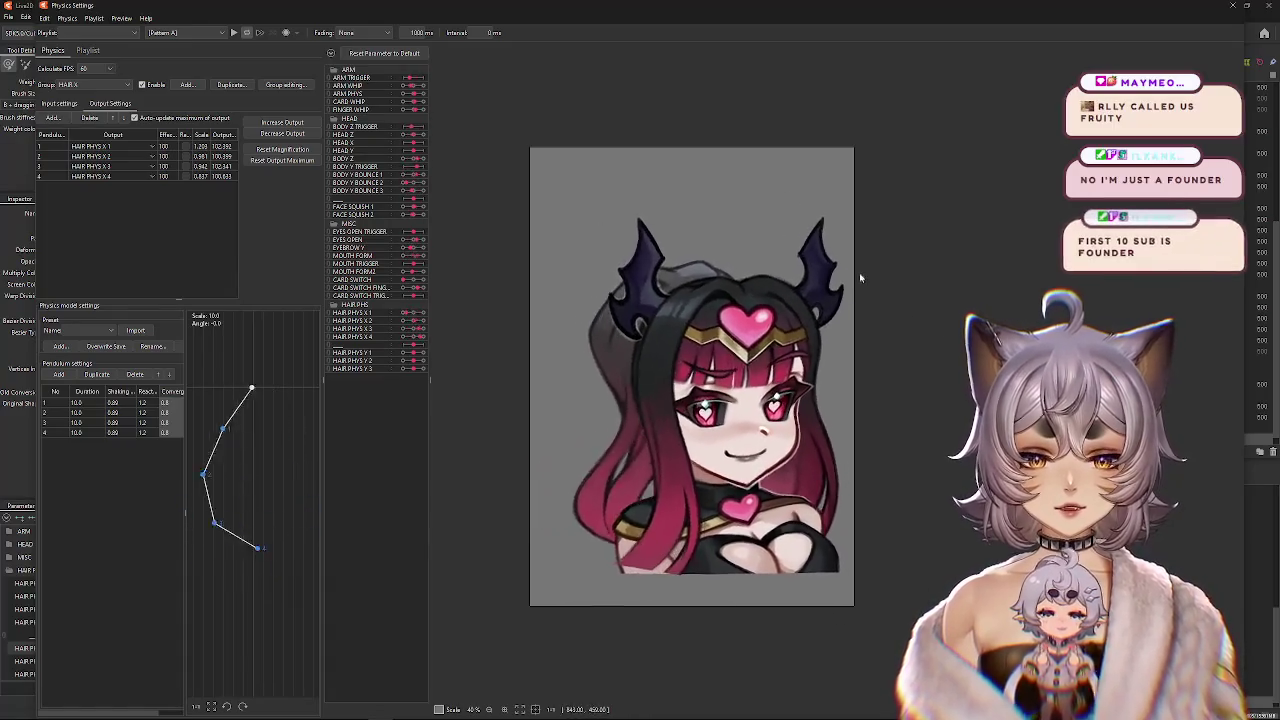
pyautogui.moveTo(733, 267); pyautogui.dragTo(634, 316)
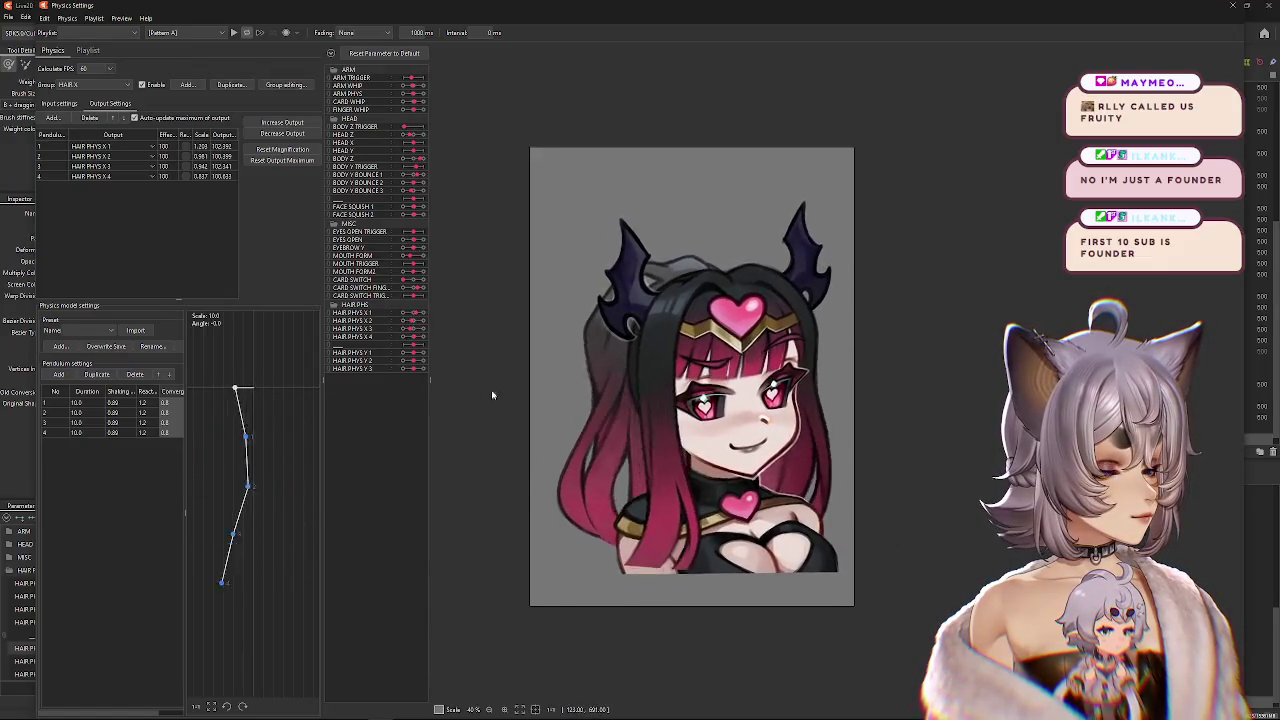
pyautogui.moveTo(634, 317)
pyautogui.mouseDown()
pyautogui.moveTo(618, 603)
pyautogui.moveTo(689, 314)
pyautogui.moveTo(980, 350)
pyautogui.mouseUp()
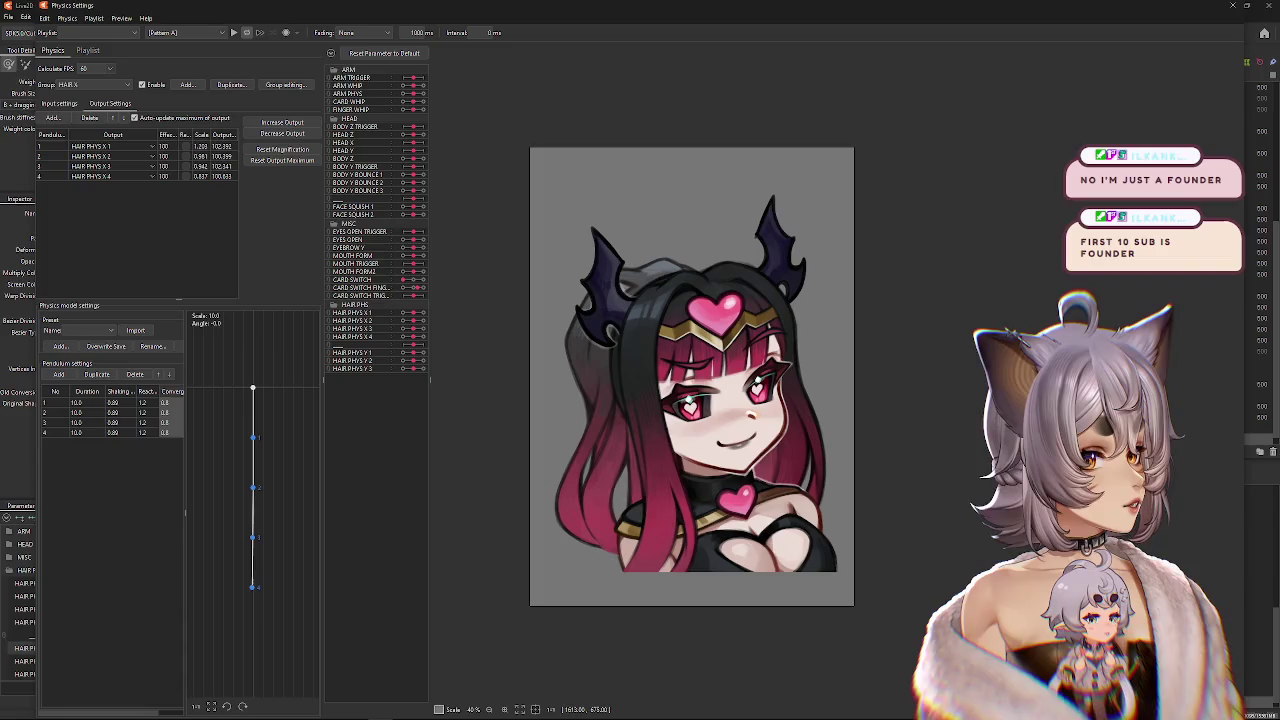
pyautogui.moveTo(820, 589)
pyautogui.mouseDown()
pyautogui.moveTo(760, 234)
pyautogui.moveTo(509, 523)
pyautogui.moveTo(953, 484)
pyautogui.moveTo(613, 223)
pyautogui.moveTo(634, 603)
pyautogui.moveTo(413, 338)
pyautogui.moveTo(253, 392)
pyautogui.mouseUp()
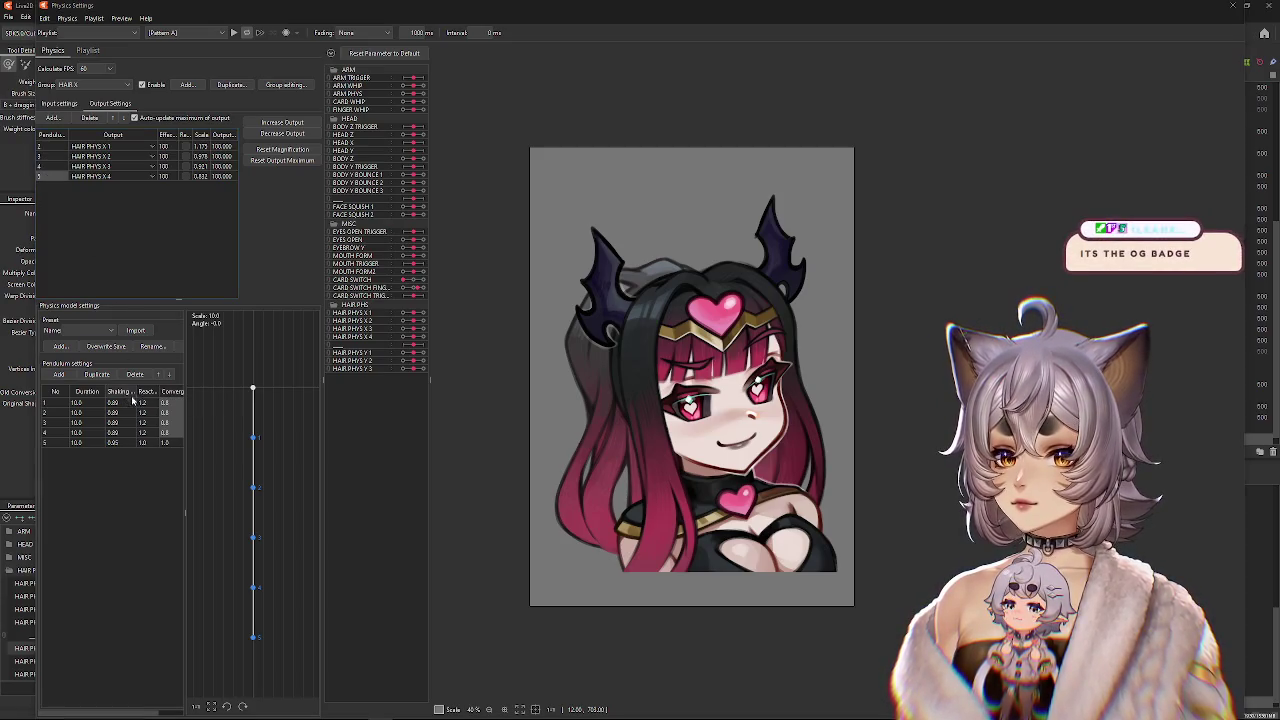
# Apply shaking 0.89, reaction 1.2 and convergence 0.8 to all five pendulums, then swing-test the hair.
pyautogui.press('Return')
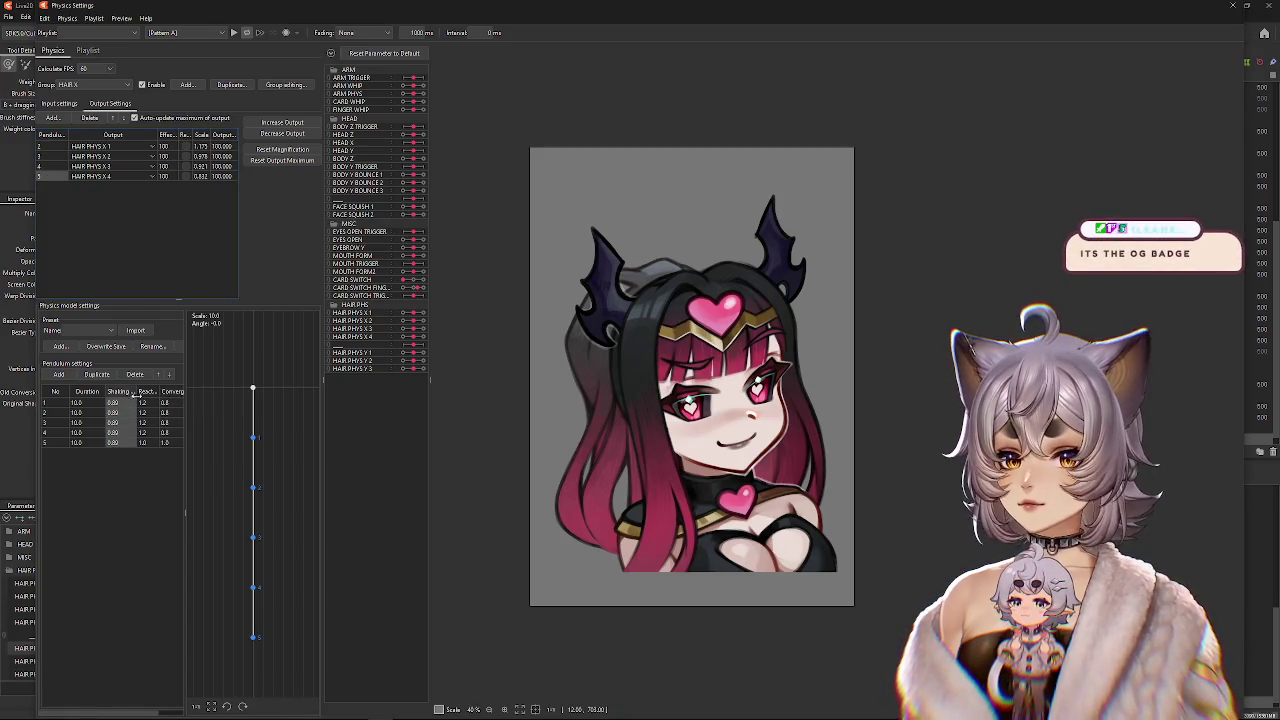
pyautogui.press('Return')
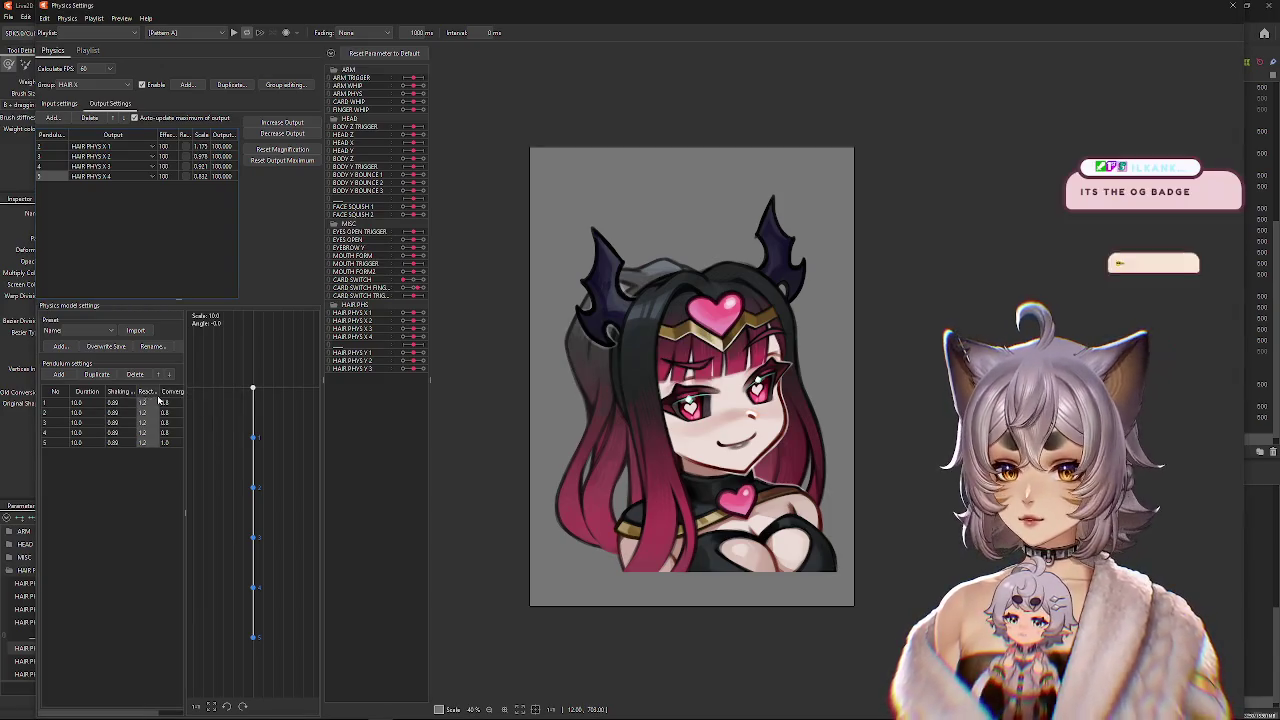
pyautogui.click(185, 396)
pyautogui.press('Return')
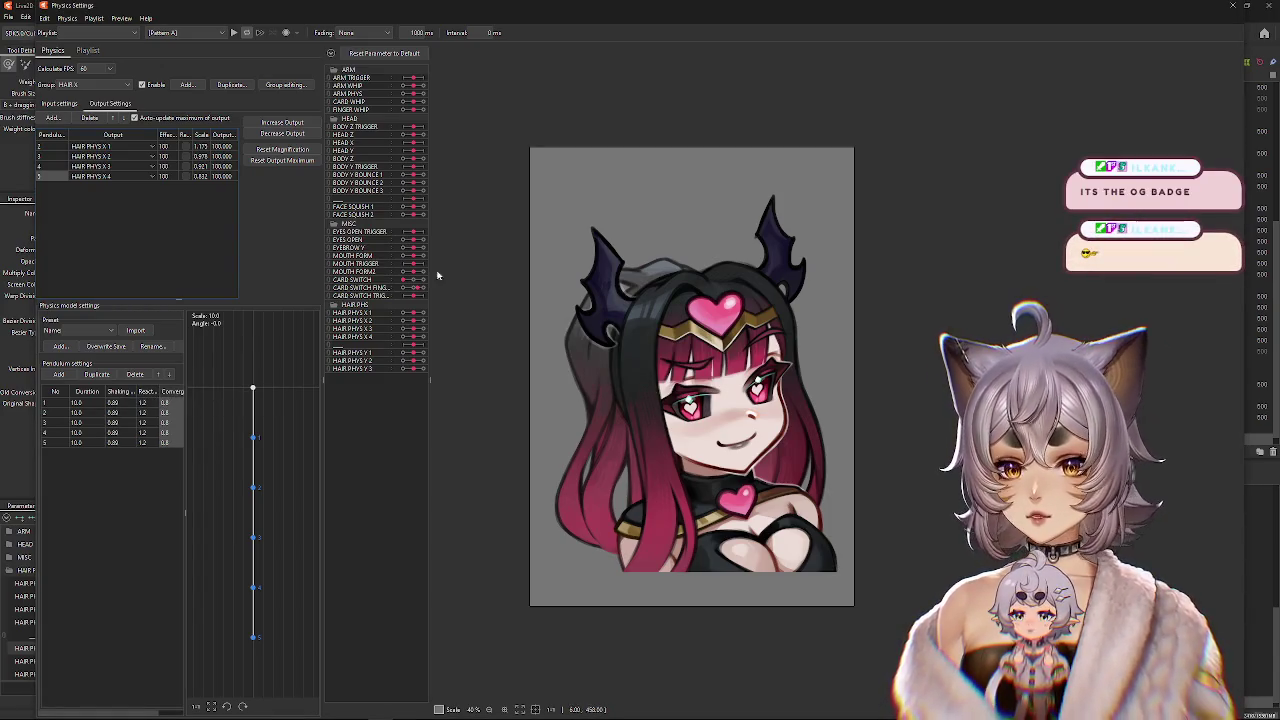
pyautogui.moveTo(614, 616)
pyautogui.mouseDown()
pyautogui.moveTo(1010, 250)
pyautogui.moveTo(394, 557)
pyautogui.mouseUp()
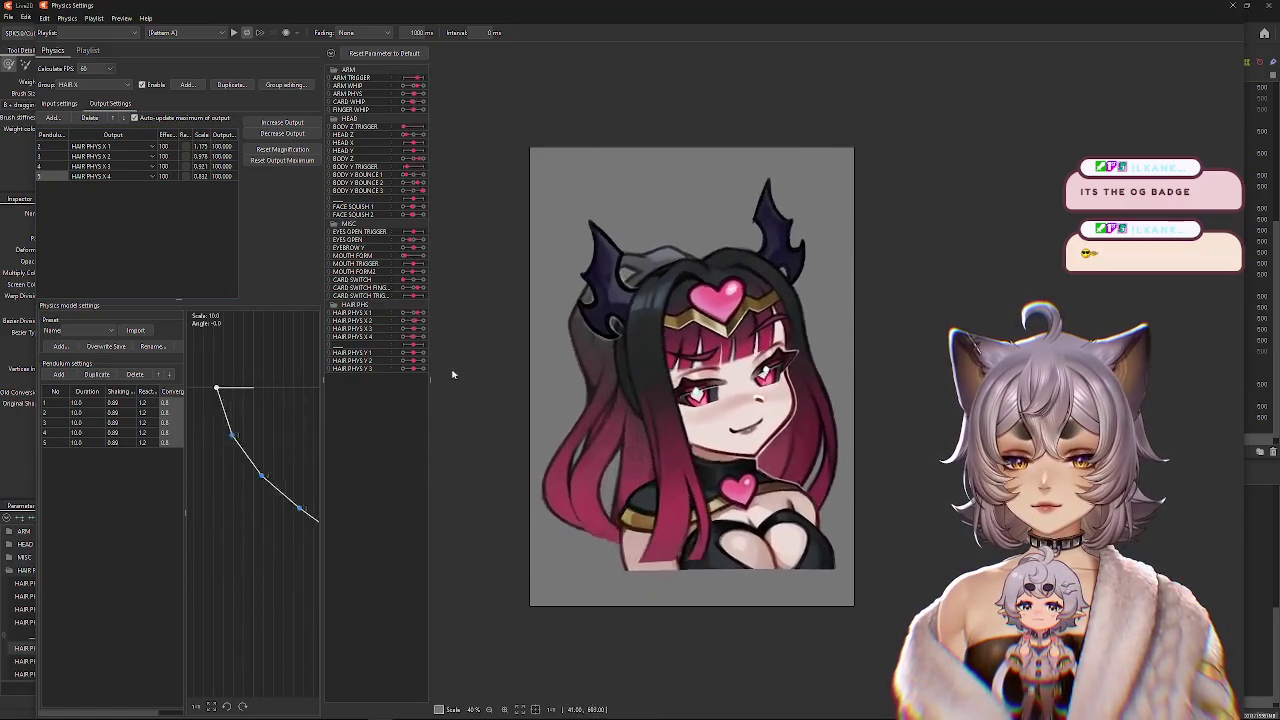
pyautogui.moveTo(548, 208)
pyautogui.mouseDown()
pyautogui.moveTo(540, 427)
pyautogui.moveTo(694, 603)
pyautogui.moveTo(839, 565)
pyautogui.moveTo(1029, 292)
pyautogui.moveTo(893, 551)
pyautogui.mouseUp()
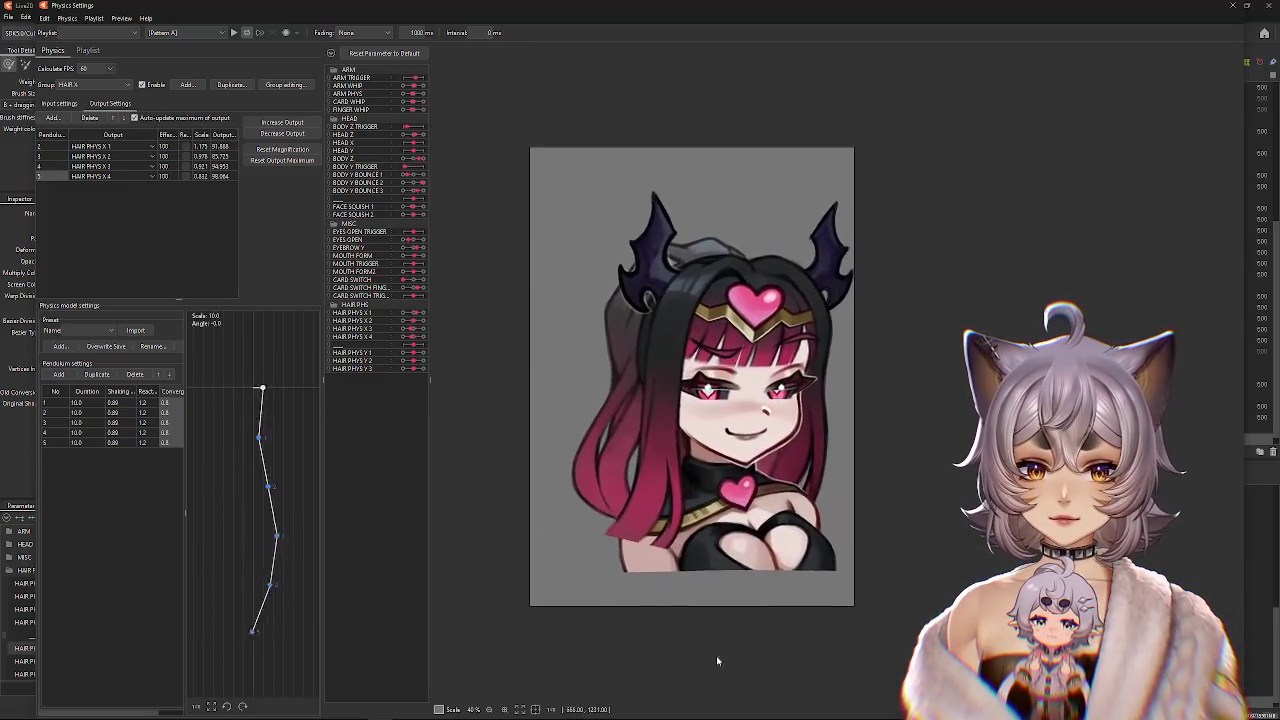
pyautogui.moveTo(893, 551); pyautogui.dragTo(1052, 208)
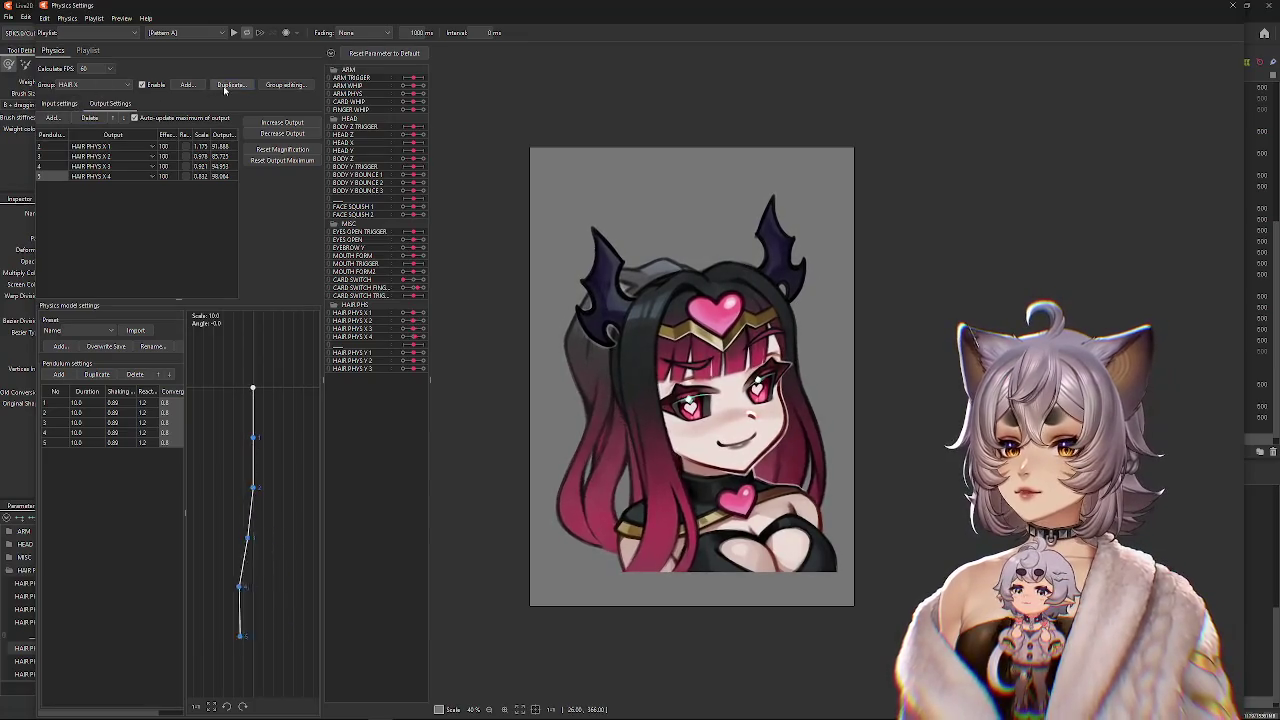
# Duplicate the HAIR X group as HAIR Y, keeping HEAD Z as its input.
pyautogui.click(231, 84)
pyautogui.write('HAIR Y')
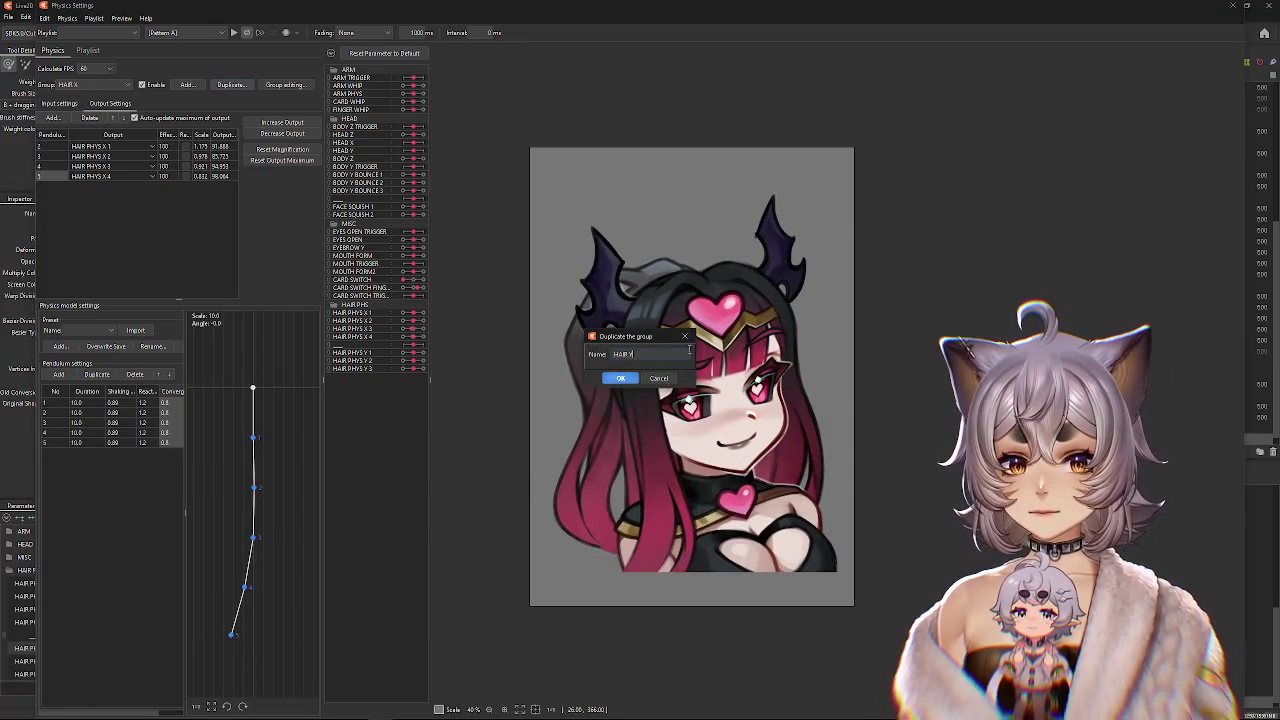
pyautogui.press('Return')
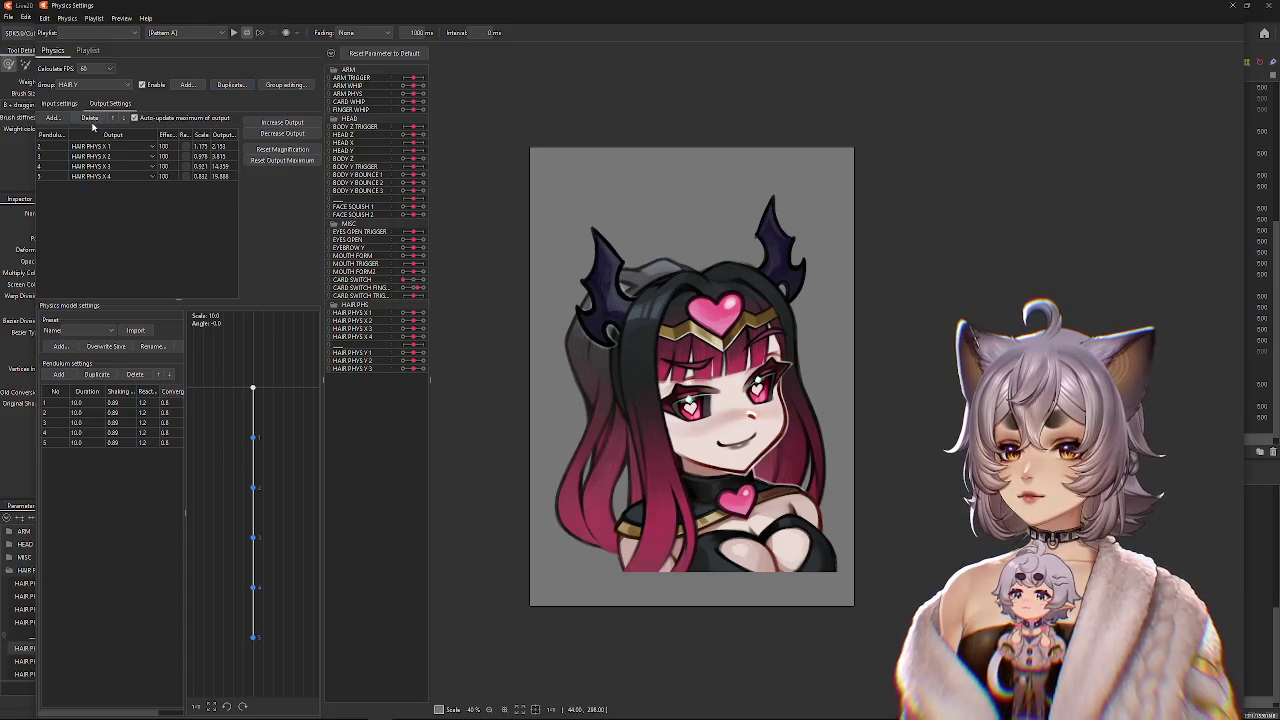
pyautogui.click(59, 103)
pyautogui.click(242, 144)
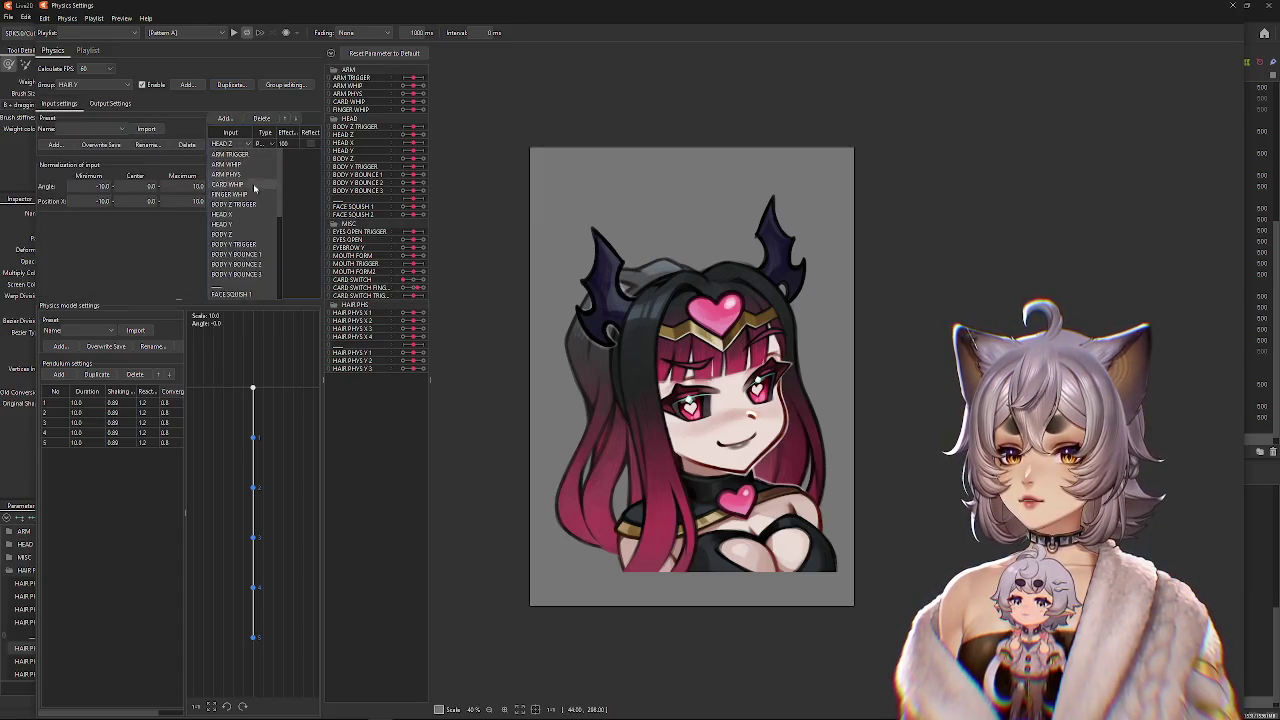
pyautogui.click(254, 245)
# Replace HAIR Y's copied outputs with HAIR PHYS Y 1–3 and swing the model to test them.
pyautogui.click(110, 103)
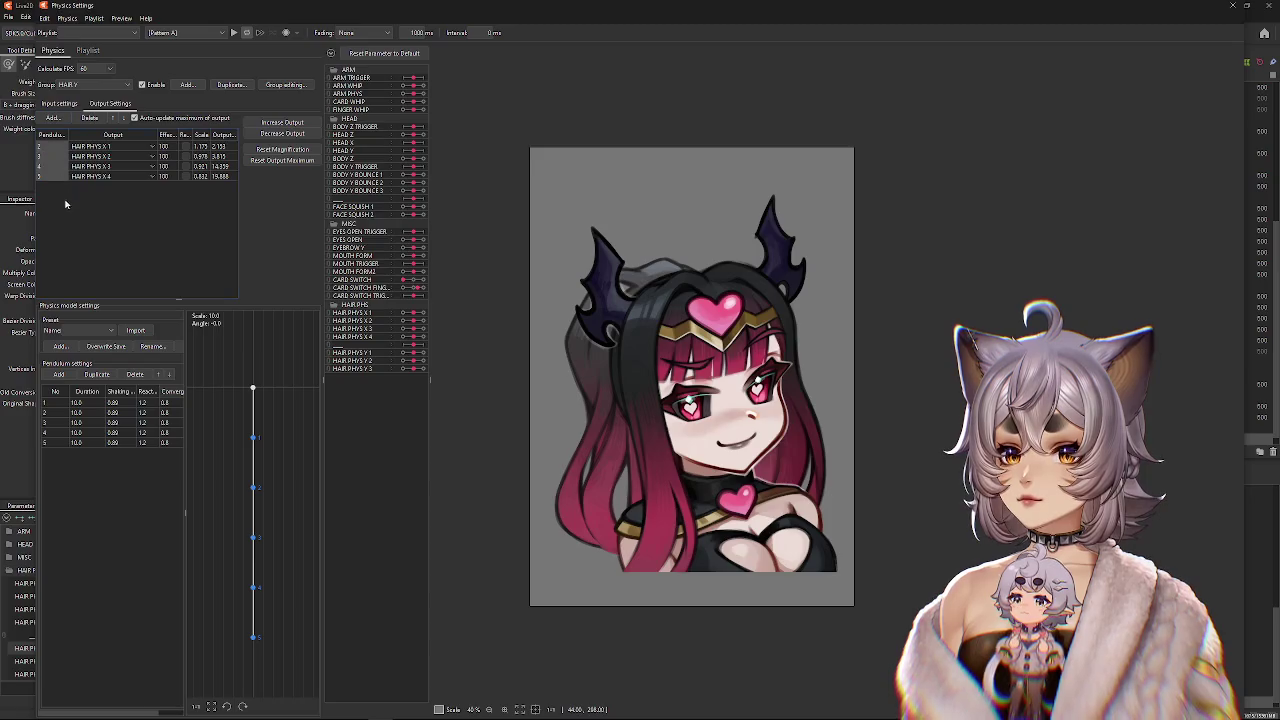
pyautogui.click(97, 120)
pyautogui.click(52, 117)
pyautogui.scroll(-5, 661, 412)
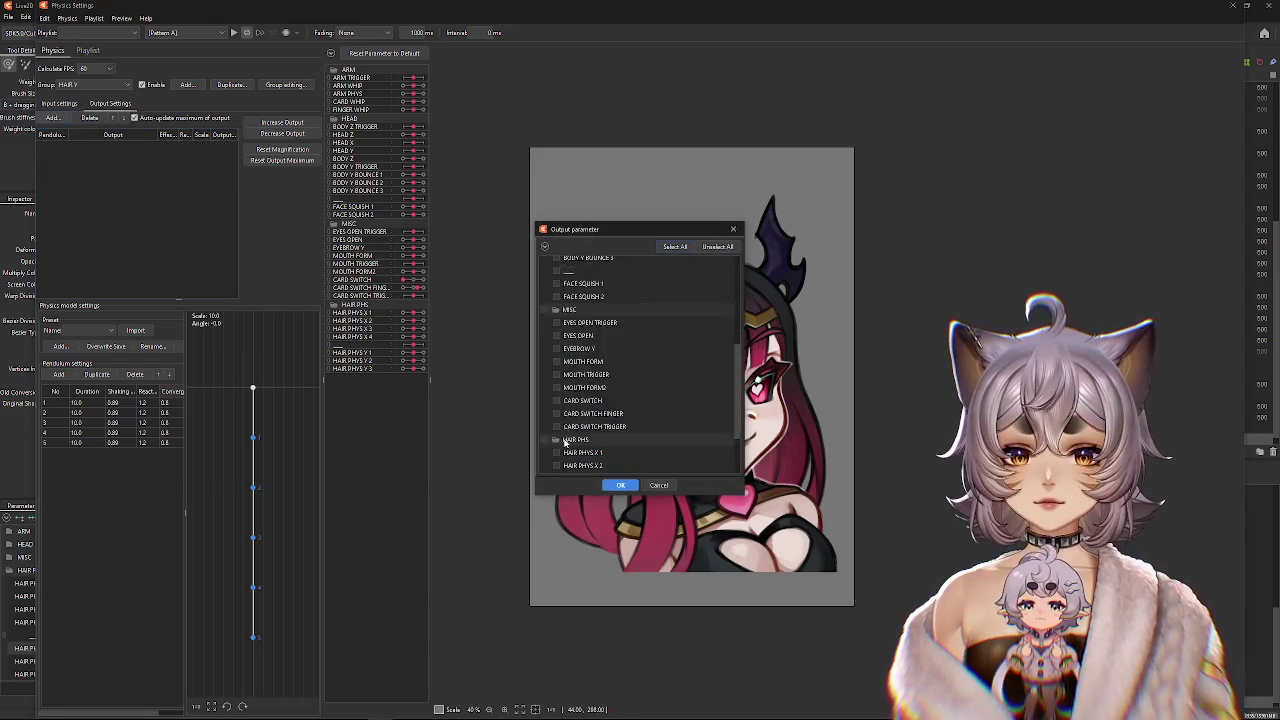
pyautogui.click(620, 485)
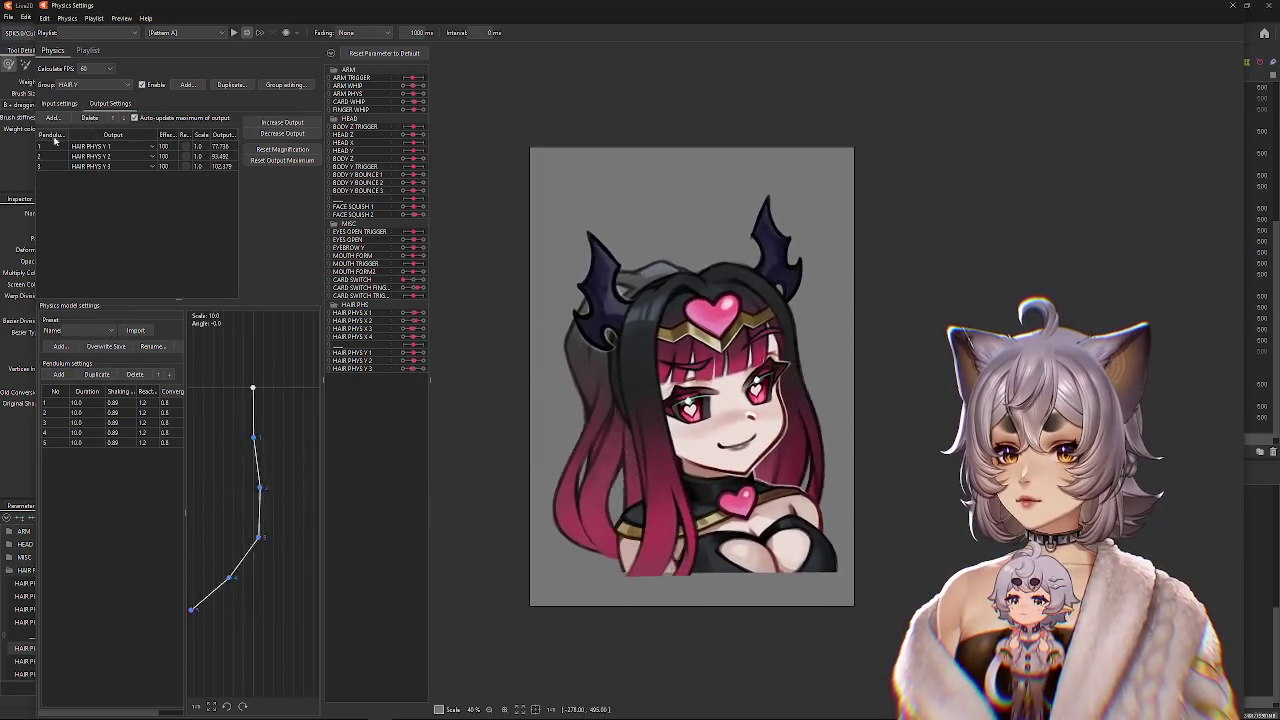
pyautogui.moveTo(775, 638); pyautogui.dragTo(739, 405)
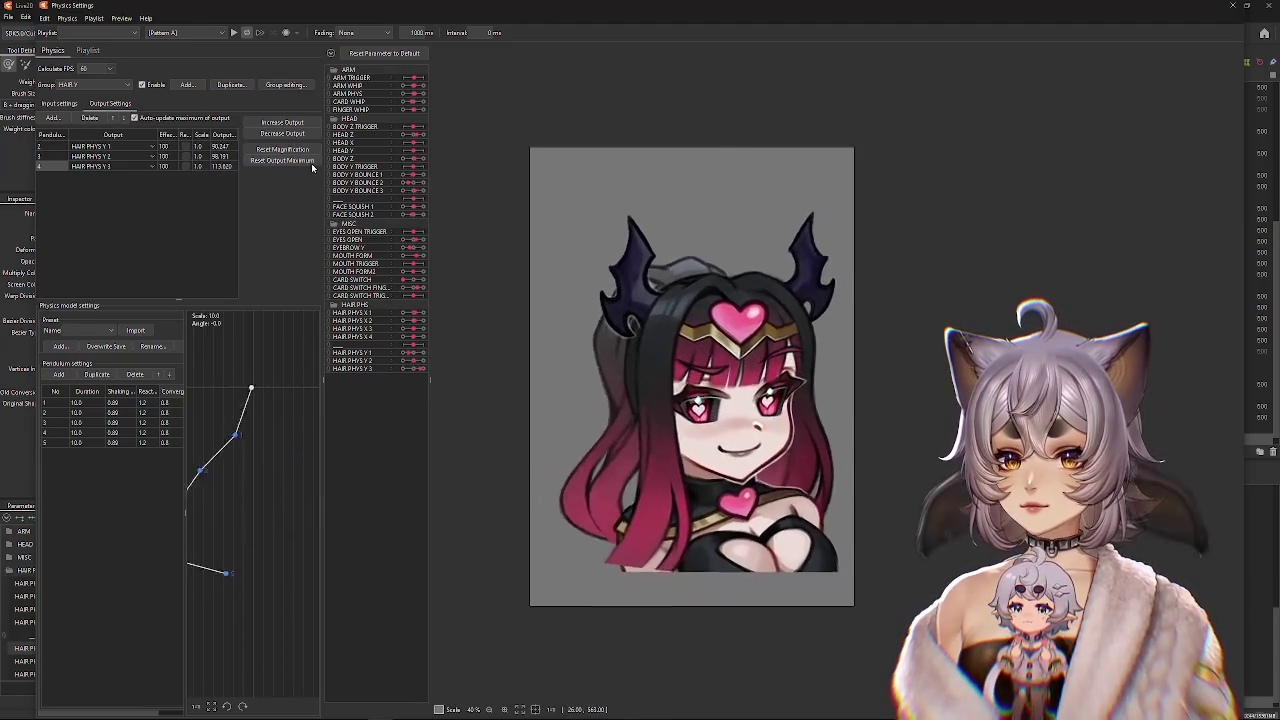
pyautogui.moveTo(592, 589); pyautogui.dragTo(751, 143)
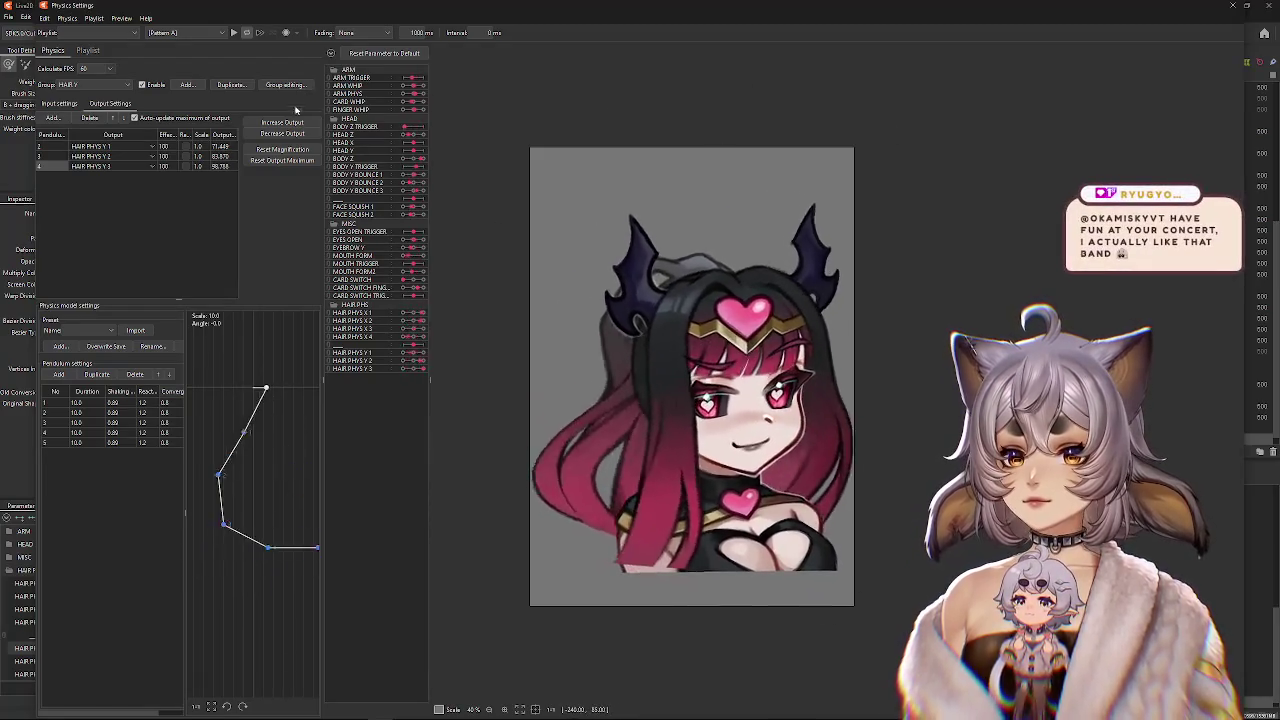
pyautogui.moveTo(649, 629)
pyautogui.mouseDown()
pyautogui.moveTo(548, 186)
pyautogui.moveTo(908, 505)
pyautogui.moveTo(427, 591)
pyautogui.moveTo(626, 254)
pyautogui.moveTo(25, 453)
pyautogui.mouseUp()
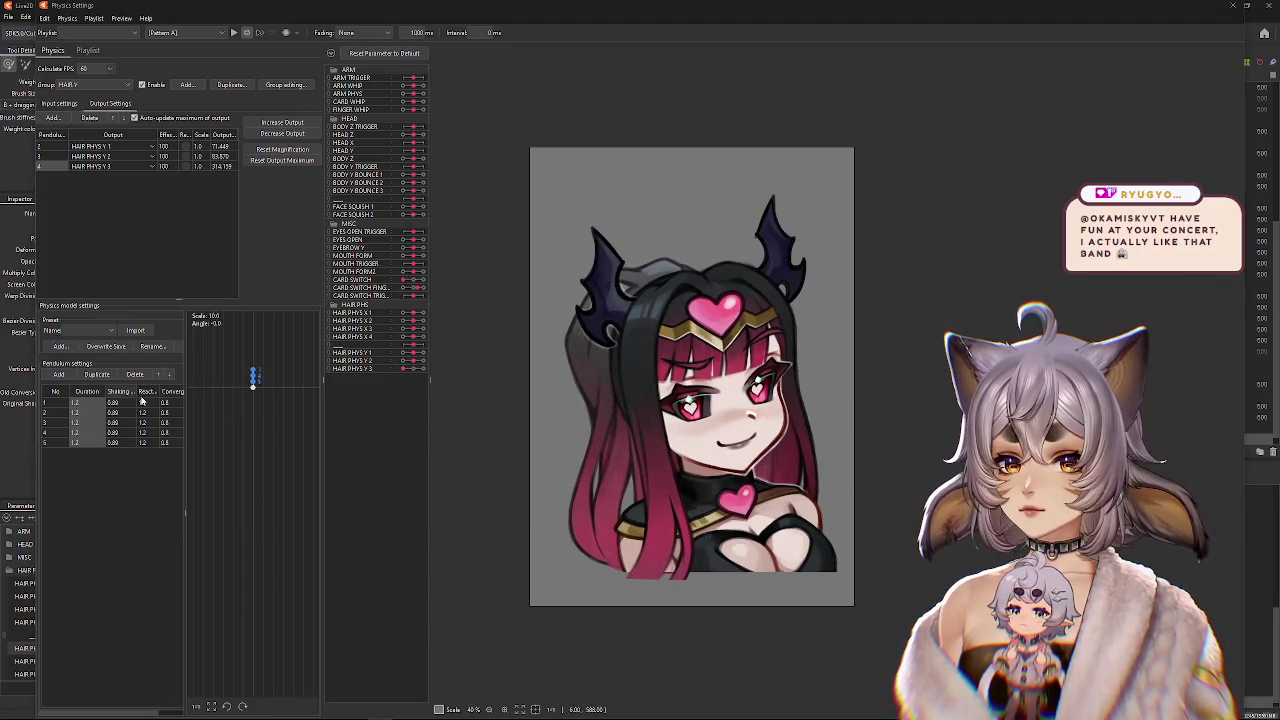
# Set all five HAIR Y pendulum durations to 12.0 and swing the model to test the slower sway.
pyautogui.doubleClick(141, 396)
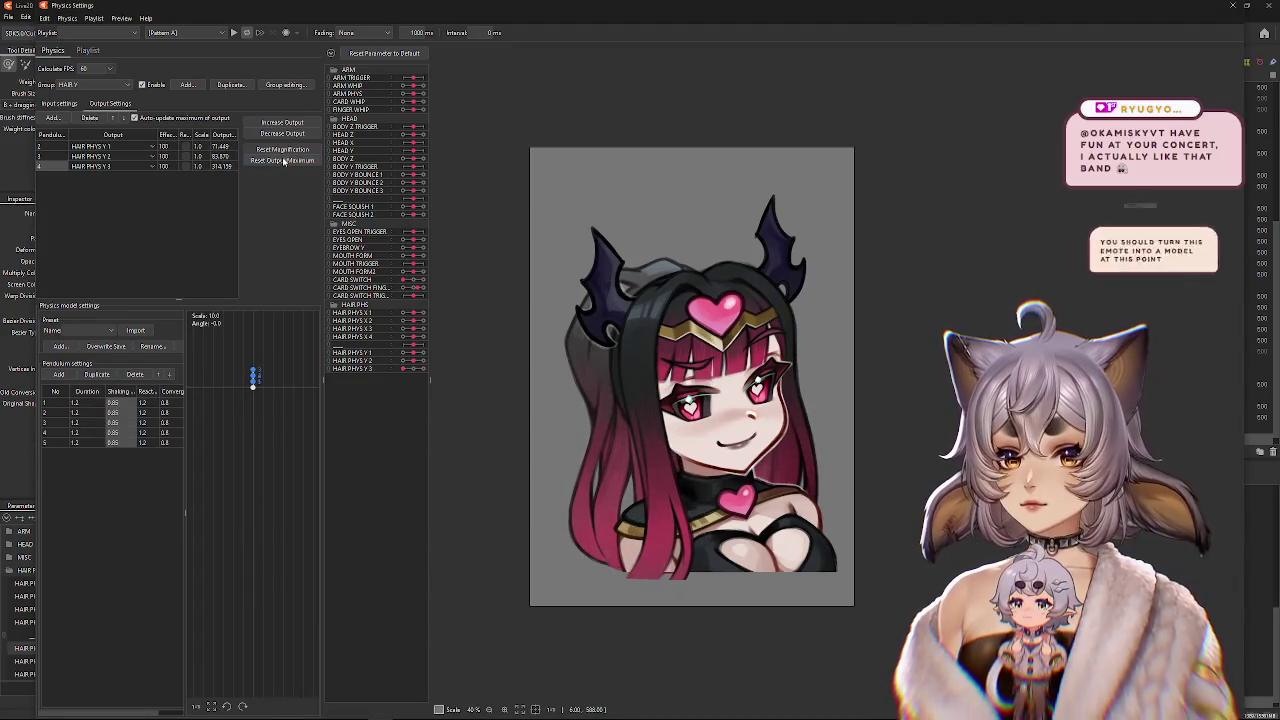
pyautogui.write('12')
pyautogui.press('Return')
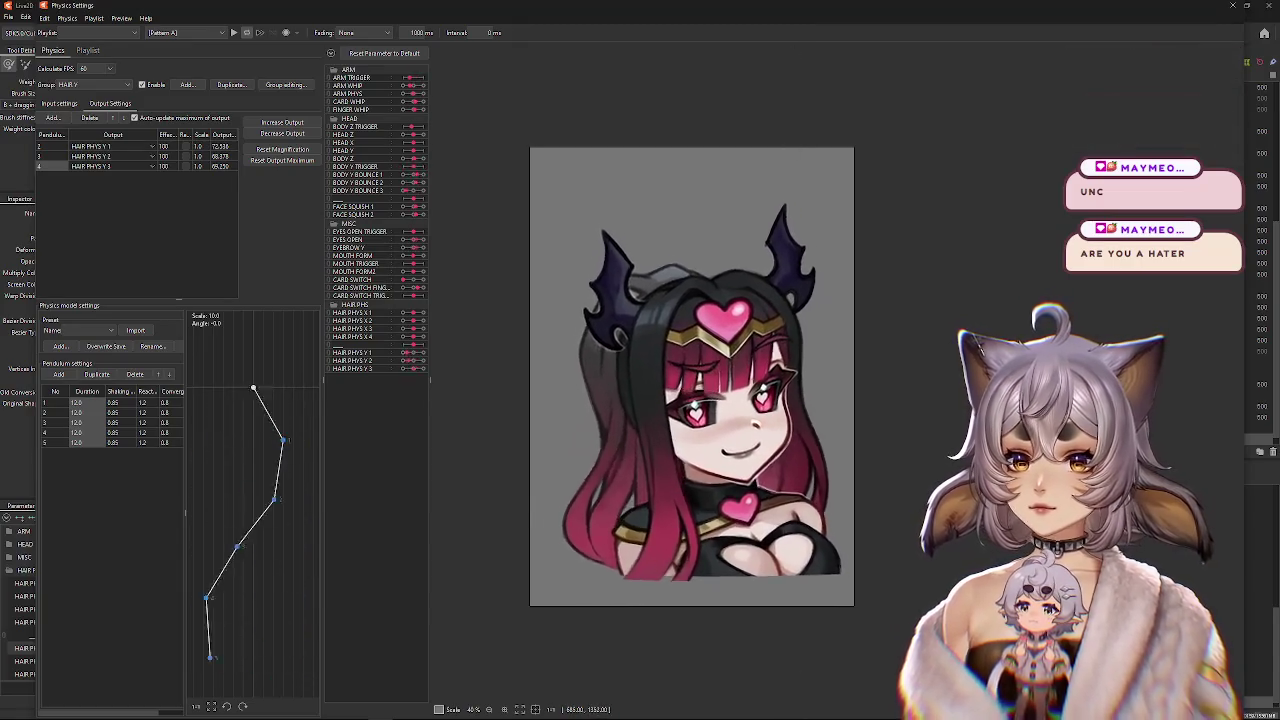
pyautogui.moveTo(845, 470)
pyautogui.mouseDown()
pyautogui.moveTo(697, 464)
pyautogui.moveTo(792, 468)
pyautogui.moveTo(891, 352)
pyautogui.moveTo(732, 565)
pyautogui.moveTo(612, 546)
pyautogui.moveTo(1066, 226)
pyautogui.mouseUp()
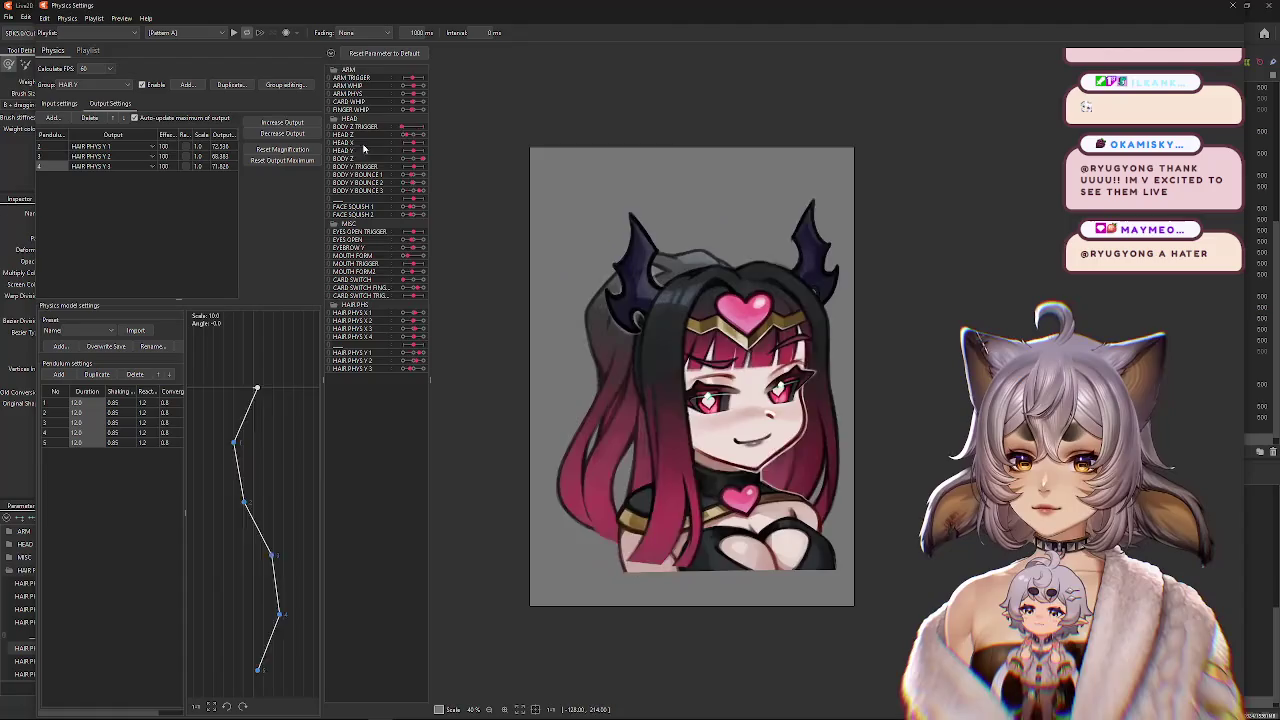
pyautogui.click(95, 84)
# Show the HAIR X group, swing the model to check the HAIR PHYS X sway, then close Physics Settings.
pyautogui.click(80, 185)
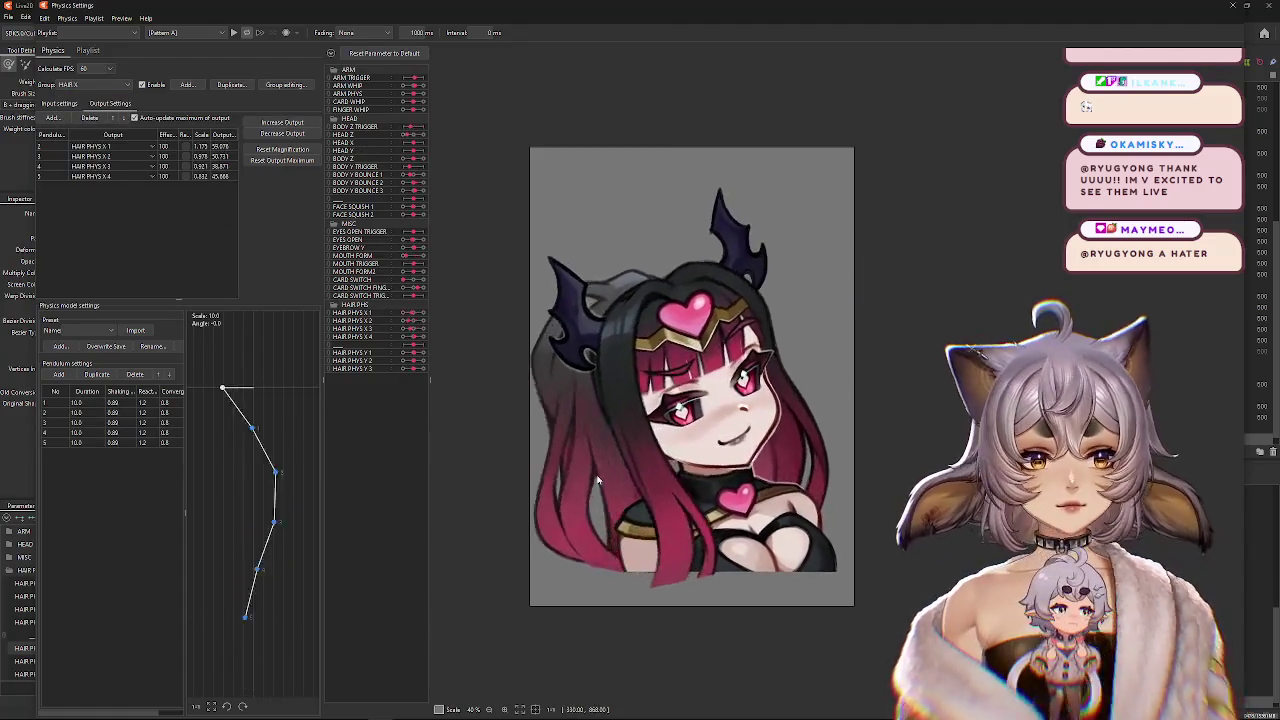
pyautogui.moveTo(934, 470)
pyautogui.mouseDown()
pyautogui.moveTo(465, 456)
pyautogui.moveTo(916, 545)
pyautogui.moveTo(828, 211)
pyautogui.mouseUp()
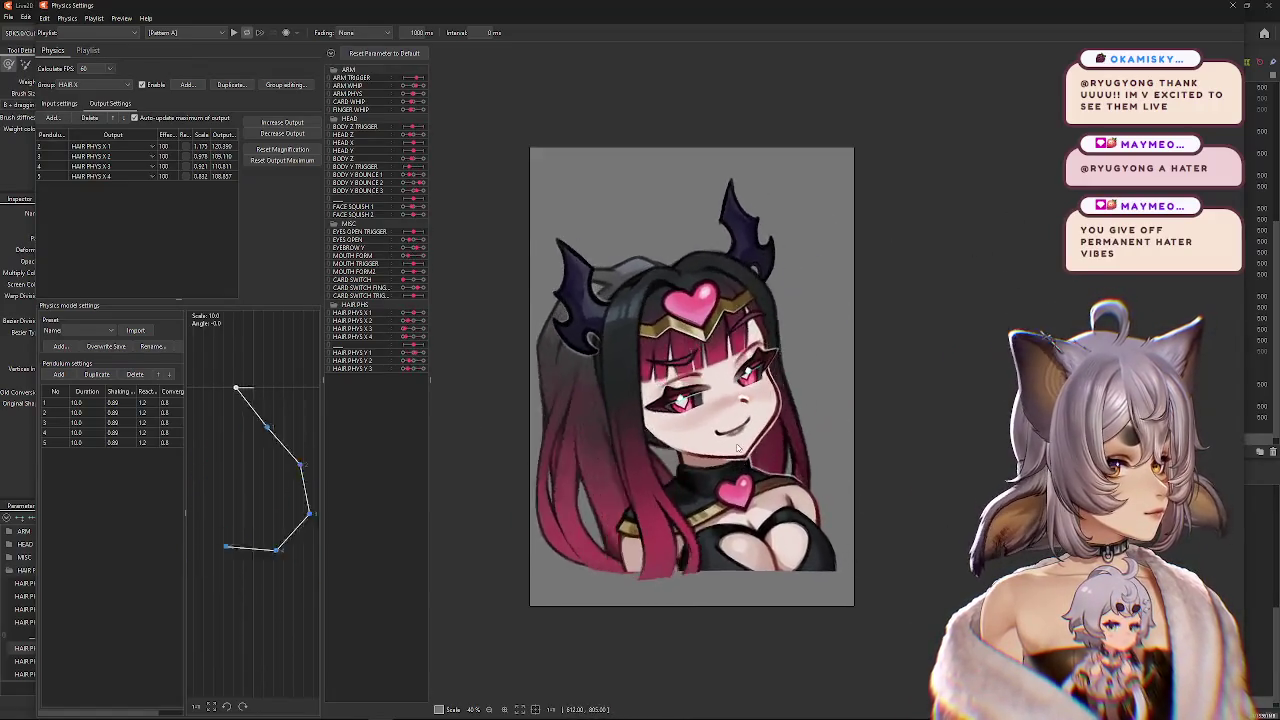
pyautogui.moveTo(828, 211); pyautogui.dragTo(775, 430)
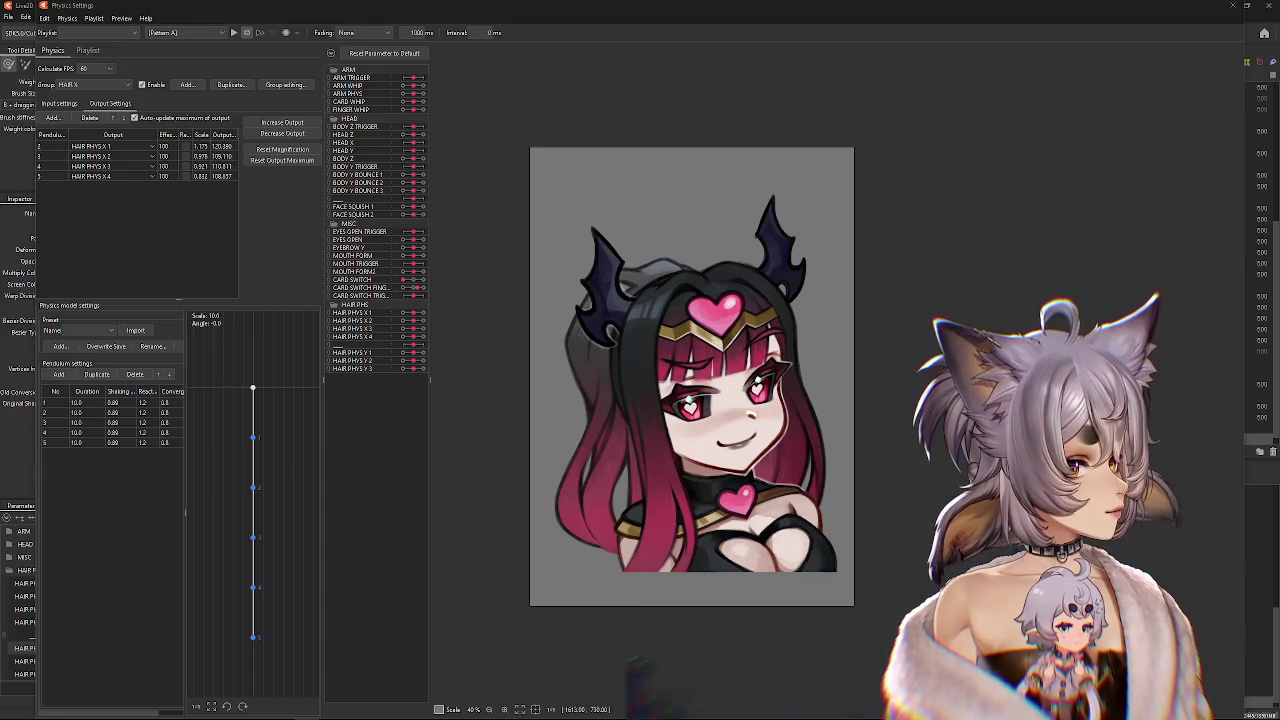
pyautogui.moveTo(980, 263); pyautogui.dragTo(680, 150)
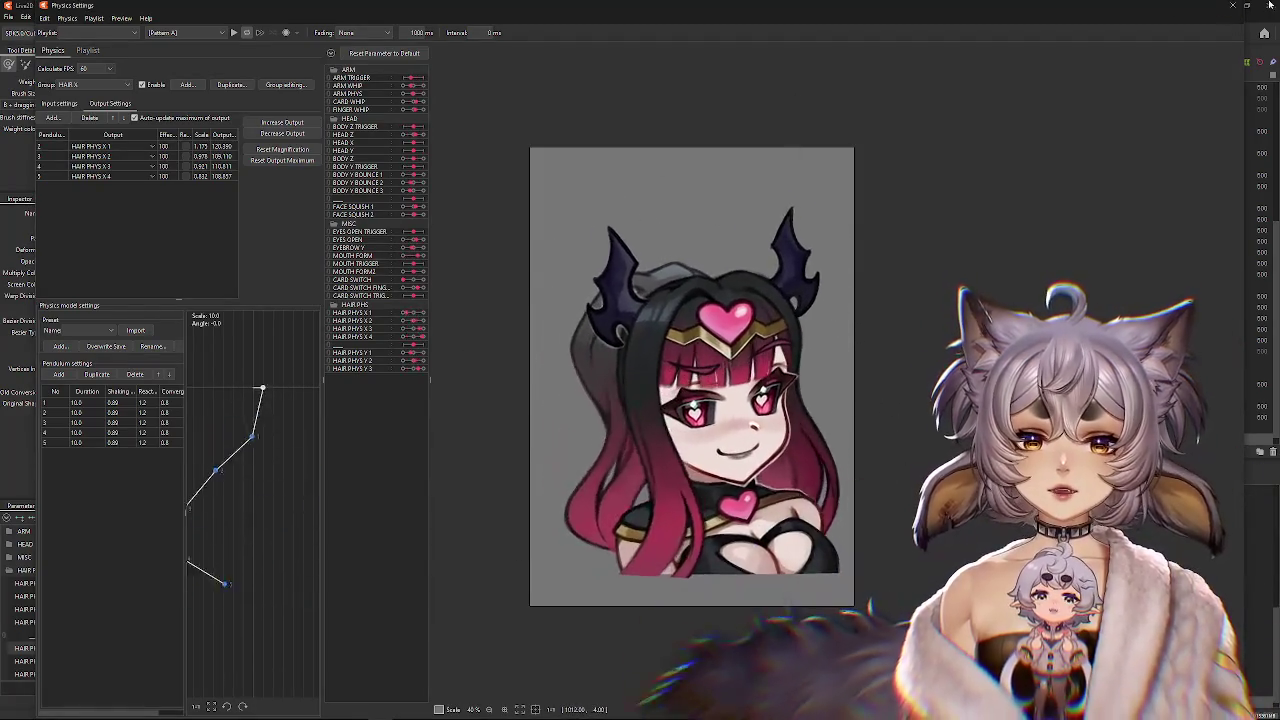
pyautogui.press('Escape')
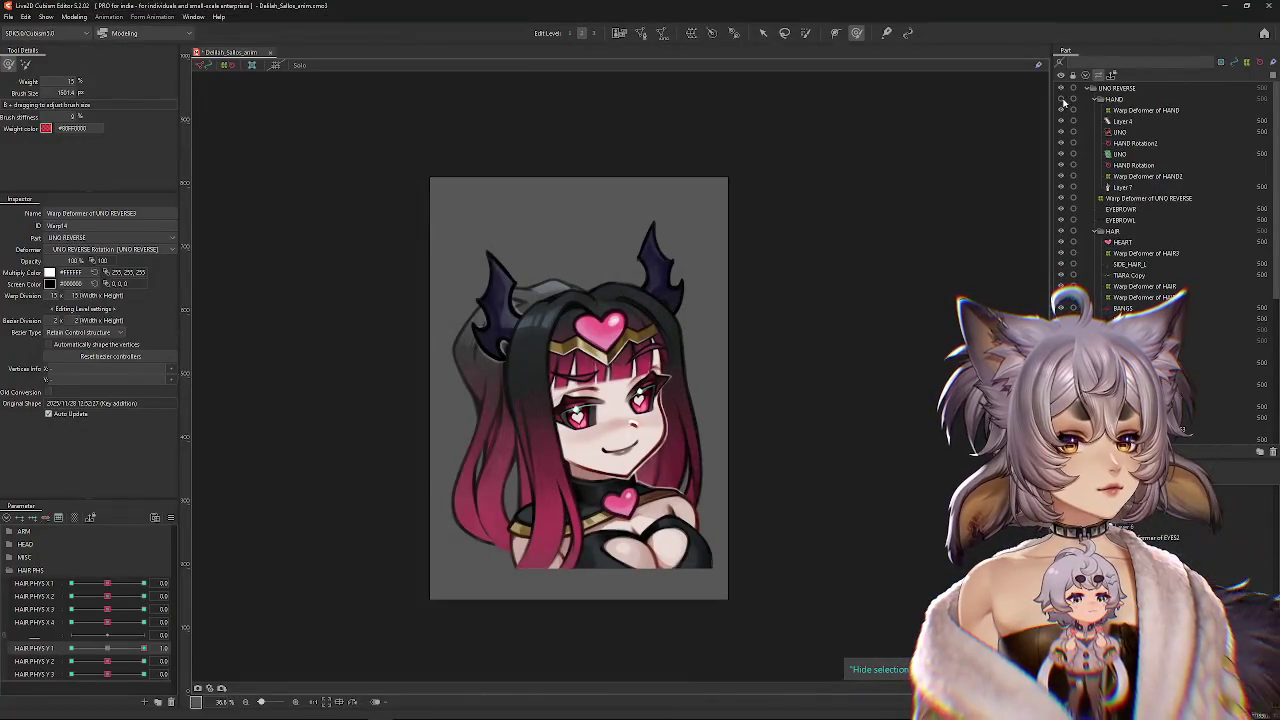
# Reopen Physics Settings from the Modeling menu, sway-test the model, and confirm the group list.
pyautogui.click(73, 17)
pyautogui.click(100, 214)
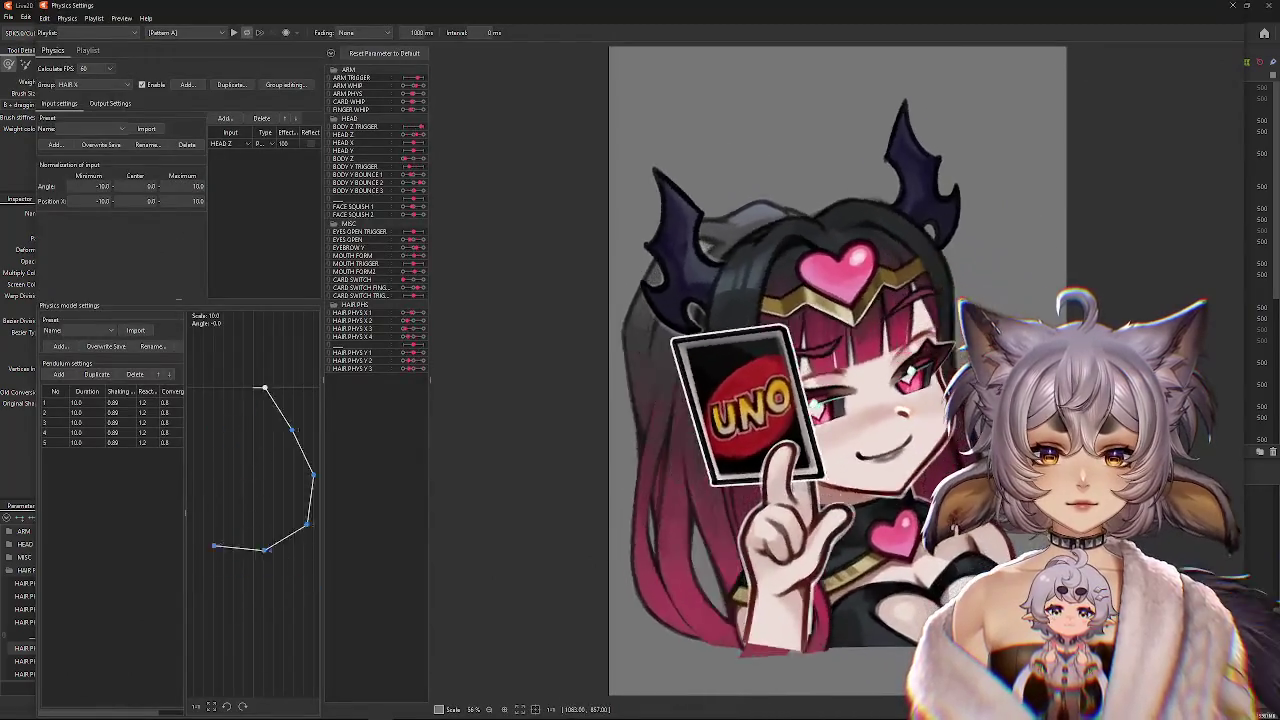
pyautogui.scroll(-2, 748, 227)
pyautogui.moveTo(748, 227); pyautogui.dragTo(960, 419)
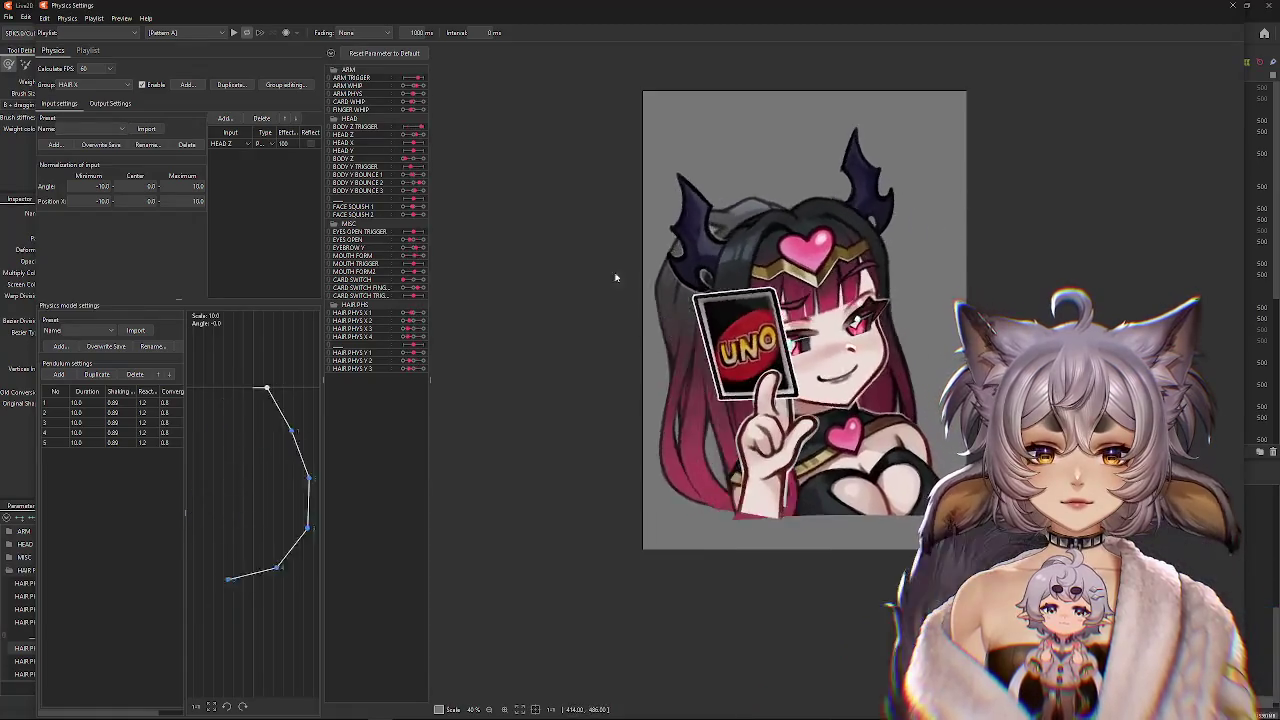
pyautogui.click(285, 84)
pyautogui.click(620, 496)
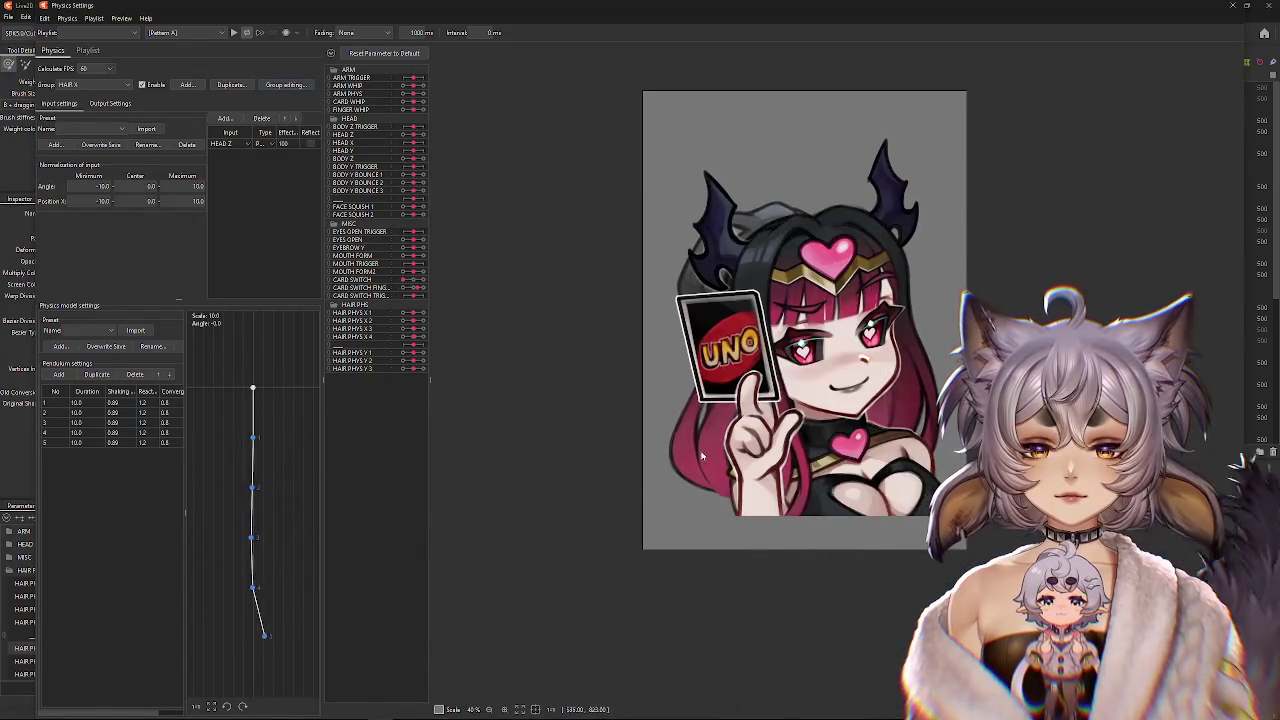
# Select the CARD SWITCH FINGER physics group and review its input and output settings.
pyautogui.scroll(3, 758, 400)
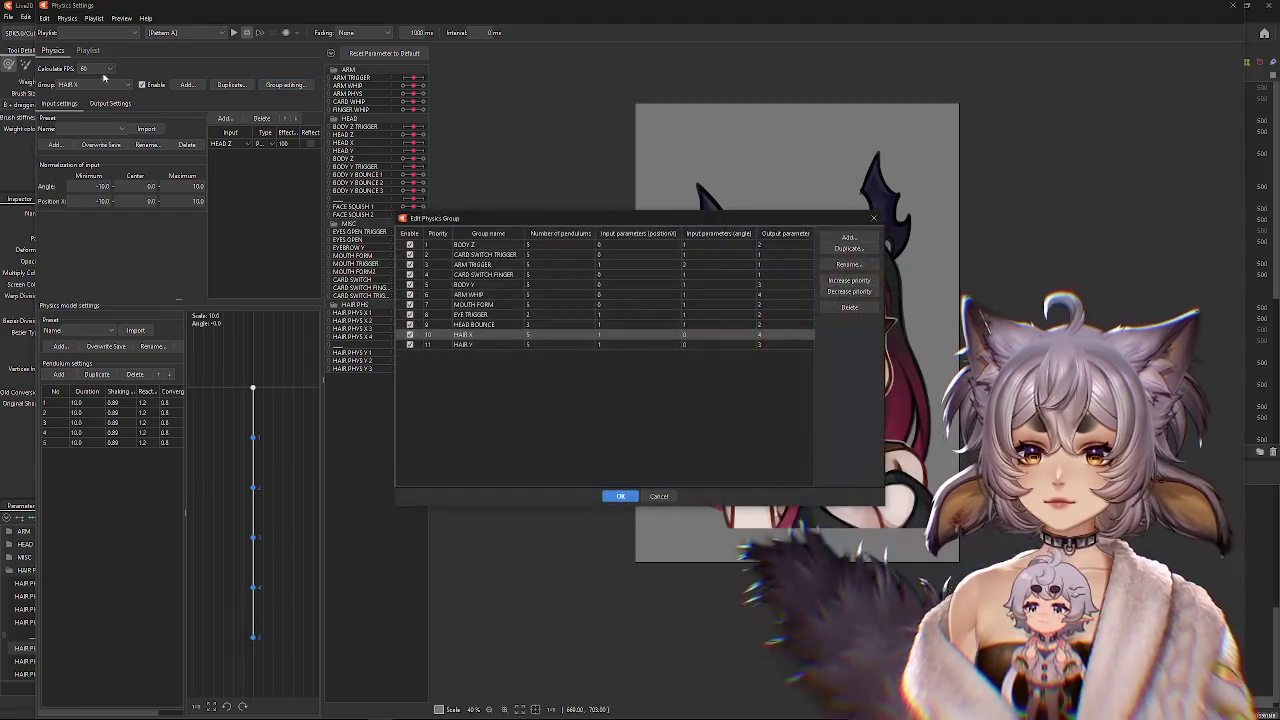
pyautogui.click(75, 85)
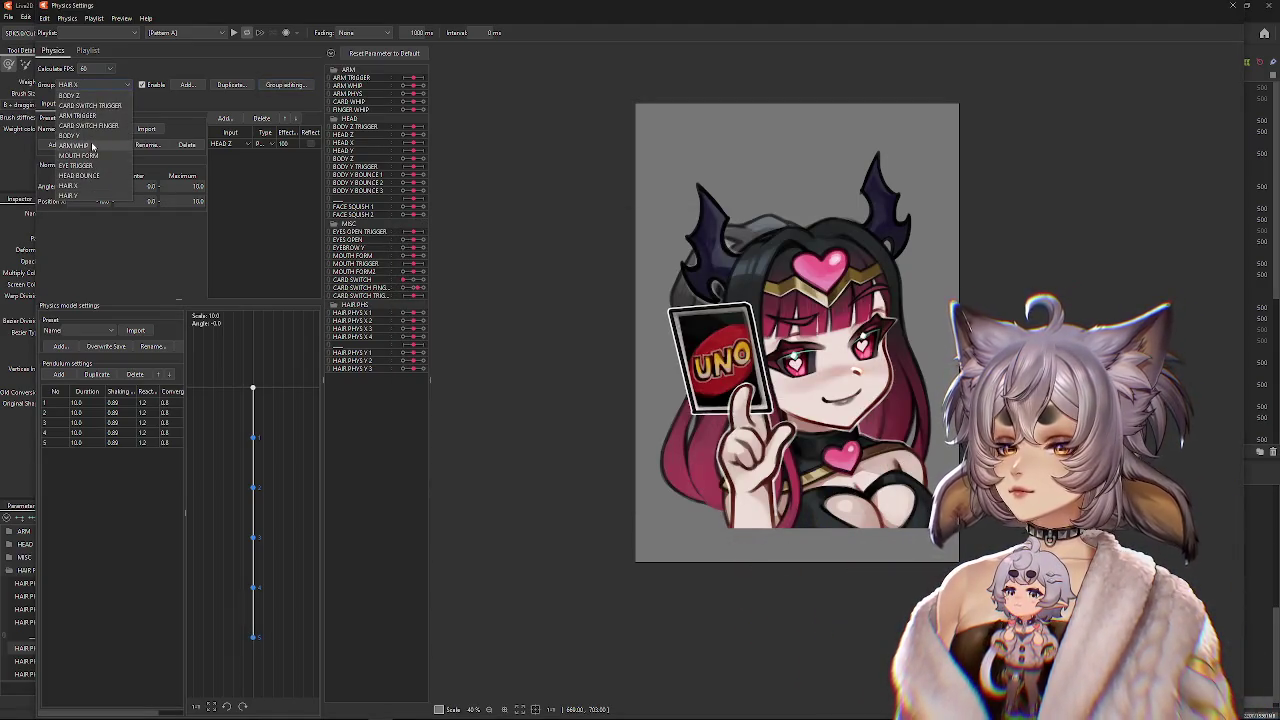
pyautogui.click(110, 104)
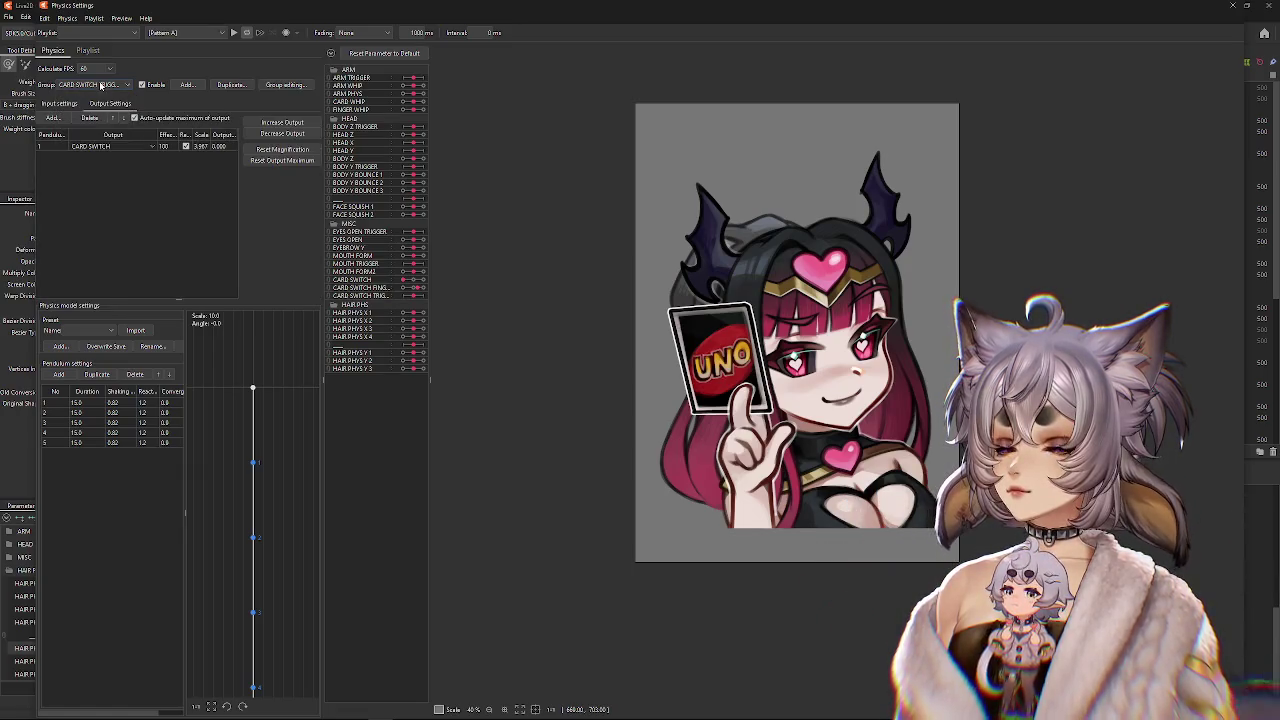
pyautogui.click(105, 85)
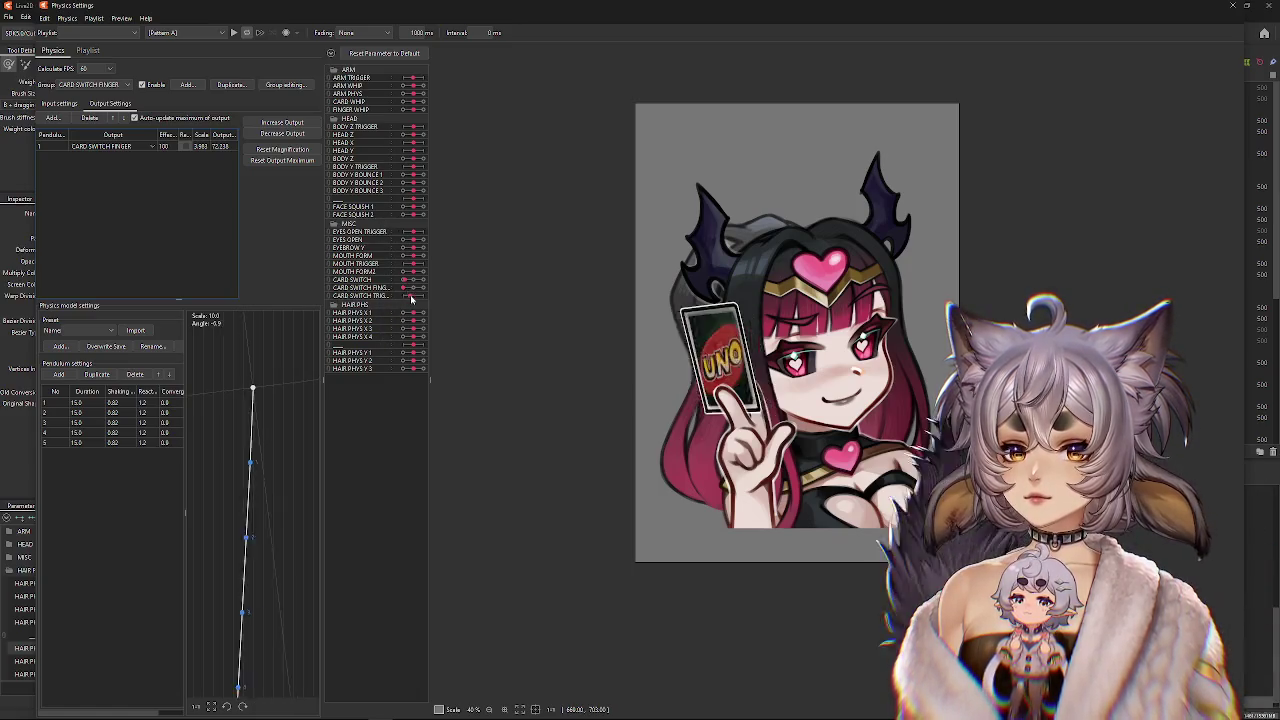
pyautogui.moveTo(410, 299); pyautogui.dragTo(414, 302)
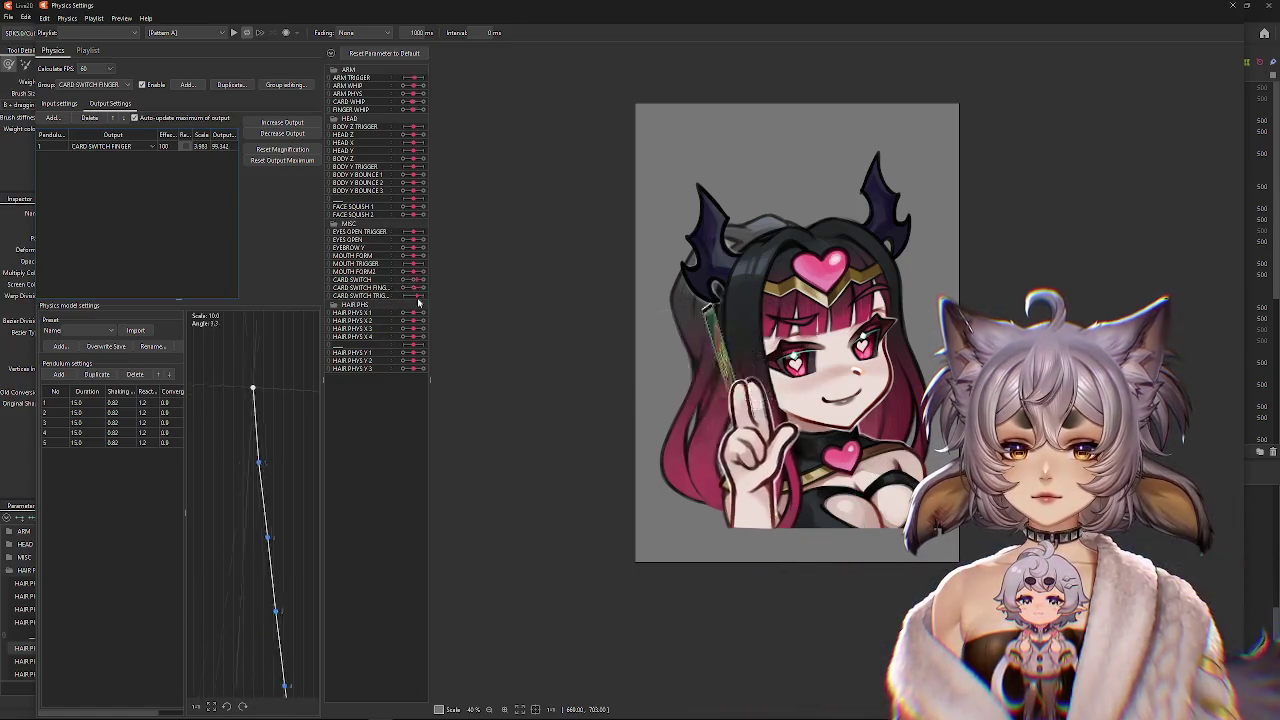
pyautogui.click(59, 103)
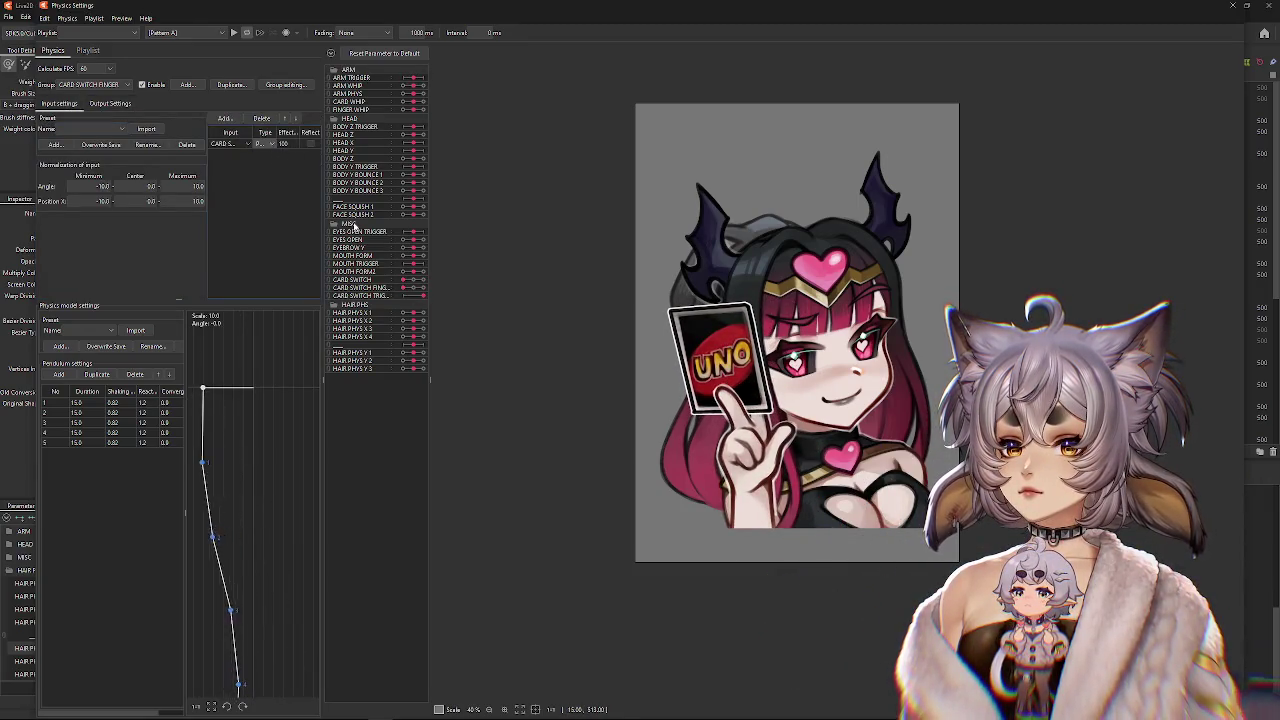
pyautogui.click(108, 103)
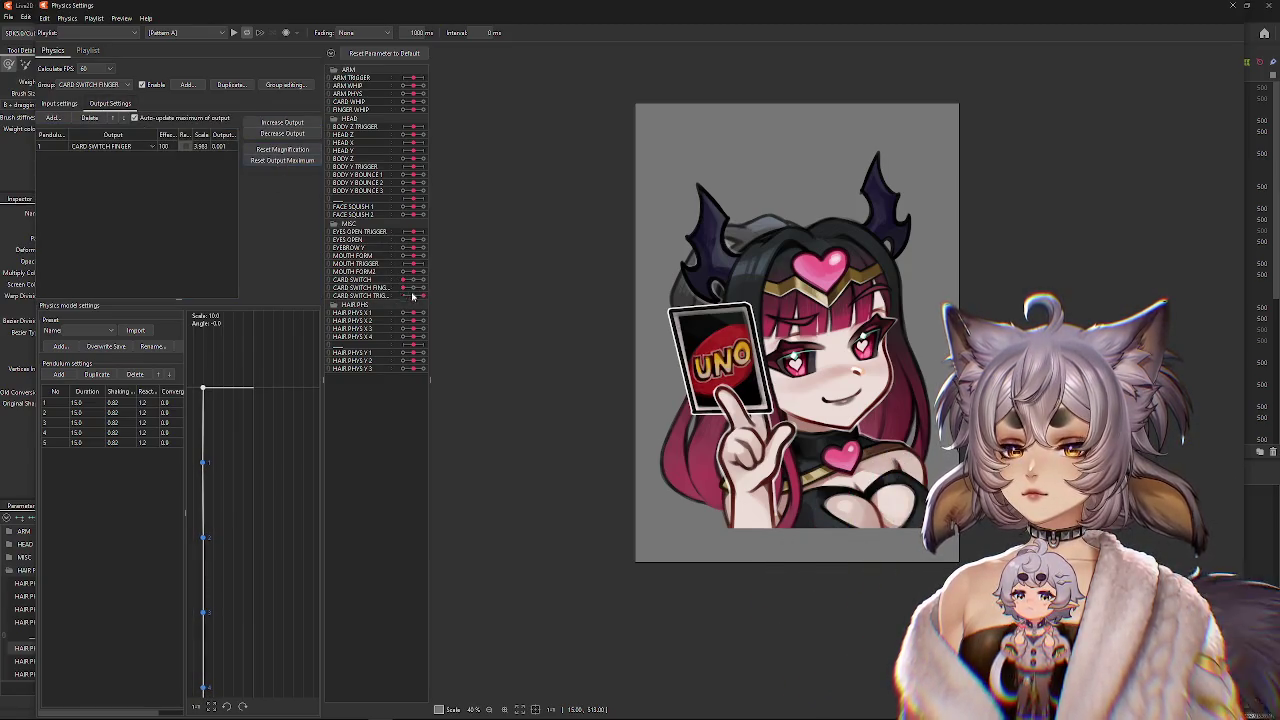
# Reset the CARD SWITCH FINGER output maximum and lower CARD SWITCH TRIG to test the green flip.
pyautogui.moveTo(395, 299); pyautogui.dragTo(452, 302)
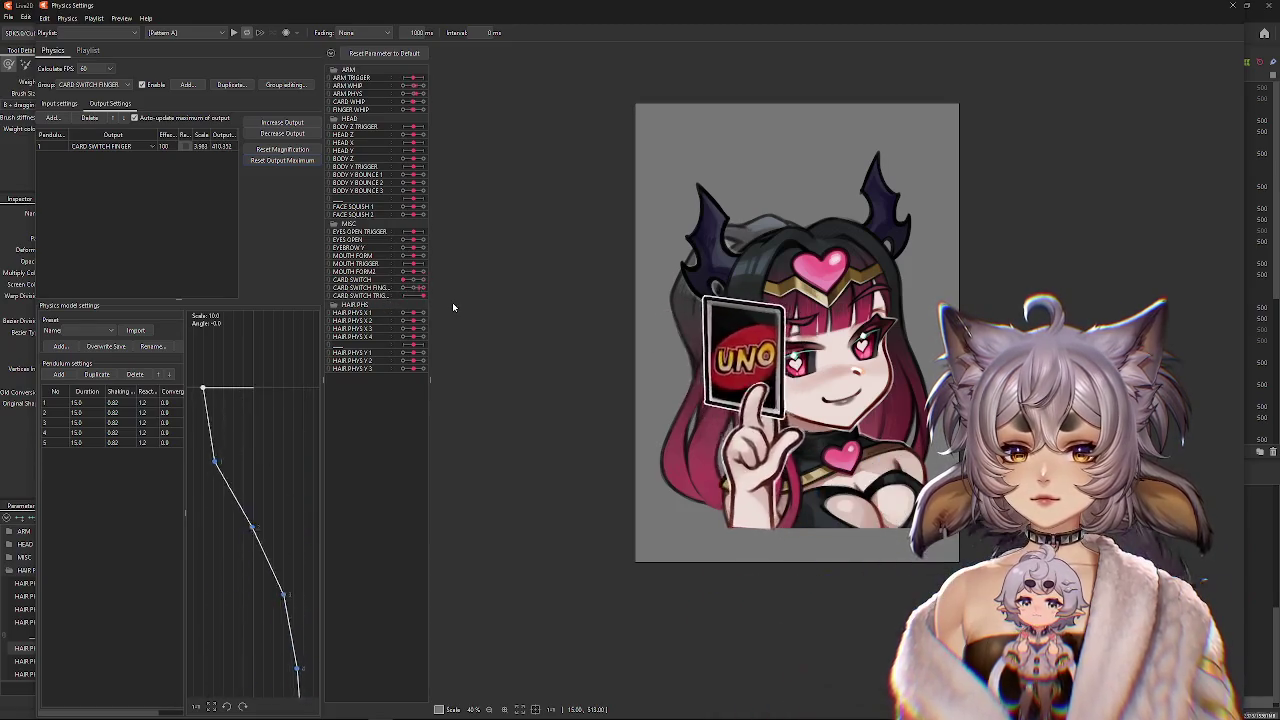
pyautogui.click(282, 133)
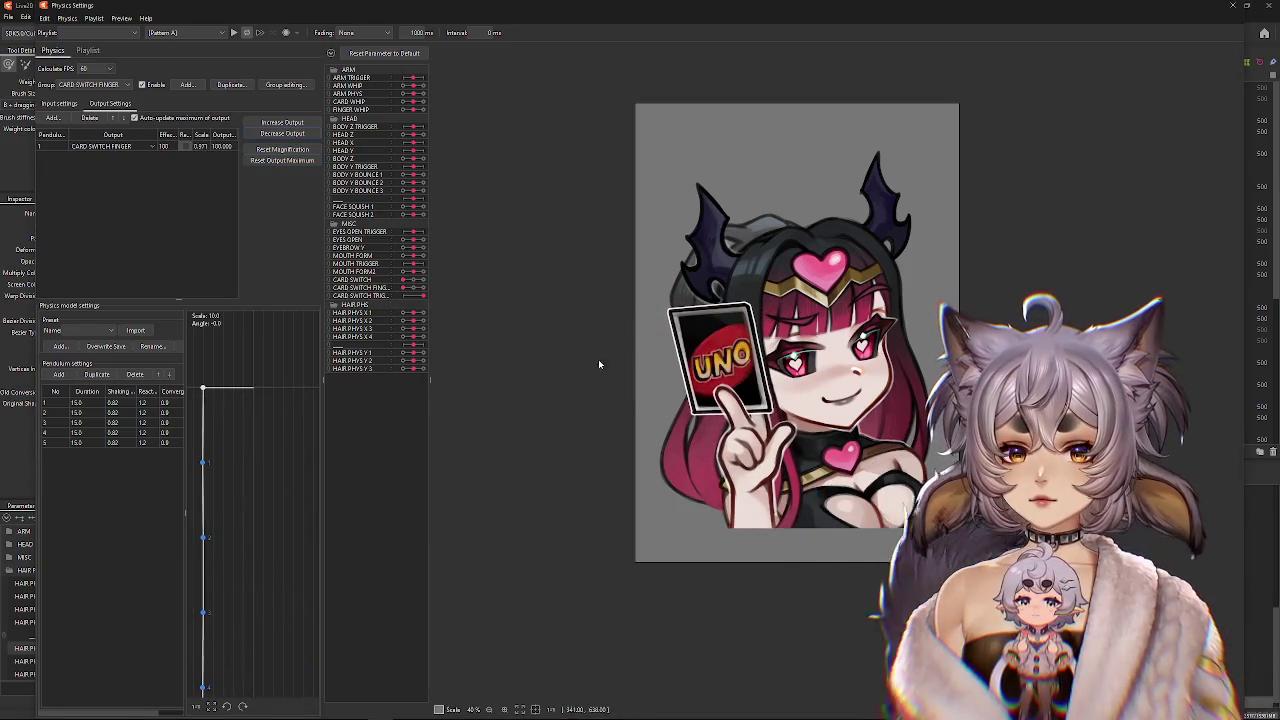
pyautogui.moveTo(423, 296); pyautogui.dragTo(382, 300)
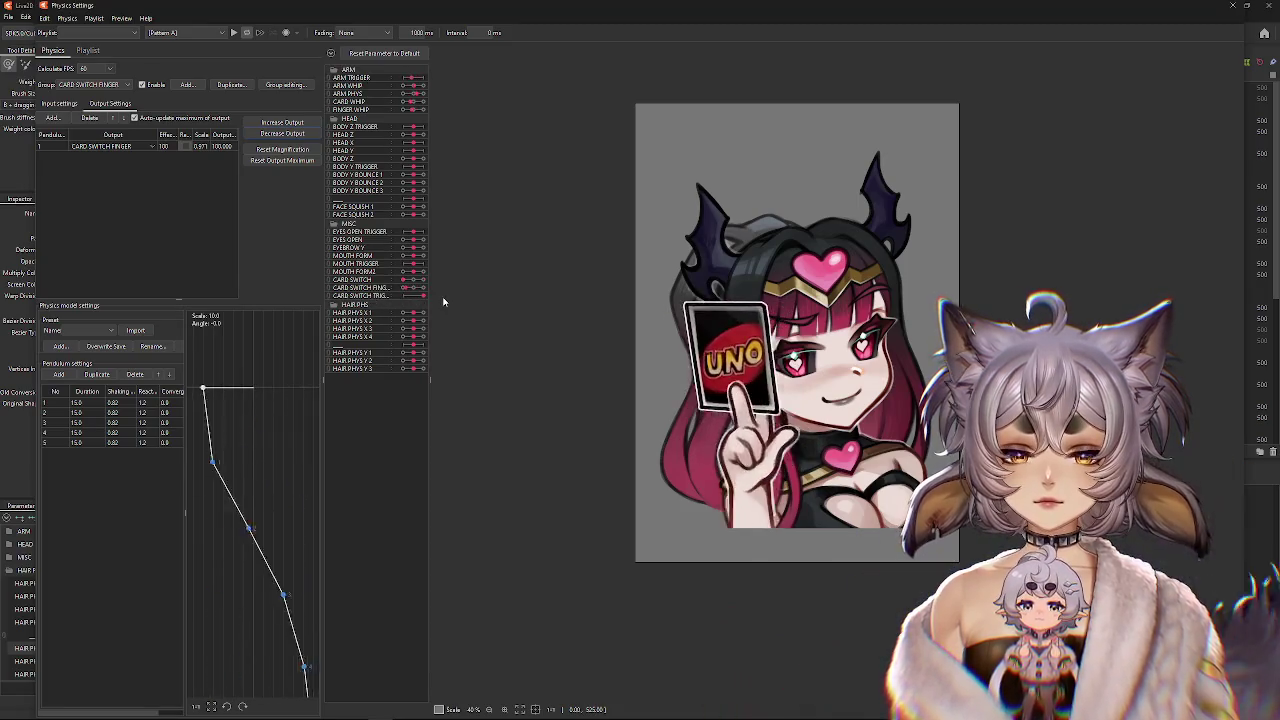
pyautogui.moveTo(423, 296); pyautogui.dragTo(376, 302)
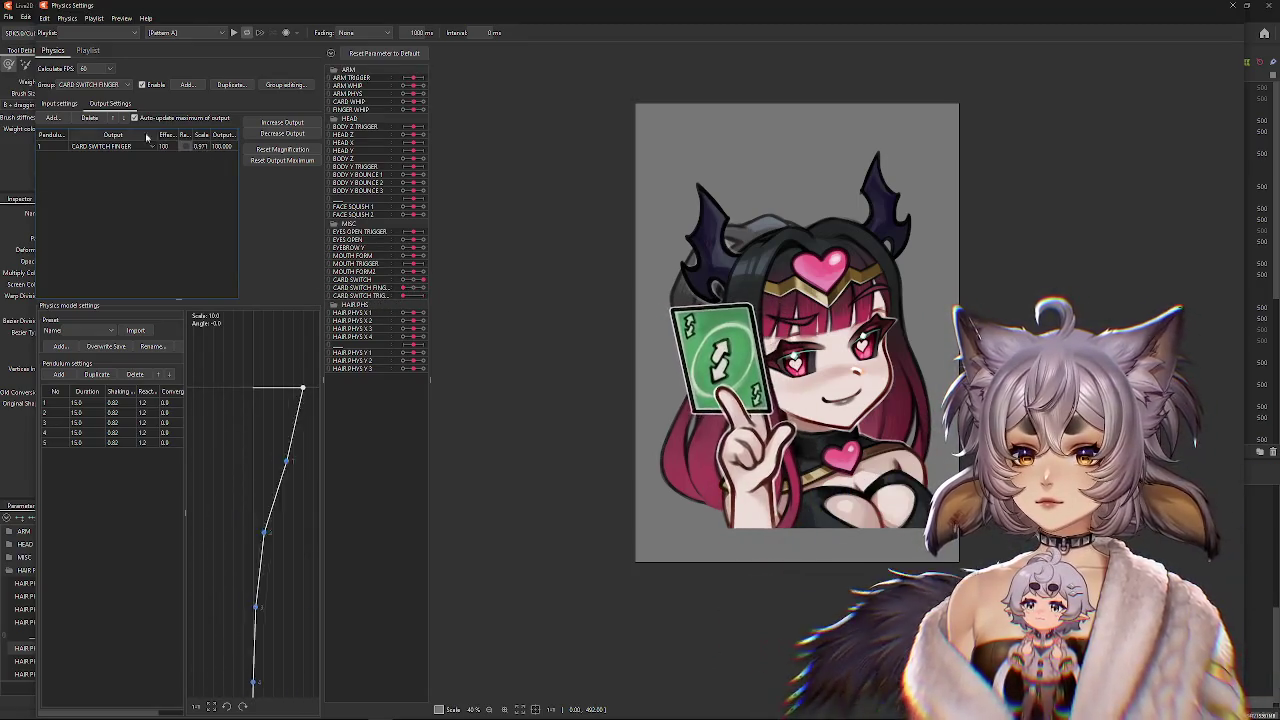
# Recalculate the CARD SWITCH FINGER output maximum, accepting magnification 3.96 with maximum 100.000.
pyautogui.click(59, 103)
pyautogui.click(240, 144)
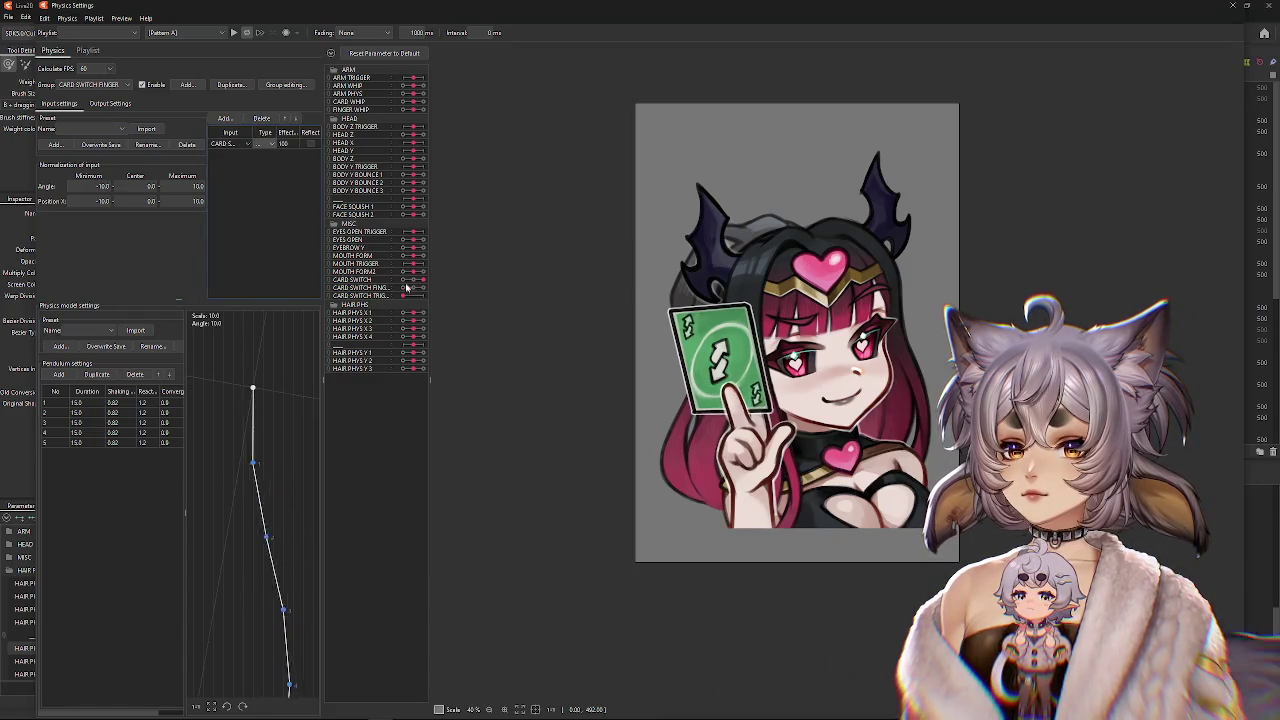
pyautogui.moveTo(436, 297); pyautogui.dragTo(370, 302)
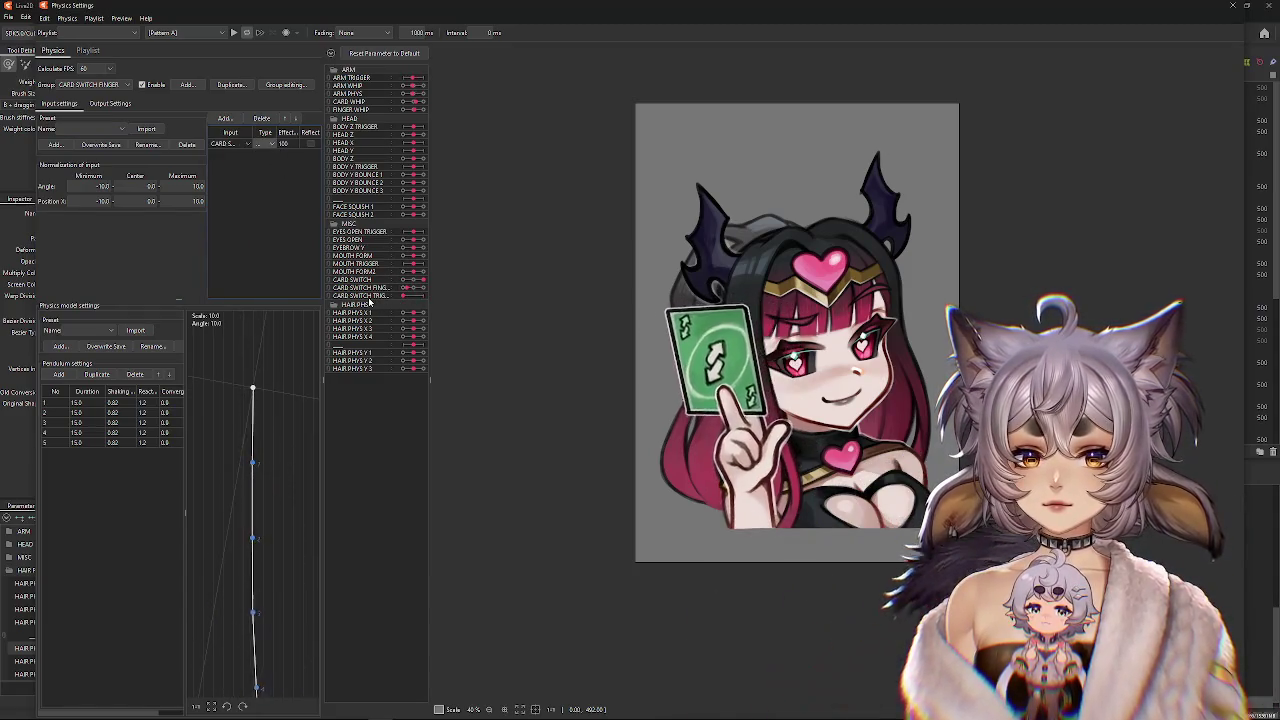
pyautogui.click(115, 104)
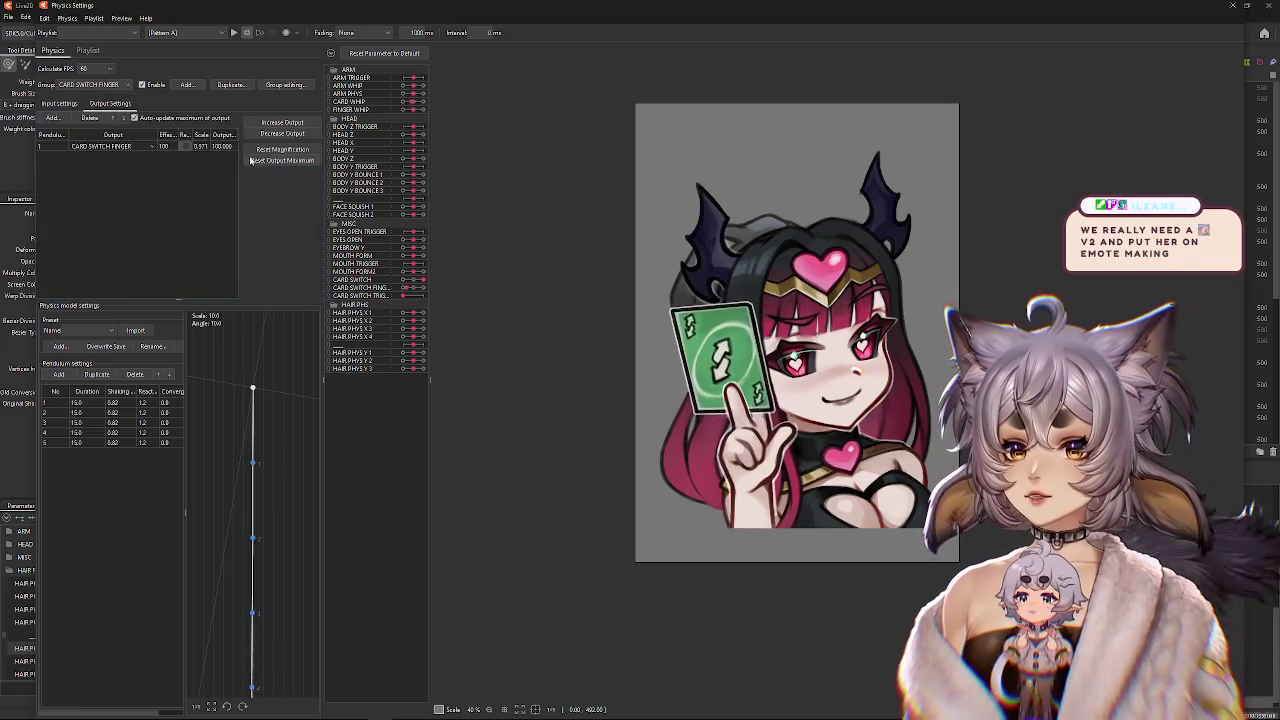
pyautogui.click(288, 161)
pyautogui.moveTo(403, 296); pyautogui.dragTo(436, 297)
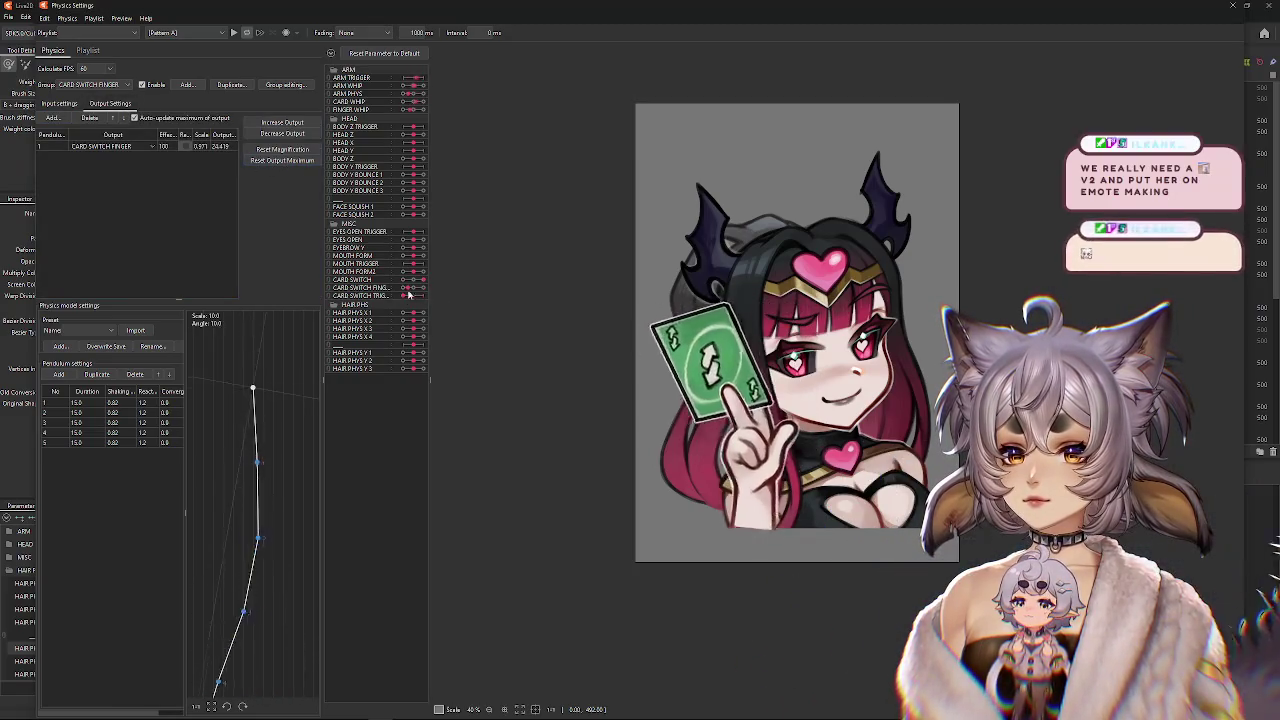
pyautogui.click(670, 377)
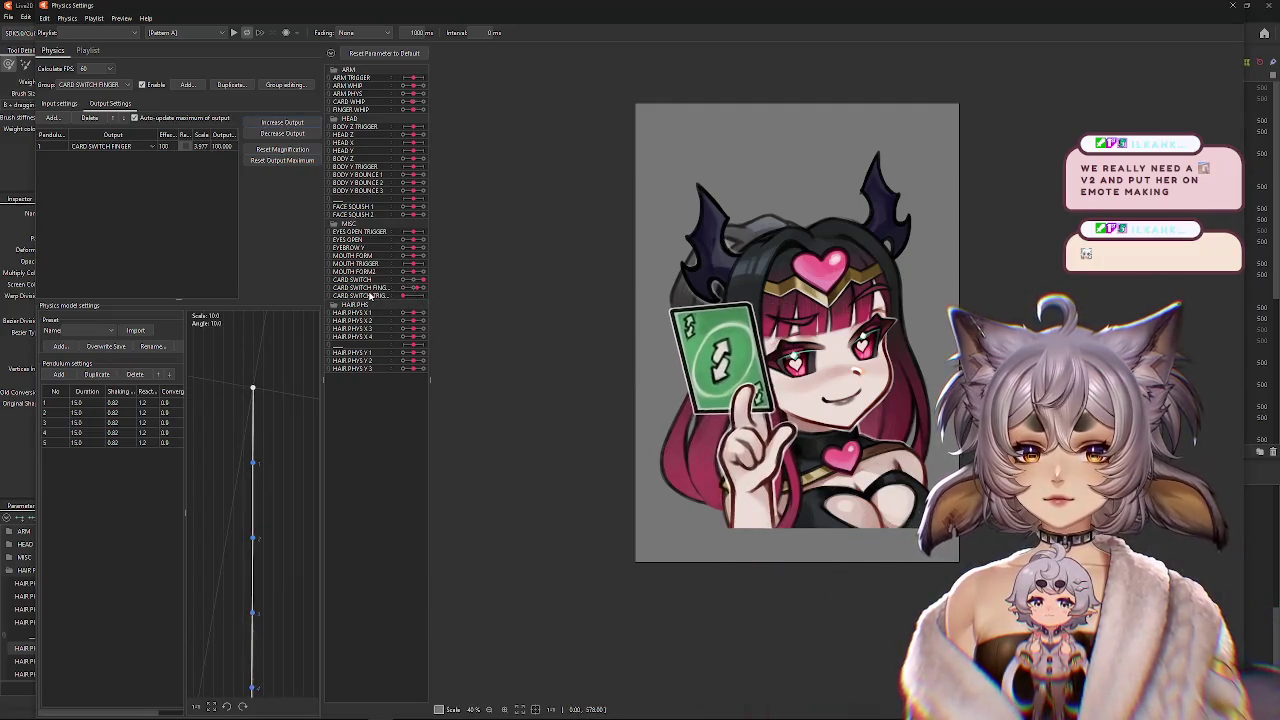
# Lower CARD SWITCH TRIG repeatedly to confirm the green reverse flip and accept the fitted magnification.
pyautogui.moveTo(424, 296); pyautogui.dragTo(345, 298)
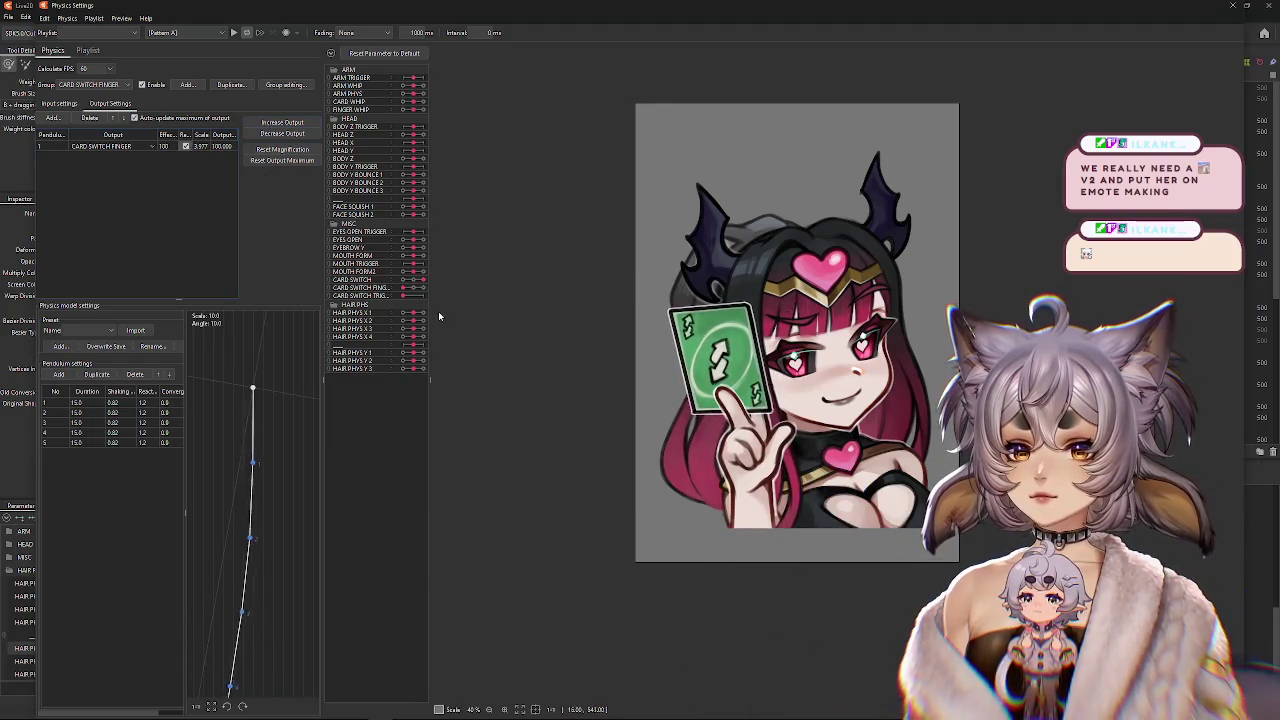
pyautogui.moveTo(424, 296); pyautogui.dragTo(340, 301)
pyautogui.moveTo(420, 296); pyautogui.dragTo(322, 296)
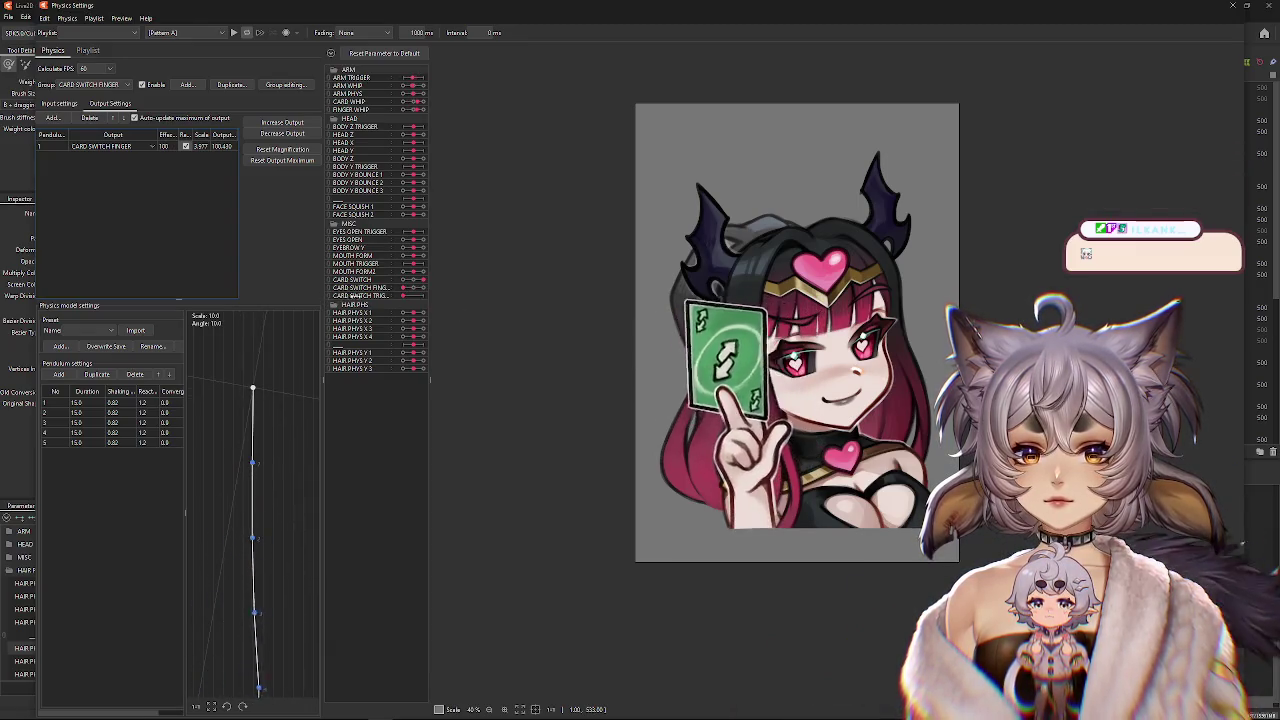
pyautogui.moveTo(424, 296); pyautogui.dragTo(327, 297)
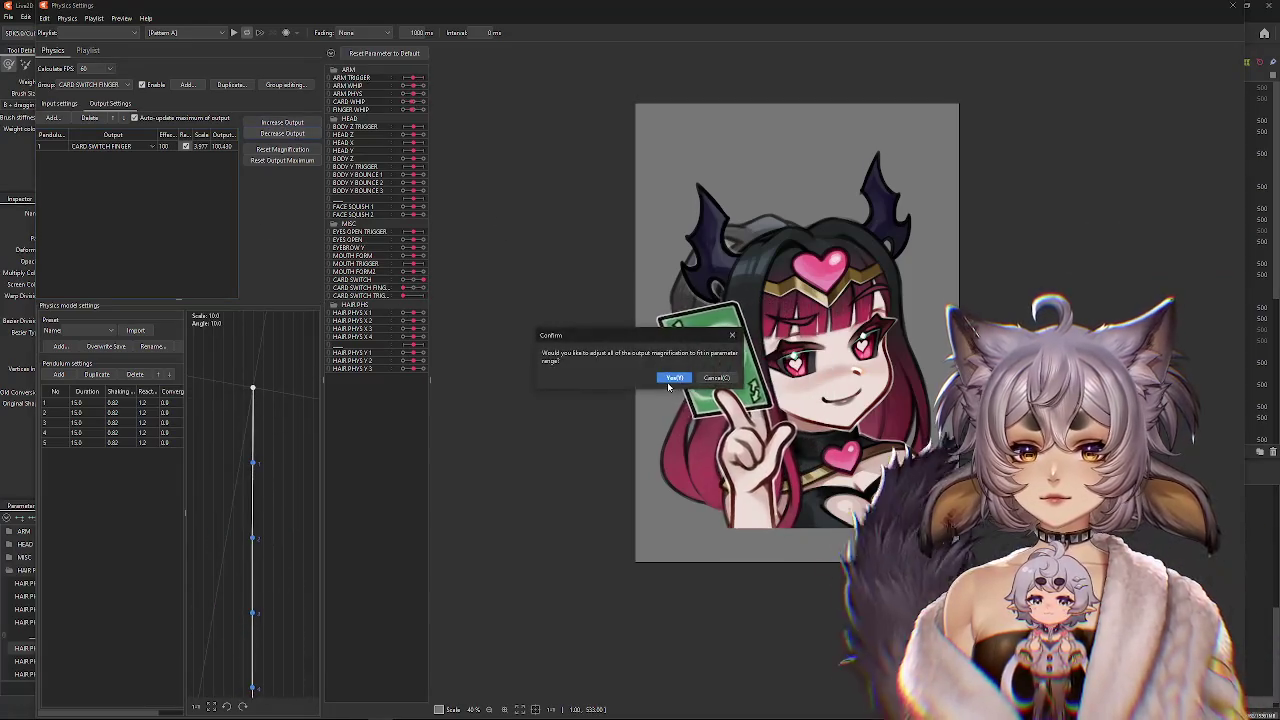
pyautogui.click(672, 378)
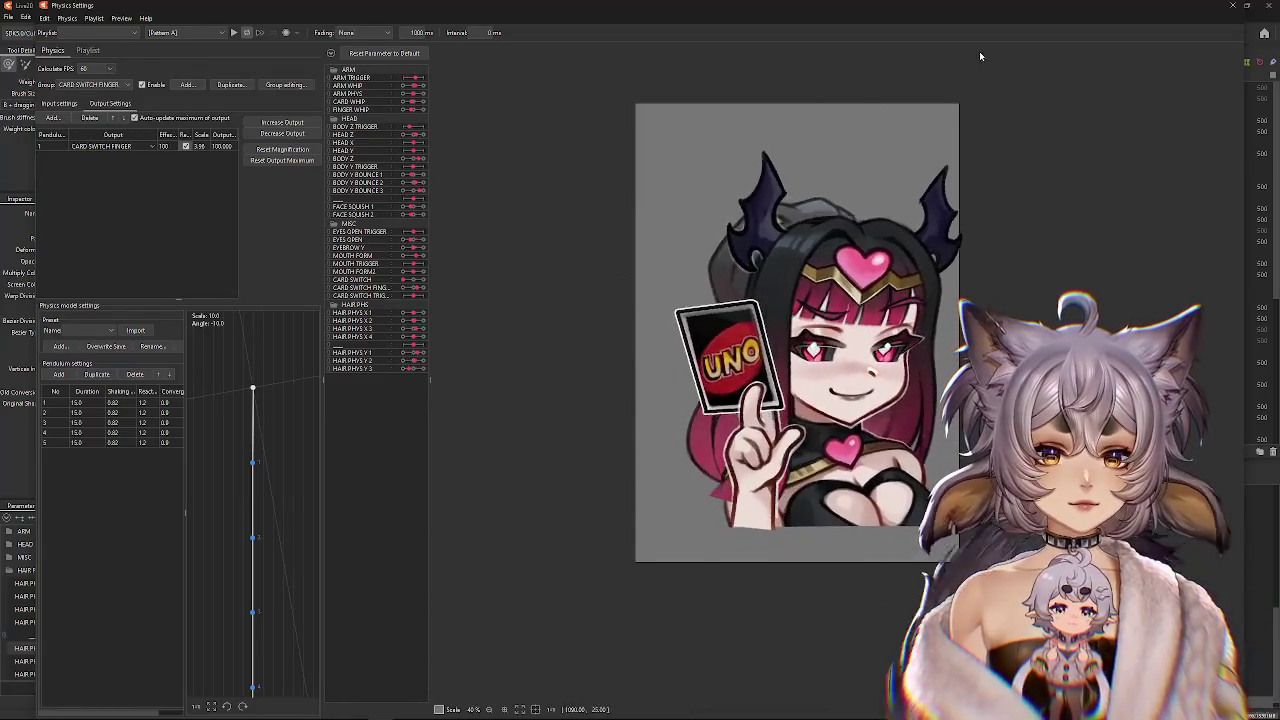
pyautogui.moveTo(851, 226); pyautogui.dragTo(757, 238)
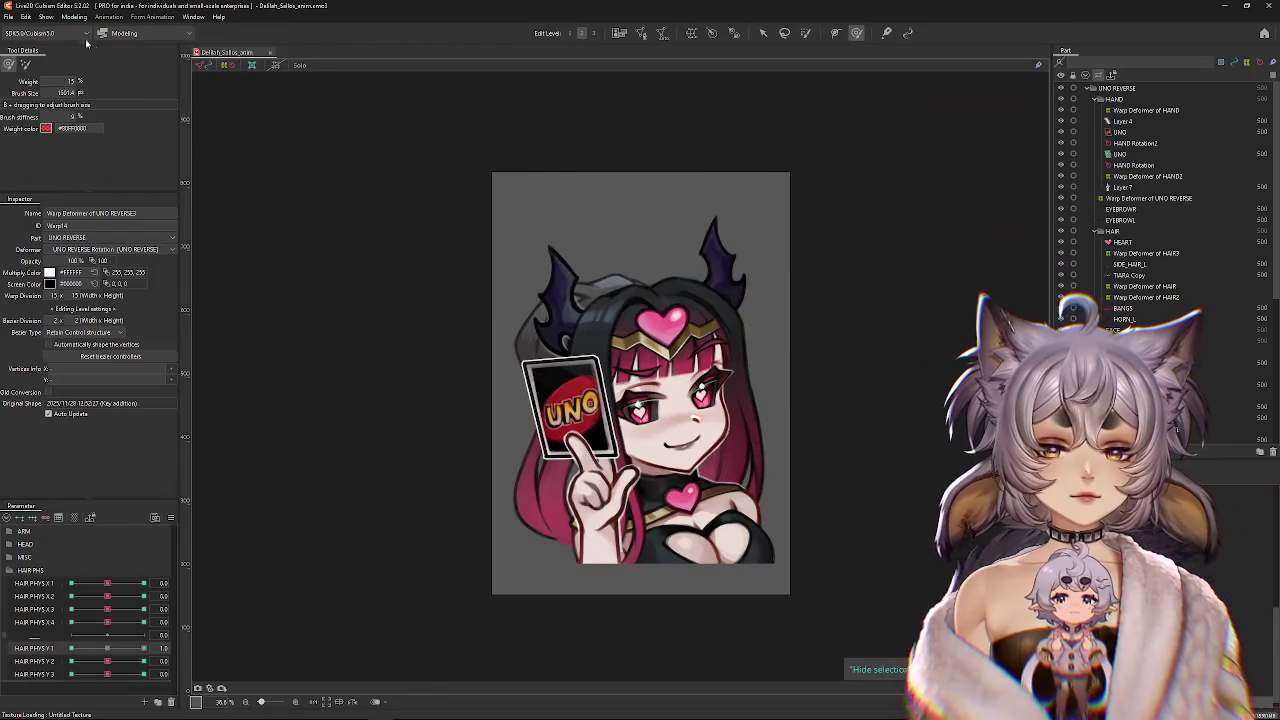
pyautogui.click(74, 17)
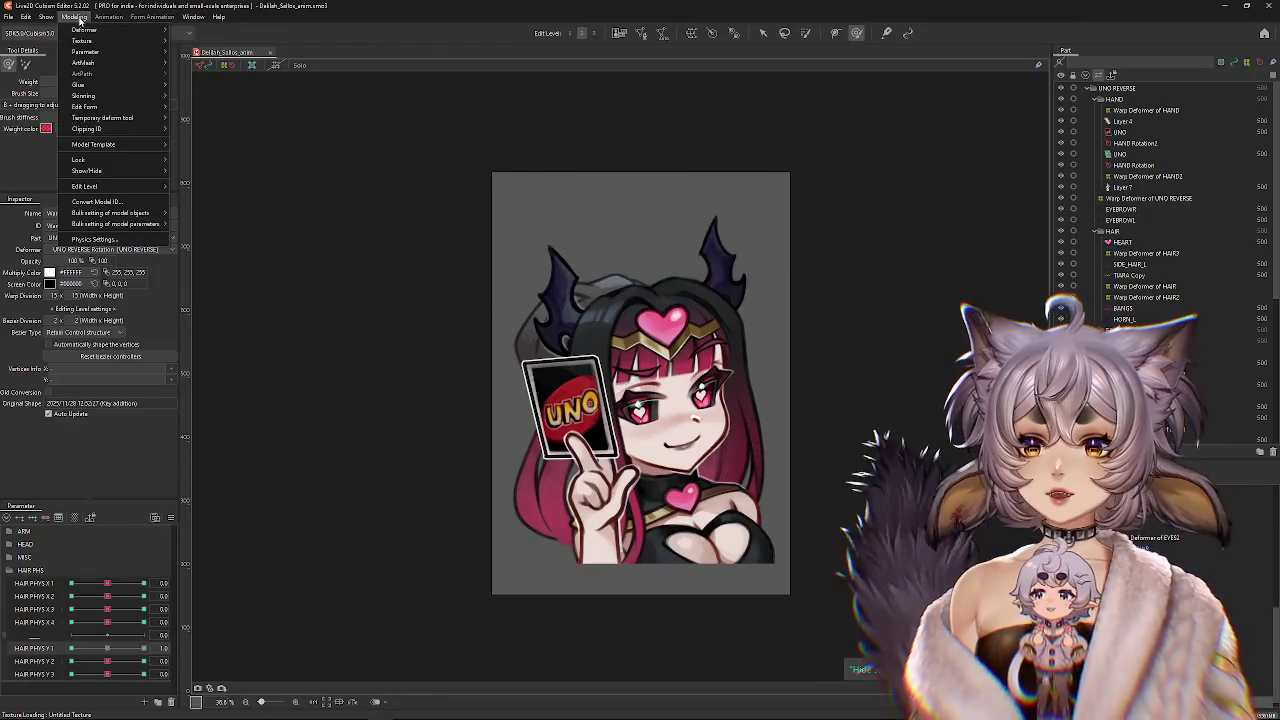
# Reopen Physics Settings, zoom out, and swing the model several times to preview pendulum motion.
pyautogui.click(100, 130)
pyautogui.scroll(-2, 916, 335)
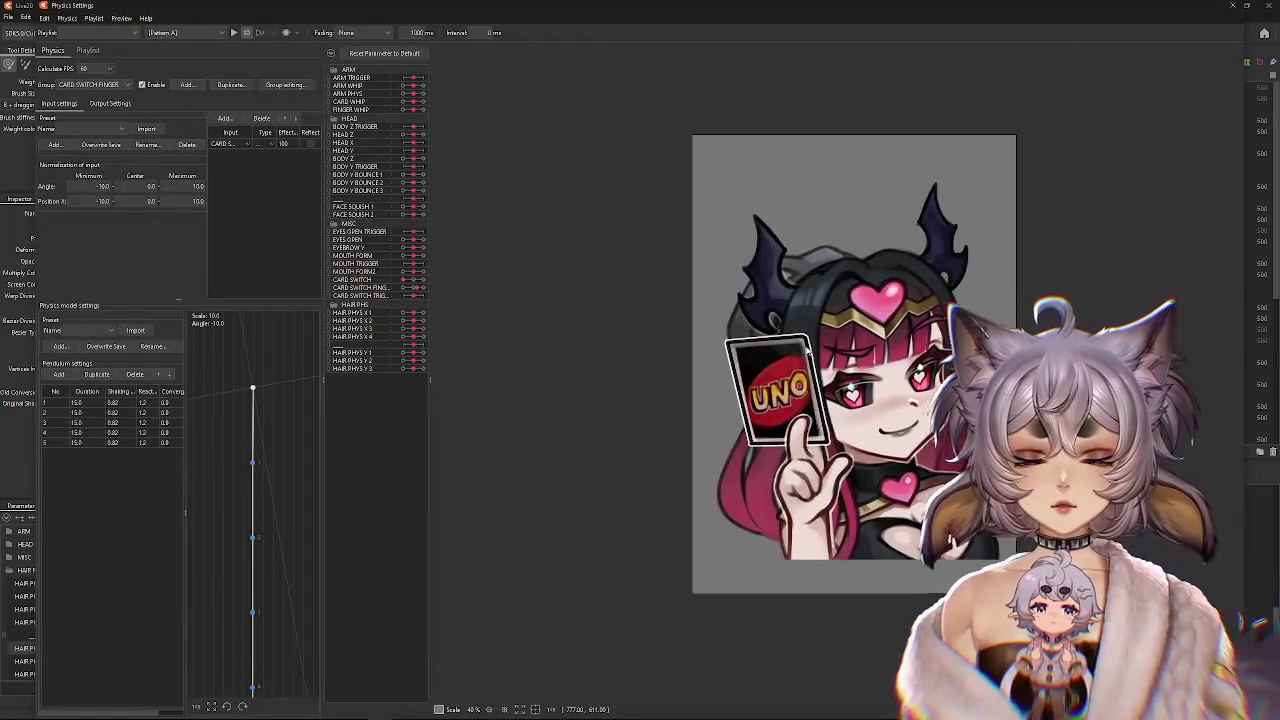
pyautogui.moveTo(888, 480); pyautogui.dragTo(609, 238)
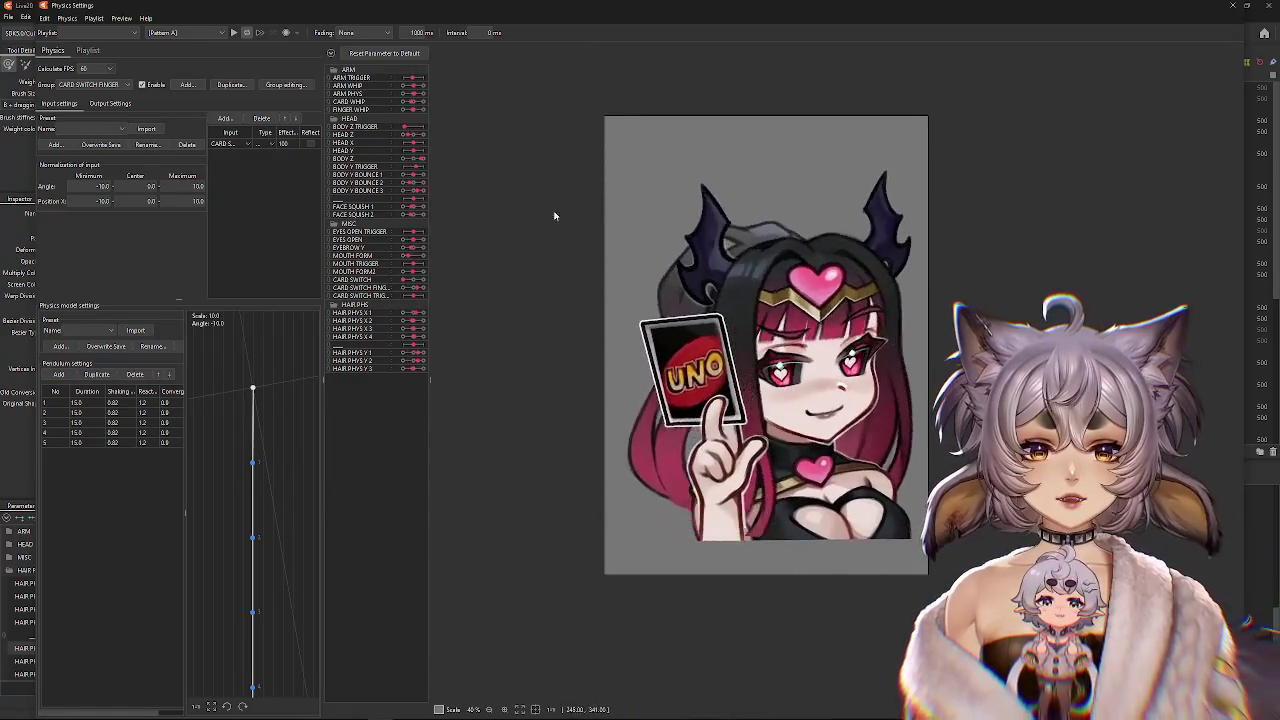
pyautogui.moveTo(913, 380)
pyautogui.mouseDown()
pyautogui.moveTo(853, 268)
pyautogui.moveTo(638, 460)
pyautogui.mouseUp()
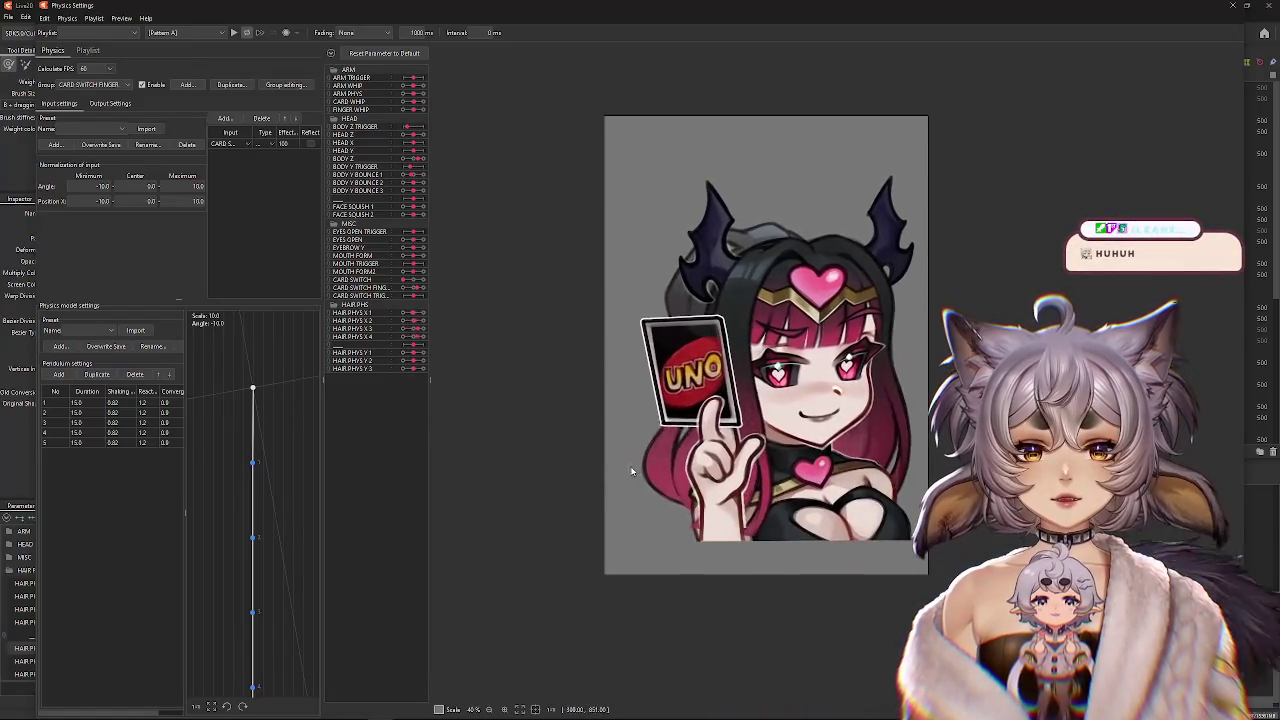
pyautogui.moveTo(844, 462); pyautogui.dragTo(524, 446)
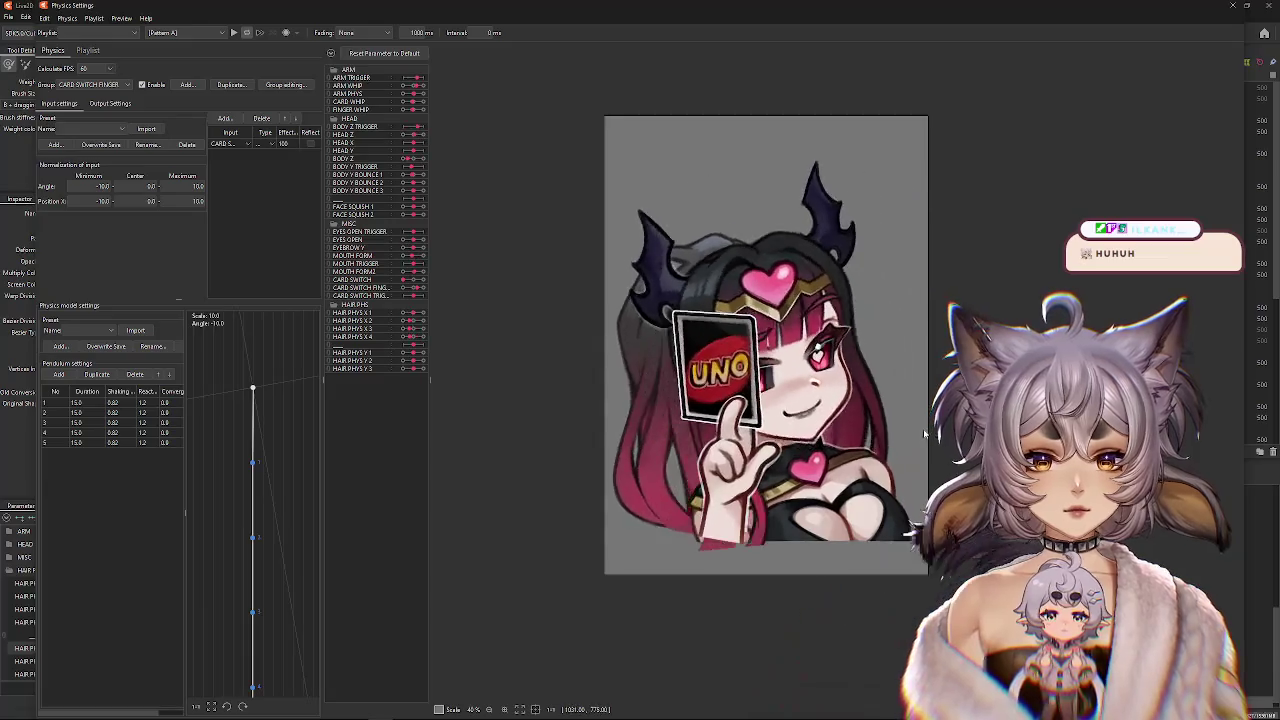
pyautogui.moveTo(898, 393); pyautogui.dragTo(1068, 390)
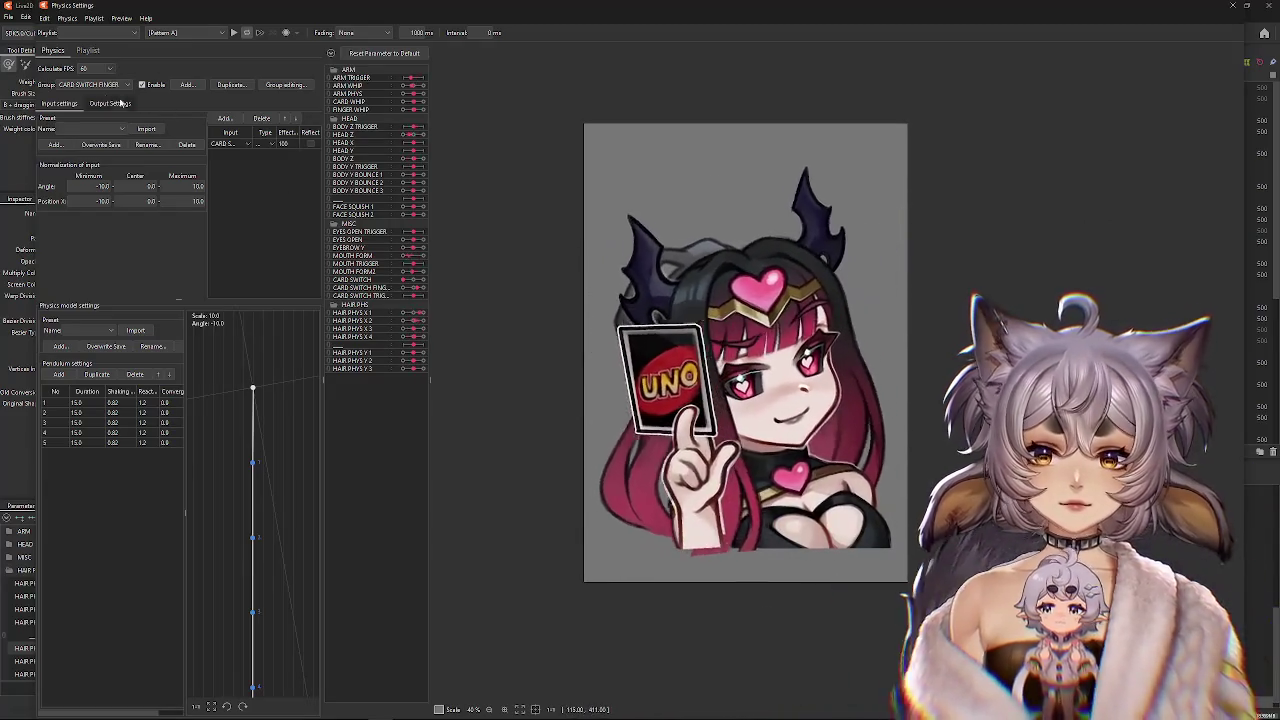
pyautogui.click(70, 95)
# Reset the output maximum for the CARD SWITCH TRIGGER physics group in Output Settings.
pyautogui.click(110, 103)
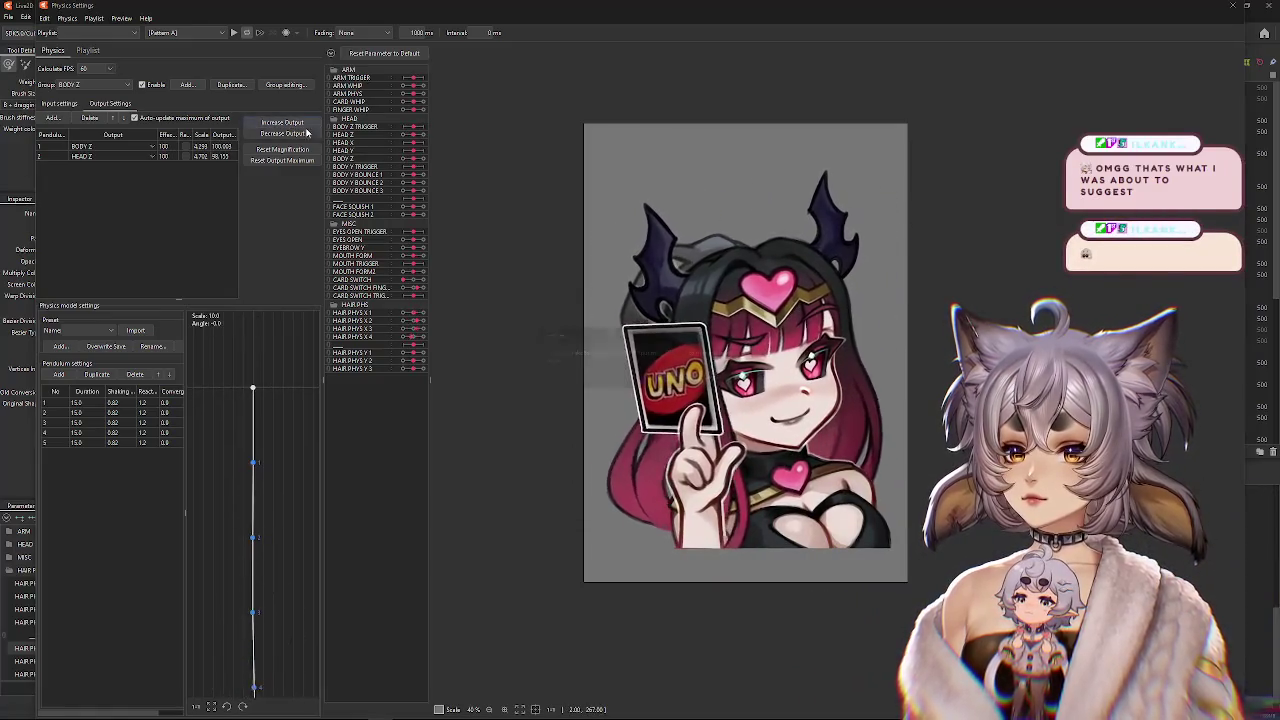
pyautogui.click(90, 106)
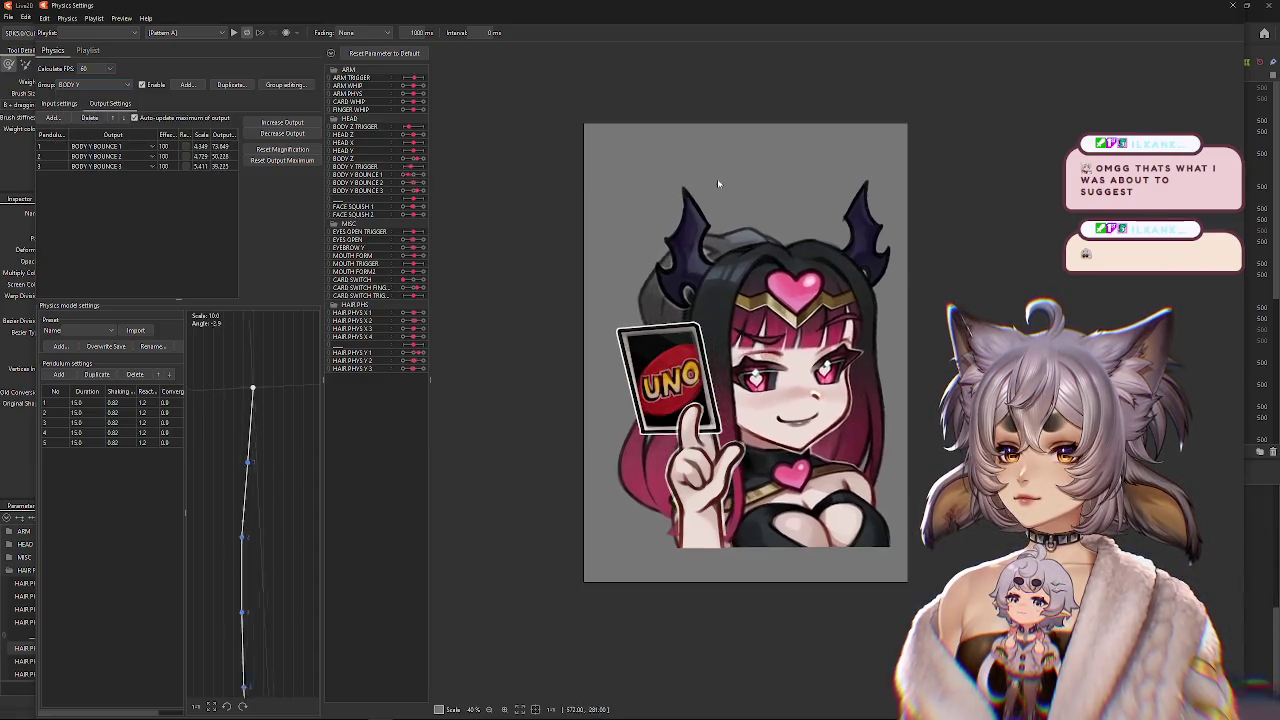
pyautogui.click(275, 127)
pyautogui.press('Return')
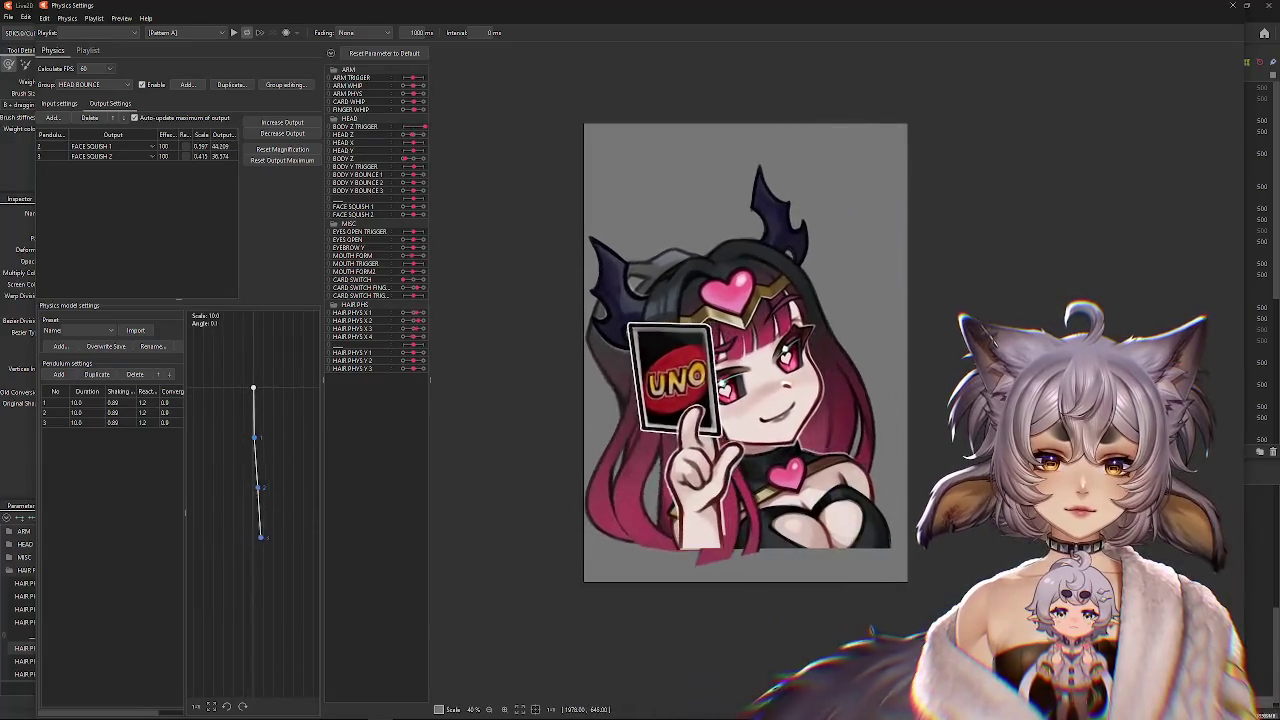
# Swing the model on the preview to test its physics sway.
pyautogui.moveTo(805, 555)
pyautogui.mouseDown()
pyautogui.moveTo(601, 408)
pyautogui.moveTo(815, 322)
pyautogui.moveTo(771, 83)
pyautogui.moveTo(1229, 411)
pyautogui.mouseUp()
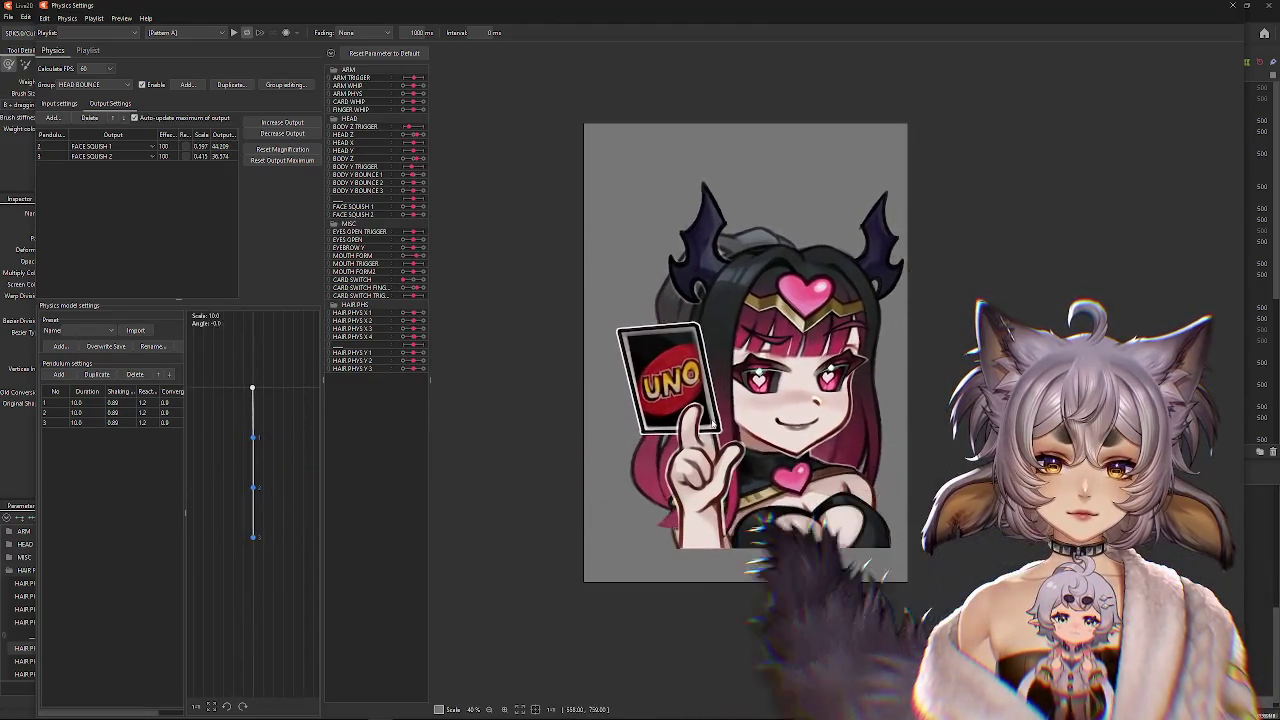
pyautogui.moveTo(766, 220); pyautogui.dragTo(765, 452)
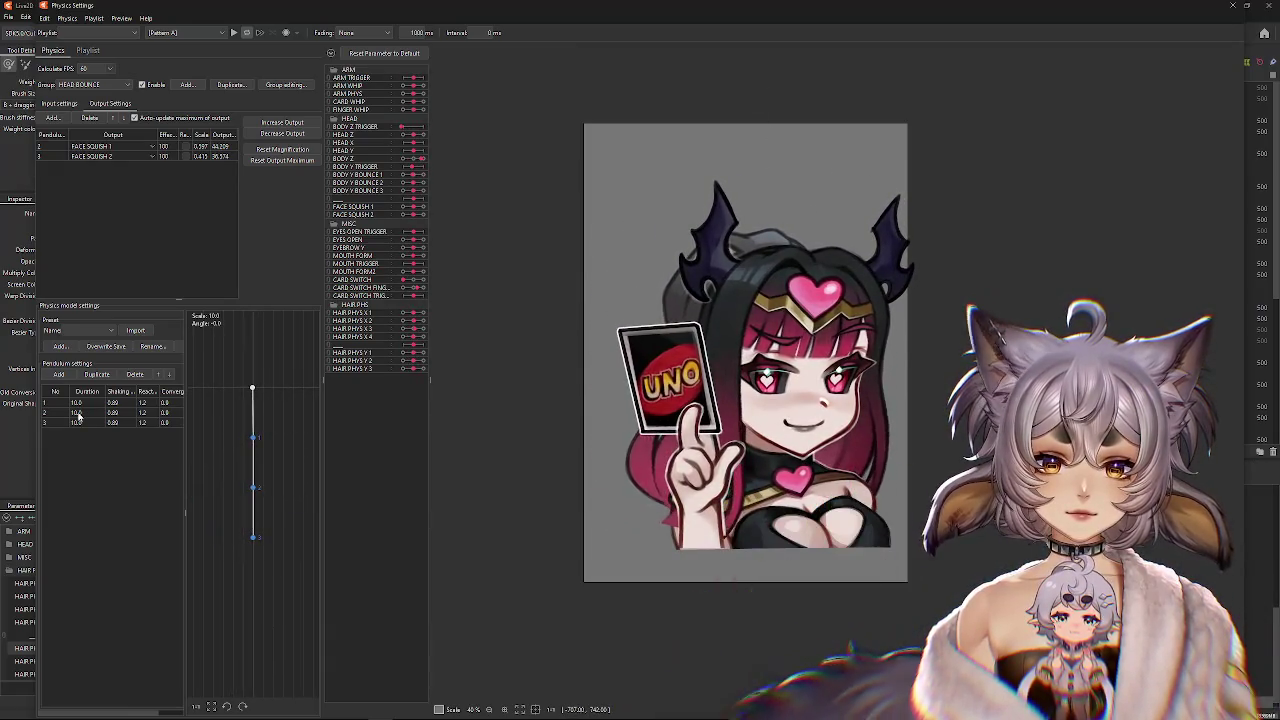
pyautogui.moveTo(526, 402); pyautogui.dragTo(588, 404)
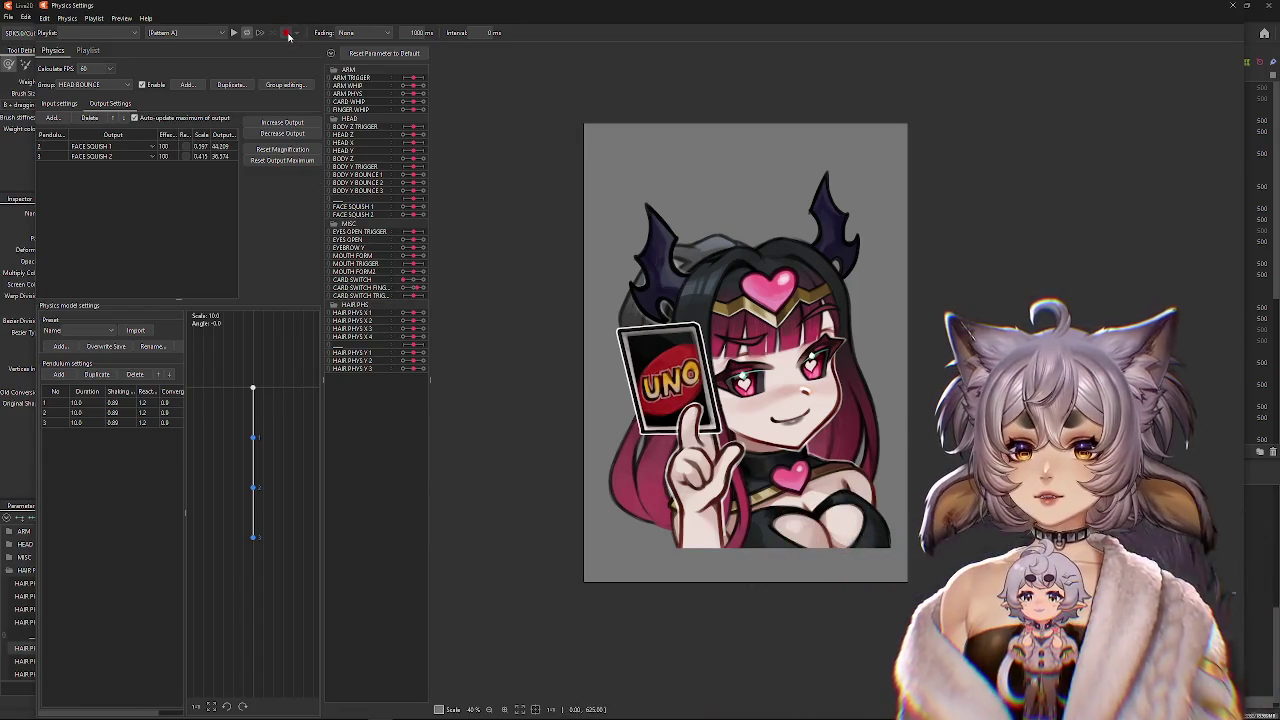
# Record the model's physics swing and write it out as a waveform animation.
pyautogui.moveTo(762, 443); pyautogui.dragTo(762, 254)
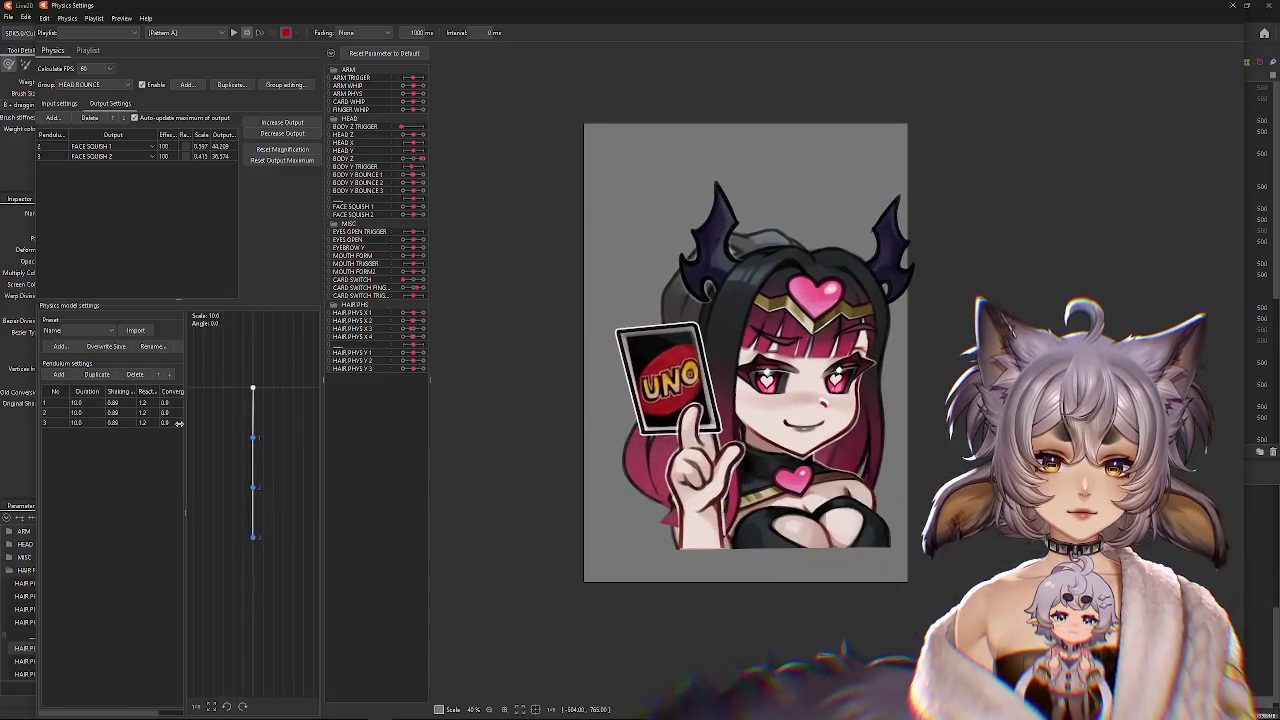
pyautogui.moveTo(780, 137)
pyautogui.mouseDown()
pyautogui.moveTo(765, 455)
pyautogui.moveTo(741, 263)
pyautogui.mouseUp()
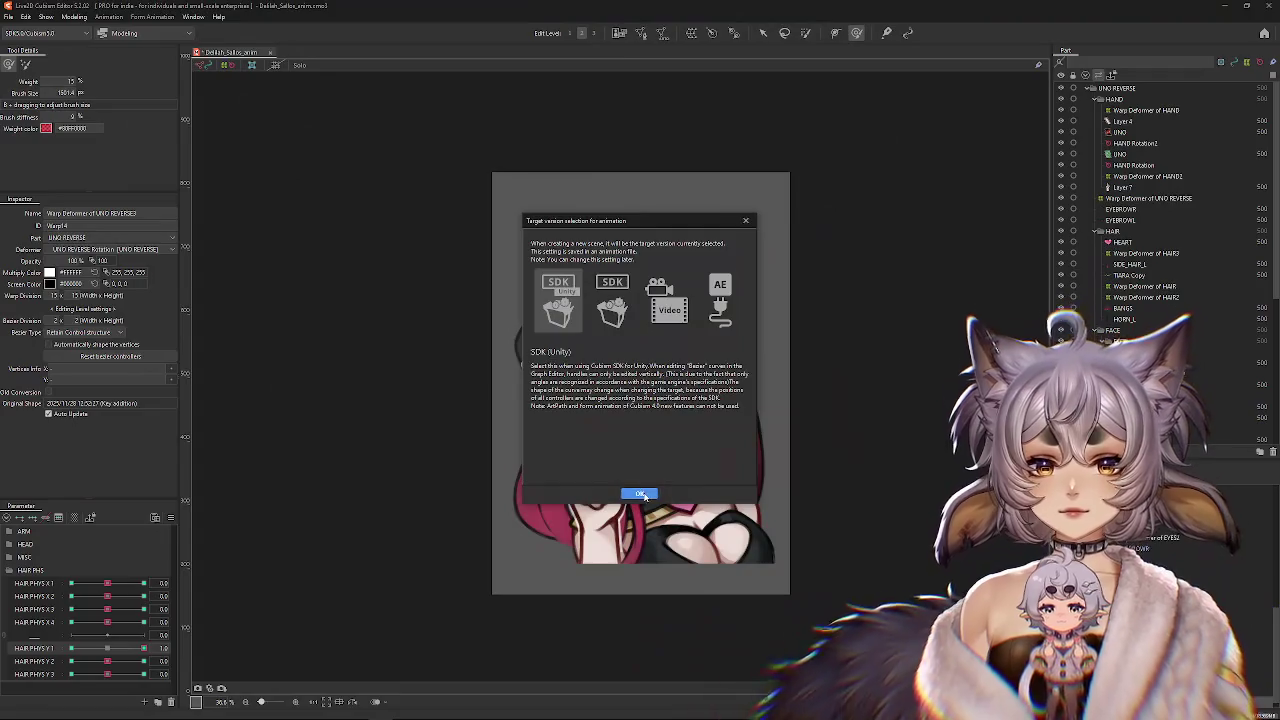
pyautogui.click(641, 495)
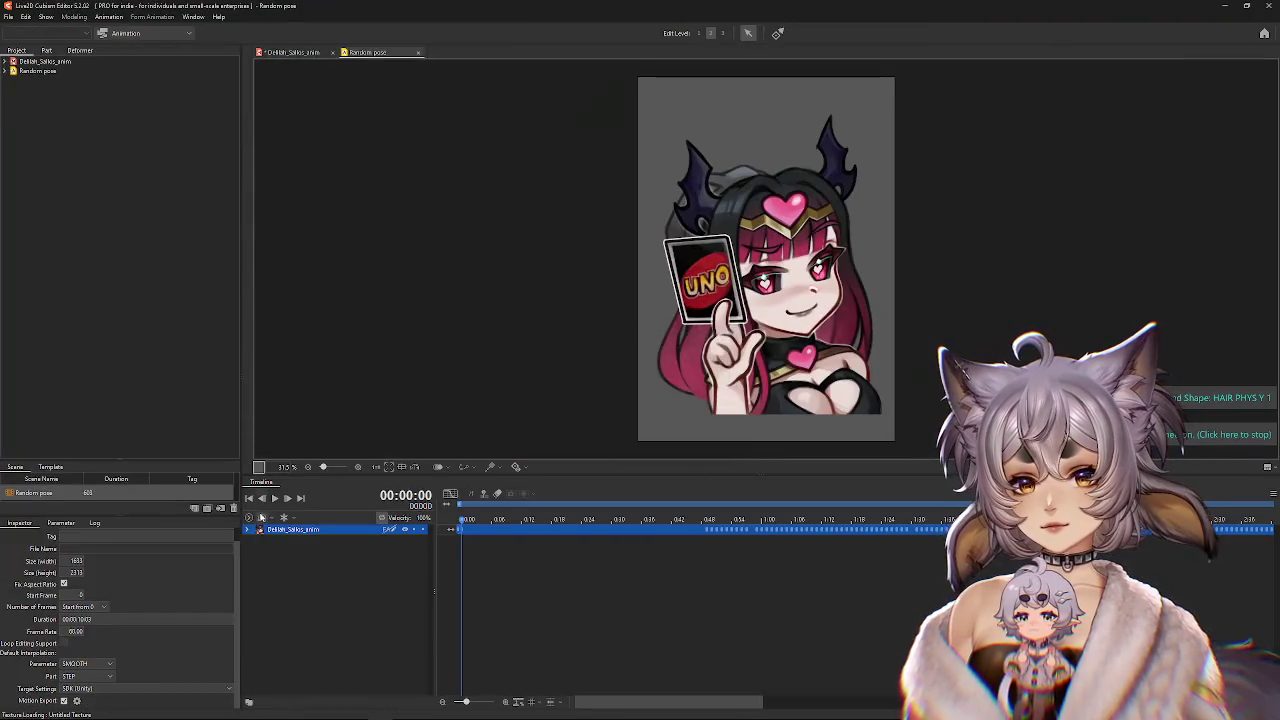
# Play the recorded motion, then extend its clip back to start at 0.
pyautogui.click(279, 503)
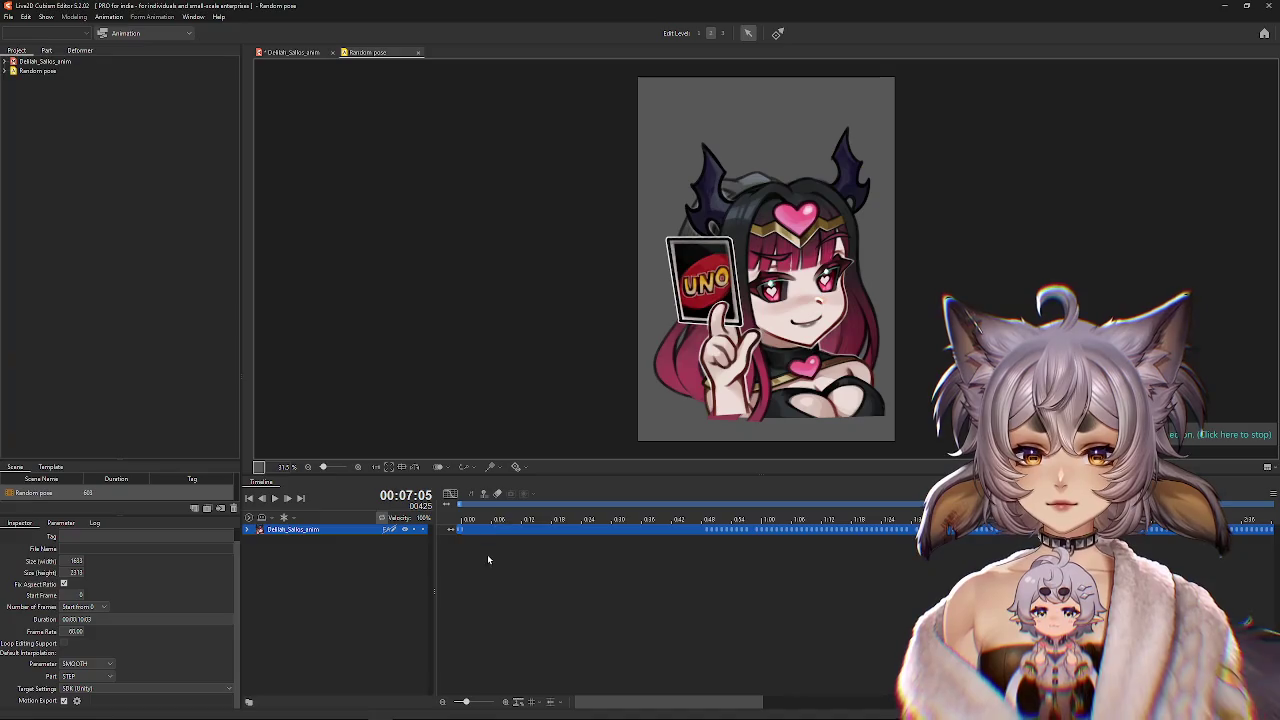
pyautogui.moveTo(464, 705); pyautogui.dragTo(459, 703)
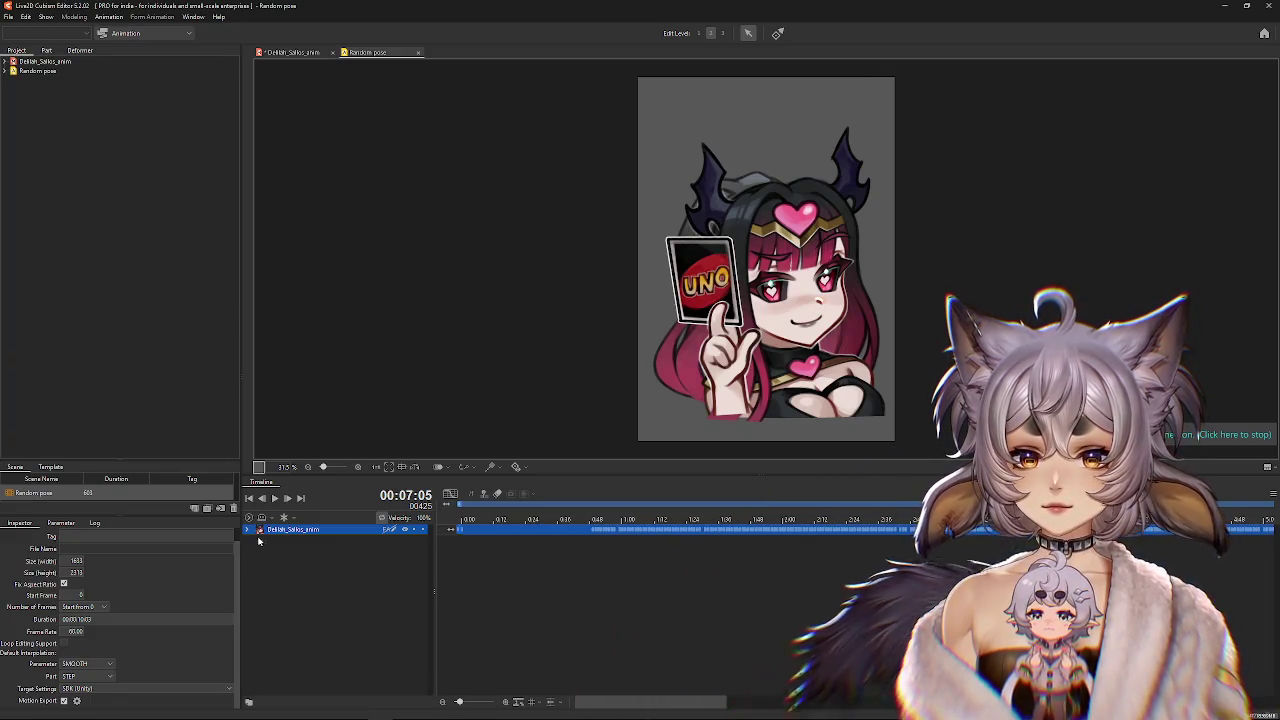
pyautogui.click(249, 529)
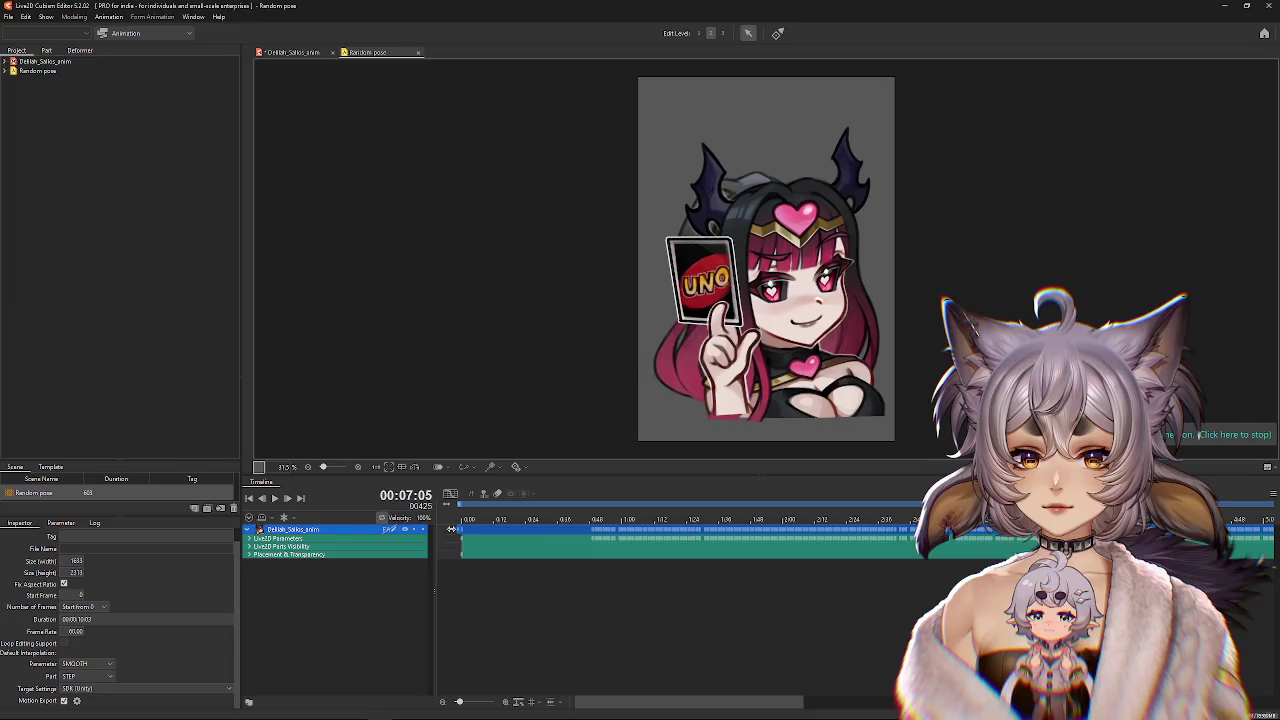
pyautogui.moveTo(451, 529); pyautogui.dragTo(338, 525)
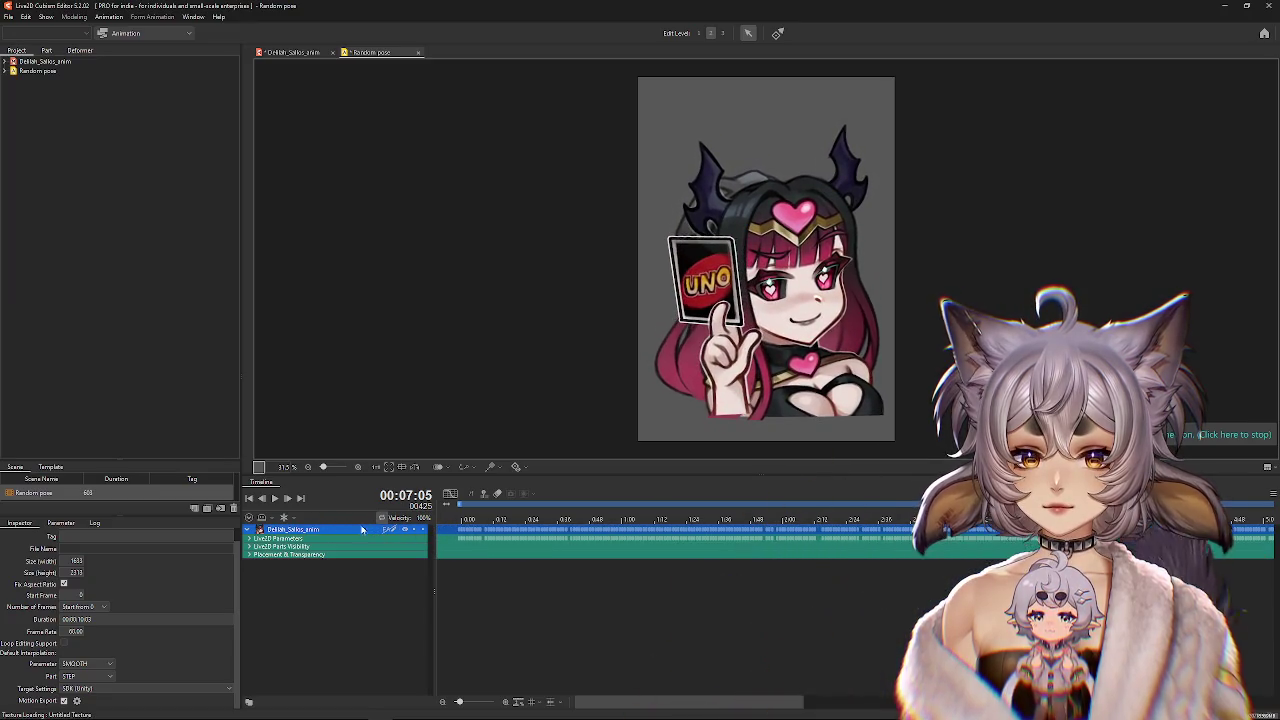
# Scrub and play the animation from the start to check its poses.
pyautogui.click(457, 531)
pyautogui.moveTo(443, 525)
pyautogui.mouseDown()
pyautogui.moveTo(603, 533)
pyautogui.moveTo(545, 538)
pyautogui.moveTo(434, 491)
pyautogui.mouseUp()
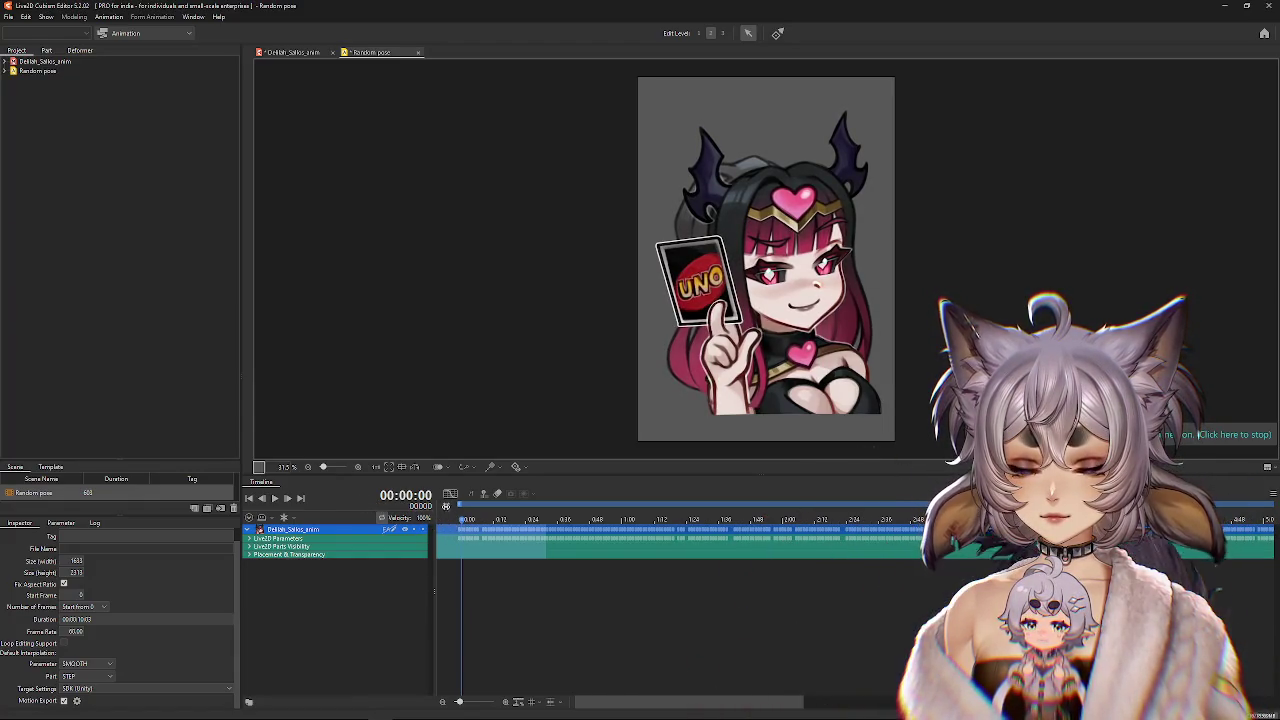
pyautogui.click(273, 499)
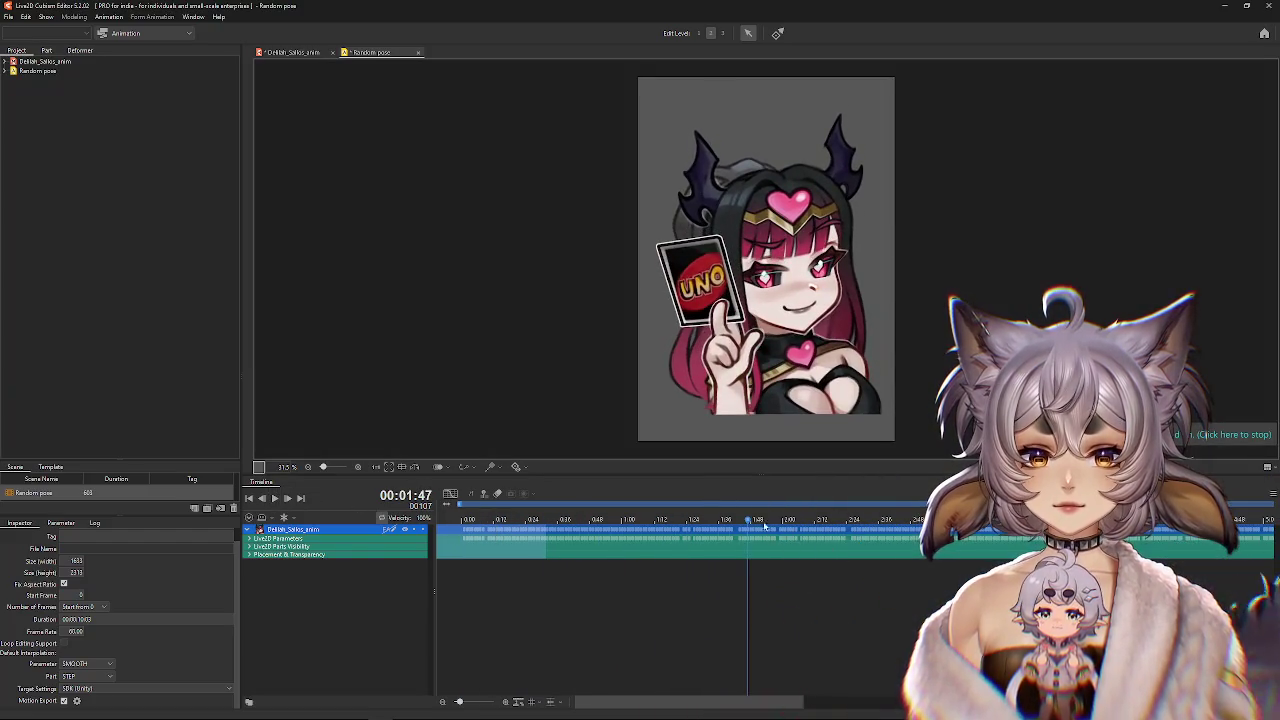
pyautogui.moveTo(462, 520); pyautogui.dragTo(518, 541)
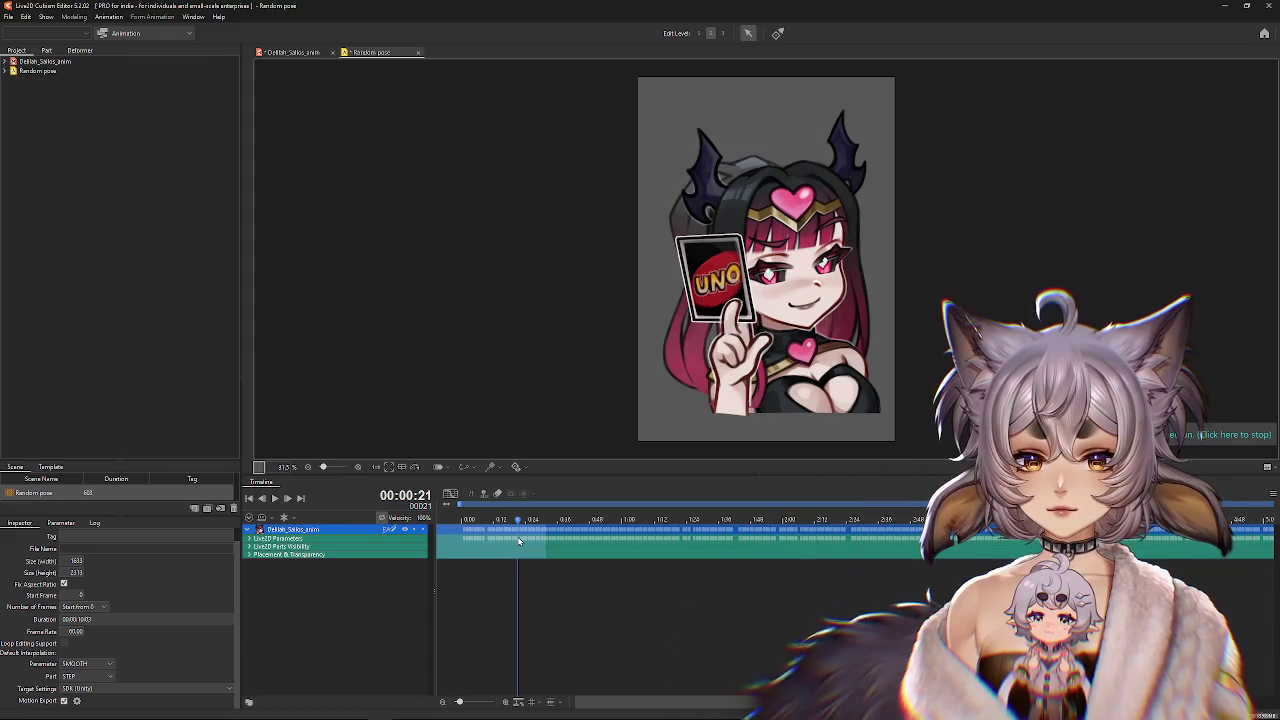
pyautogui.click(450, 540)
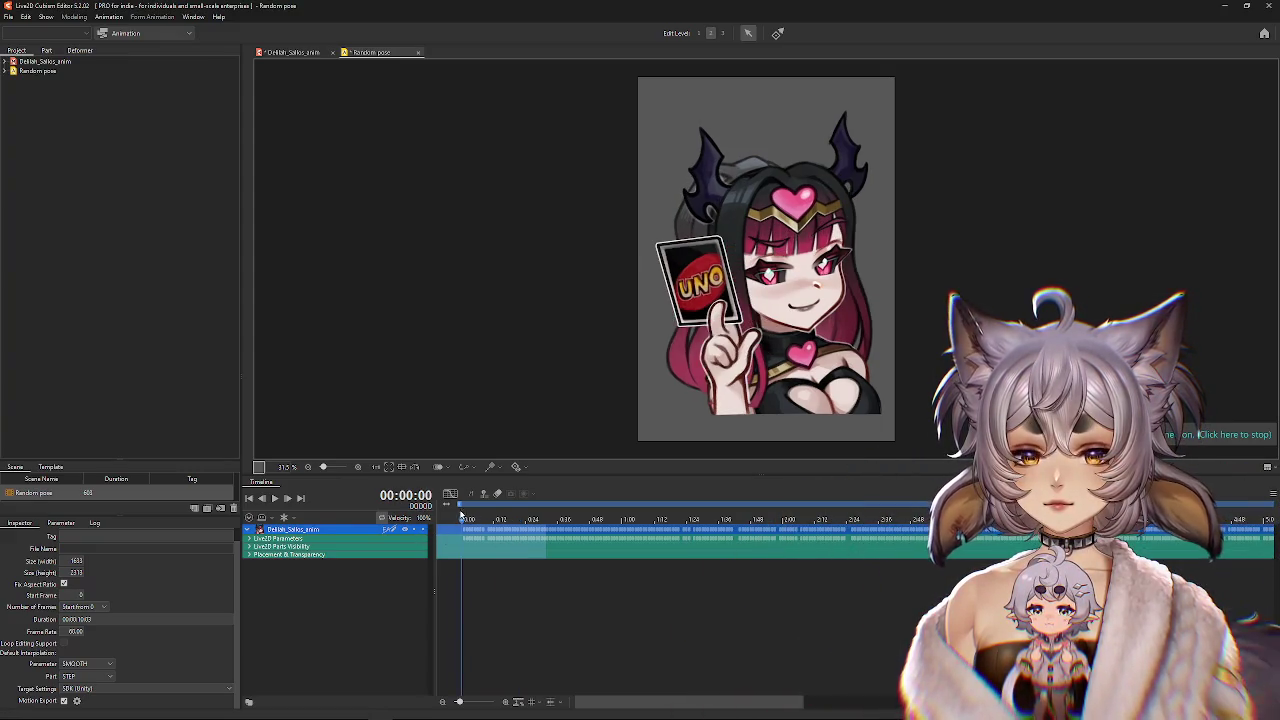
pyautogui.moveTo(462, 520)
pyautogui.mouseDown()
pyautogui.moveTo(751, 548)
pyautogui.moveTo(832, 610)
pyautogui.mouseUp()
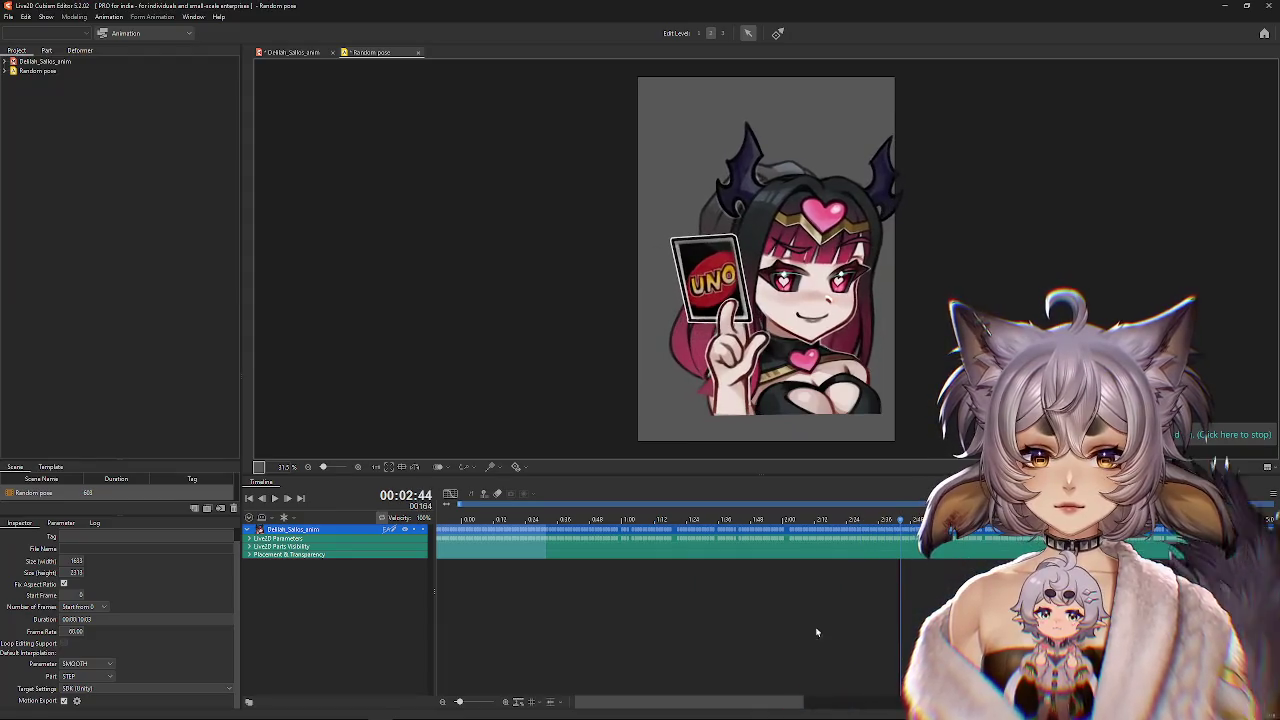
# Trim the physics clip so it ends near five seconds.
pyautogui.moveTo(678, 531); pyautogui.dragTo(960, 578)
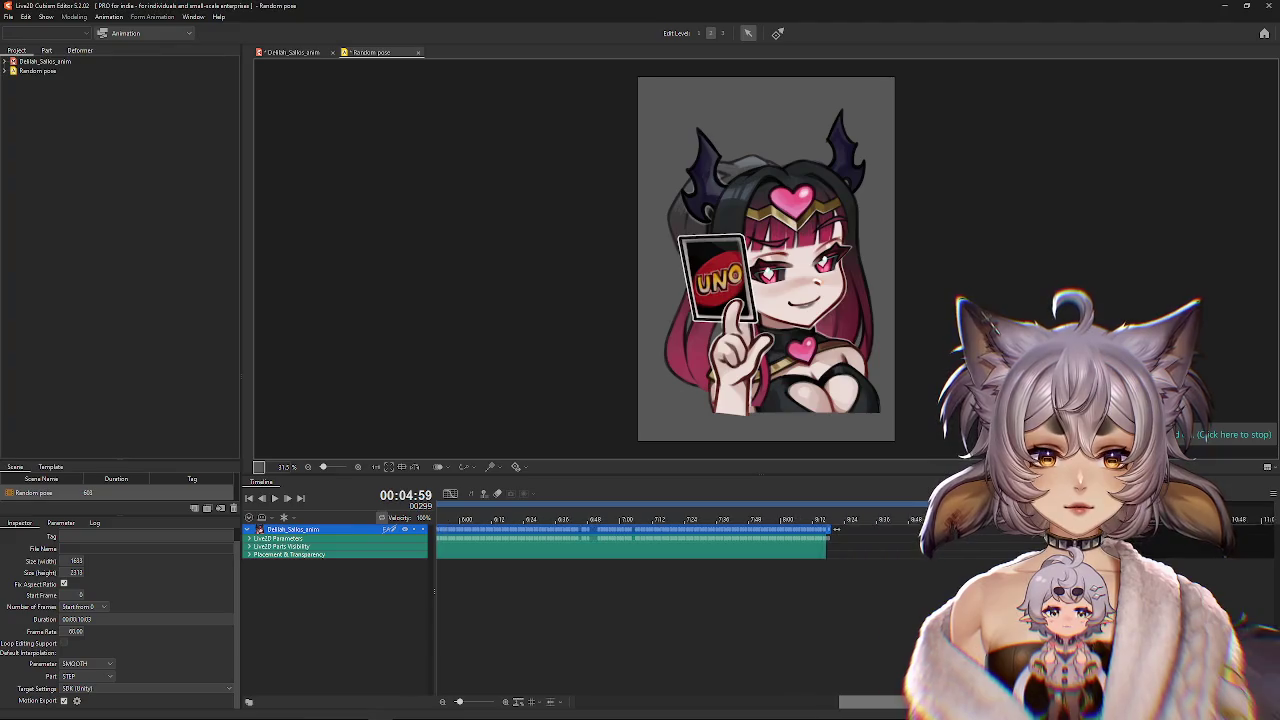
pyautogui.hscroll(2, 700, 600)
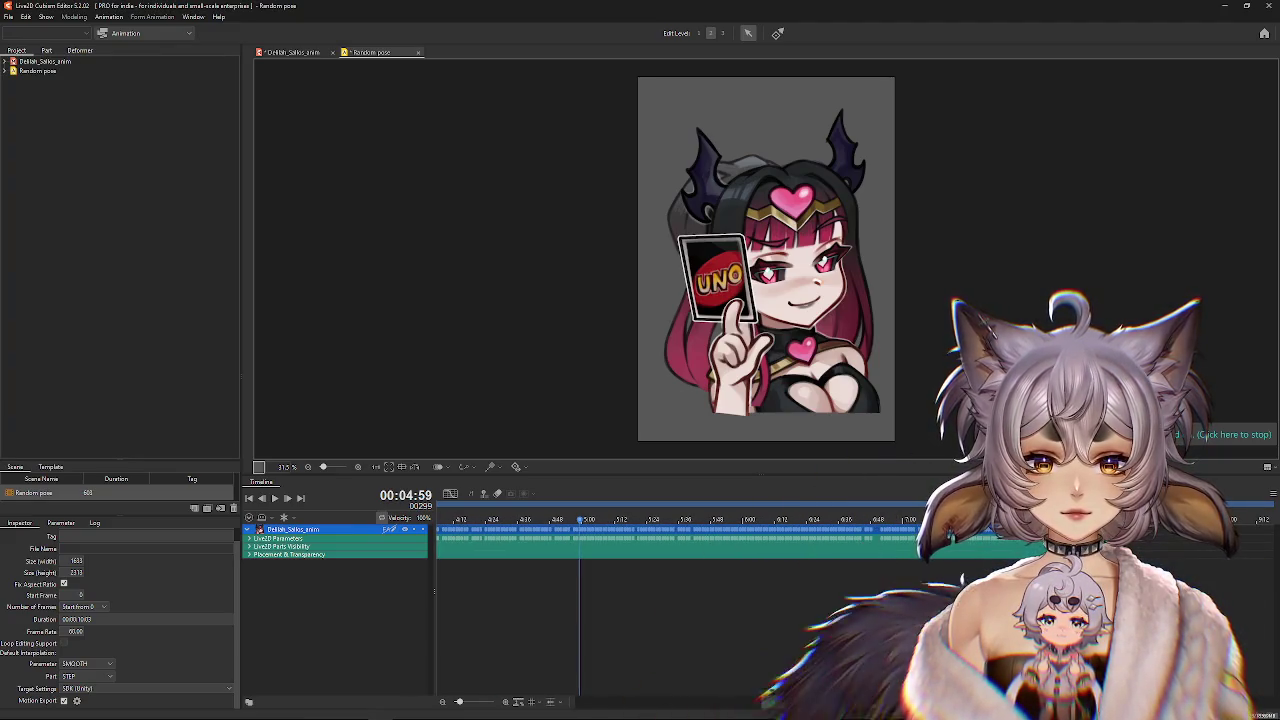
pyautogui.moveTo(1000, 528); pyautogui.dragTo(650, 528)
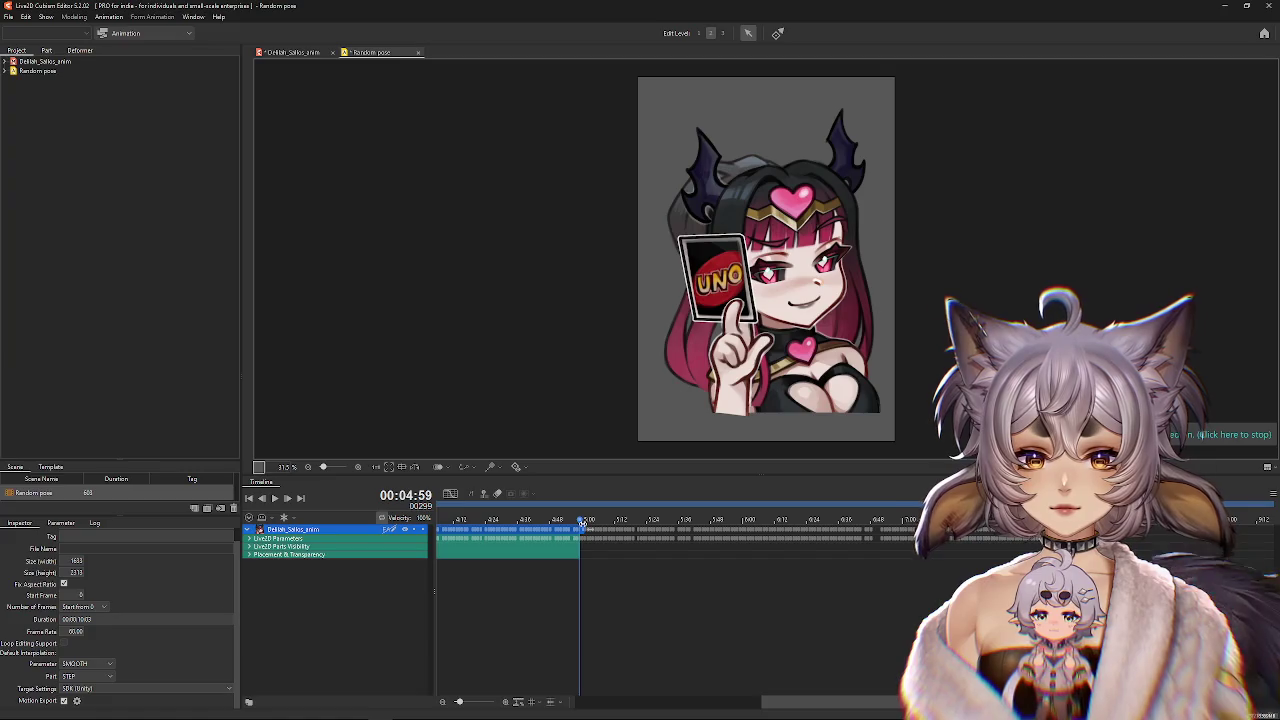
pyautogui.click(990, 519)
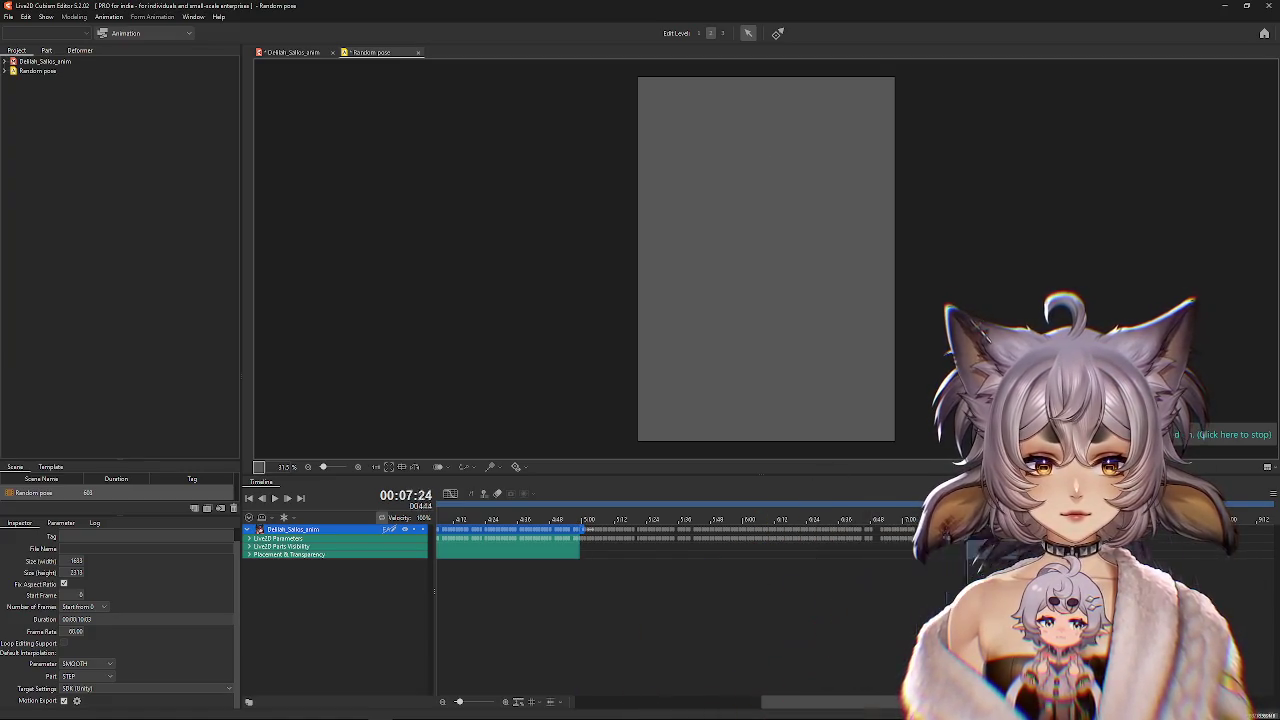
pyautogui.click(617, 520)
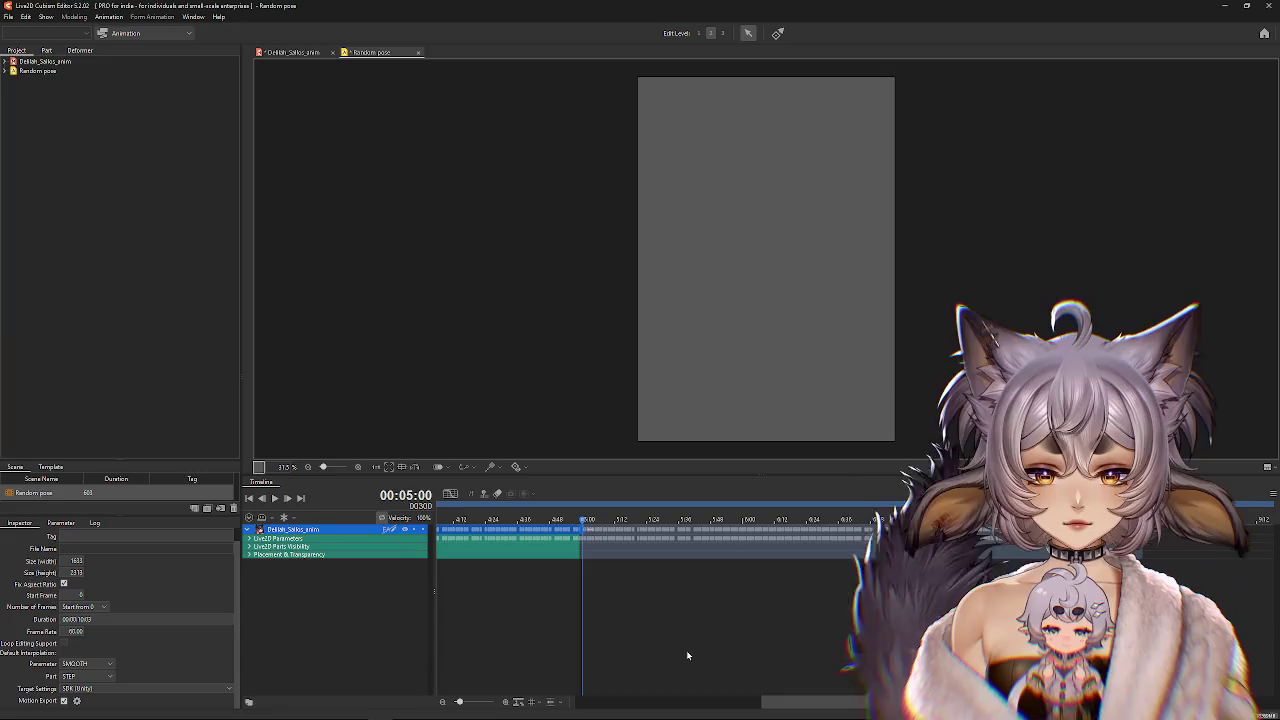
pyautogui.moveTo(830, 702); pyautogui.dragTo(940, 702)
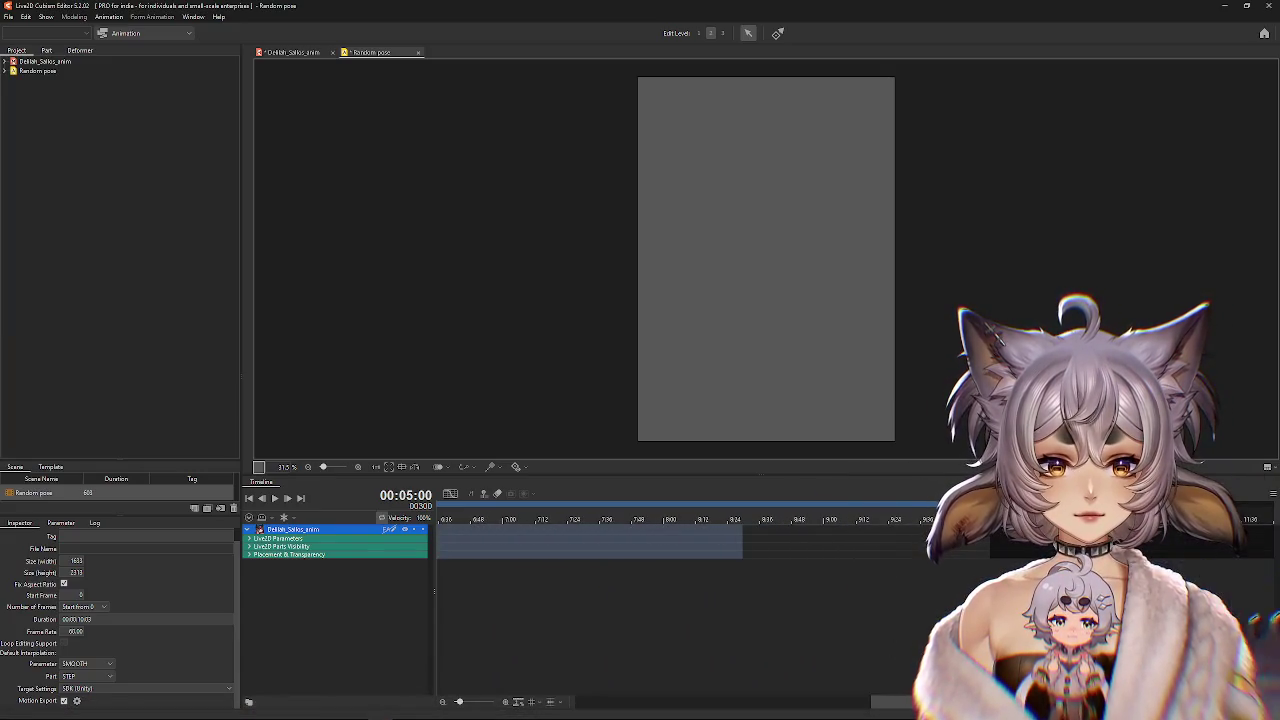
pyautogui.hscroll(-6, 885, 600)
pyautogui.hscroll(2, 660, 560)
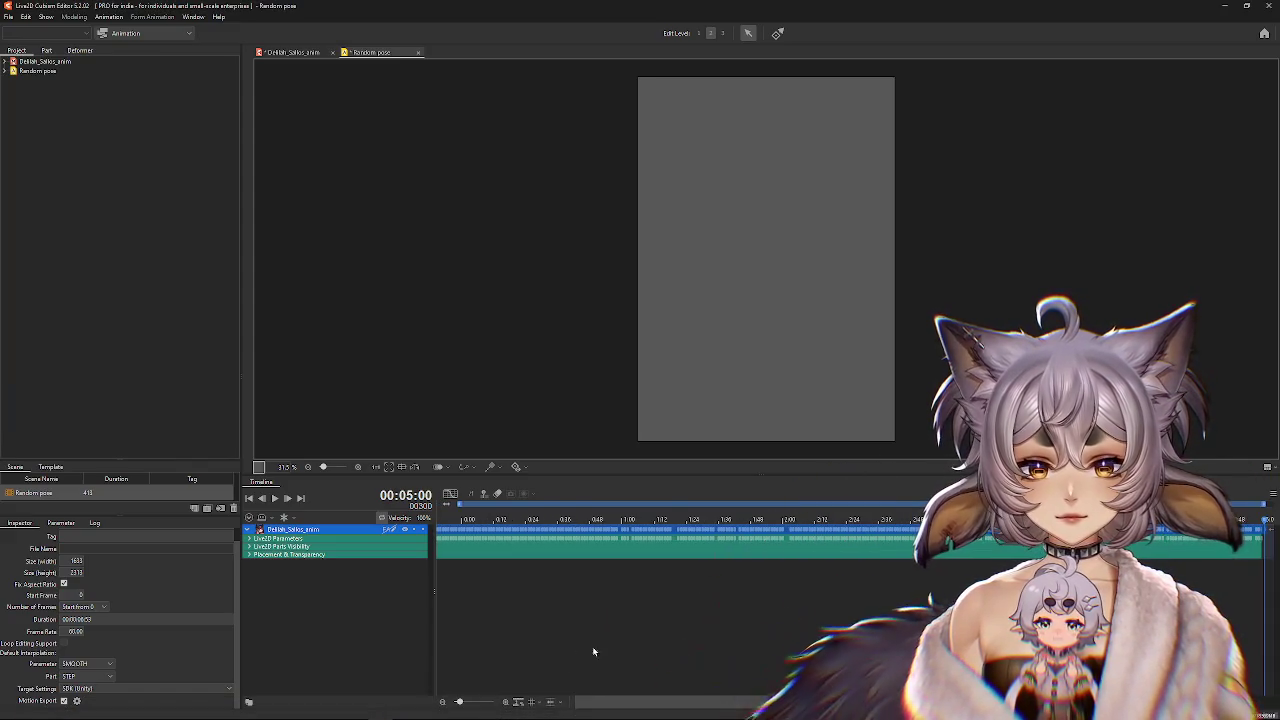
pyautogui.hscroll(2, 575, 647)
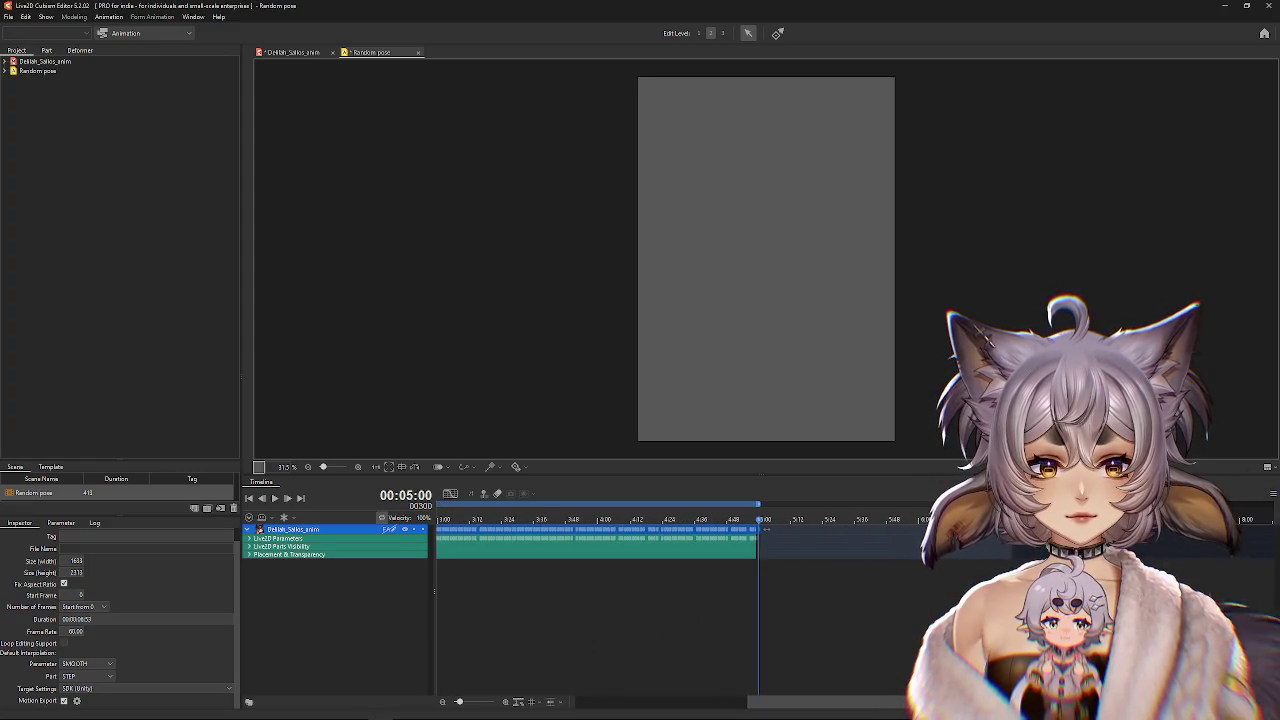
pyautogui.moveTo(779, 508); pyautogui.dragTo(756, 510)
pyautogui.moveTo(856, 703); pyautogui.dragTo(771, 703)
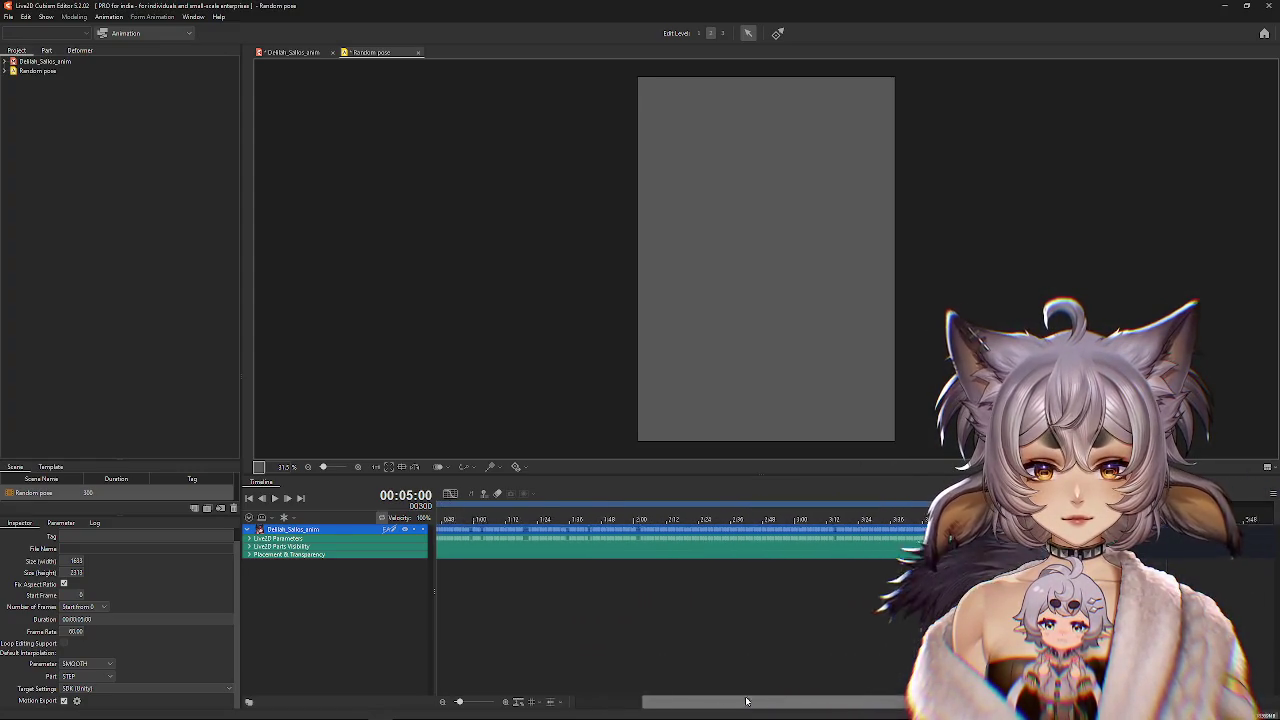
pyautogui.click(460, 521)
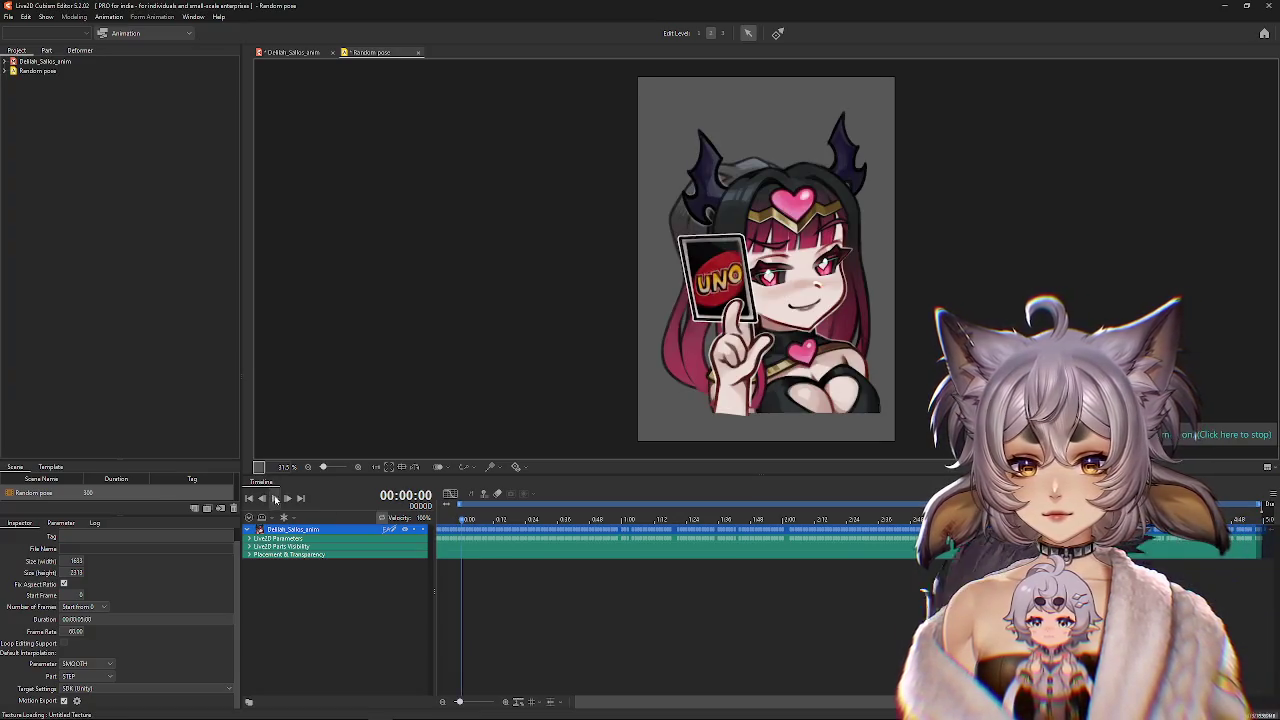
pyautogui.click(276, 499)
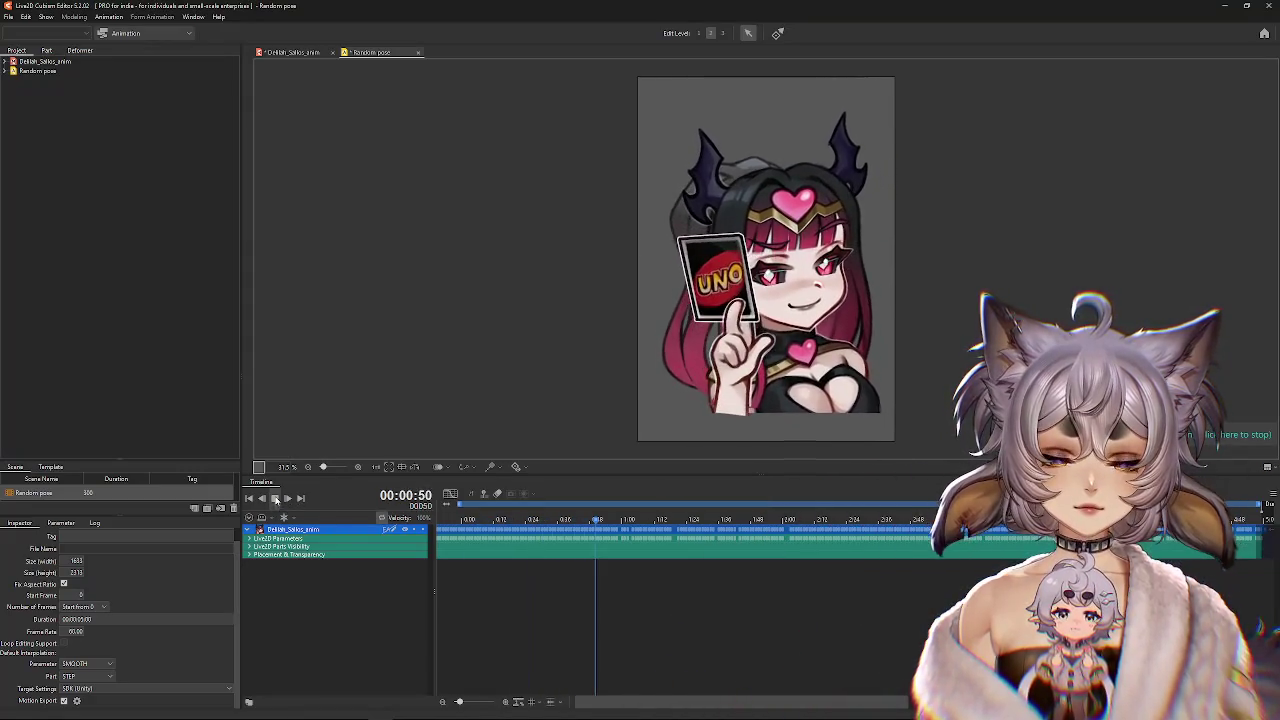
pyautogui.click(276, 499)
pyautogui.click(517, 543)
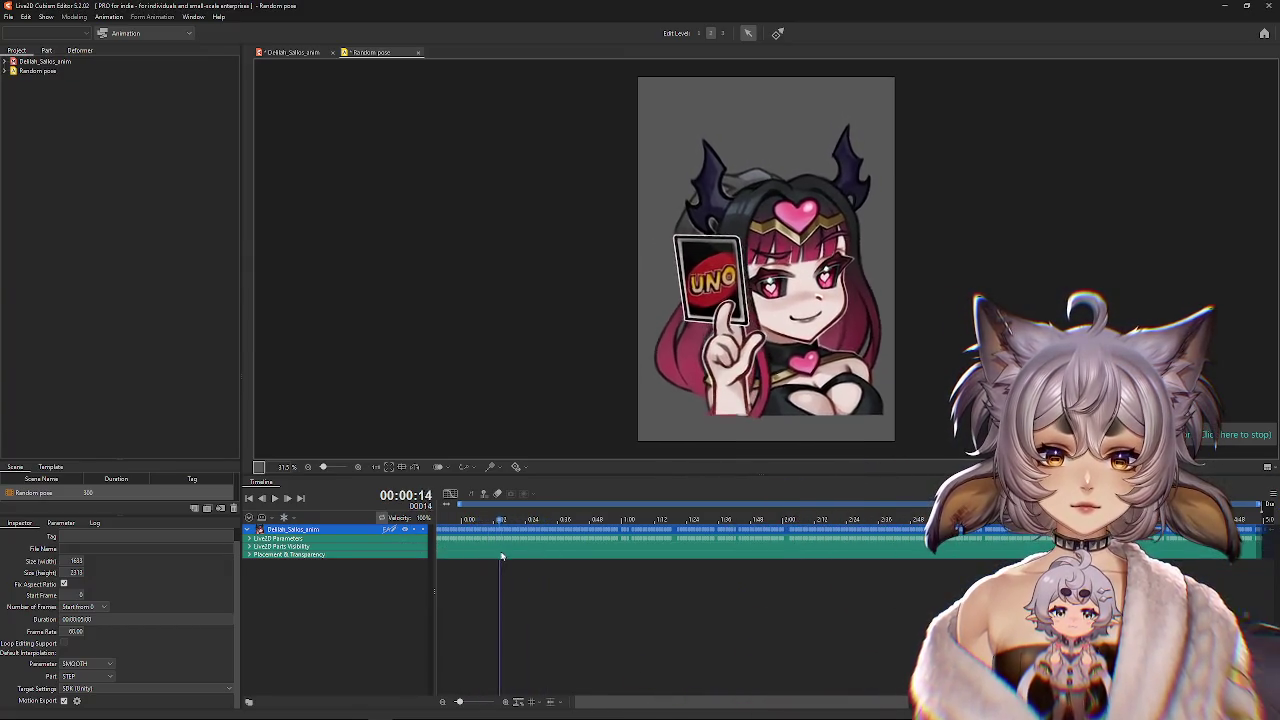
pyautogui.moveTo(817, 590)
pyautogui.mouseDown()
pyautogui.moveTo(1238, 567)
pyautogui.moveTo(463, 564)
pyautogui.moveTo(514, 568)
pyautogui.mouseUp()
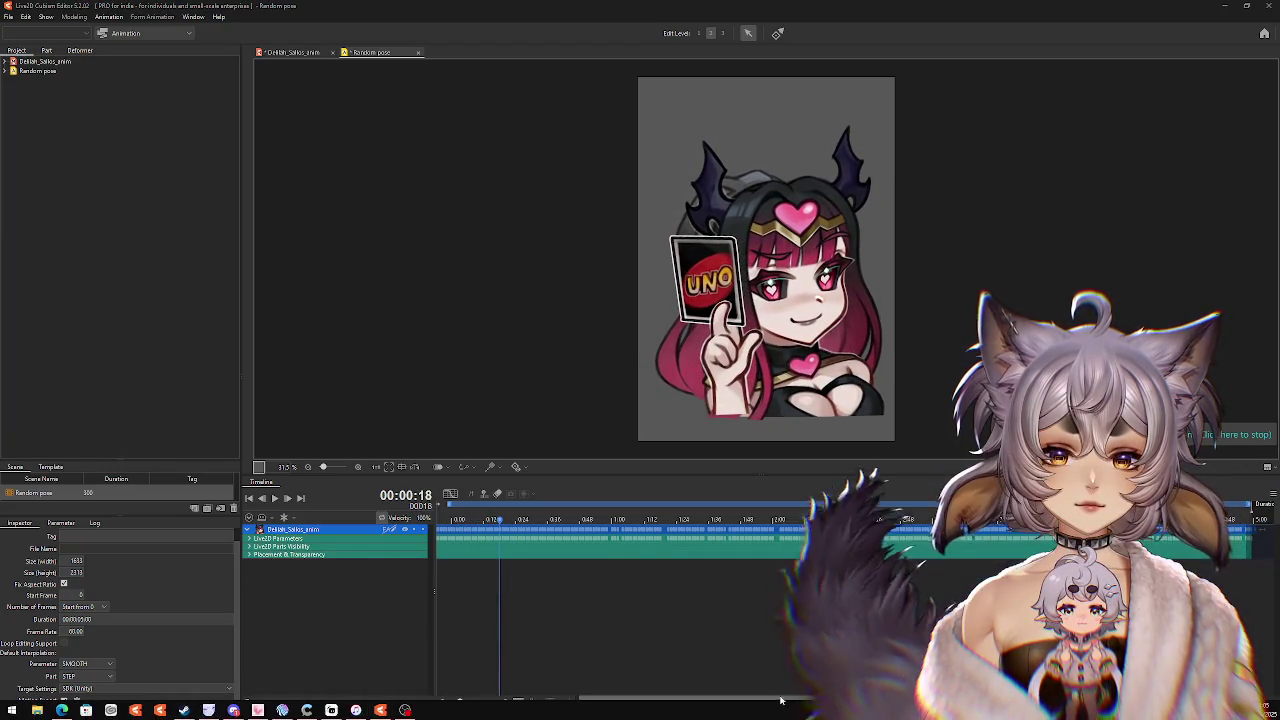
pyautogui.moveTo(499, 572)
pyautogui.mouseDown()
pyautogui.moveTo(813, 527)
pyautogui.moveTo(945, 540)
pyautogui.mouseUp()
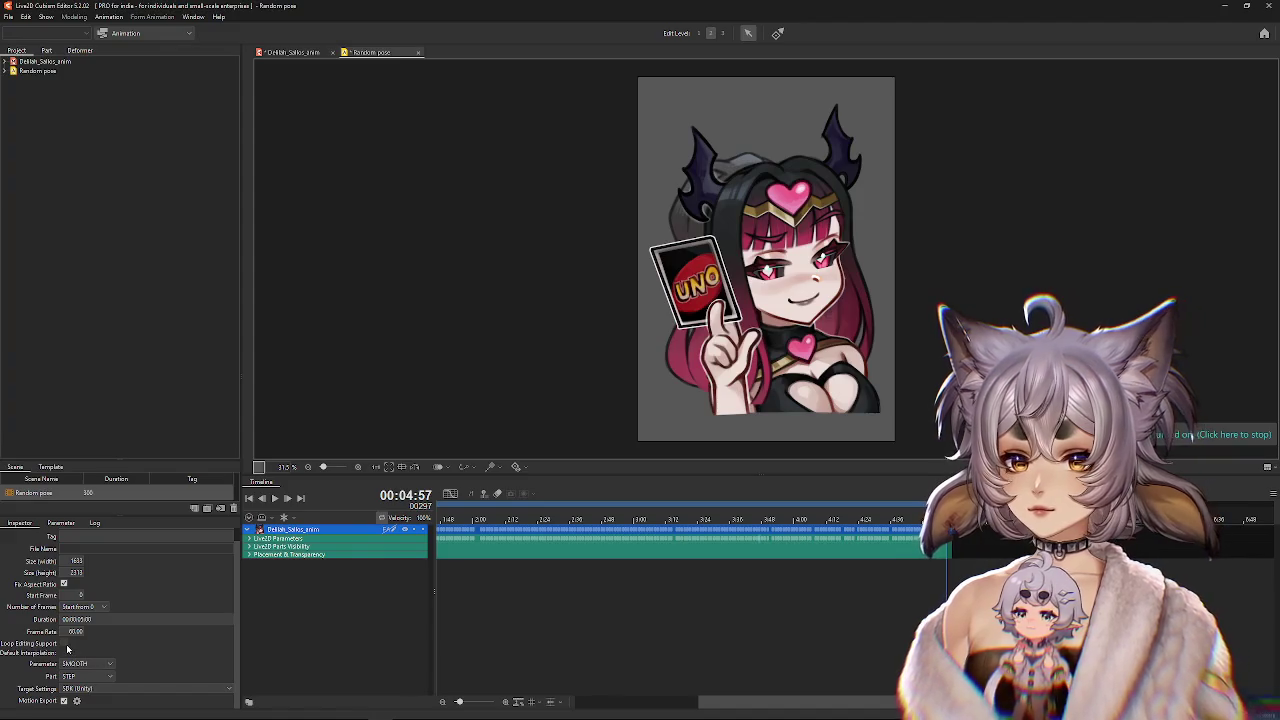
pyautogui.scroll(1, 67, 650)
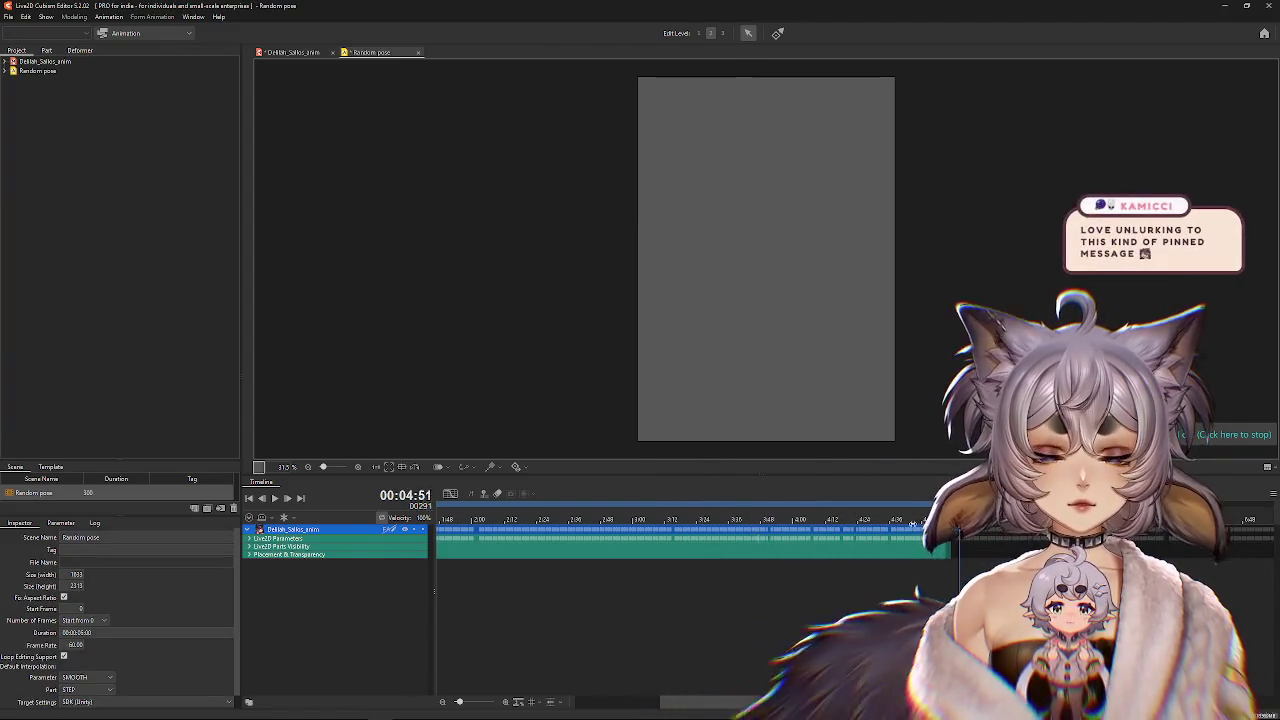
pyautogui.moveTo(925, 540); pyautogui.dragTo(432, 678)
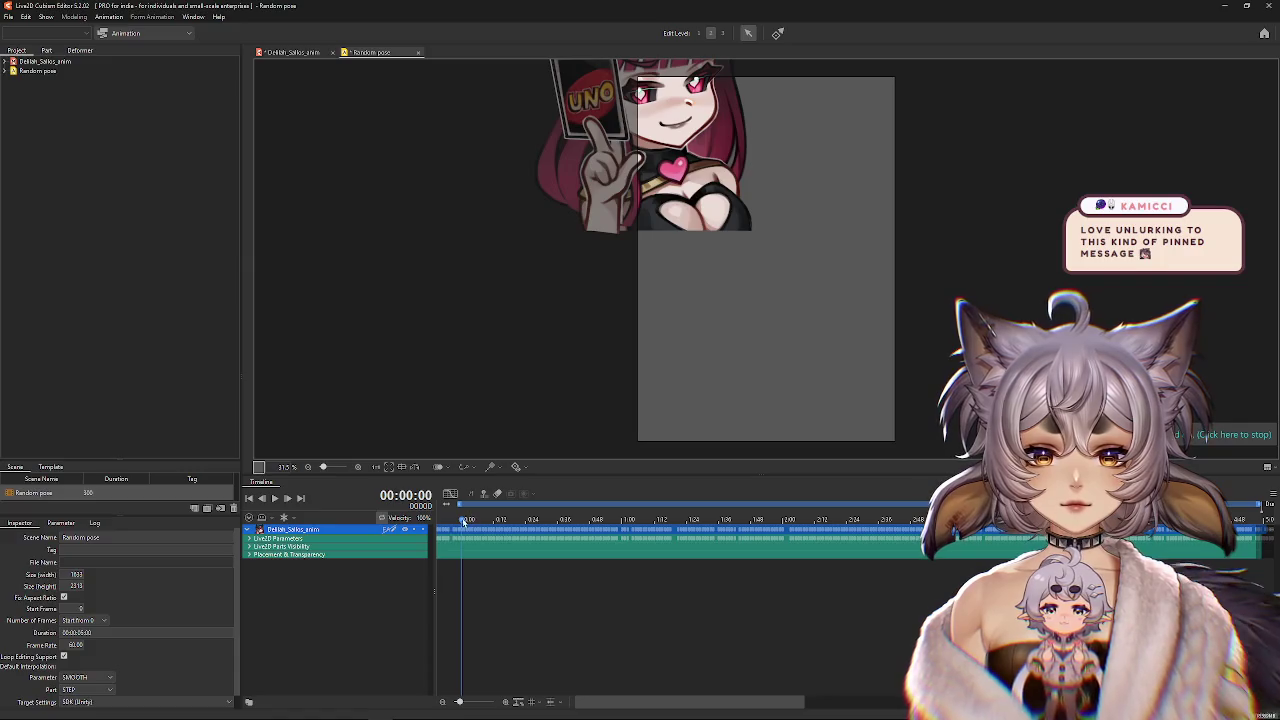
pyautogui.scroll(-2, 636, 163)
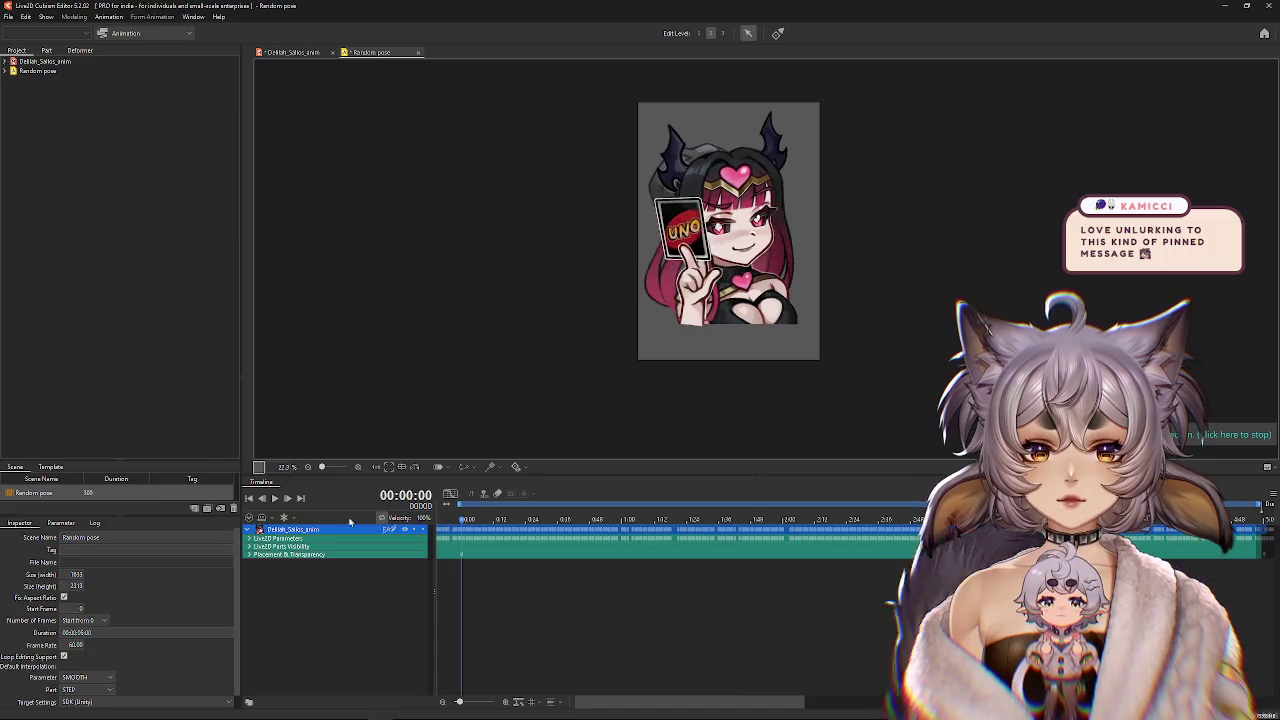
pyautogui.click(274, 498)
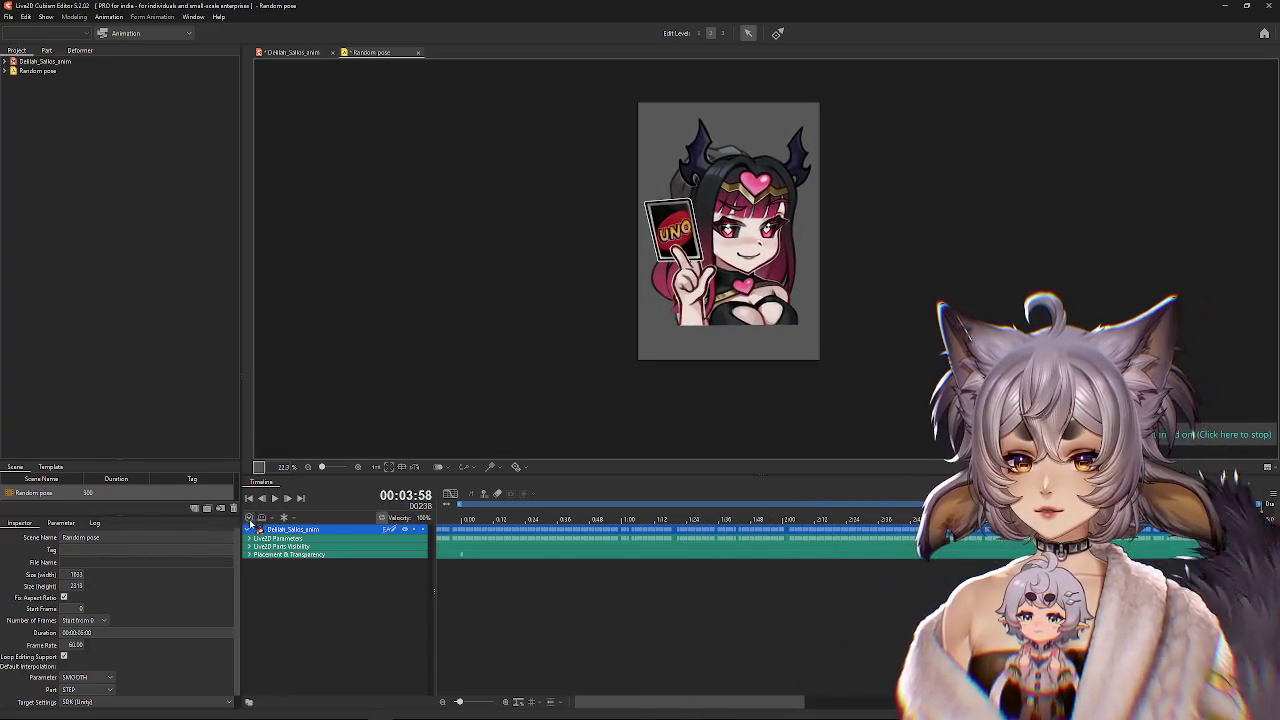
# Collapse and re-expand the model's animation tracks in the timeline.
pyautogui.click(249, 529)
pyautogui.click(251, 528)
pyautogui.click(249, 530)
pyautogui.click(249, 530)
pyautogui.scroll(-3, 297, 650)
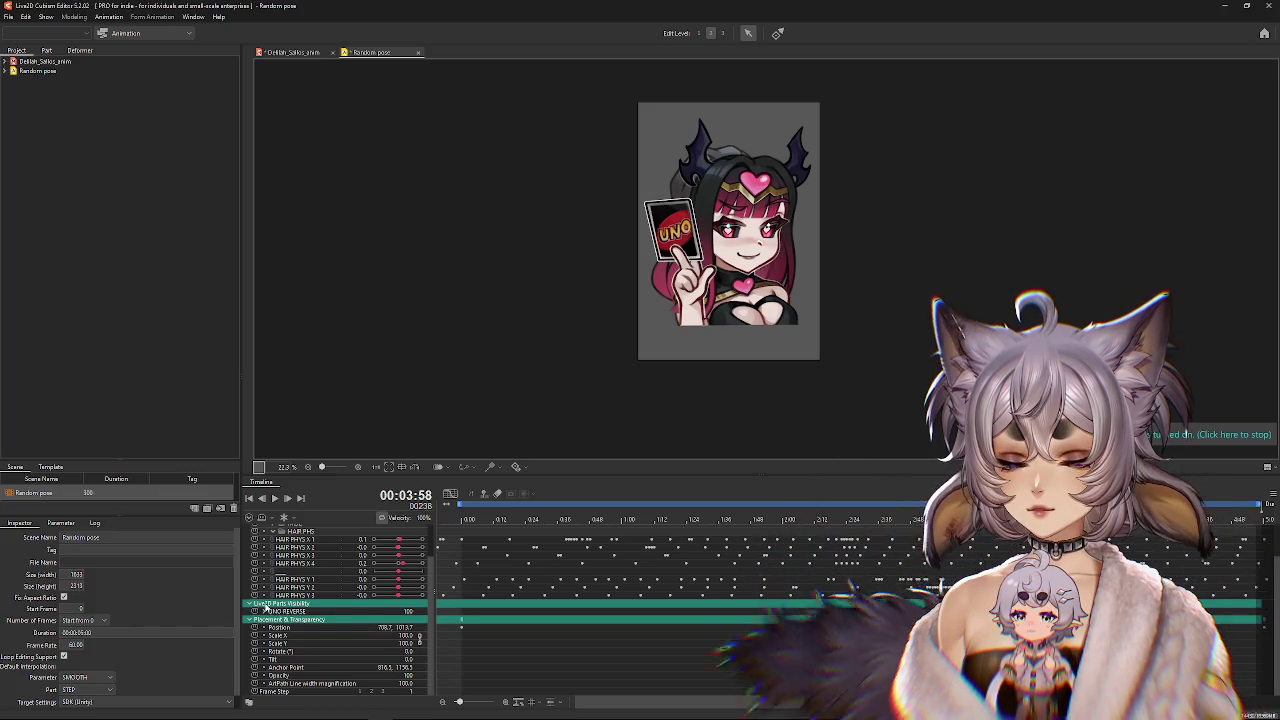
pyautogui.scroll(3, 299, 603)
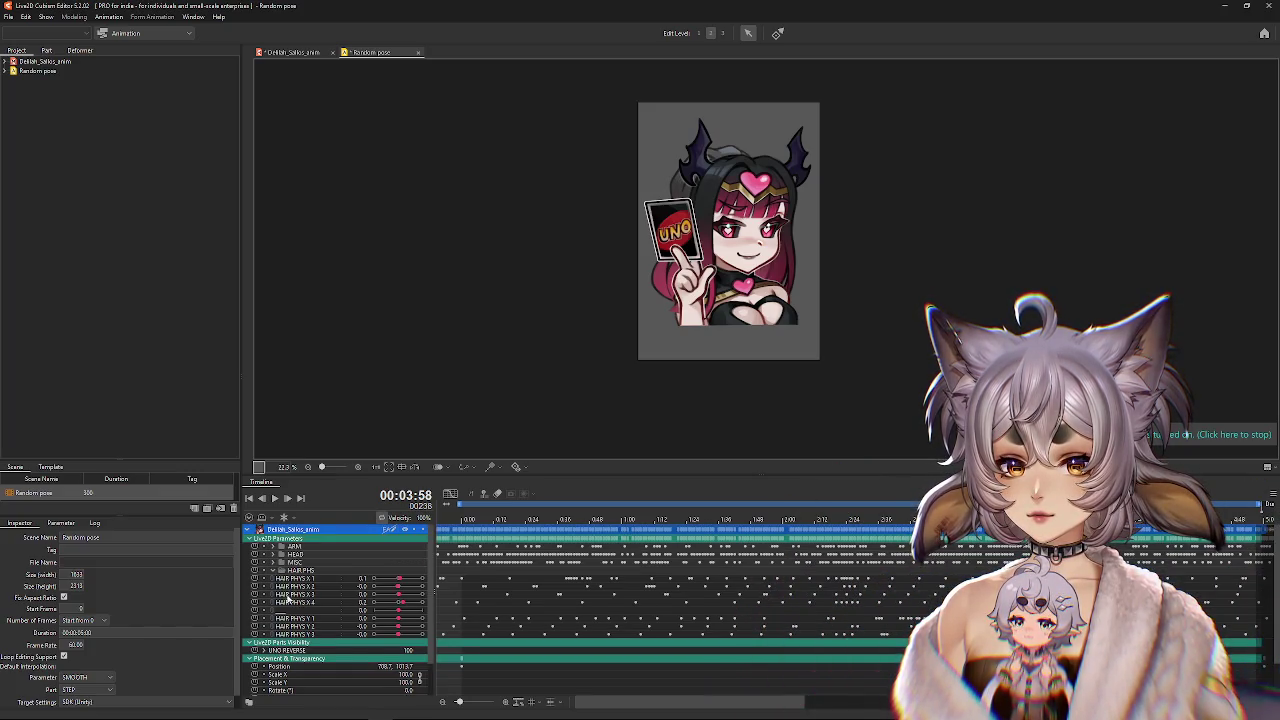
# Expand MISC to reveal CARD SWITCH tracks, scrub the card flip, and return to the model.
pyautogui.click(272, 570)
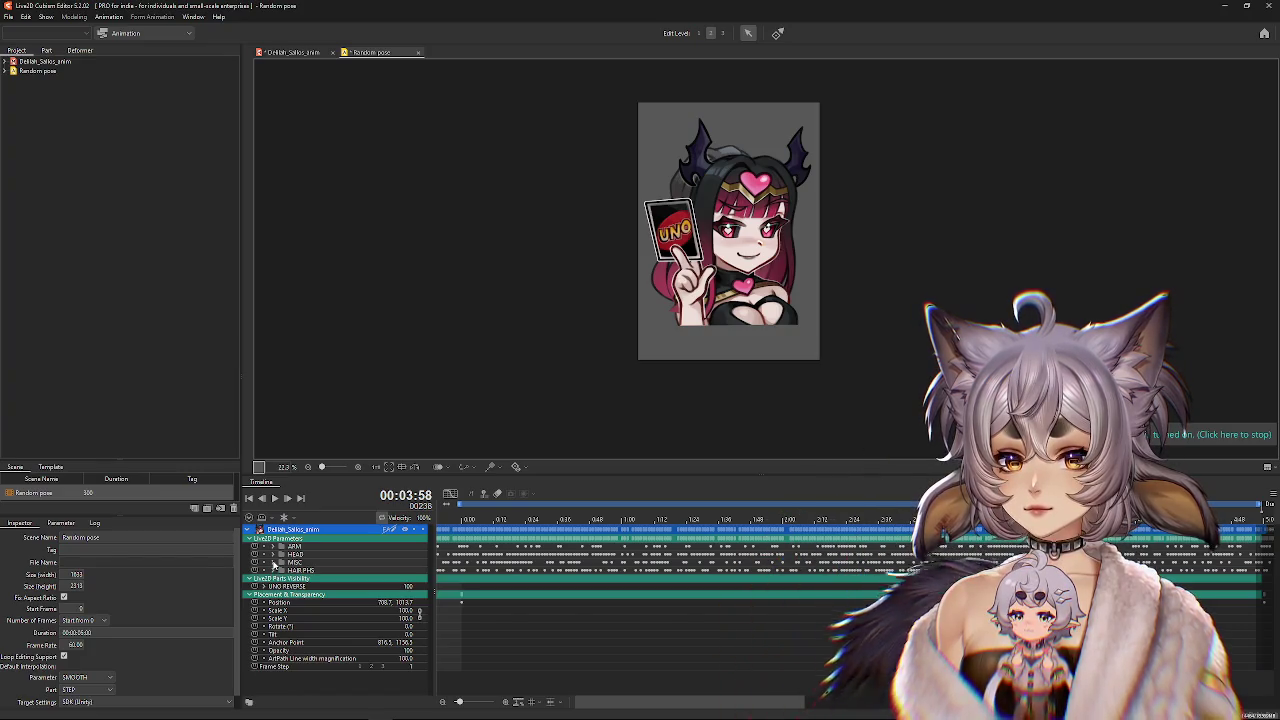
pyautogui.click(273, 562)
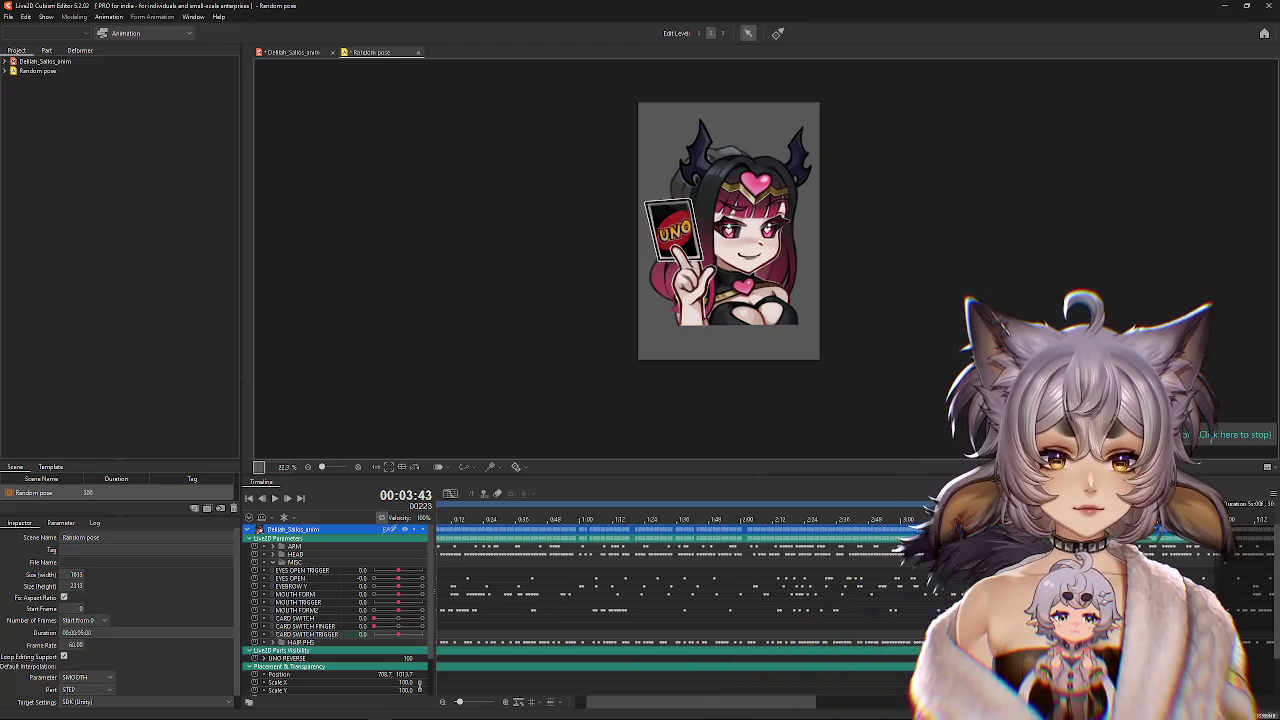
pyautogui.click(679, 537)
pyautogui.moveTo(679, 537)
pyautogui.mouseDown()
pyautogui.moveTo(645, 560)
pyautogui.moveTo(766, 538)
pyautogui.mouseUp()
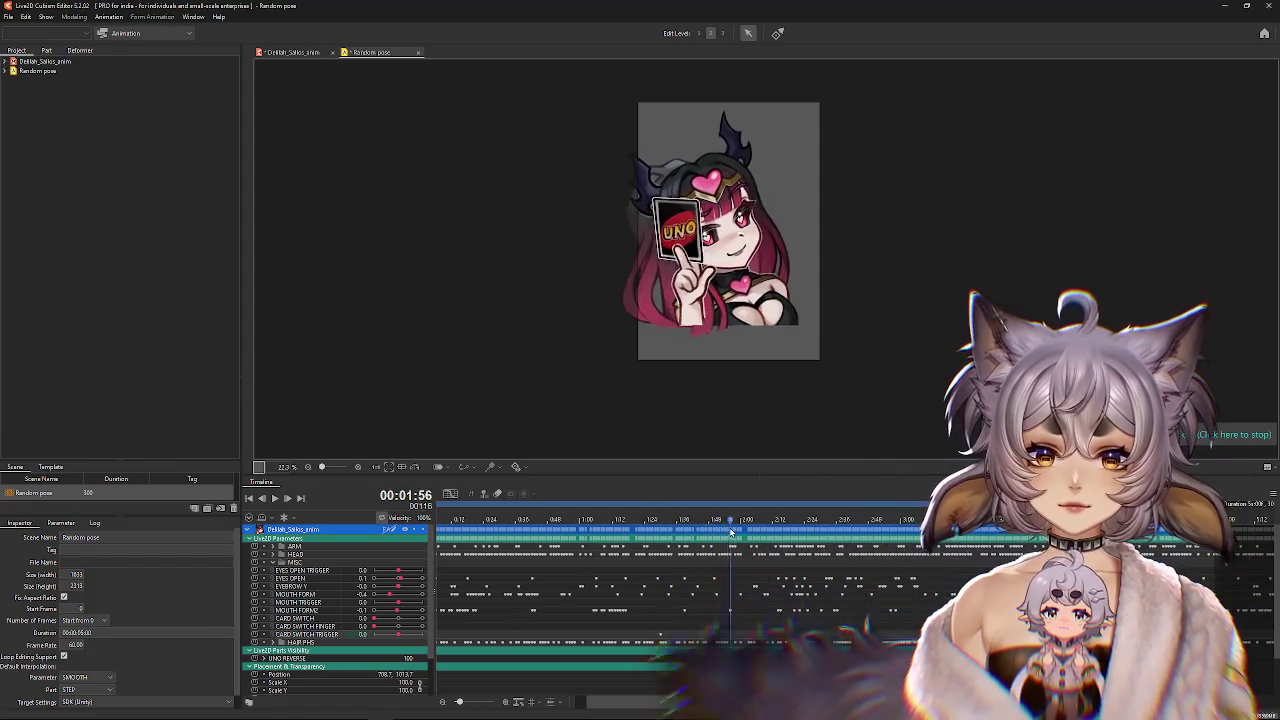
pyautogui.click(293, 52)
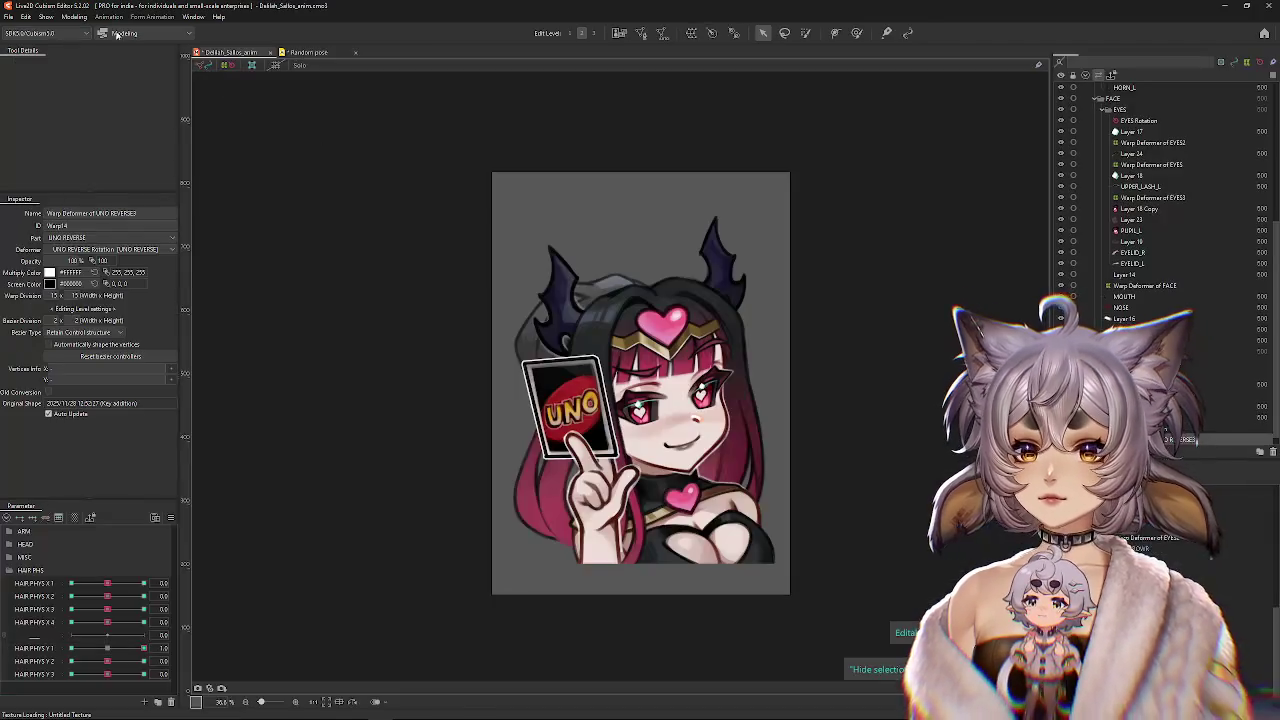
# Preview the CARD SWITCH flip to the green reverse card in Physics Settings, then return to Random pose.
pyautogui.click(74, 16)
pyautogui.click(128, 243)
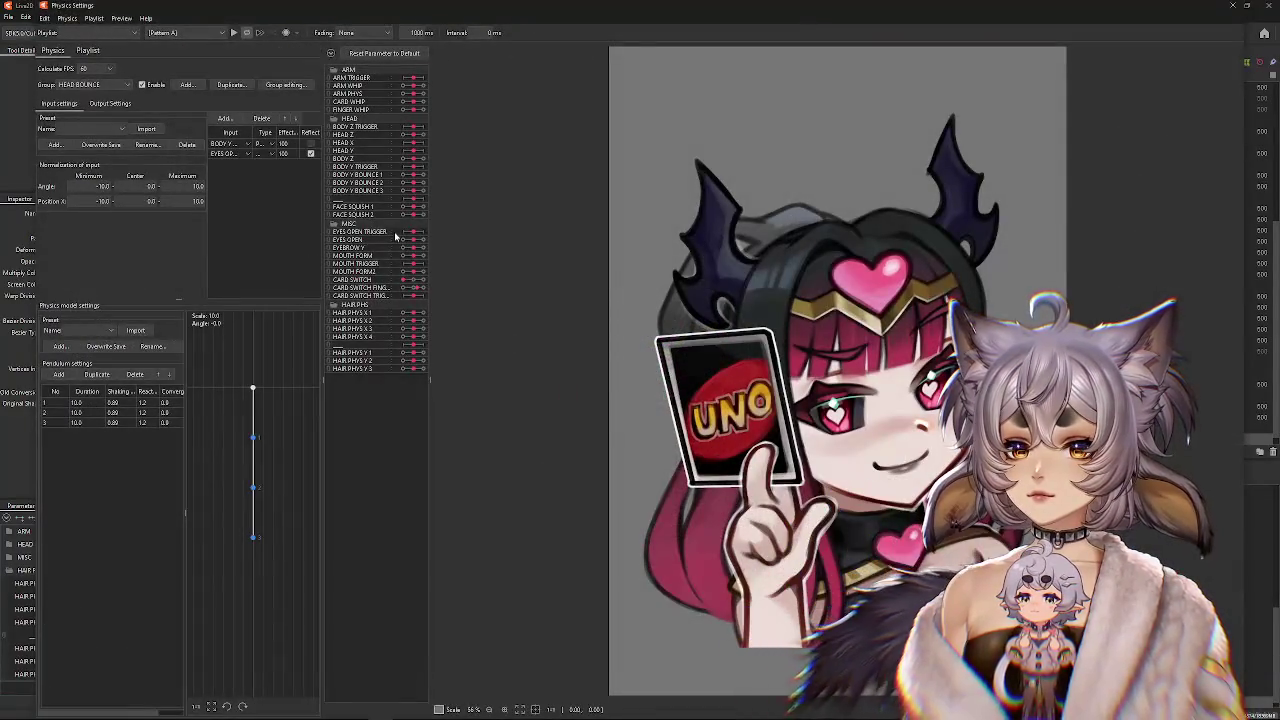
pyautogui.moveTo(410, 297); pyautogui.dragTo(445, 297)
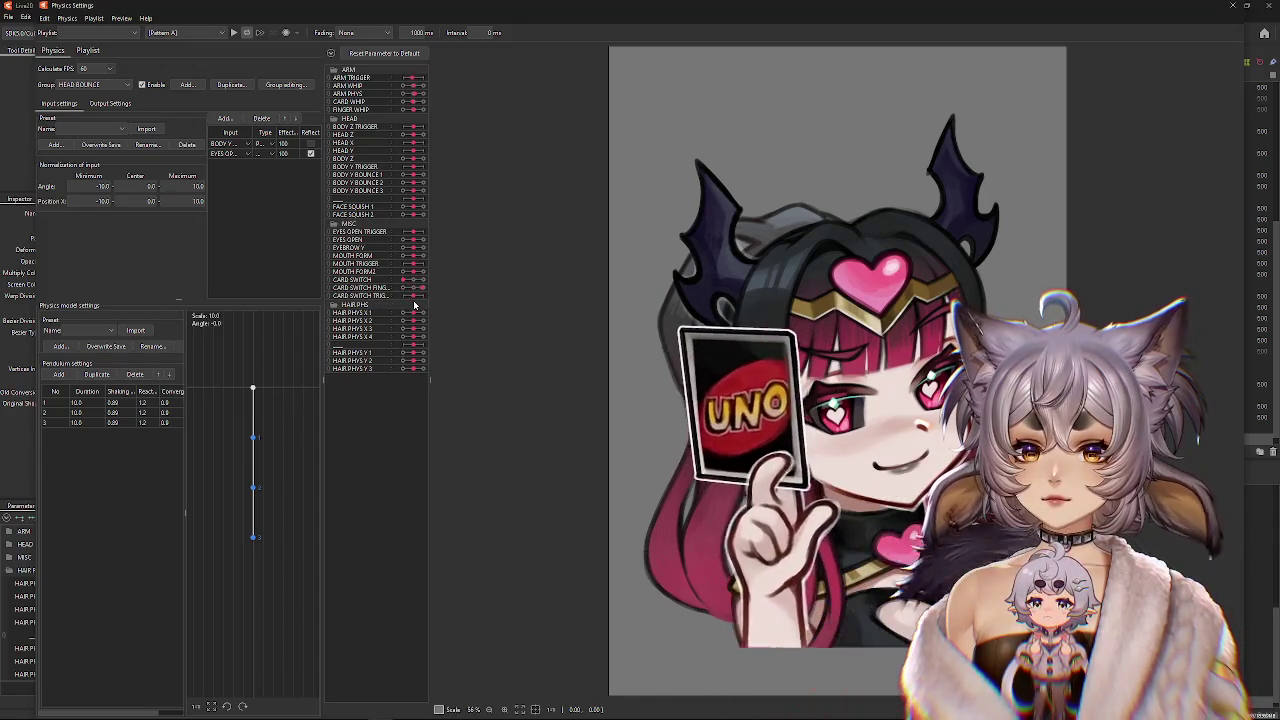
pyautogui.click(1234, 8)
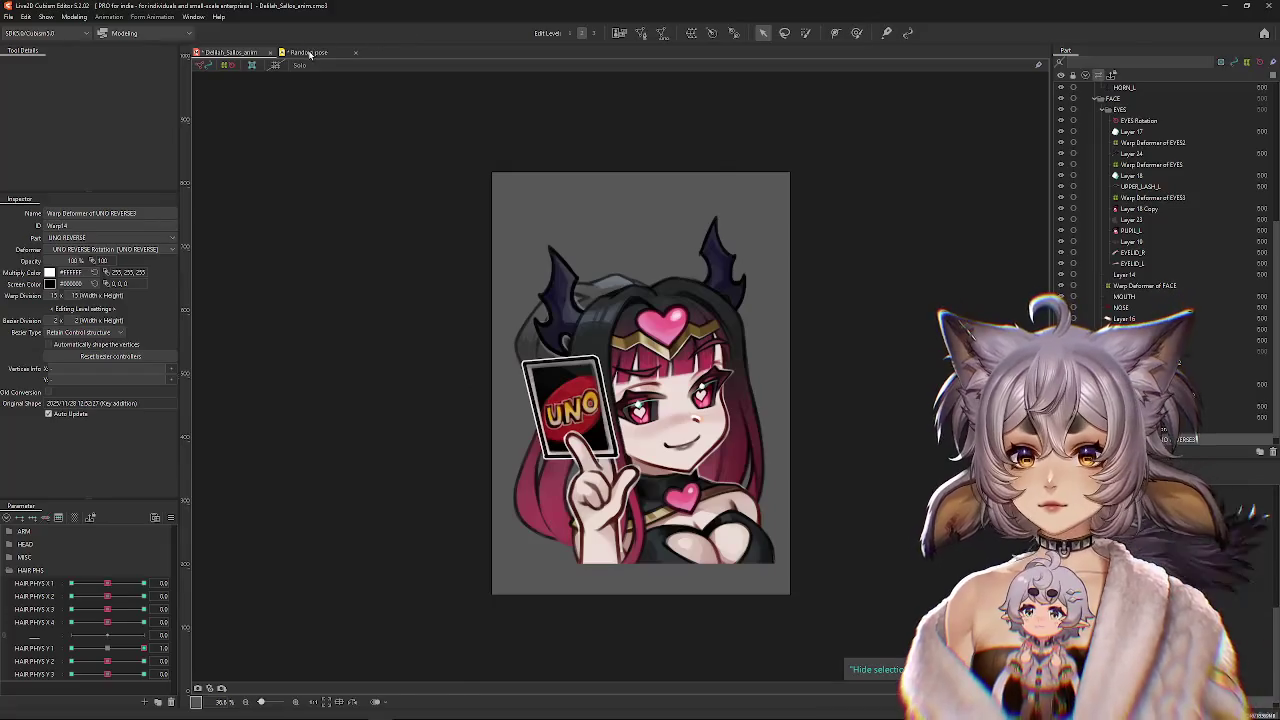
pyautogui.click(308, 53)
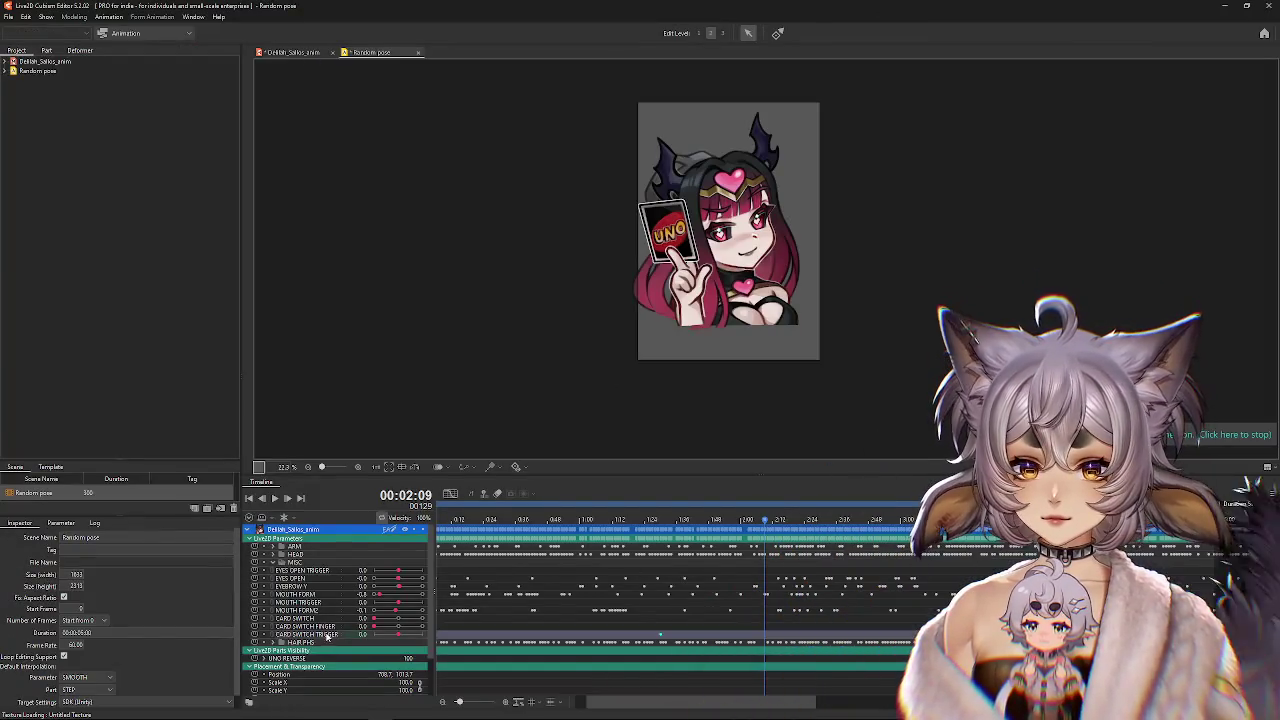
# Scrub the timeline between roughly 0:50 and 2:36 to review the motion.
pyautogui.moveTo(762, 537)
pyautogui.mouseDown()
pyautogui.moveTo(670, 568)
pyautogui.moveTo(814, 563)
pyautogui.moveTo(668, 570)
pyautogui.moveTo(736, 573)
pyautogui.mouseUp()
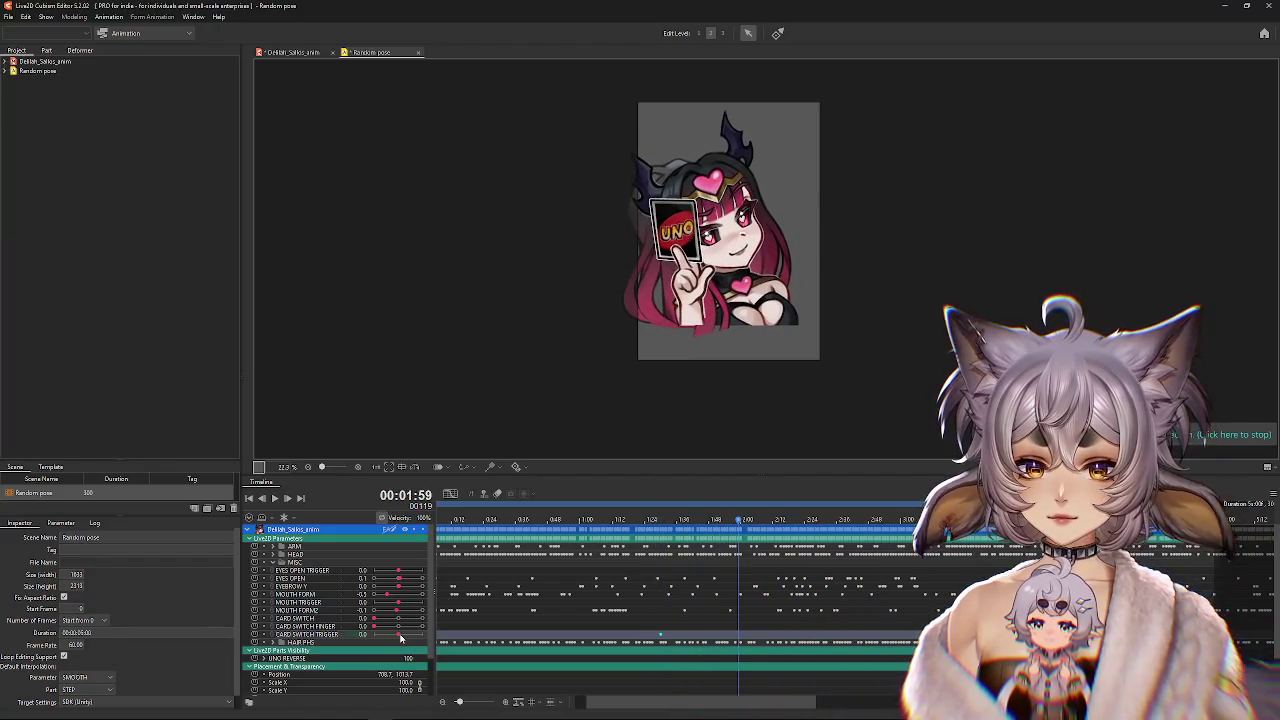
pyautogui.moveTo(640, 550)
pyautogui.mouseDown()
pyautogui.moveTo(556, 546)
pyautogui.moveTo(660, 522)
pyautogui.mouseUp()
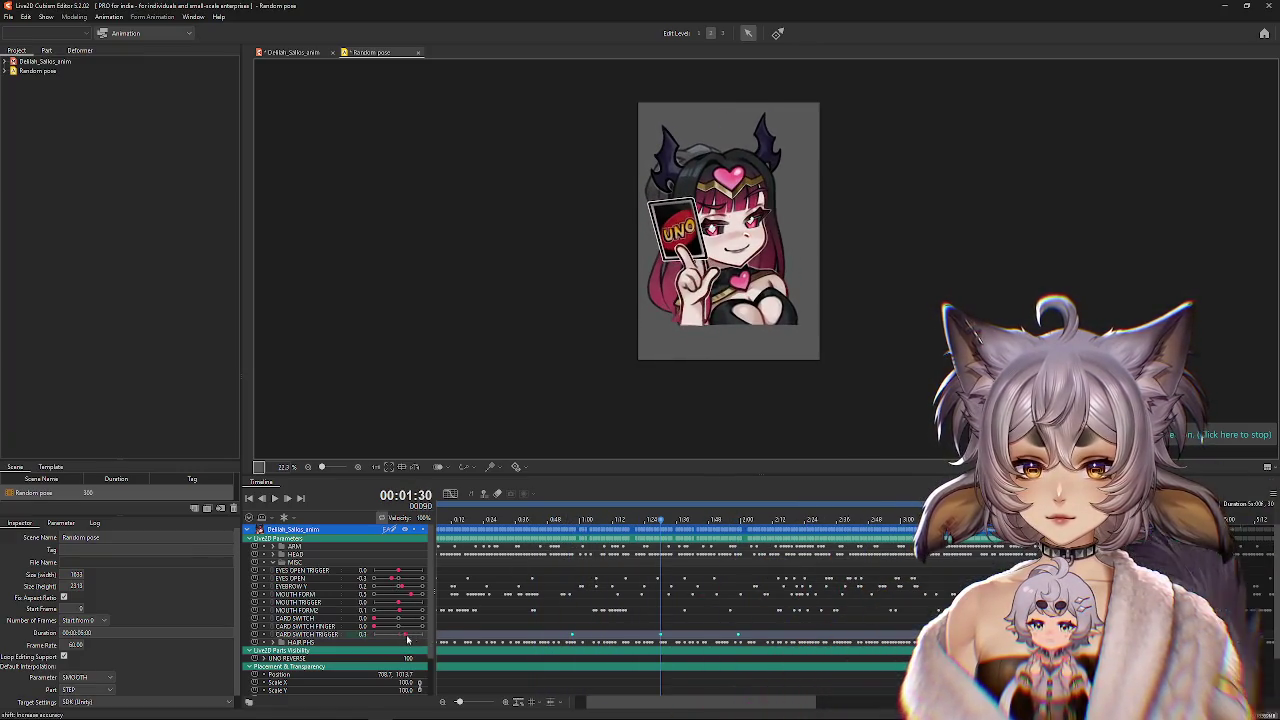
pyautogui.moveTo(739, 537); pyautogui.dragTo(824, 539)
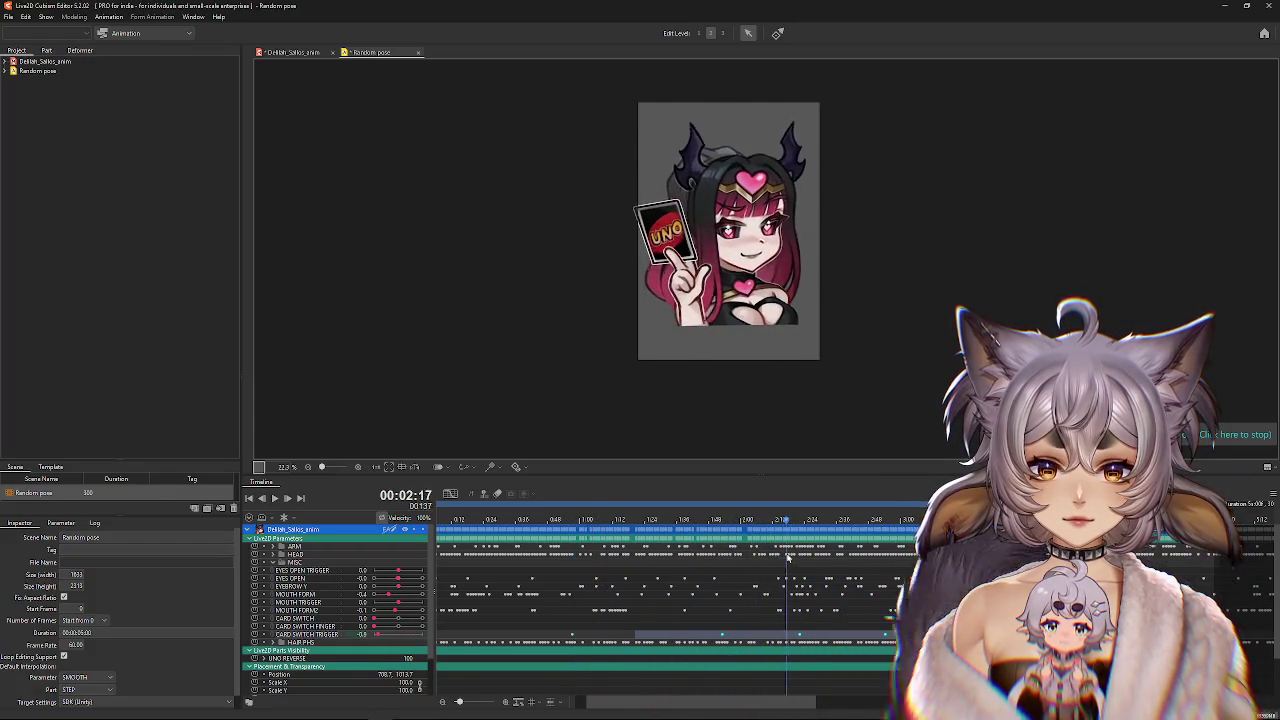
pyautogui.moveTo(787, 557)
pyautogui.mouseDown()
pyautogui.moveTo(838, 563)
pyautogui.moveTo(753, 570)
pyautogui.mouseUp()
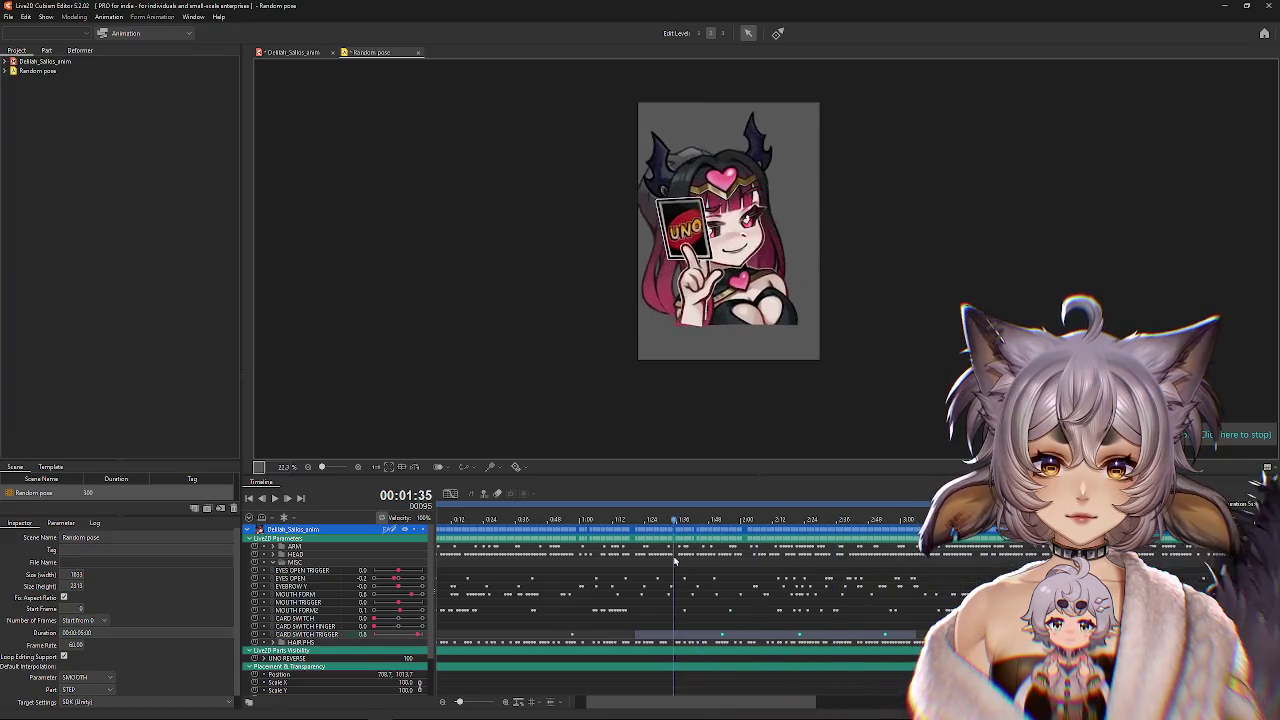
pyautogui.moveTo(851, 579); pyautogui.dragTo(815, 605)
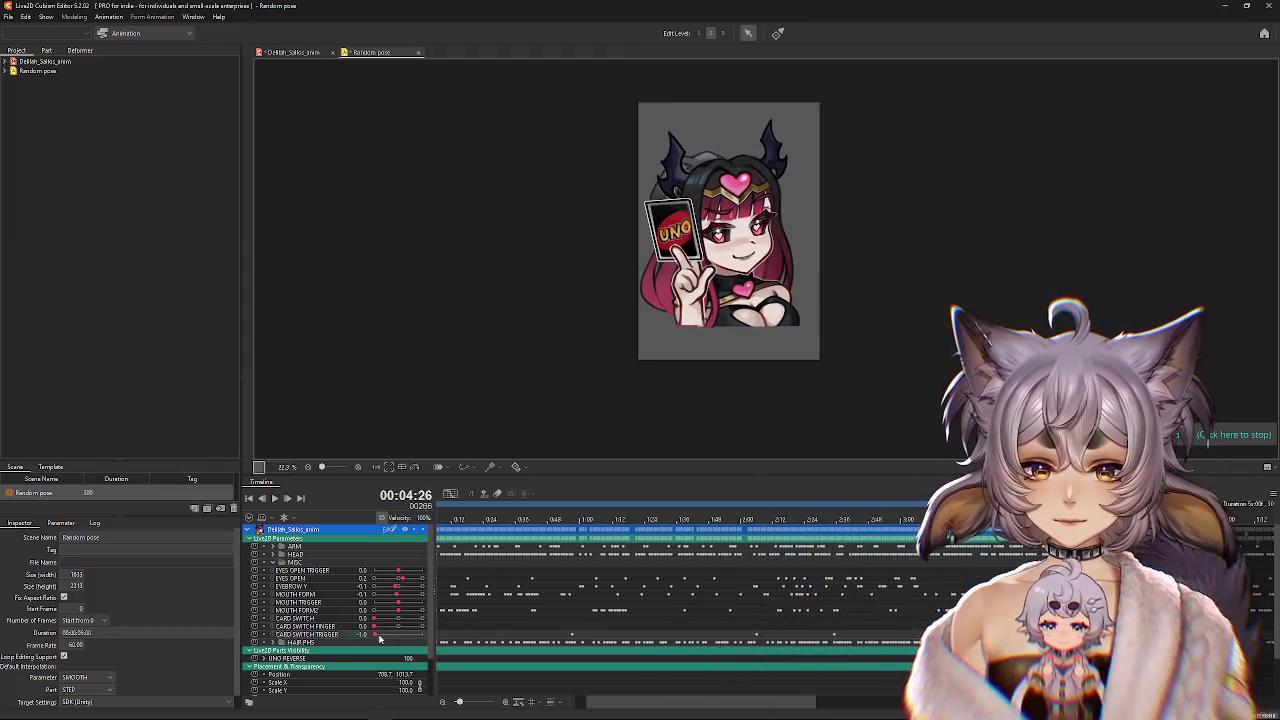
# Raise CARD SWITCH TRIGGER from -1.0 to 0.1 and play back the result.
pyautogui.moveTo(380, 638); pyautogui.dragTo(405, 638)
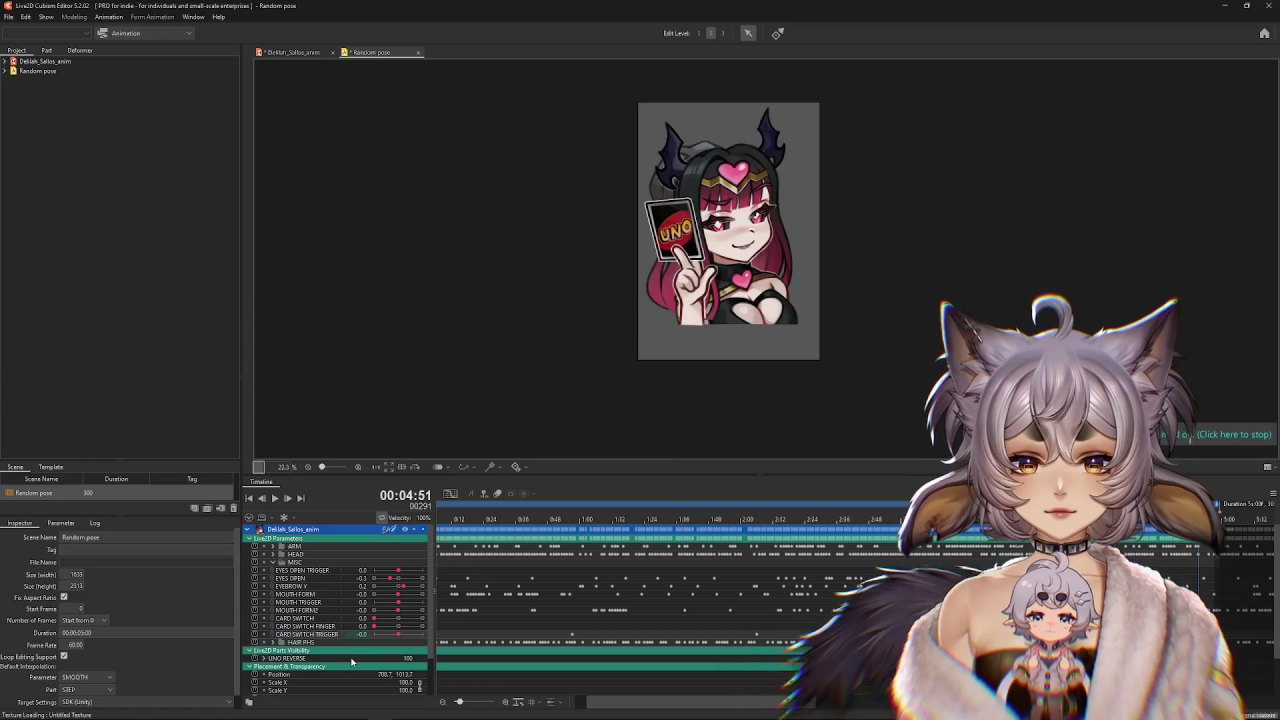
pyautogui.moveTo(800, 519)
pyautogui.mouseDown()
pyautogui.moveTo(620, 545)
pyautogui.moveTo(758, 556)
pyautogui.mouseUp()
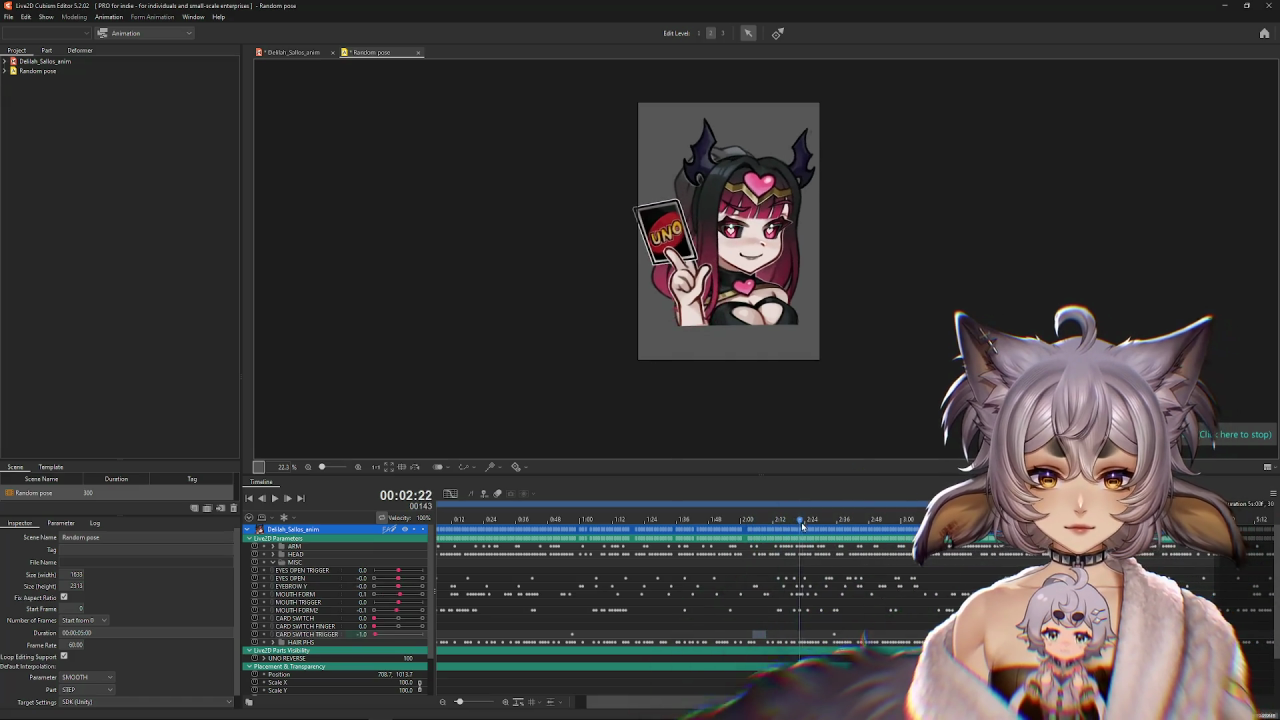
pyautogui.moveTo(755, 521)
pyautogui.mouseDown()
pyautogui.moveTo(817, 532)
pyautogui.moveTo(553, 543)
pyautogui.mouseUp()
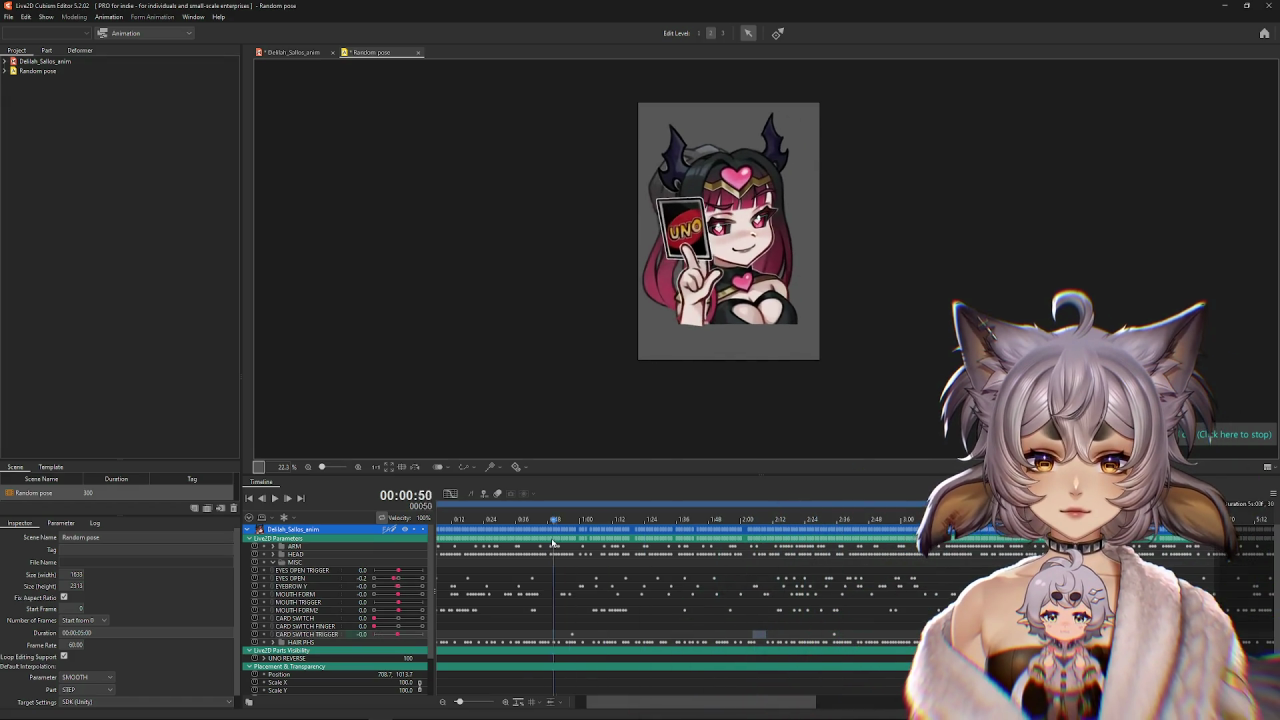
pyautogui.click(274, 498)
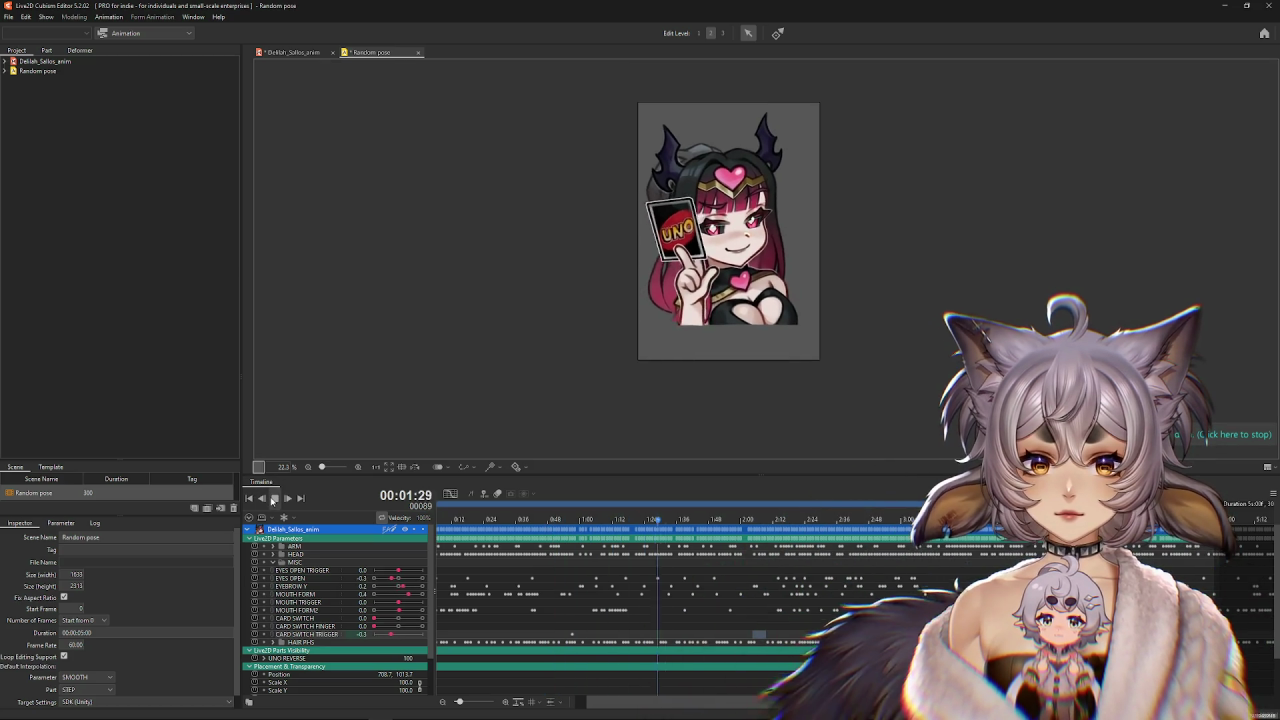
pyautogui.click(274, 498)
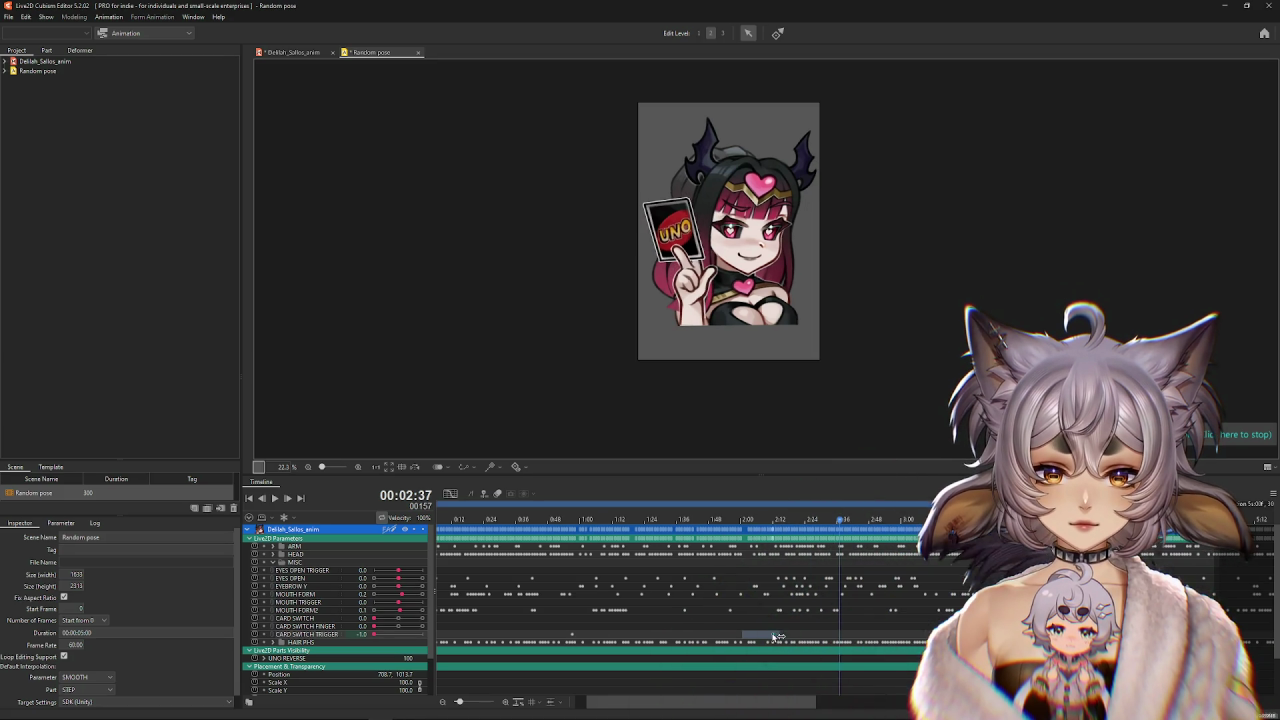
# Scrub to near 3:57, step back one frame, and return to the modeling workspace.
pyautogui.moveTo(842, 537)
pyautogui.mouseDown()
pyautogui.moveTo(865, 557)
pyautogui.moveTo(958, 557)
pyautogui.mouseUp()
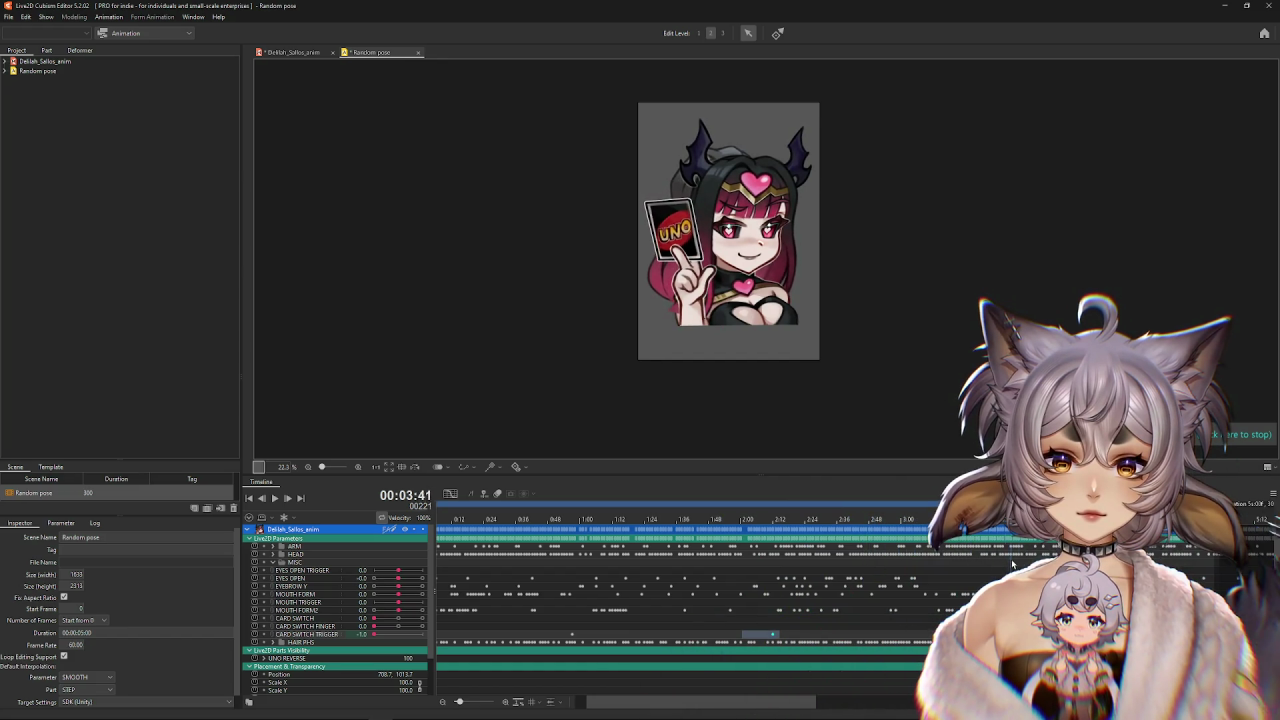
pyautogui.moveTo(1070, 557)
pyautogui.mouseDown()
pyautogui.moveTo(1203, 557)
pyautogui.moveTo(1139, 557)
pyautogui.mouseUp()
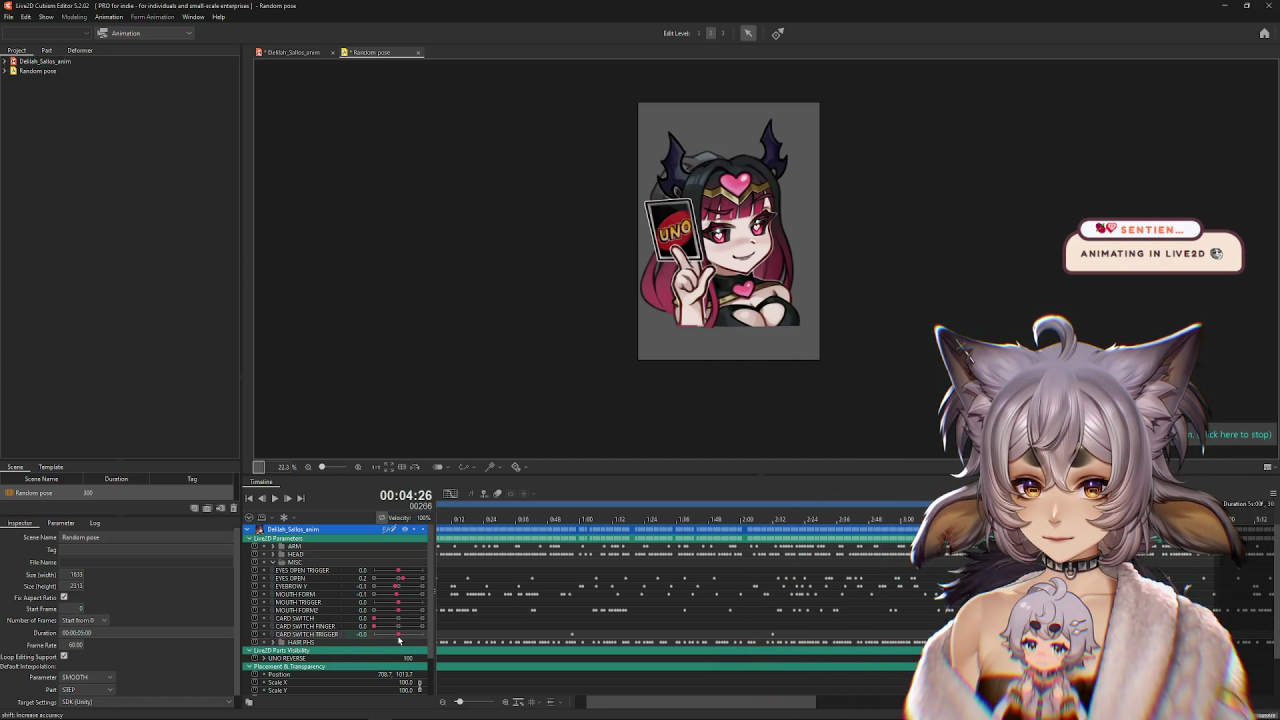
pyautogui.press('Left')
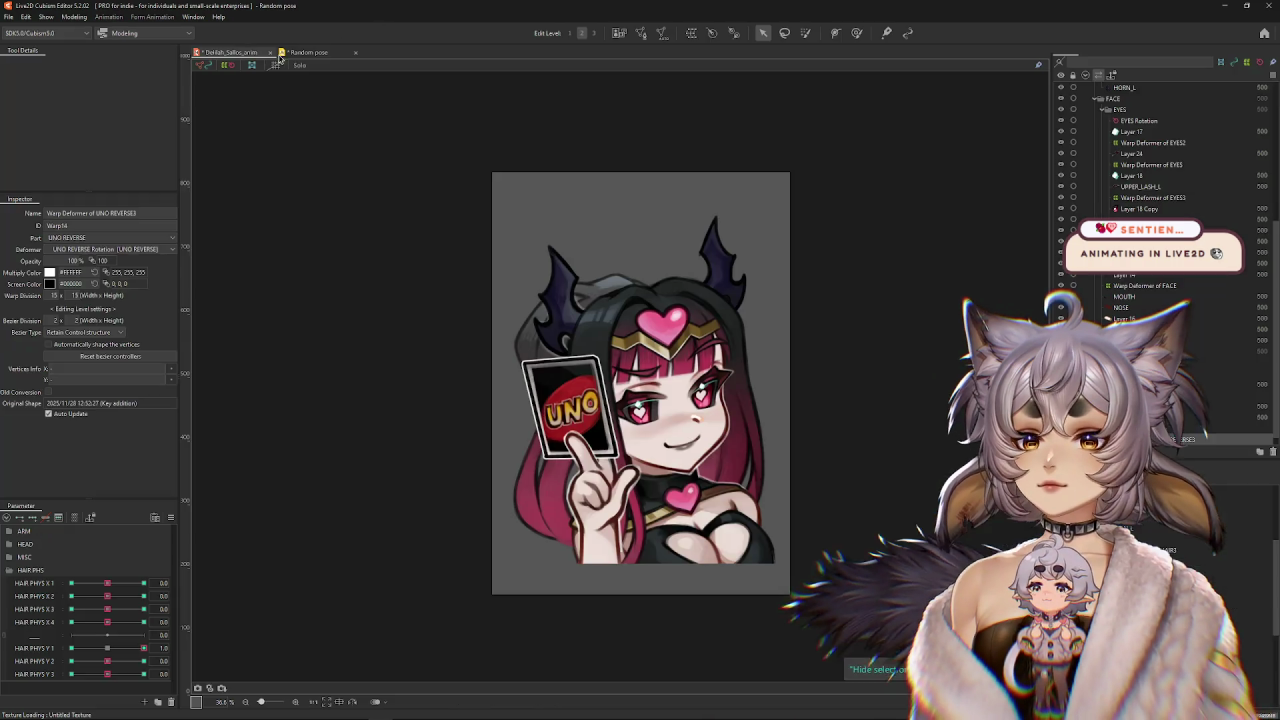
pyautogui.click(75, 17)
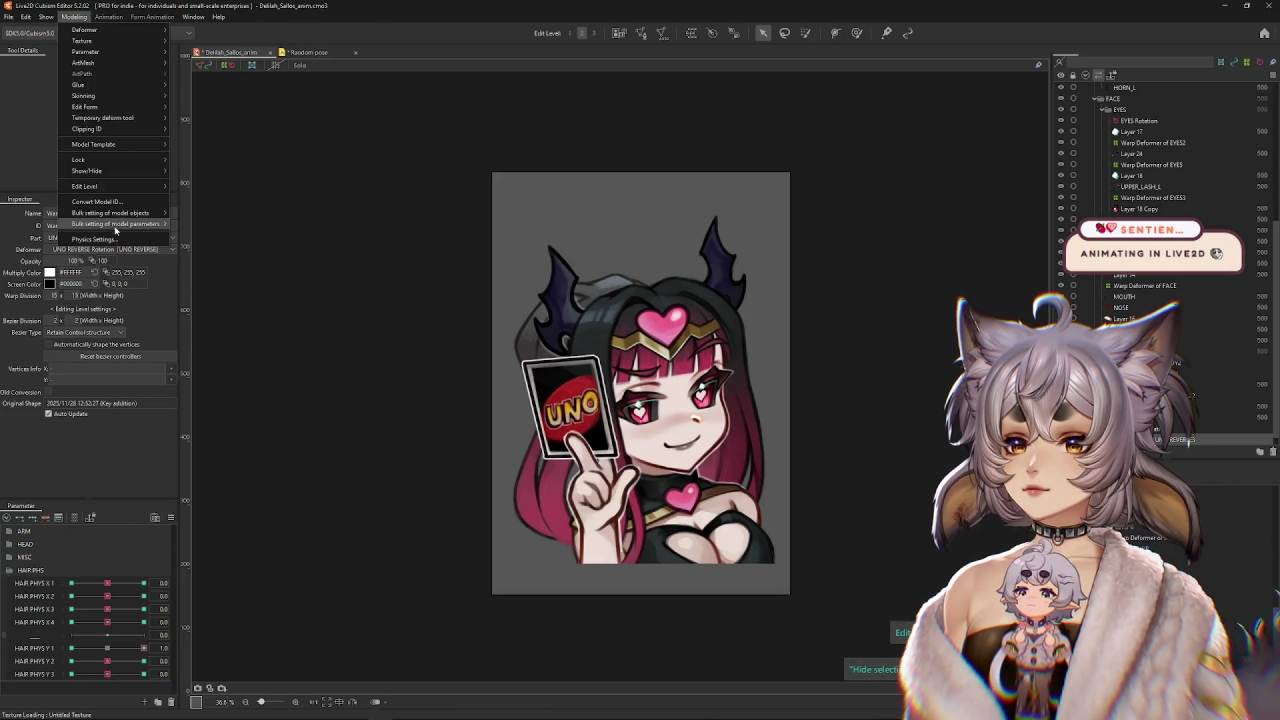
pyautogui.click(100, 239)
pyautogui.click(233, 33)
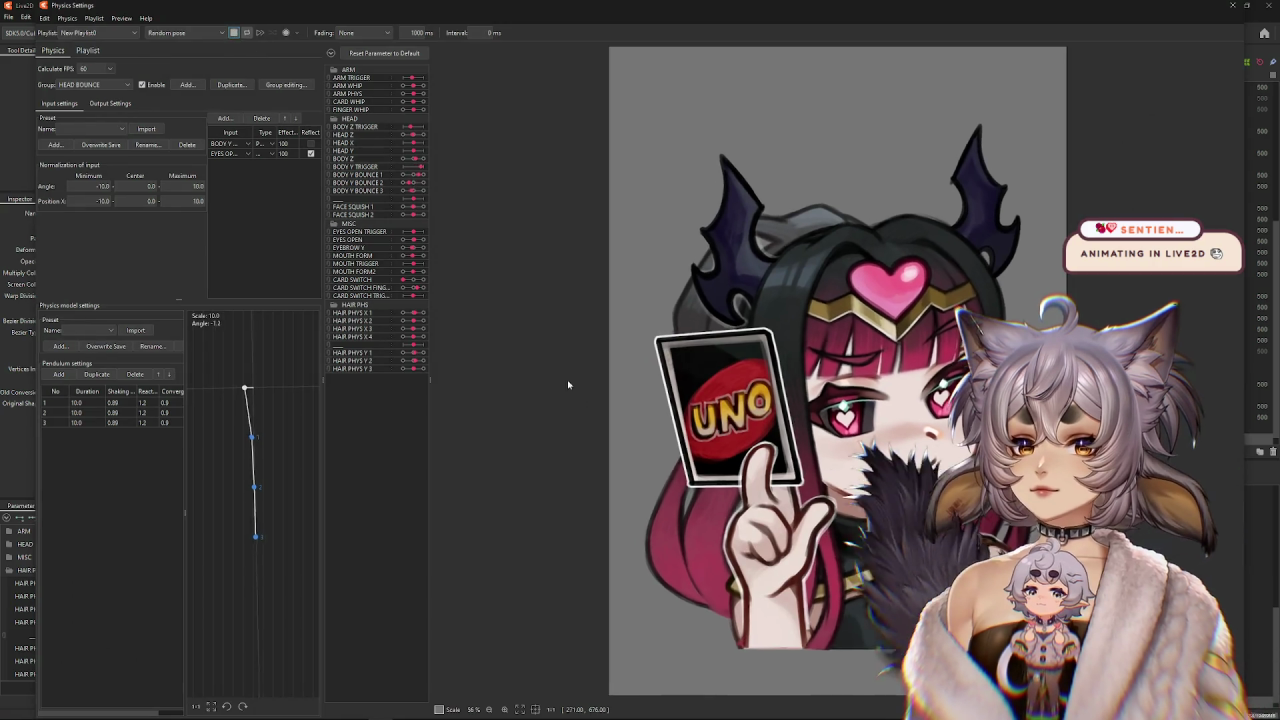
pyautogui.scroll(-2, 787, 424)
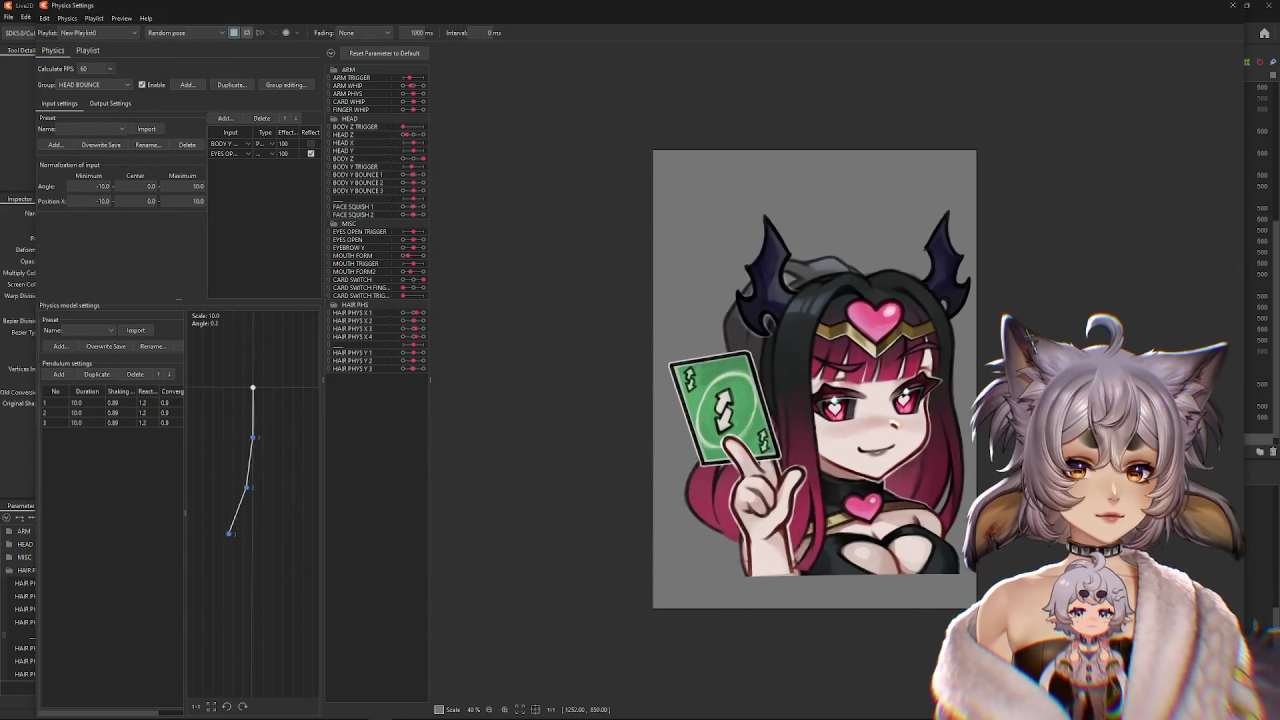
pyautogui.scroll(-2, 787, 424)
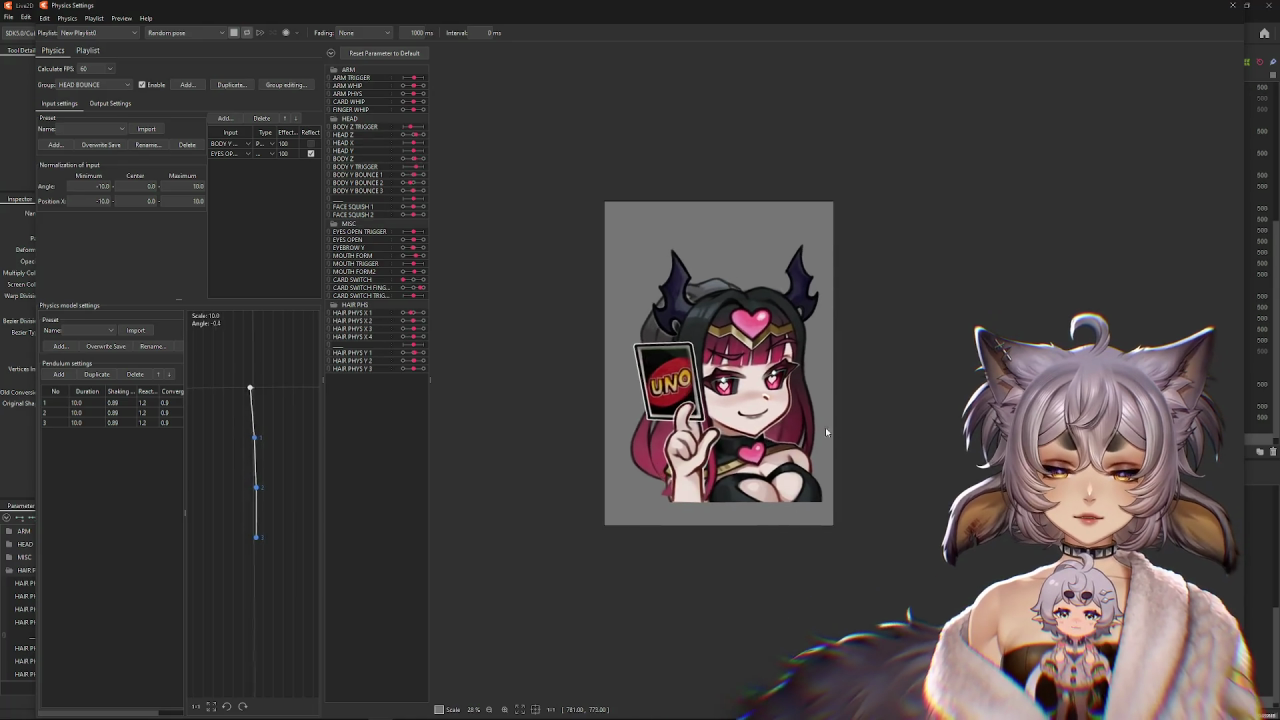
pyautogui.click(334, 56)
pyautogui.click(334, 55)
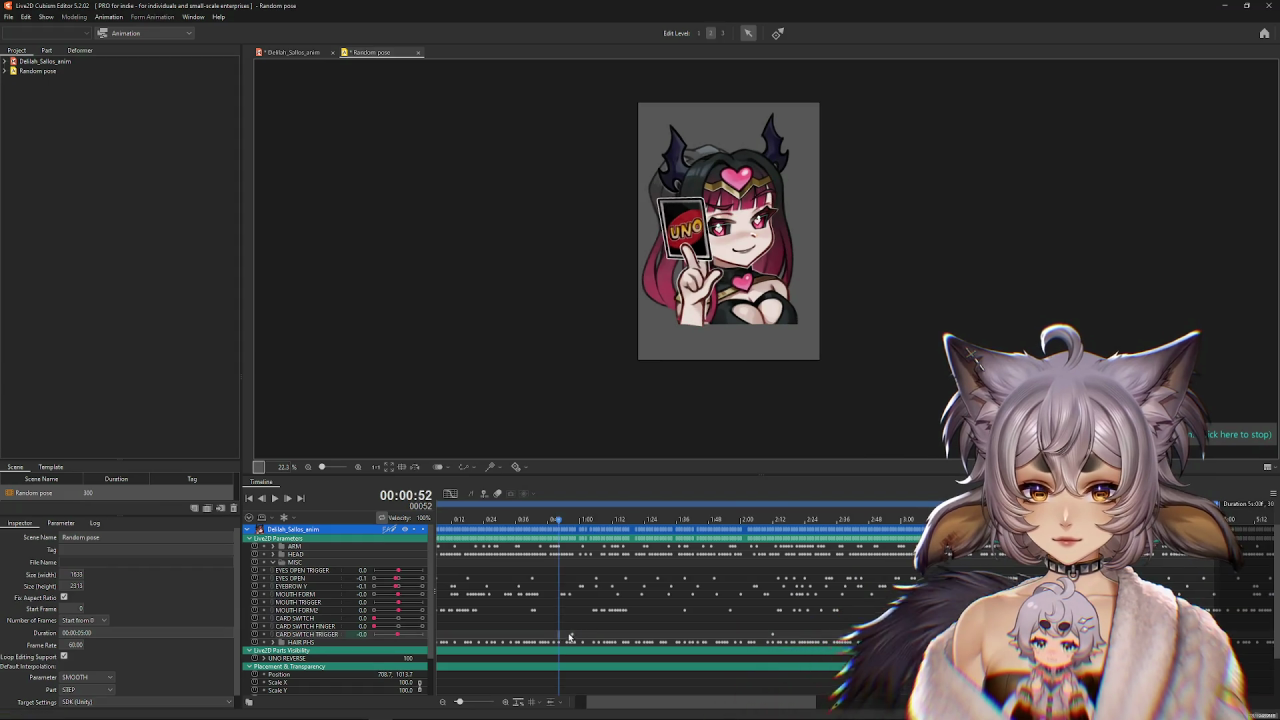
pyautogui.moveTo(563, 639); pyautogui.dragTo(1110, 639)
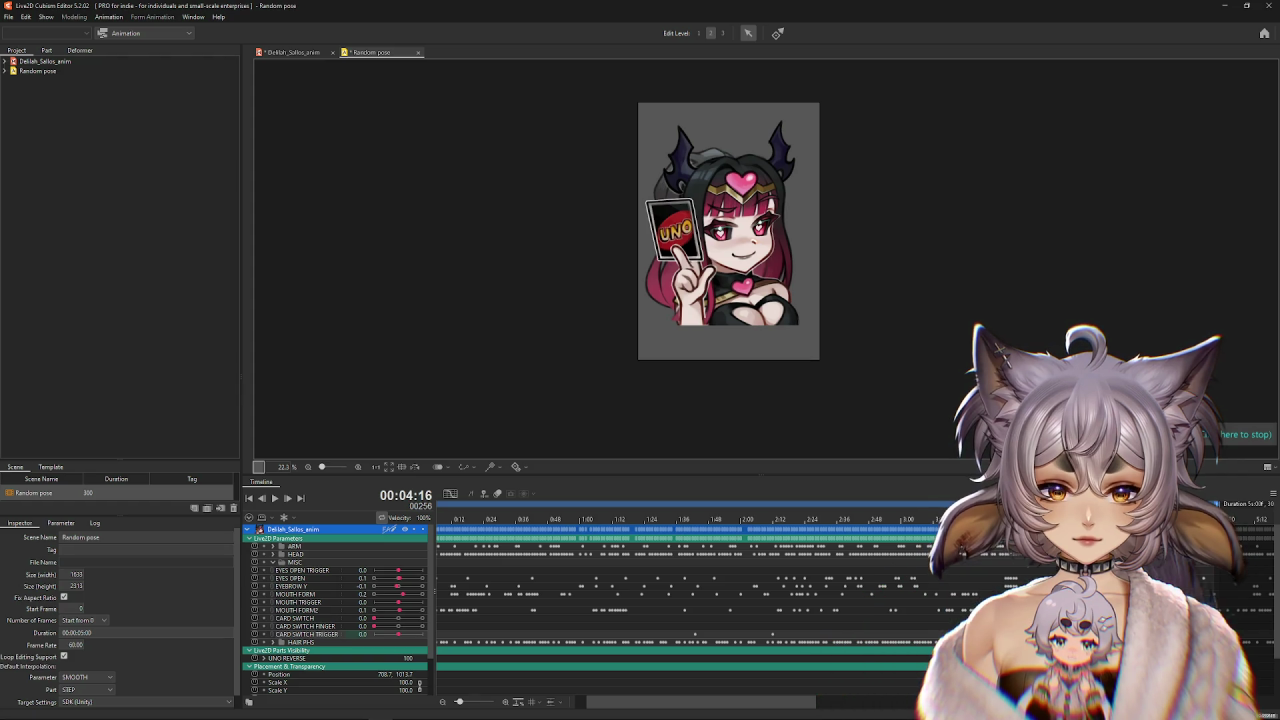
pyautogui.click(288, 52)
pyautogui.click(74, 17)
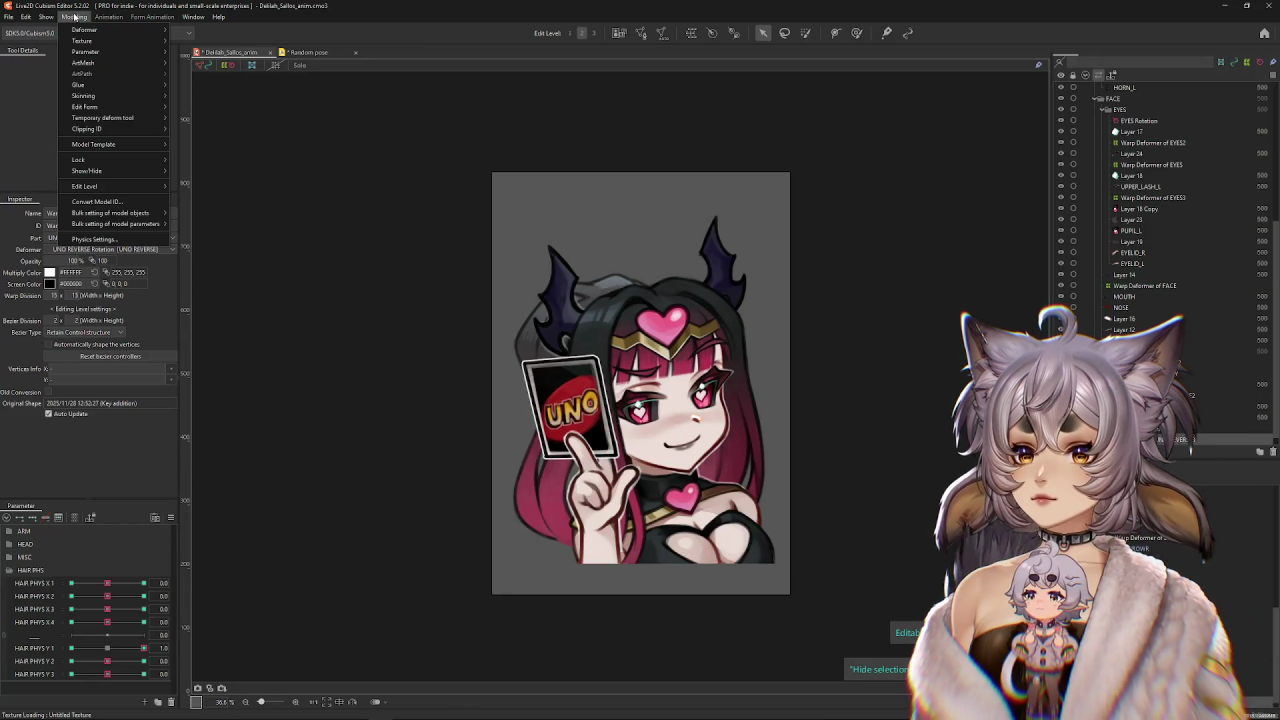
pyautogui.click(131, 240)
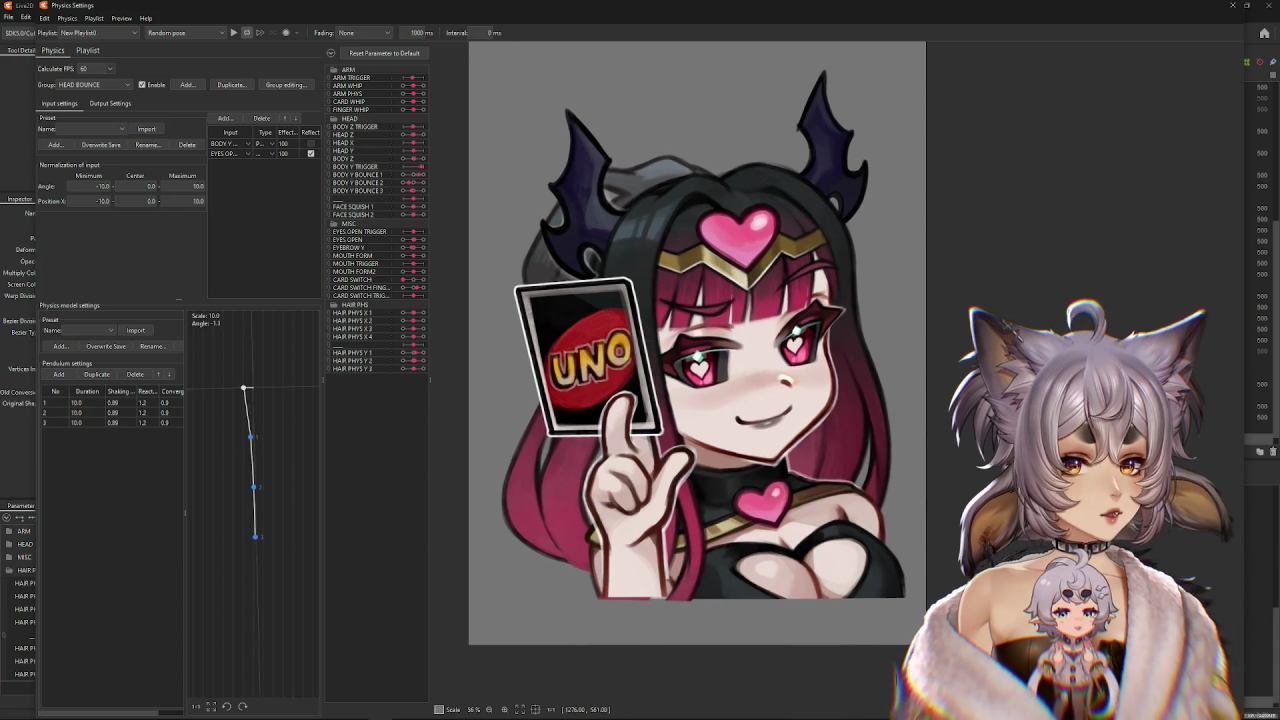
pyautogui.scroll(-2, 745, 372)
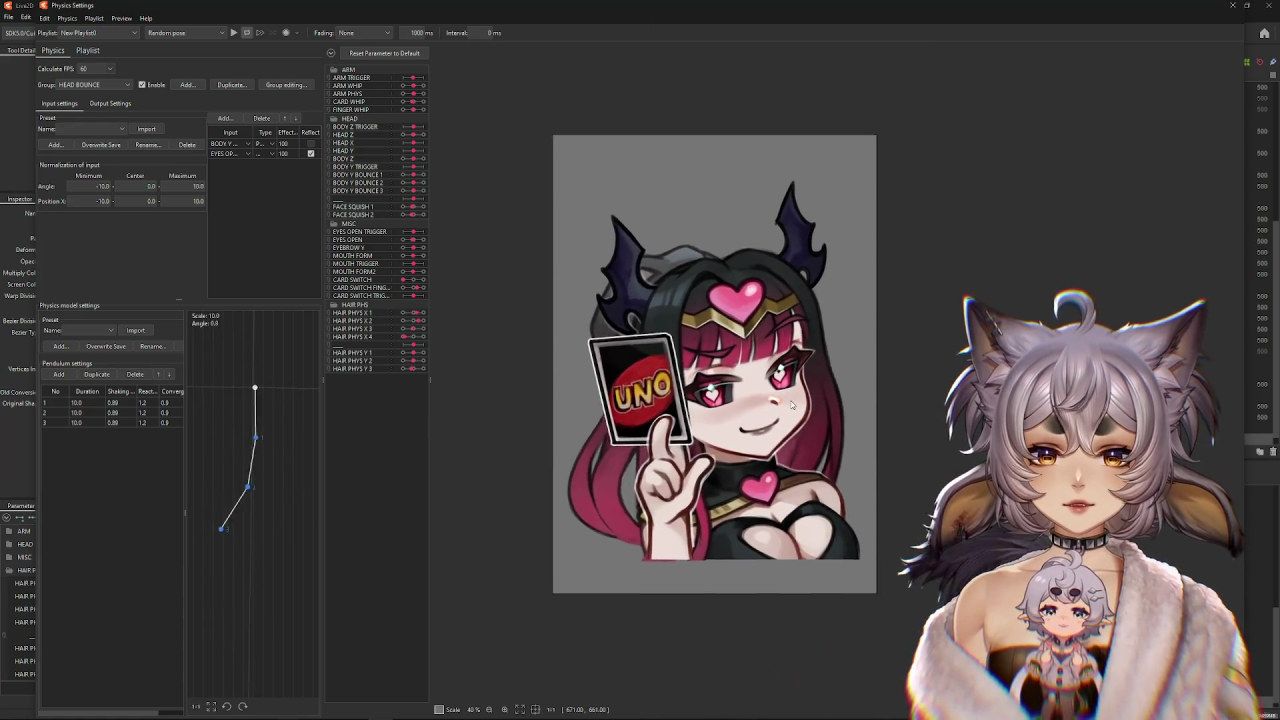
pyautogui.scroll(2, 810, 413)
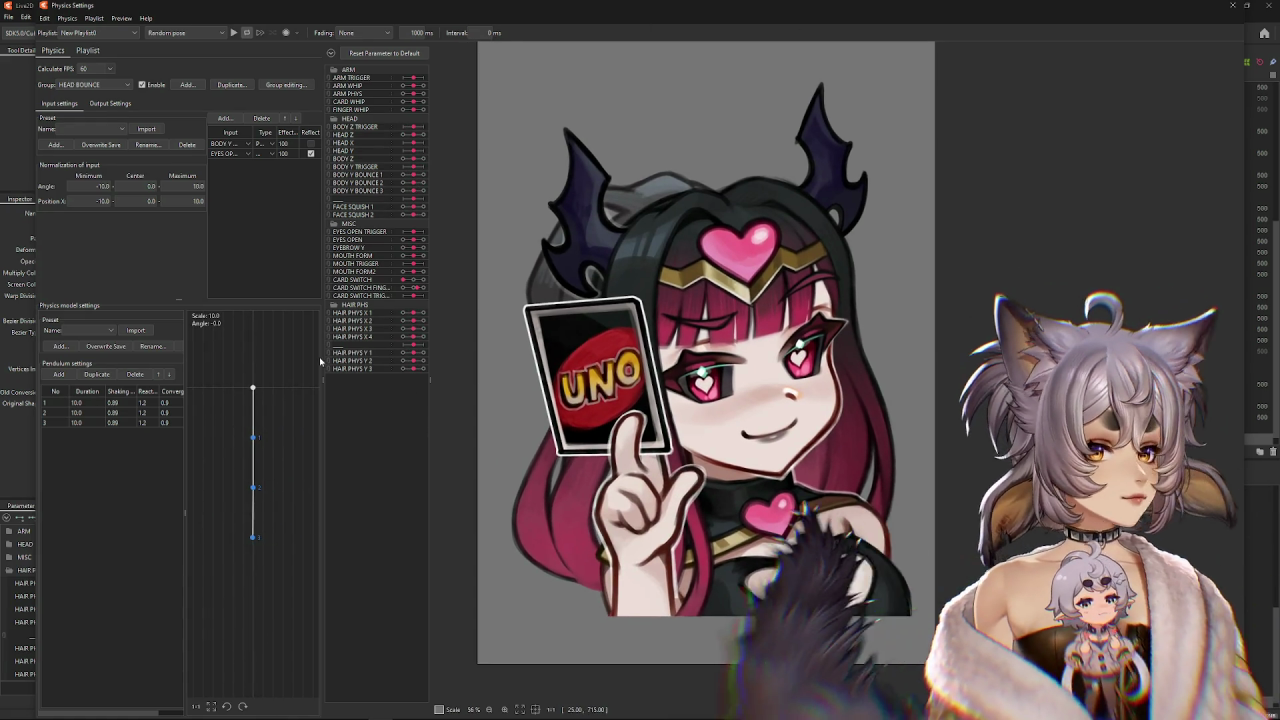
pyautogui.scroll(-2, 576, 193)
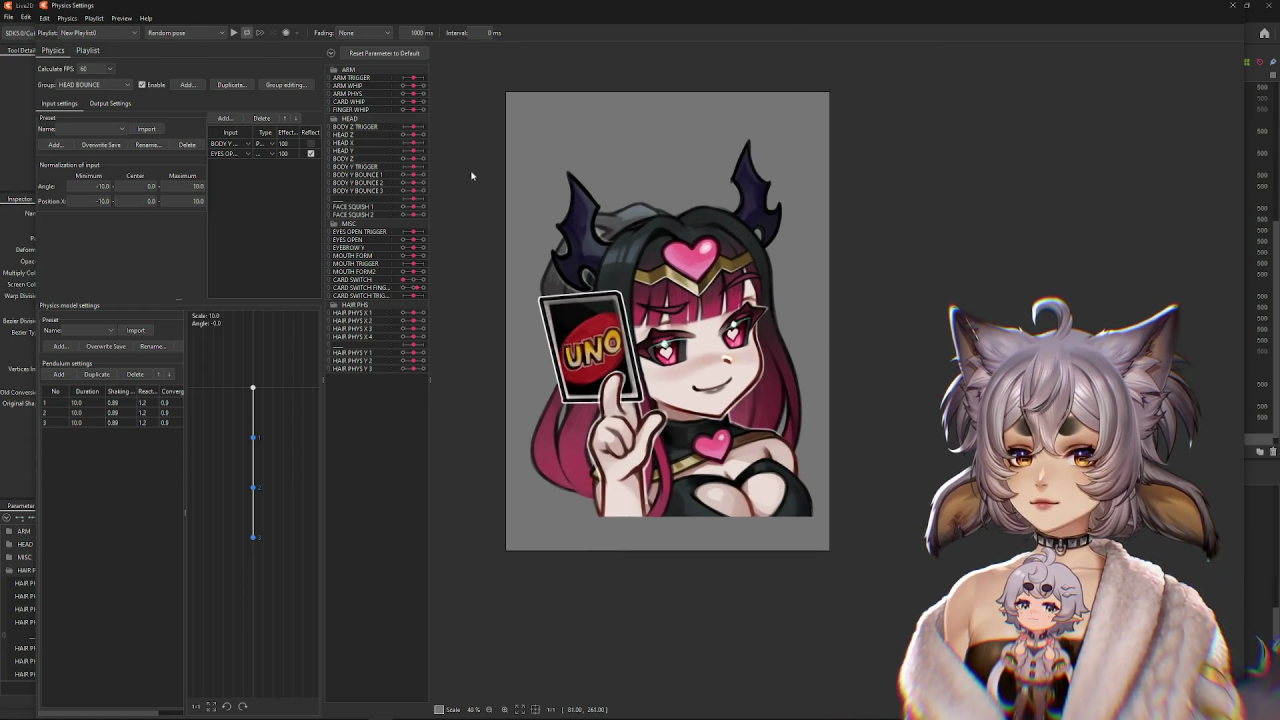
pyautogui.click(245, 33)
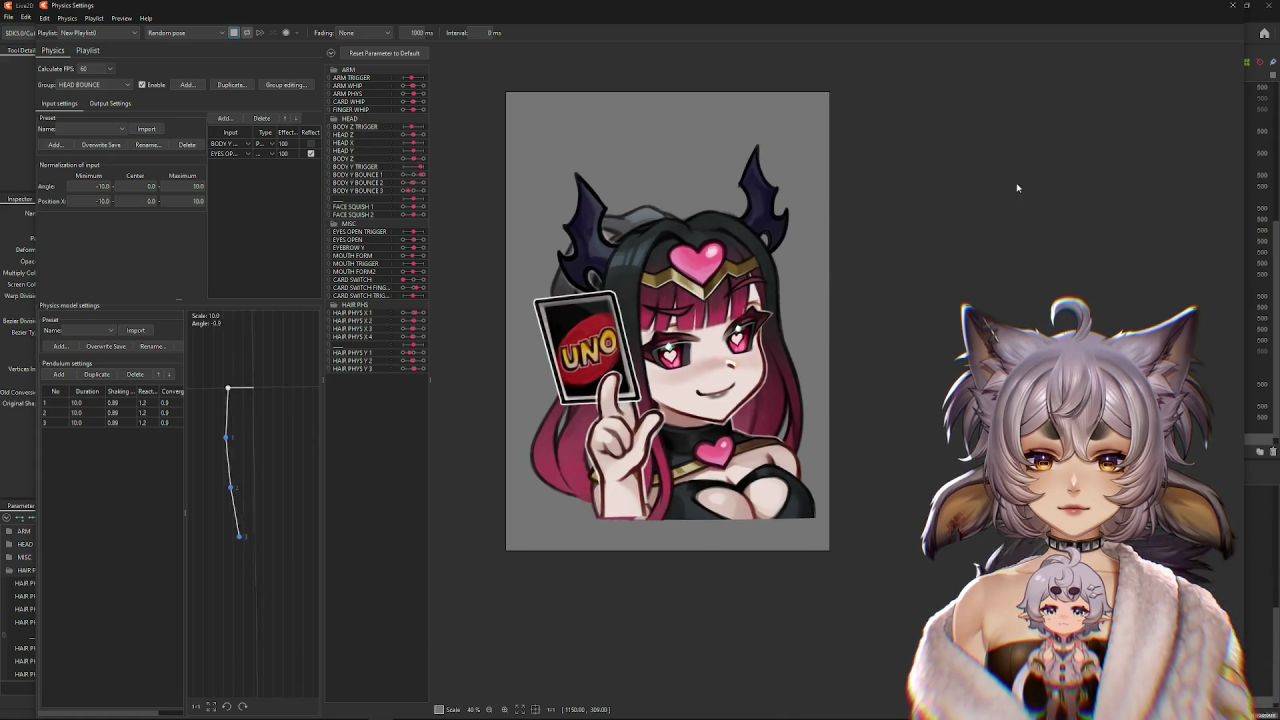
pyautogui.click(1233, 8)
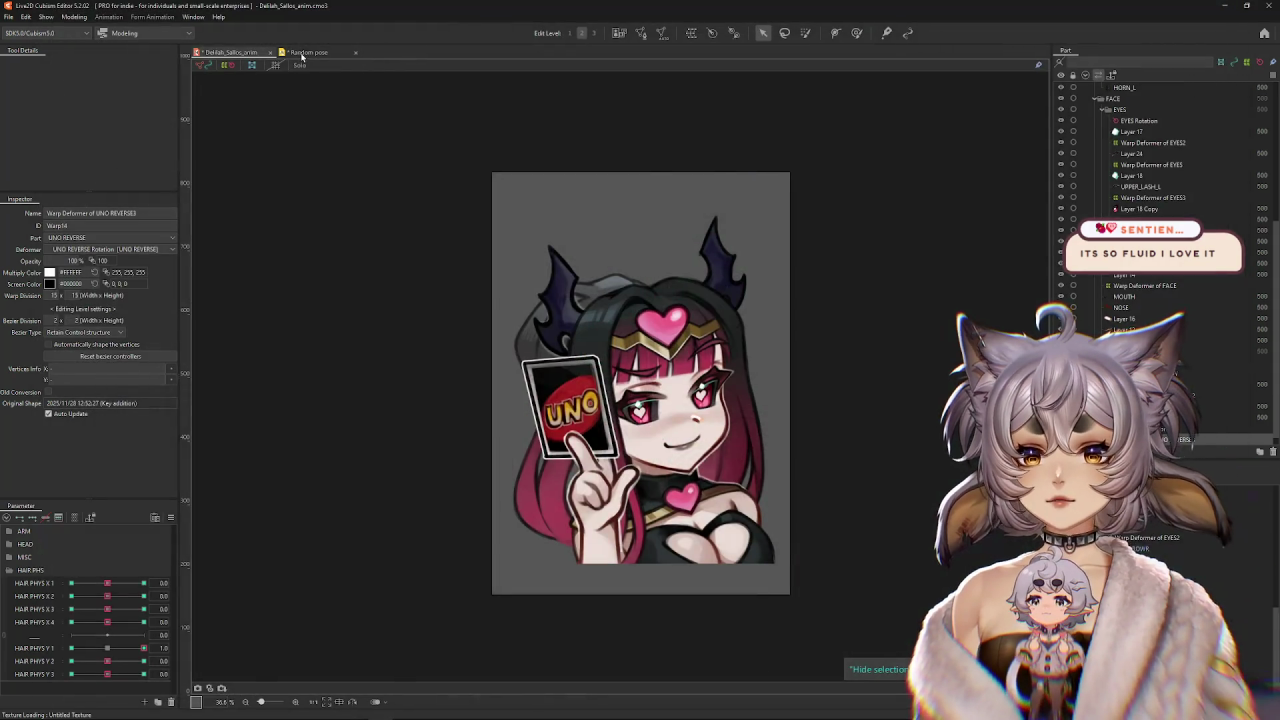
# Open the model's Physics Settings and start the random-pose physics preview.
pyautogui.click(310, 52)
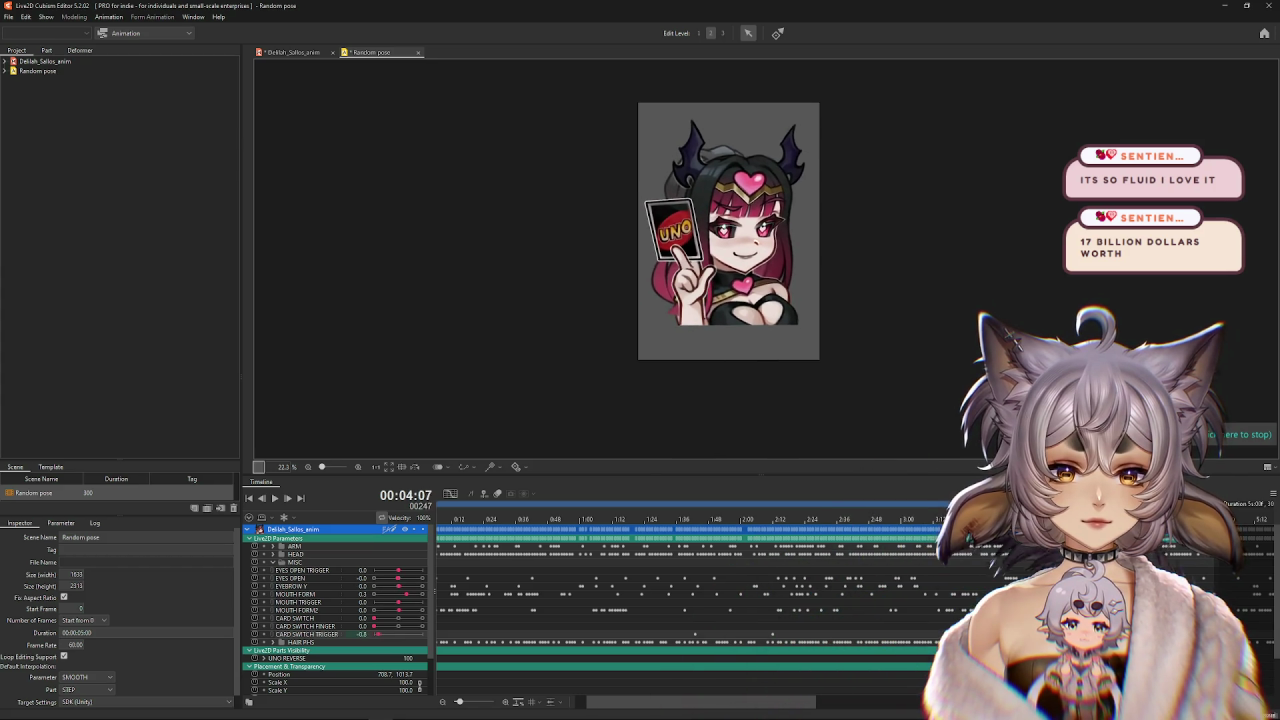
pyautogui.click(291, 53)
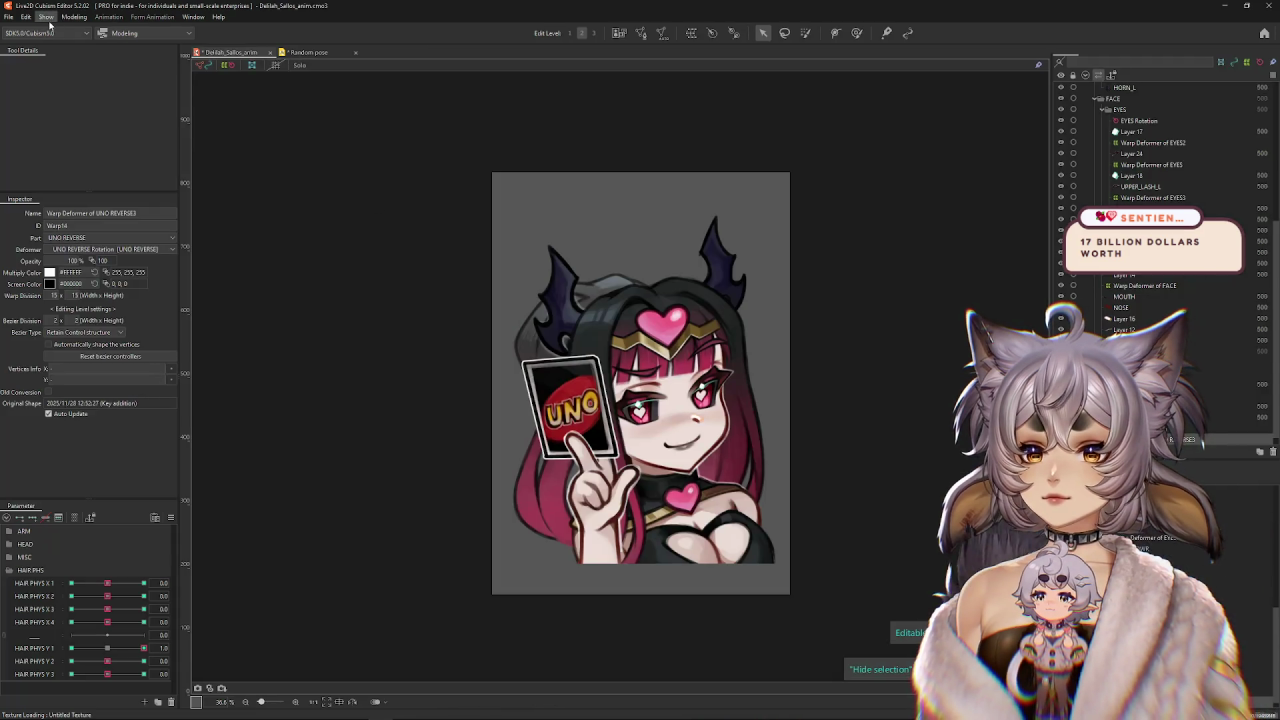
pyautogui.click(74, 17)
pyautogui.click(95, 240)
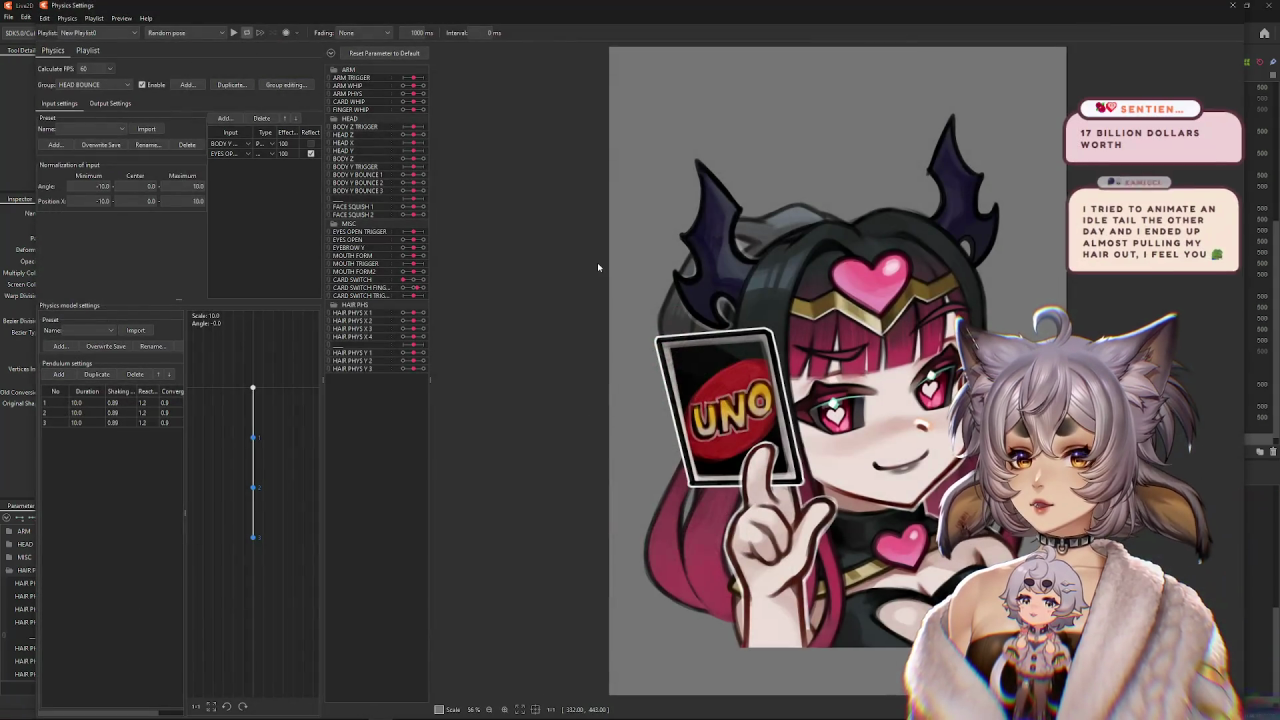
pyautogui.click(233, 32)
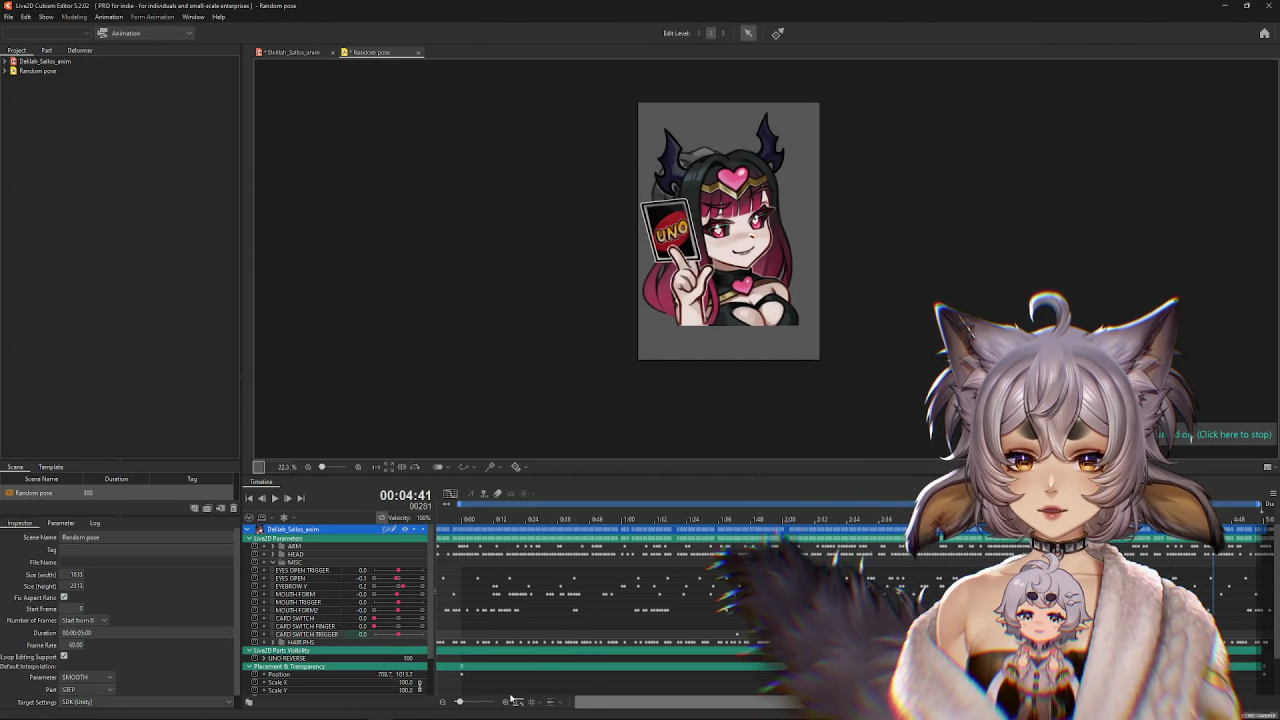
# Adjust the Random pose timeline from the start, then scrub and play it to check its length.
pyautogui.press('Home')
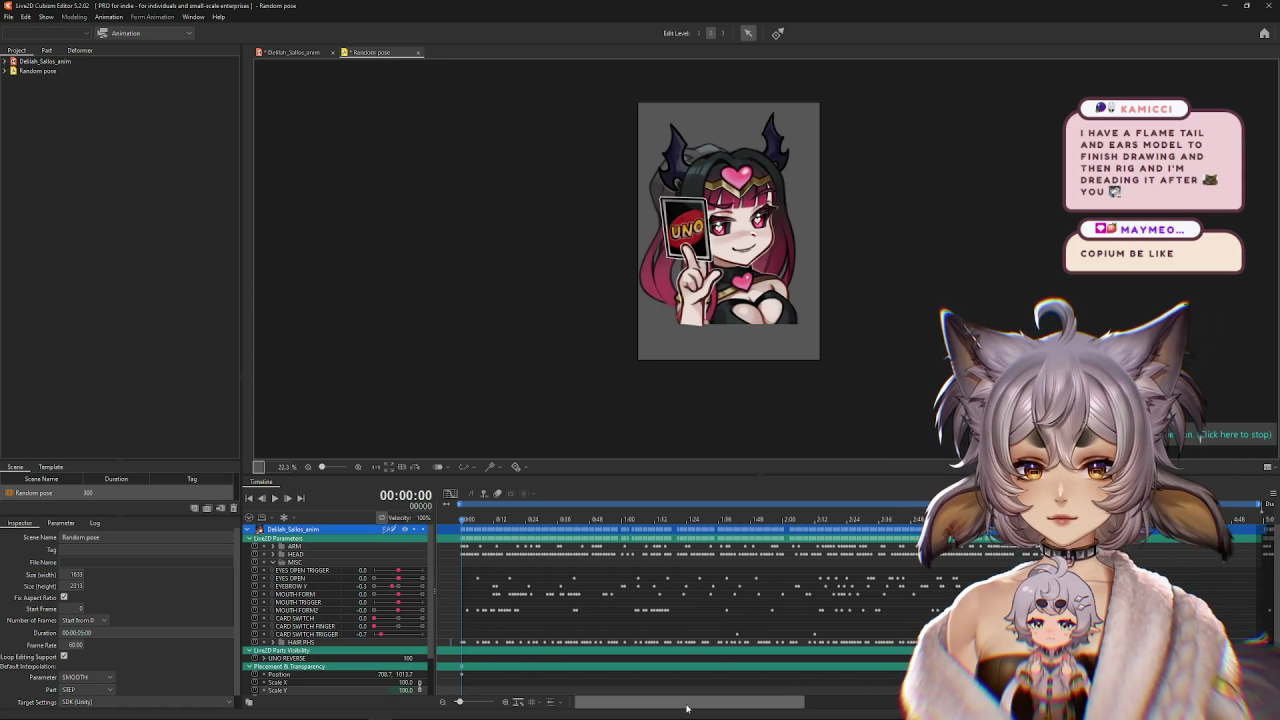
pyautogui.moveTo(687, 708); pyautogui.dragTo(765, 708)
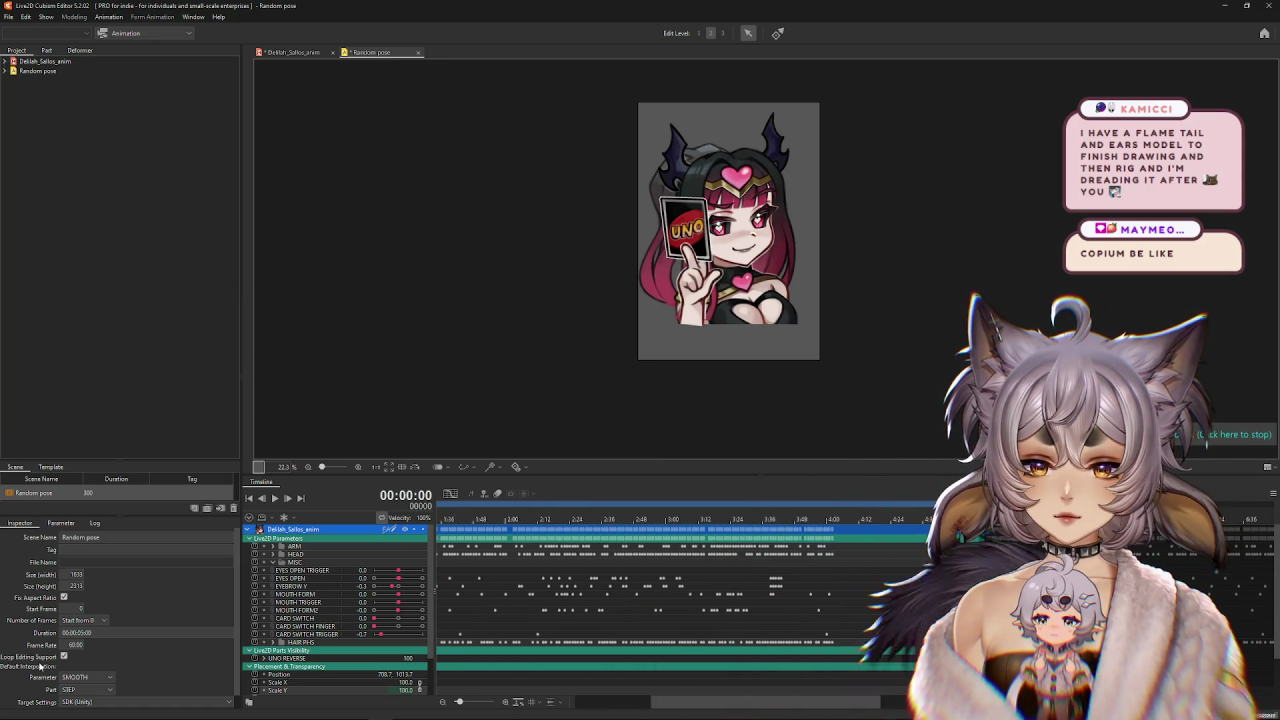
pyautogui.moveTo(856, 713)
pyautogui.mouseDown()
pyautogui.moveTo(743, 698)
pyautogui.moveTo(840, 689)
pyautogui.mouseUp()
pyautogui.moveTo(880, 519)
pyautogui.mouseDown()
pyautogui.moveTo(932, 519)
pyautogui.moveTo(670, 538)
pyautogui.mouseUp()
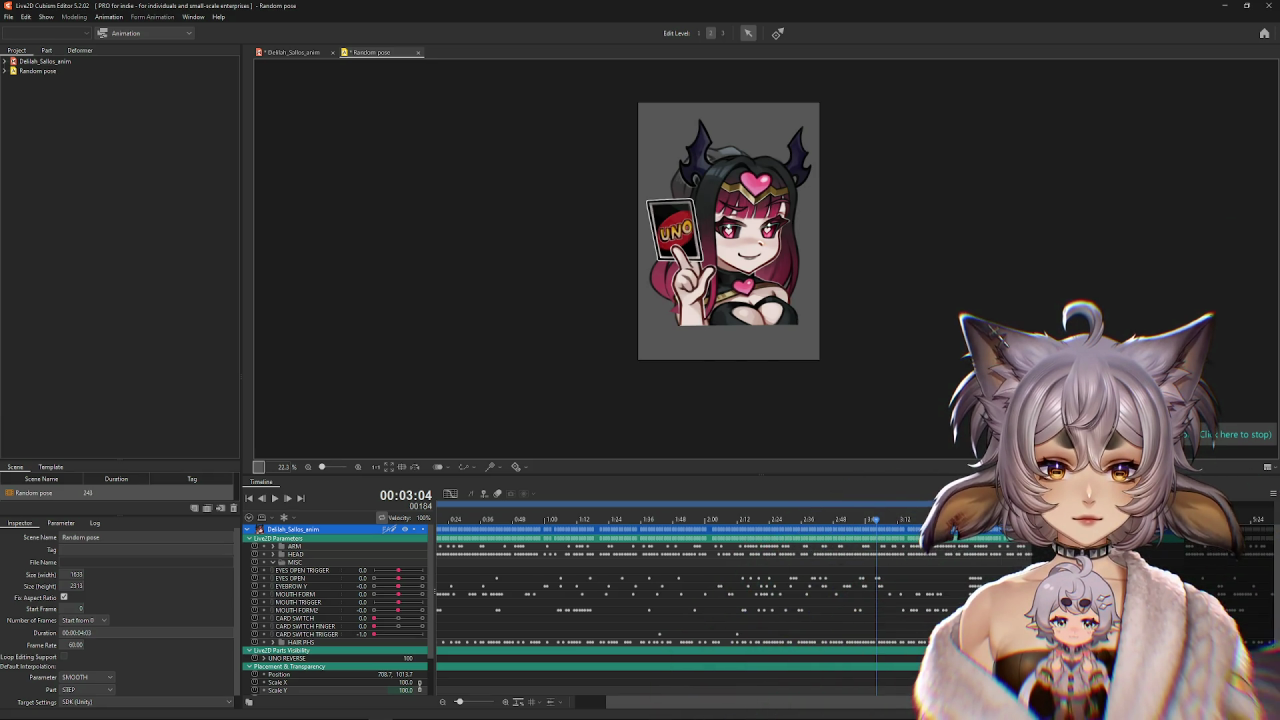
pyautogui.click(274, 500)
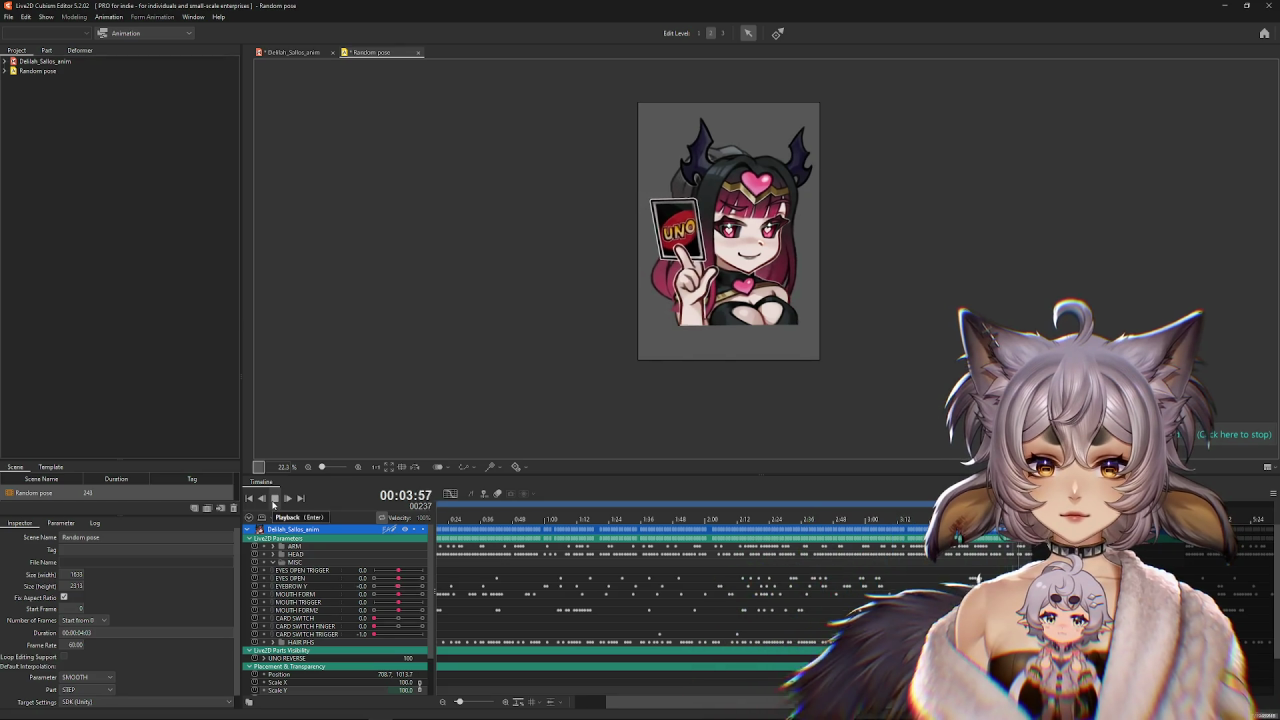
pyautogui.press('Return')
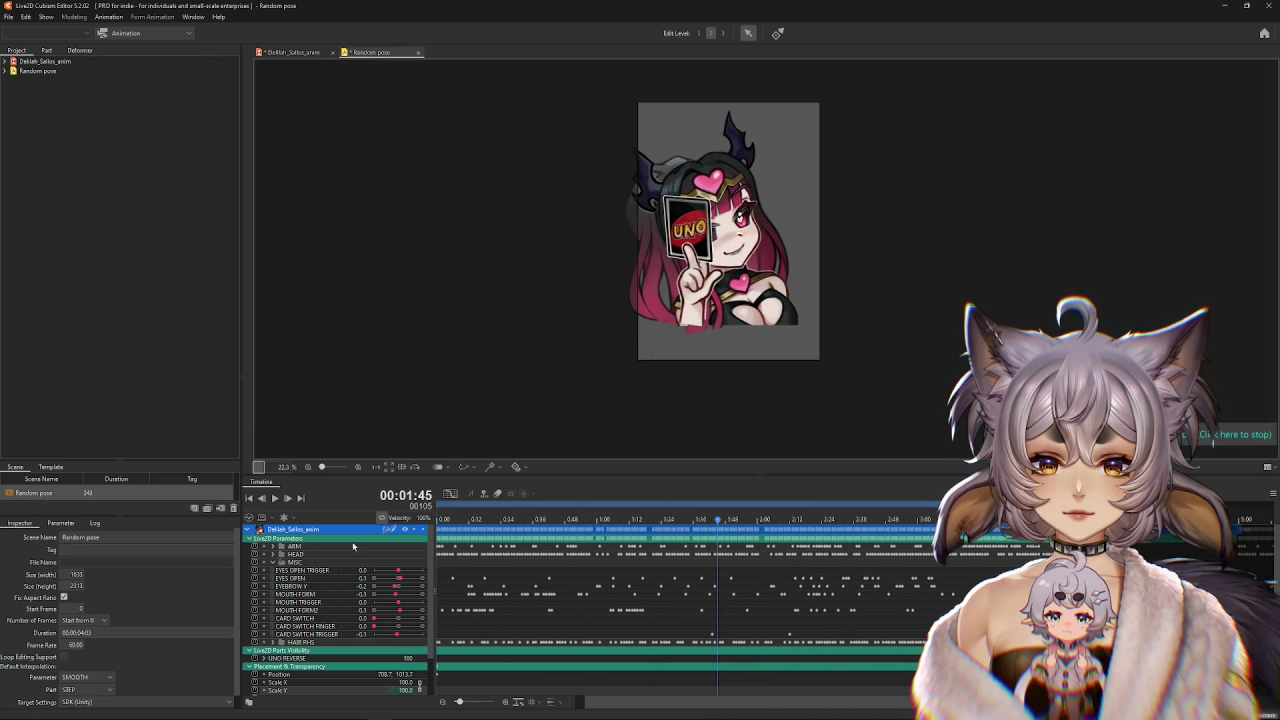
# Adjust the Random pose keyframe spacing to an 85% interval.
pyautogui.click(521, 705)
pyautogui.doubleClick(559, 341)
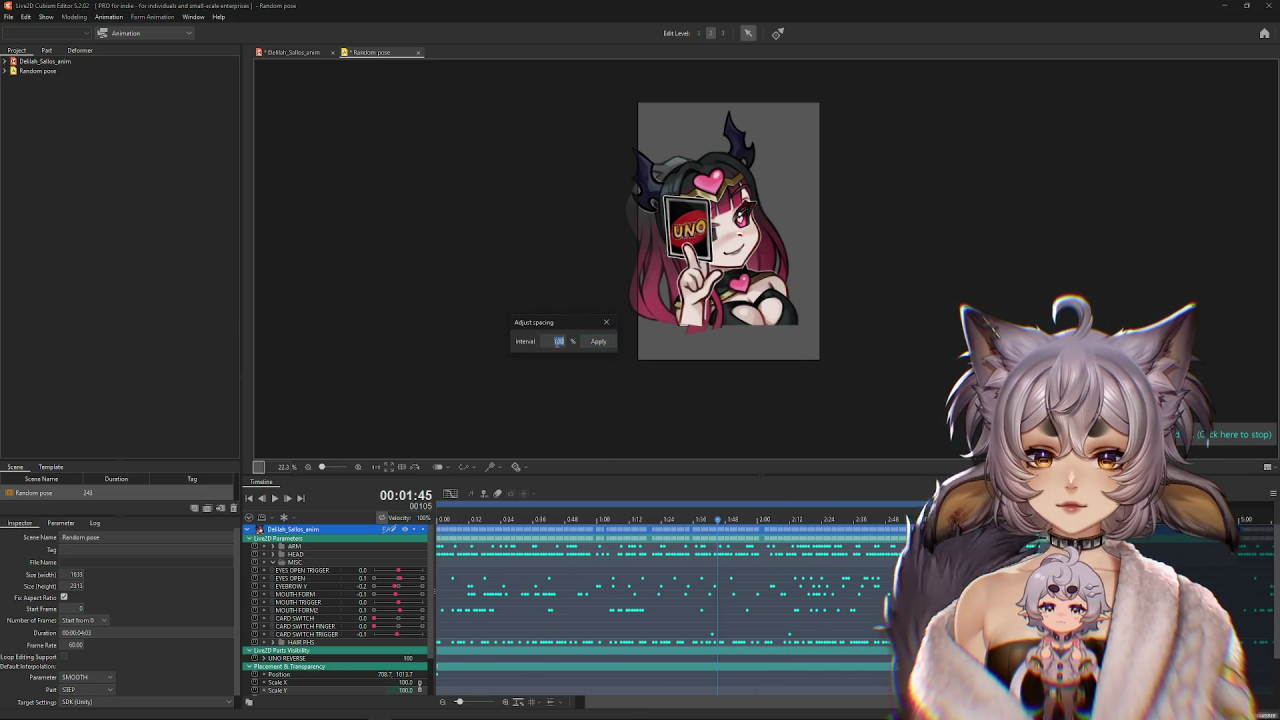
pyautogui.write('85')
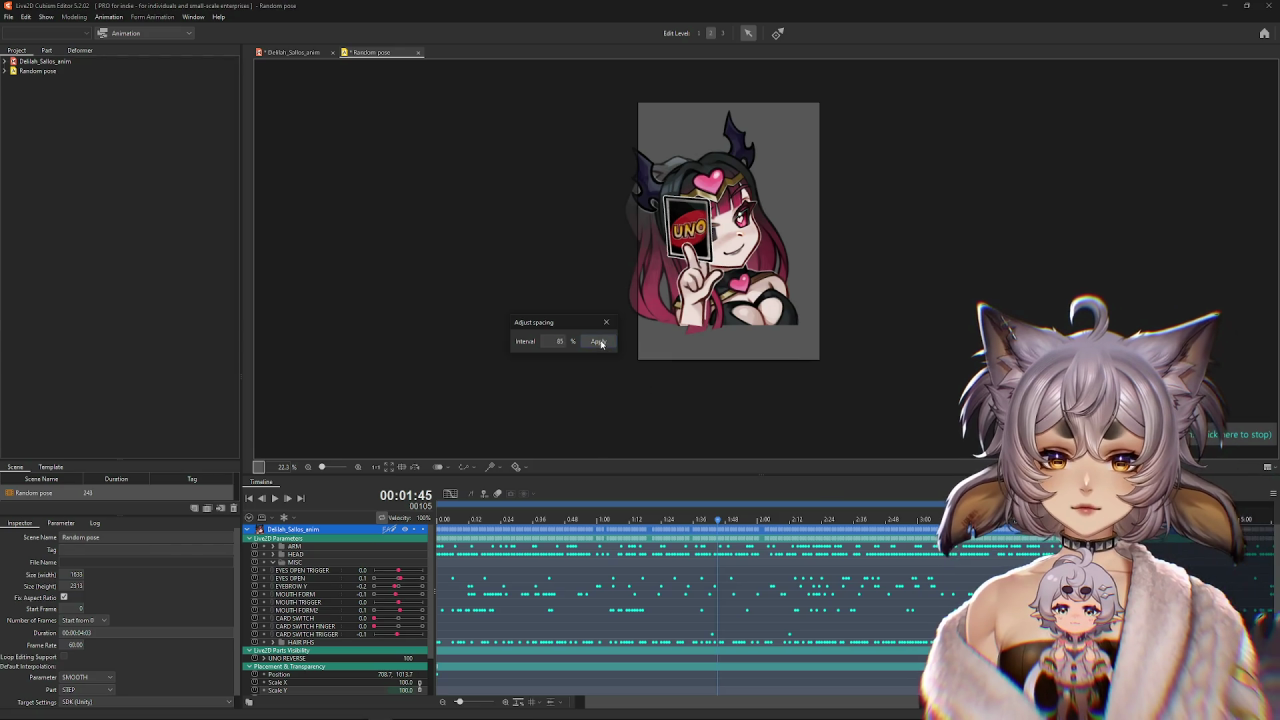
pyautogui.click(598, 342)
# Shorten the scene to 206 frames and play the retimed animation.
pyautogui.moveTo(863, 707); pyautogui.dragTo(840, 707)
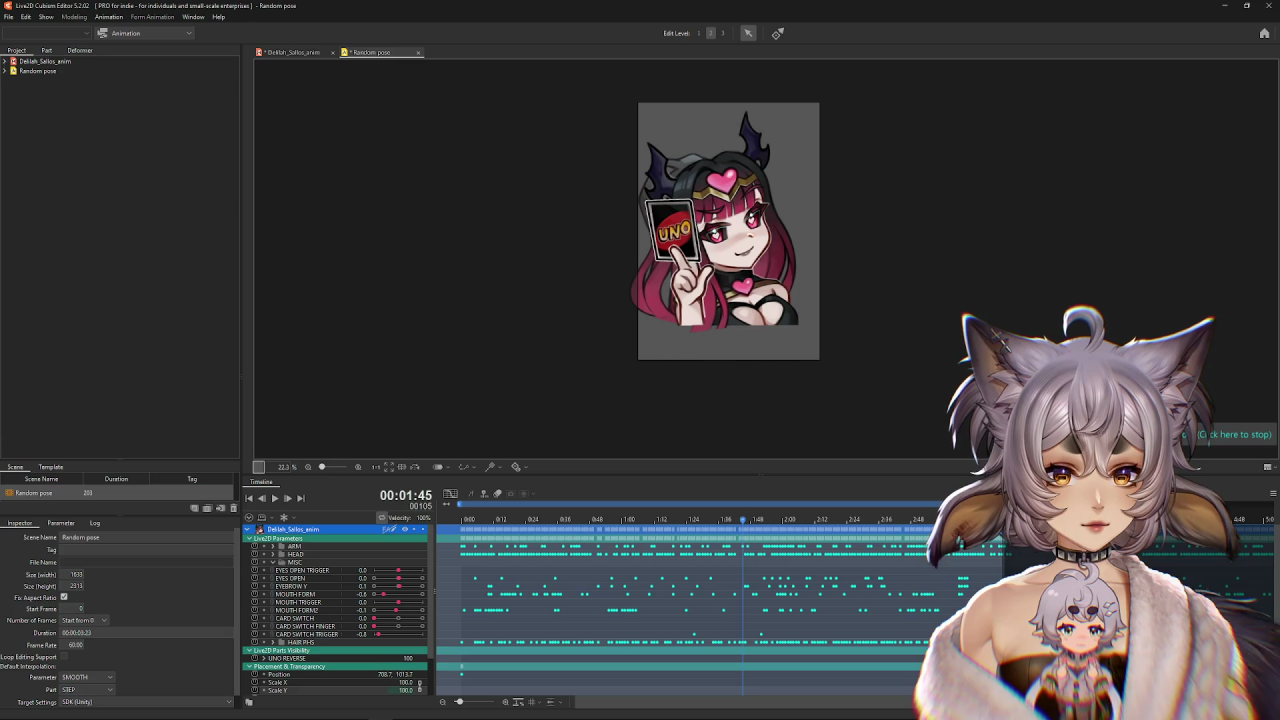
pyautogui.press('space')
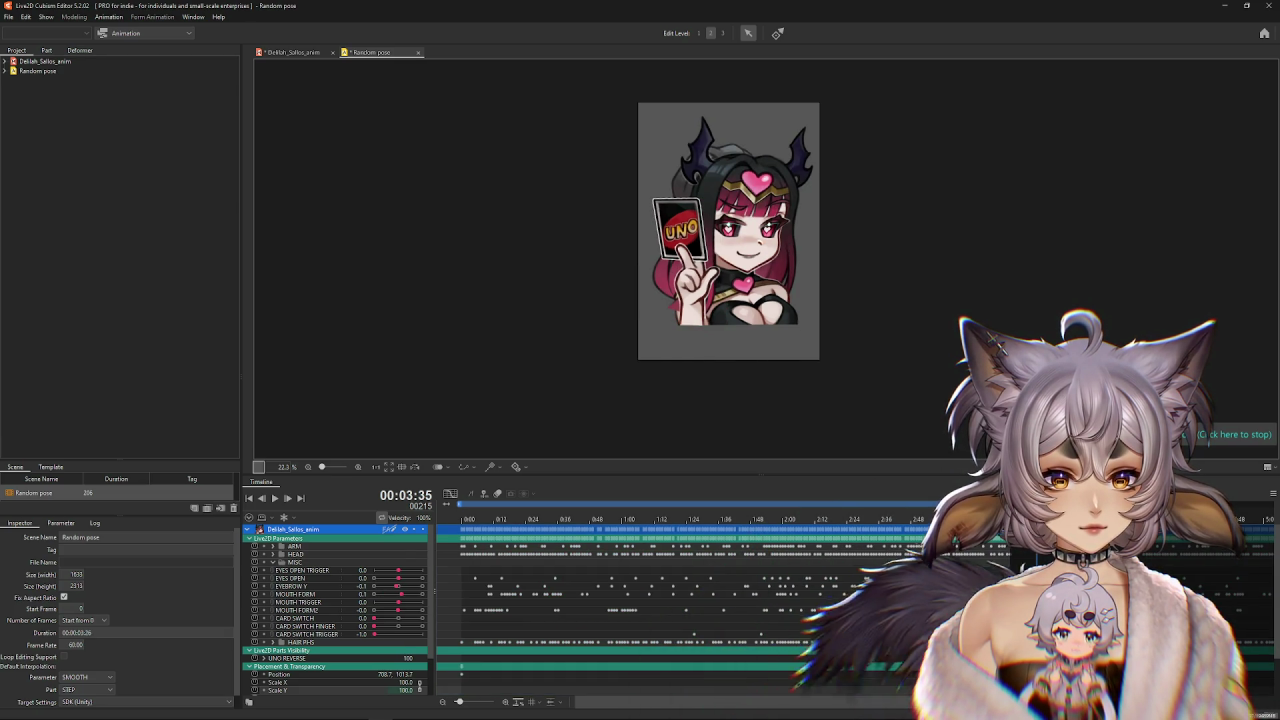
pyautogui.click(286, 499)
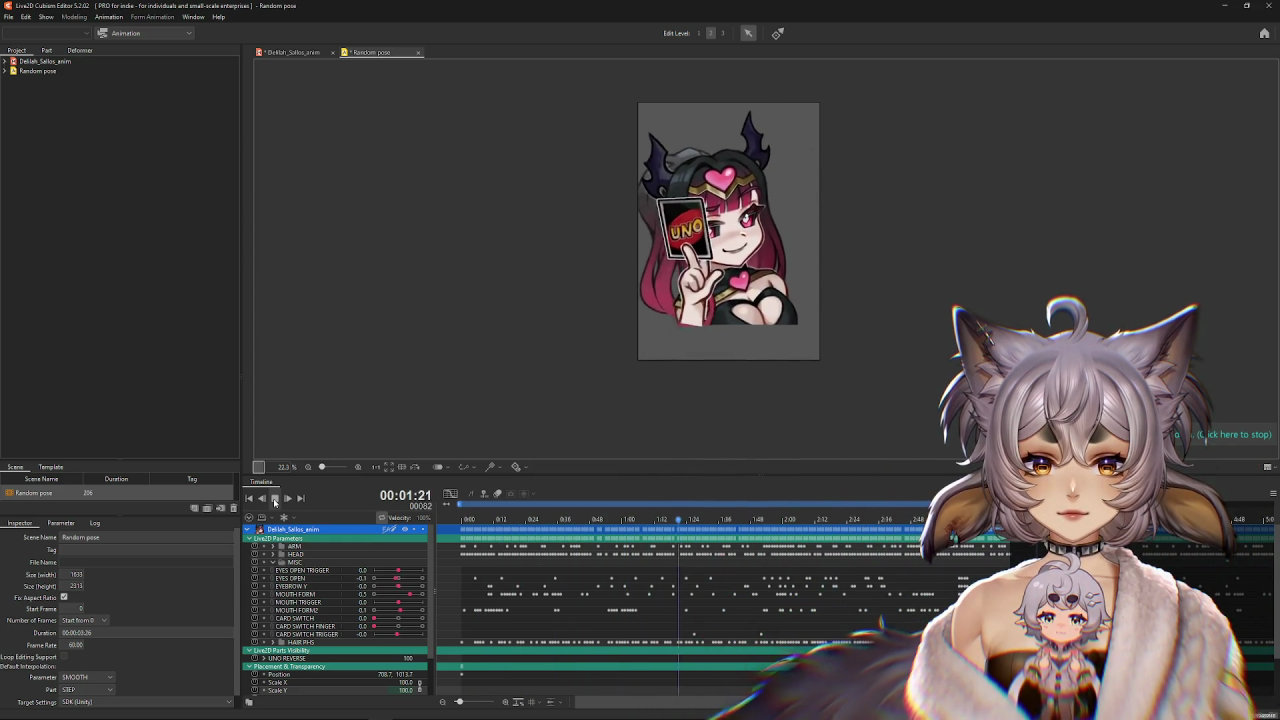
pyautogui.click(275, 498)
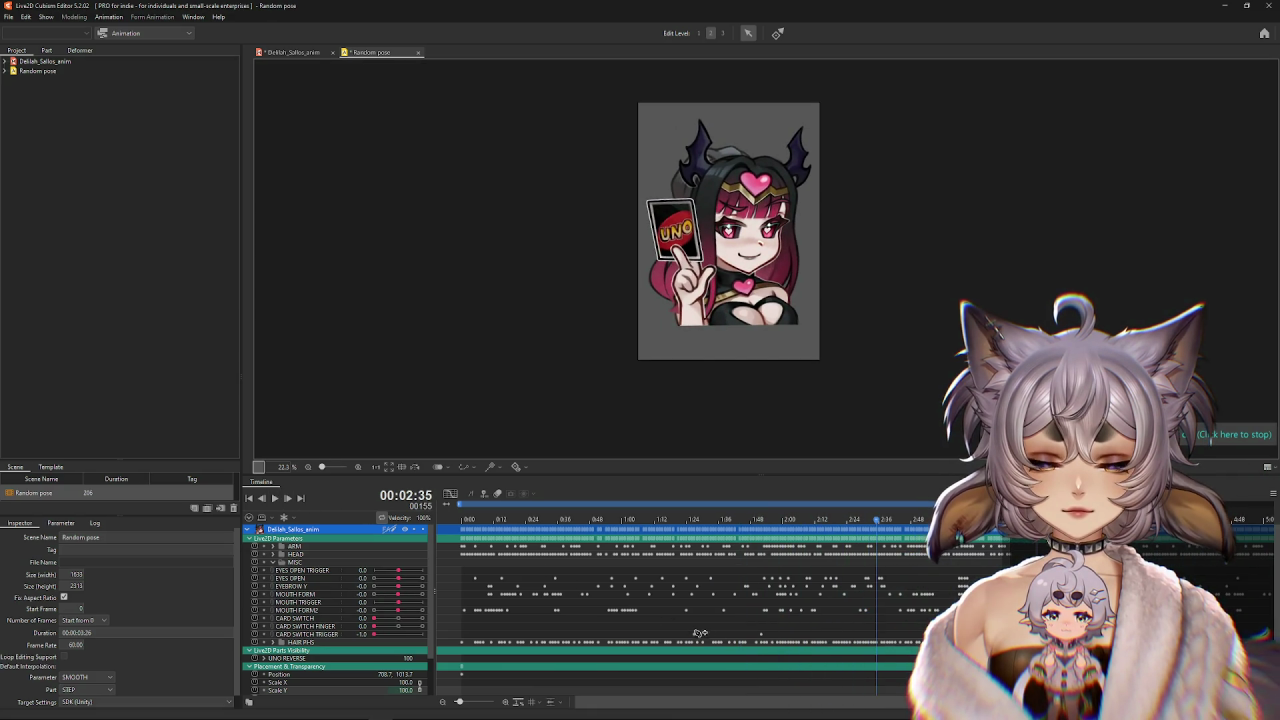
# Move the playhead to 1:45 and select the eye, mouth and CARD SWITCH parameter tracks.
pyautogui.click(744, 668)
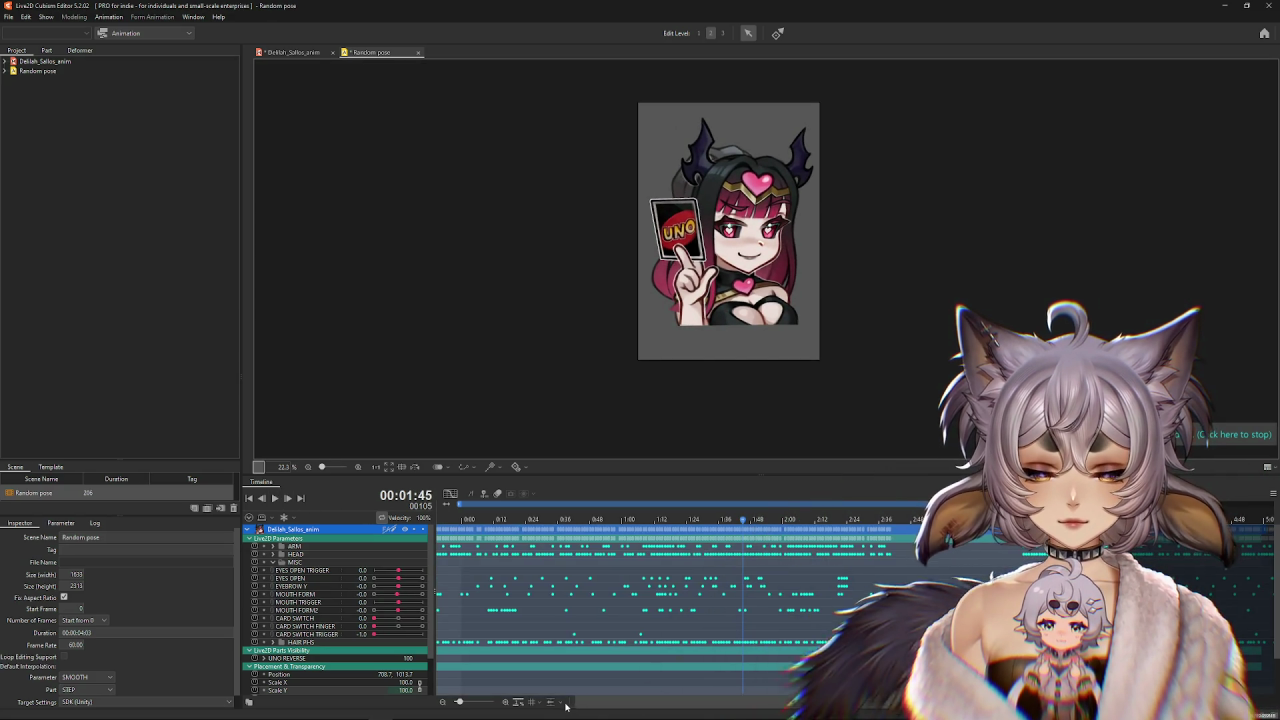
pyautogui.click(307, 580)
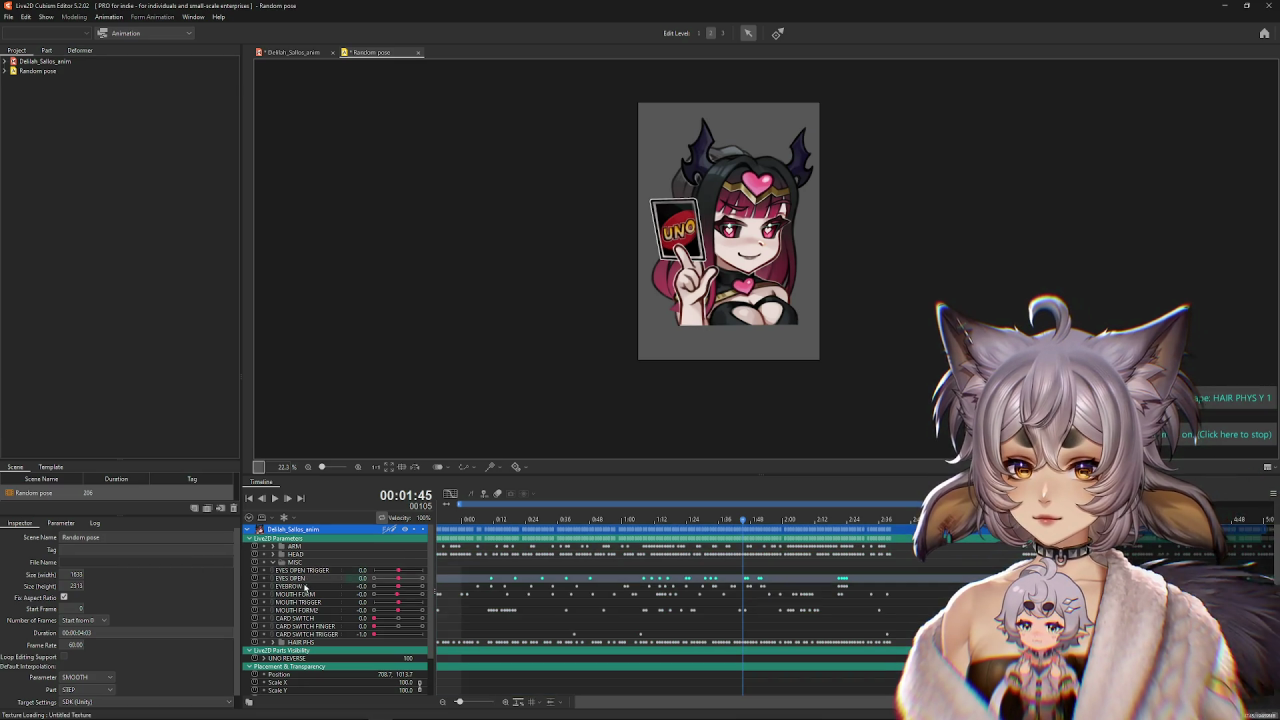
pyautogui.click(307, 587)
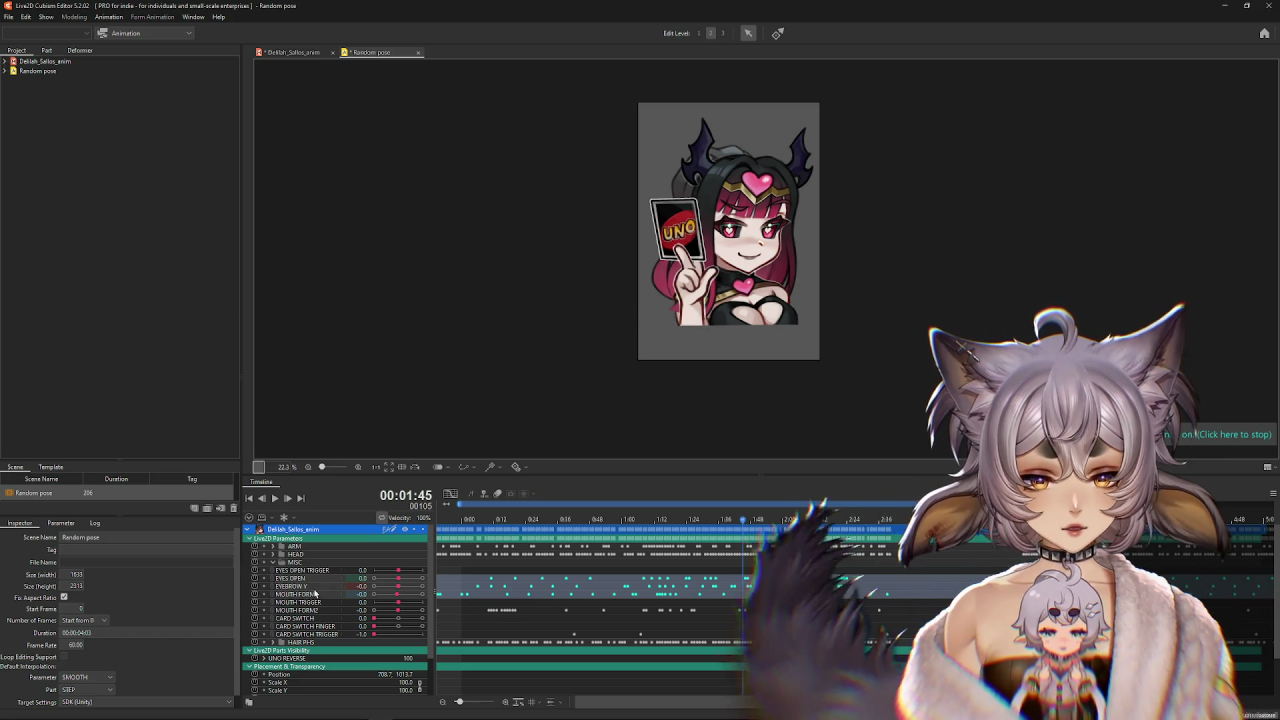
pyautogui.click(310, 571)
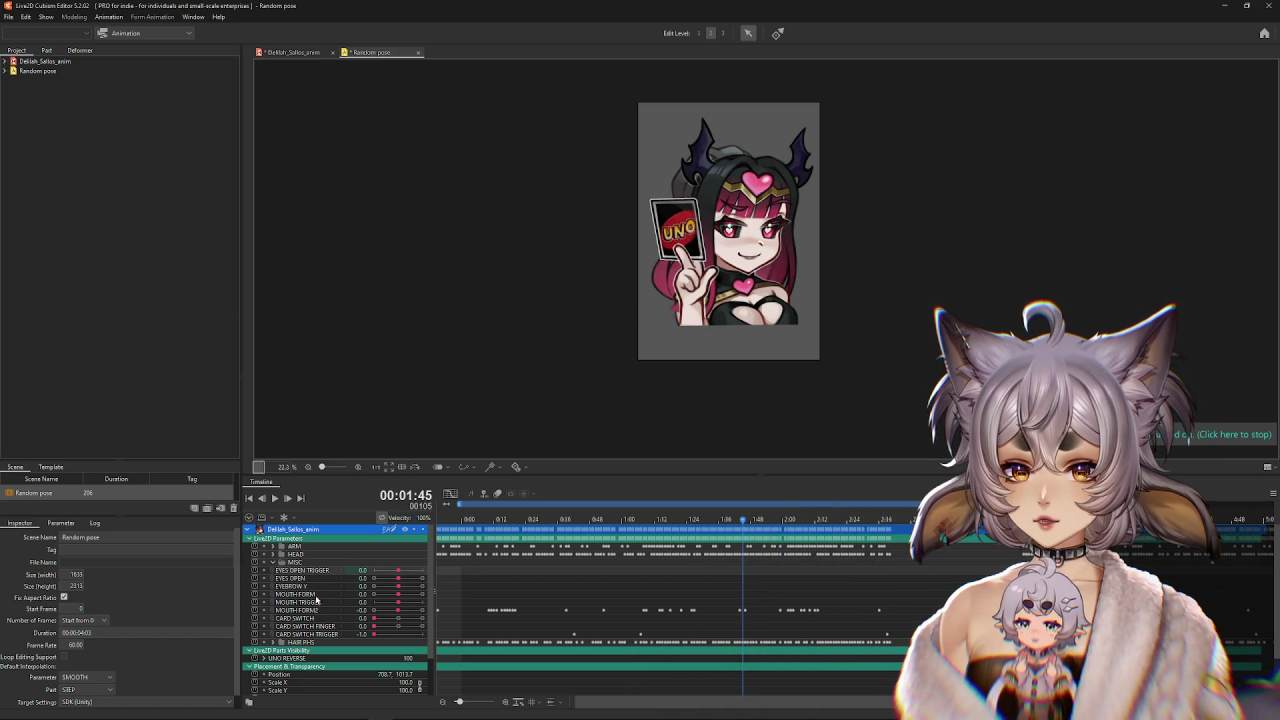
pyautogui.click(312, 595)
pyautogui.click(316, 610)
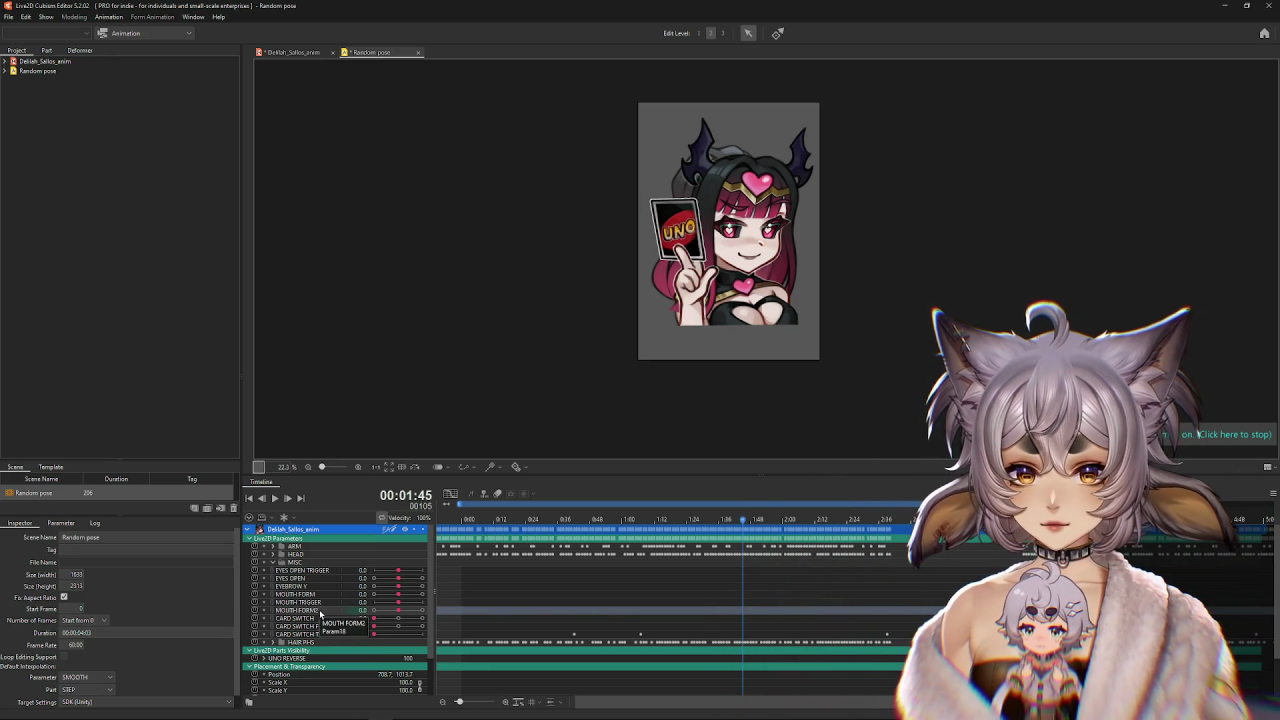
pyautogui.click(322, 618)
pyautogui.click(292, 626)
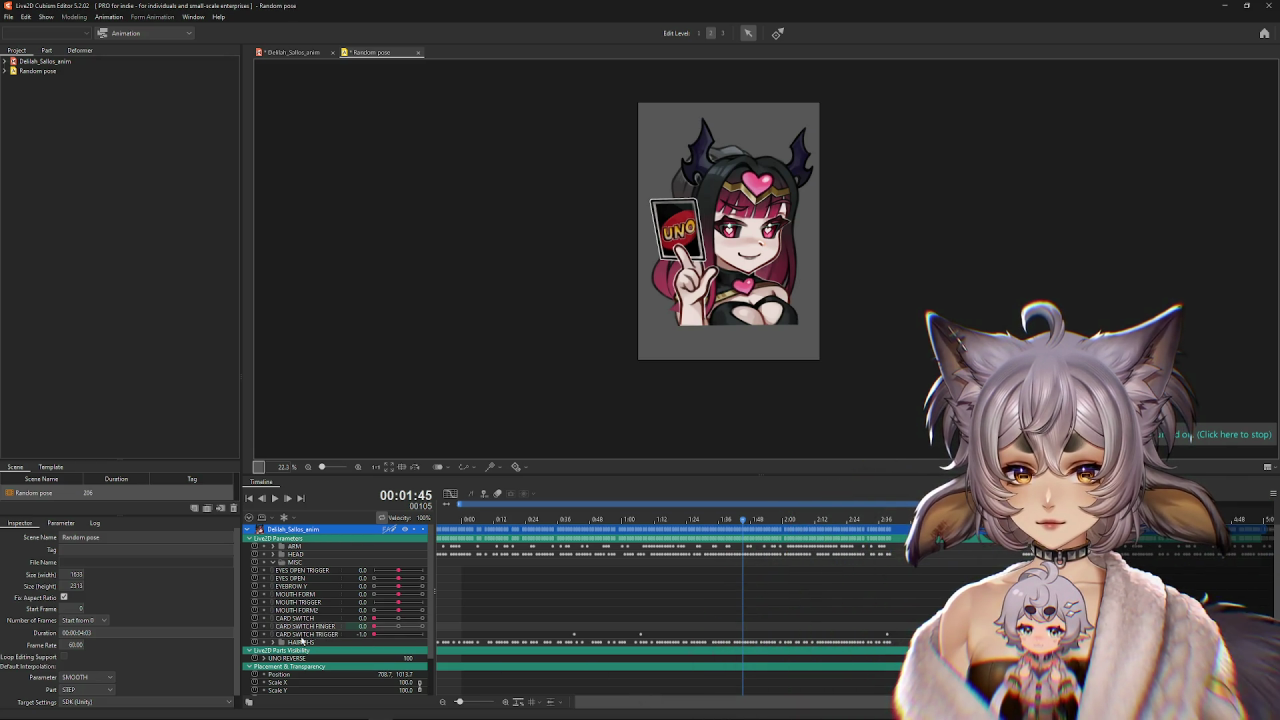
pyautogui.click(317, 628)
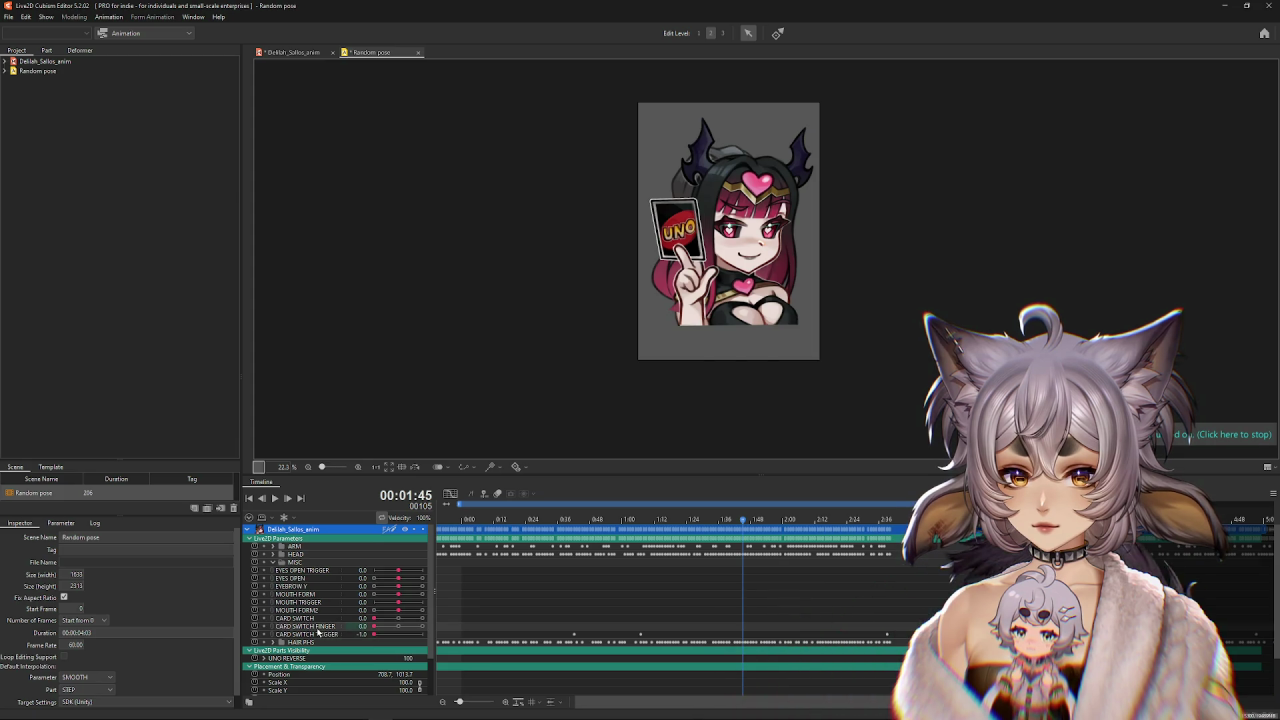
pyautogui.click(295, 618)
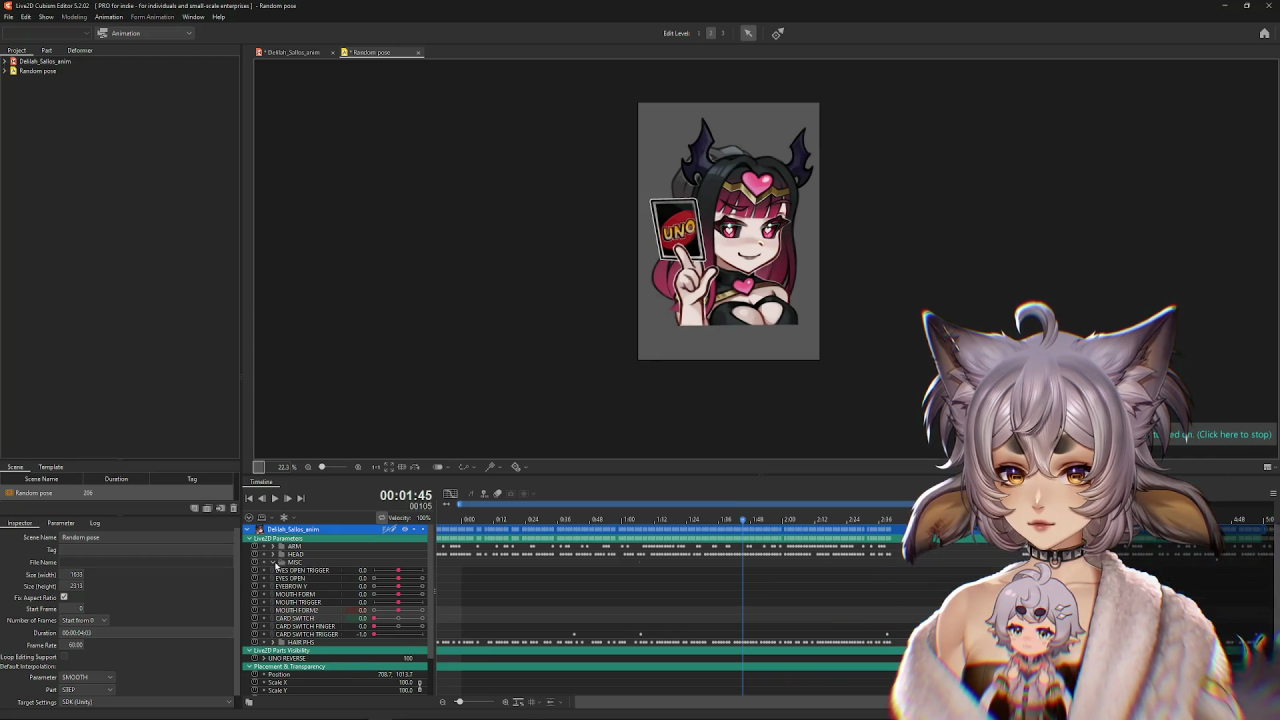
# Clear the keyframes on the HEAD Z and BODY Z tracks.
pyautogui.click(273, 562)
pyautogui.click(273, 554)
pyautogui.click(294, 570)
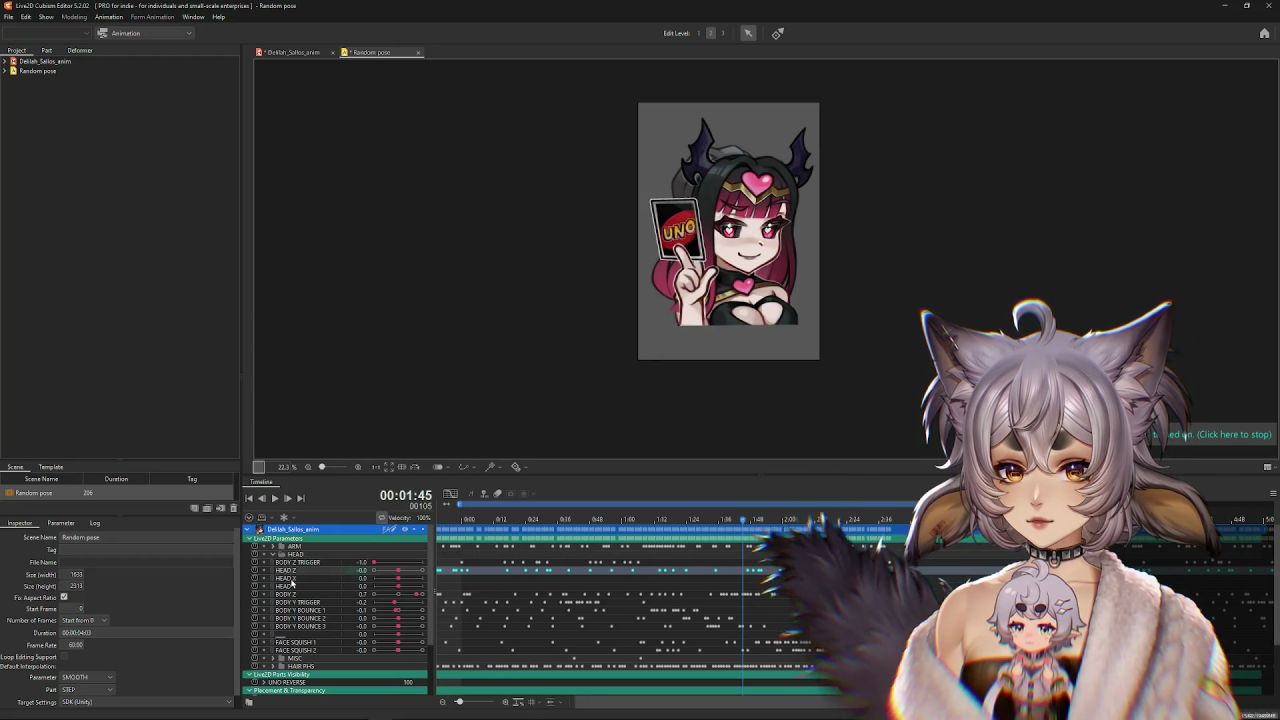
pyautogui.keyDown('ctrl'); pyautogui.click(297, 596); pyautogui.keyUp('ctrl')
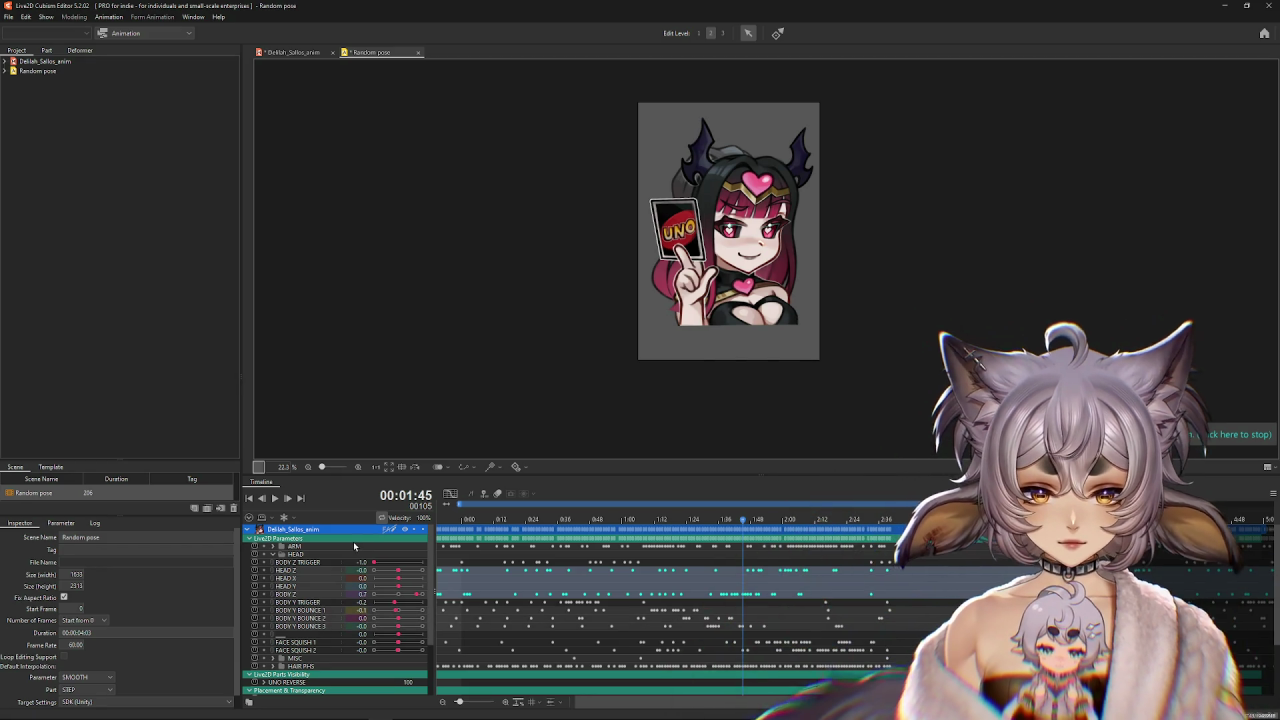
pyautogui.press('Delete')
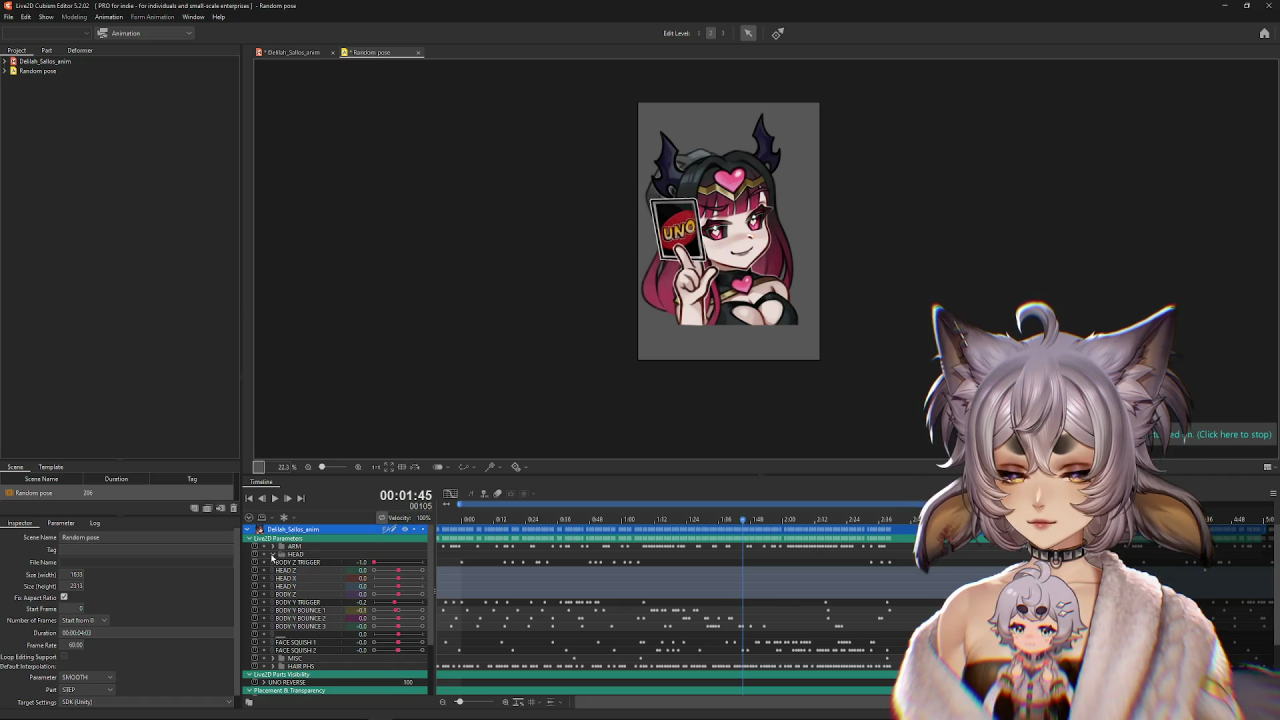
# Clear the keyframes on the ARM WHIP through FINGER WHIP tracks.
pyautogui.click(300, 650)
pyautogui.keyDown('ctrl'); pyautogui.click(314, 641); pyautogui.keyUp('ctrl')
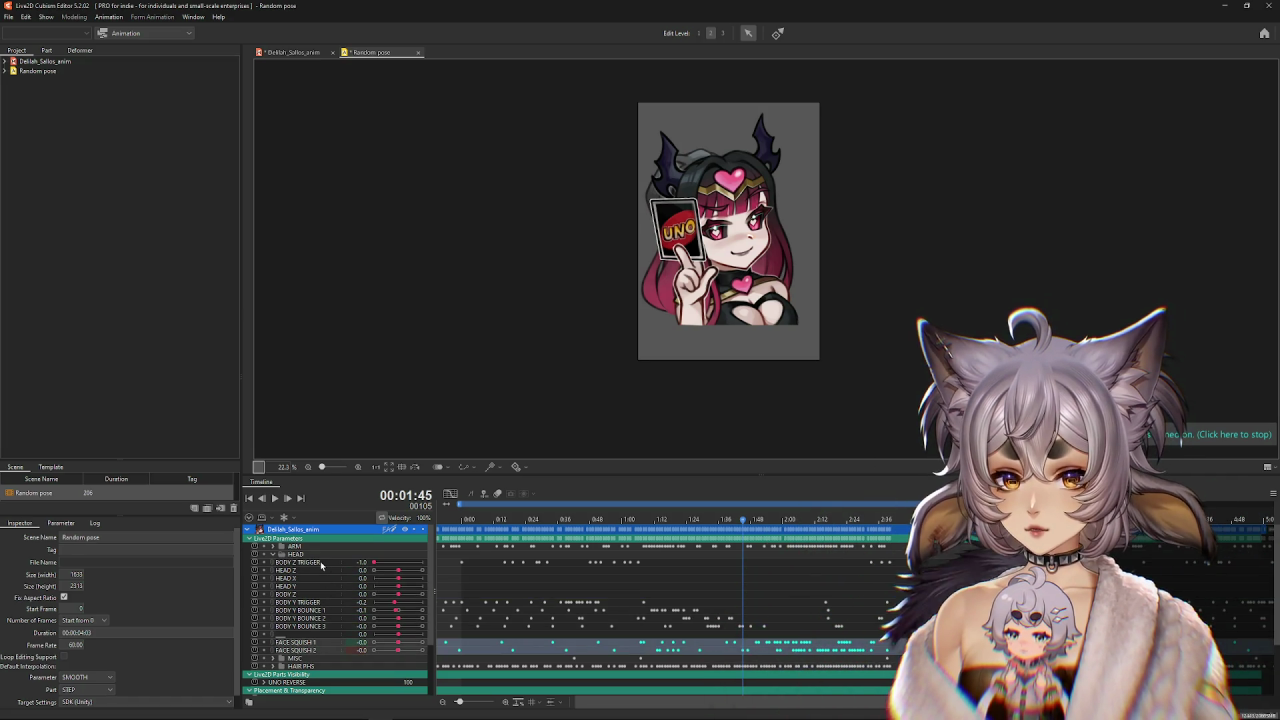
pyautogui.click(273, 555)
pyautogui.click(273, 547)
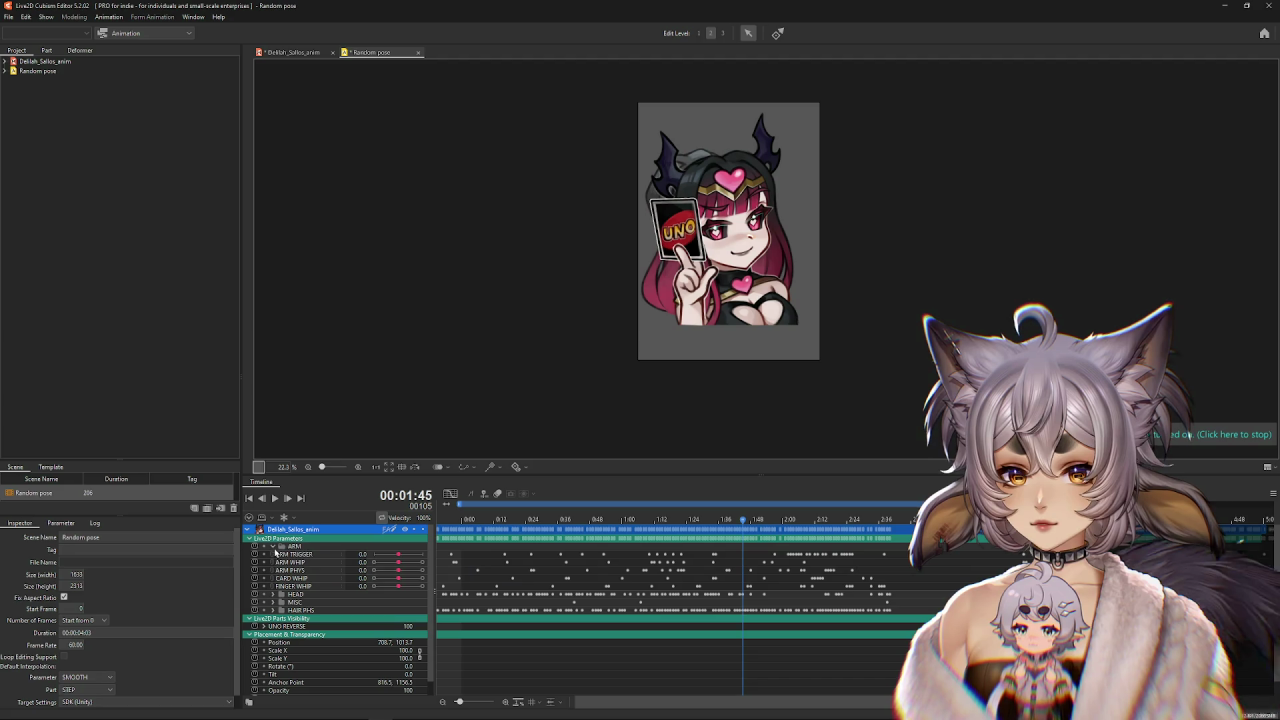
pyautogui.moveTo(310, 566); pyautogui.dragTo(310, 589)
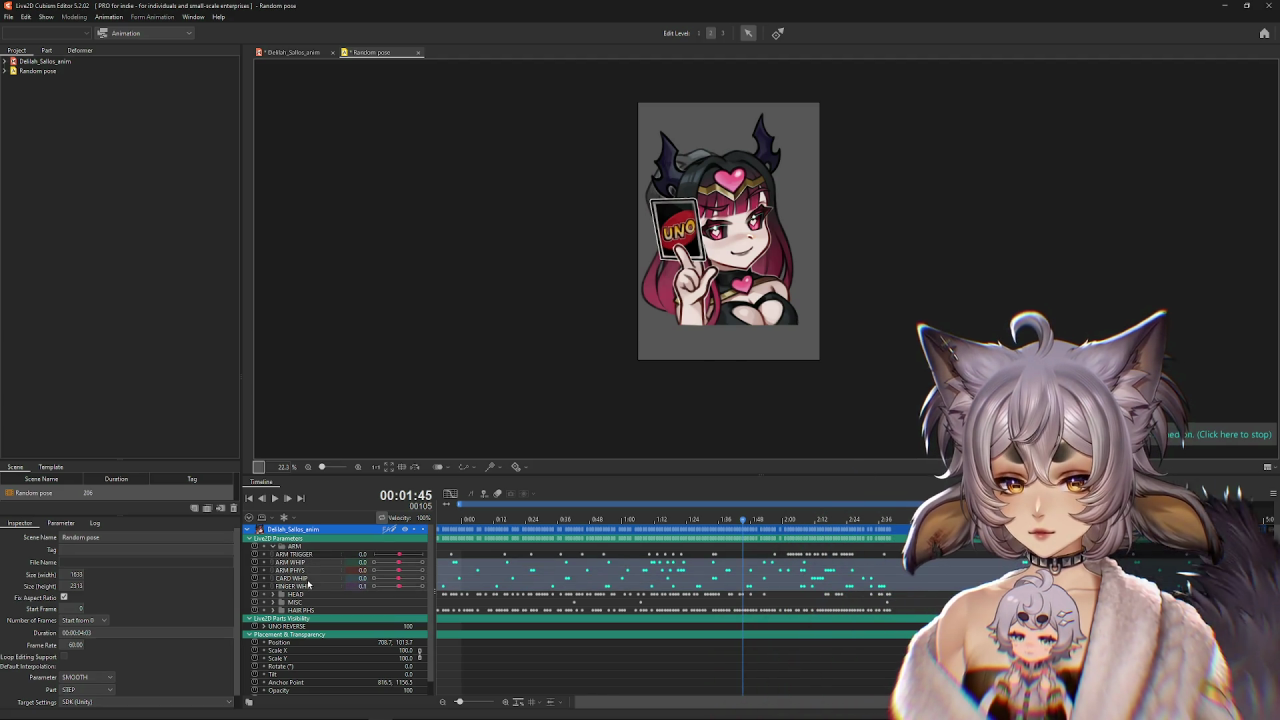
pyautogui.press('Delete')
# Inspect the HAIR PHYS X 1–4 tracks and replay the animation from the start.
pyautogui.click(274, 547)
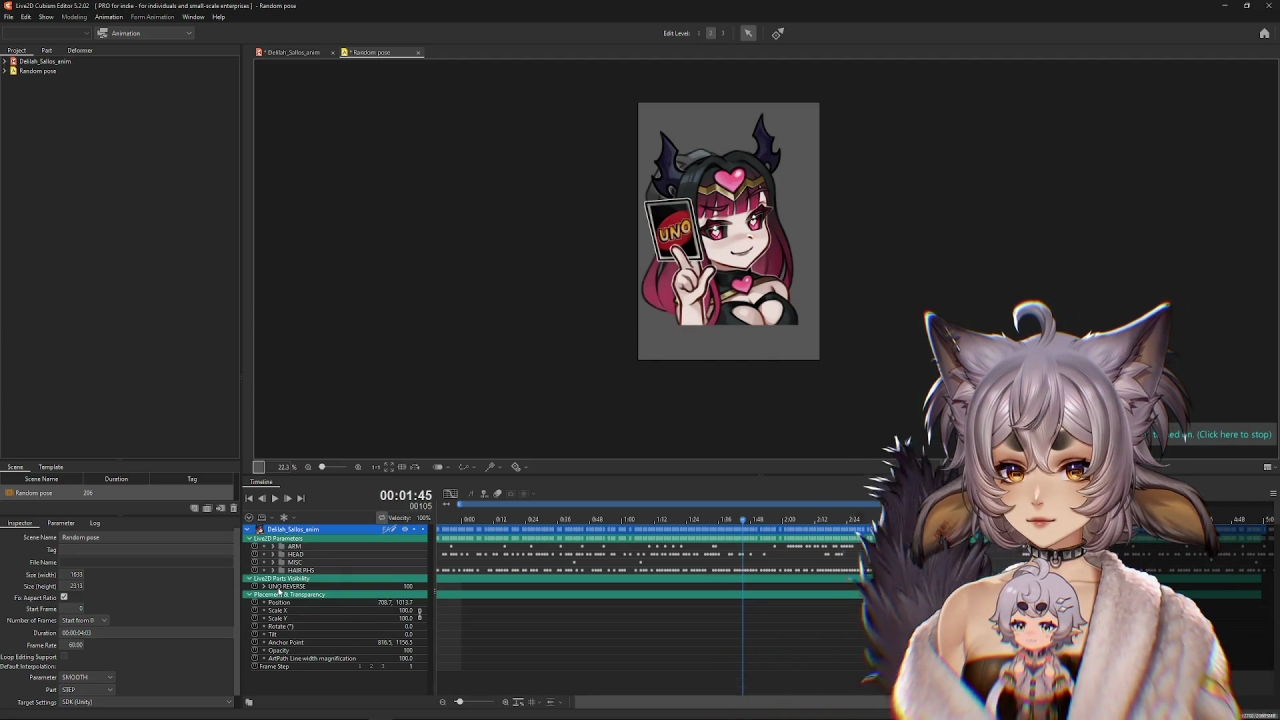
pyautogui.click(273, 570)
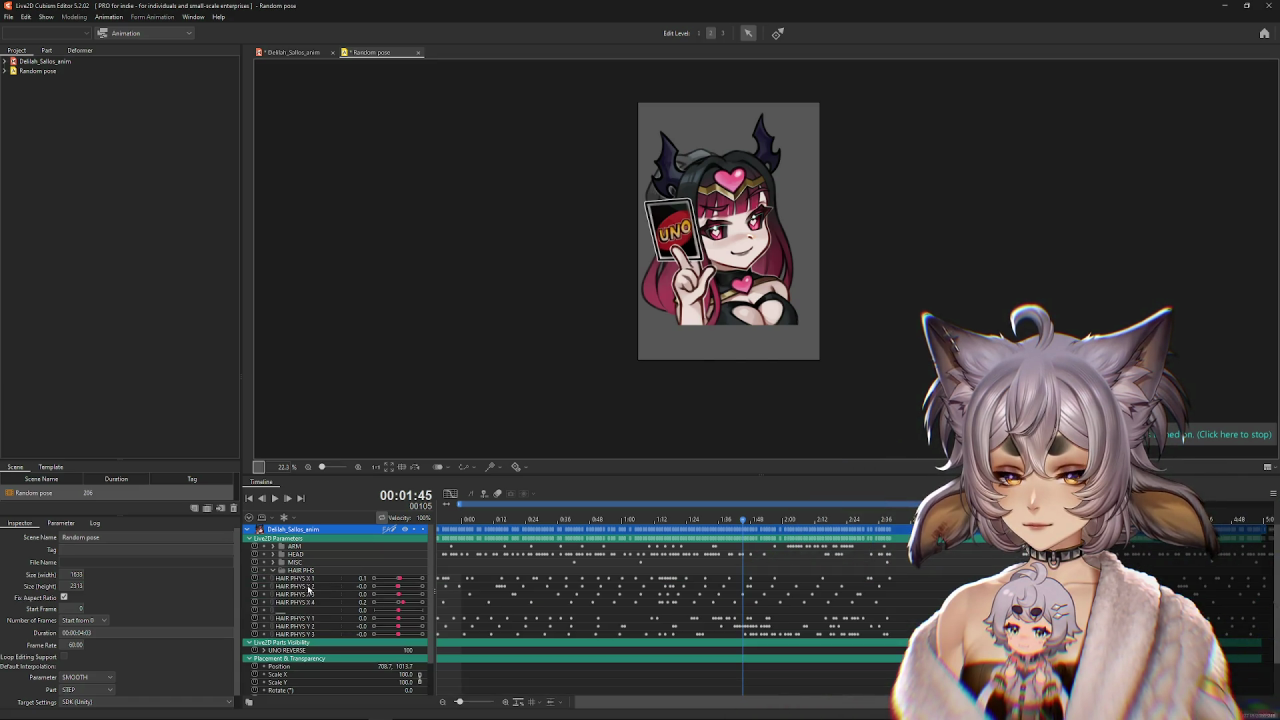
pyautogui.keyDown('shift'); pyautogui.click(310, 603); pyautogui.keyUp('shift')
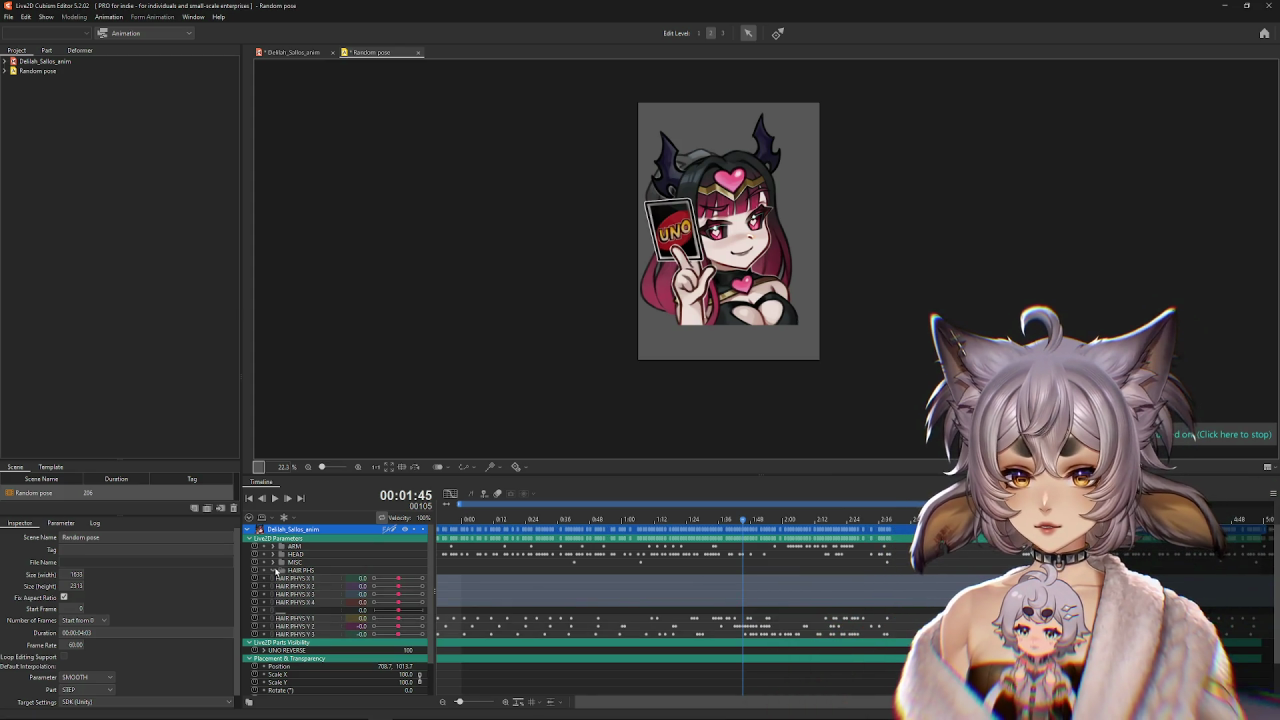
pyautogui.click(274, 570)
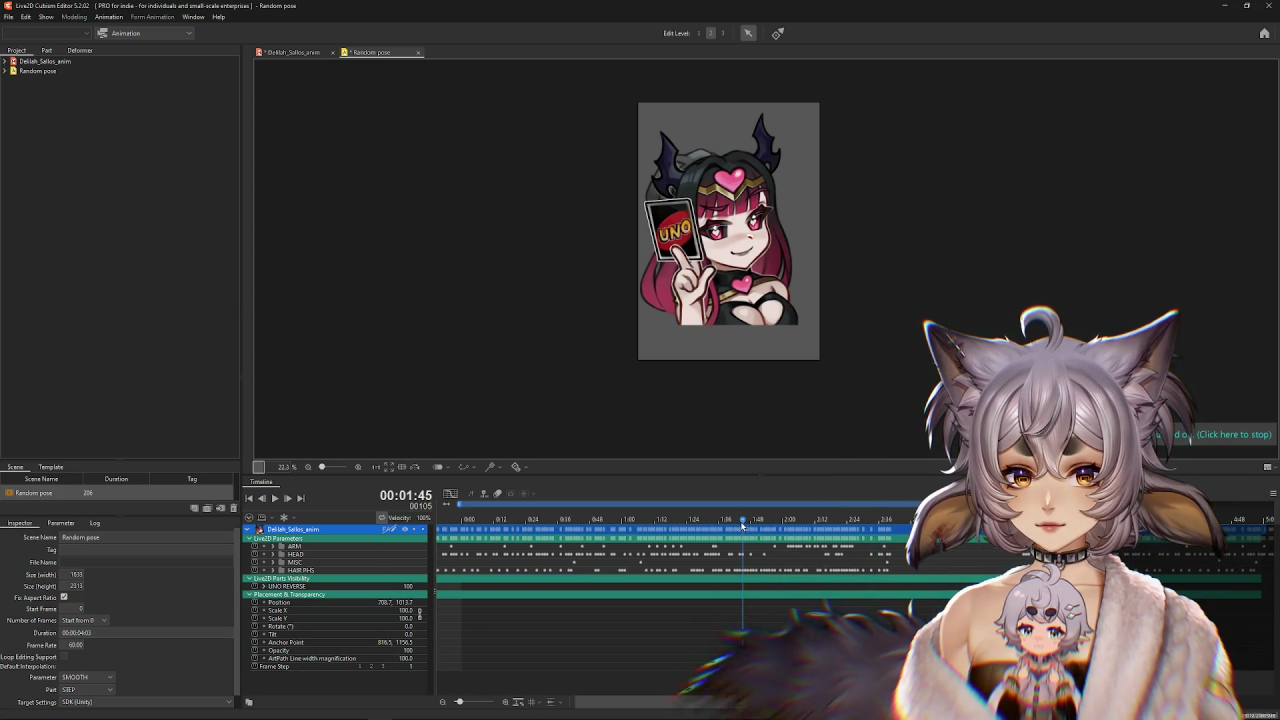
pyautogui.press('Home')
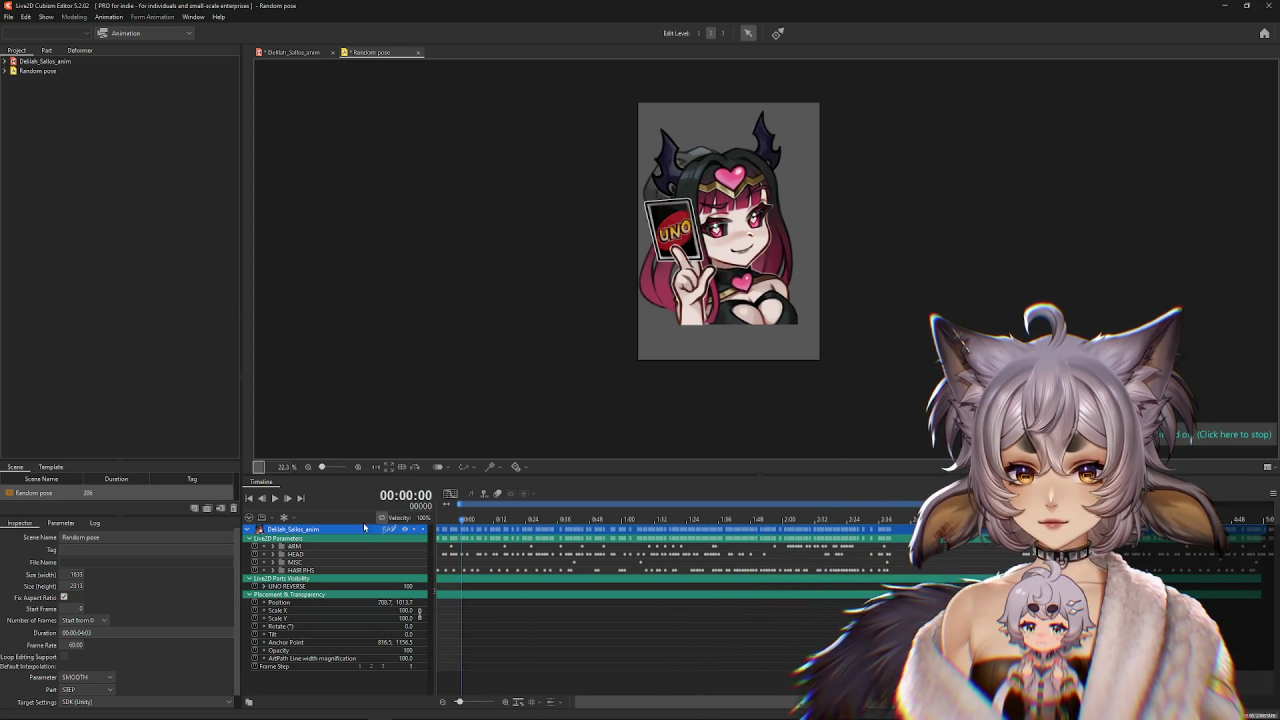
pyautogui.click(275, 498)
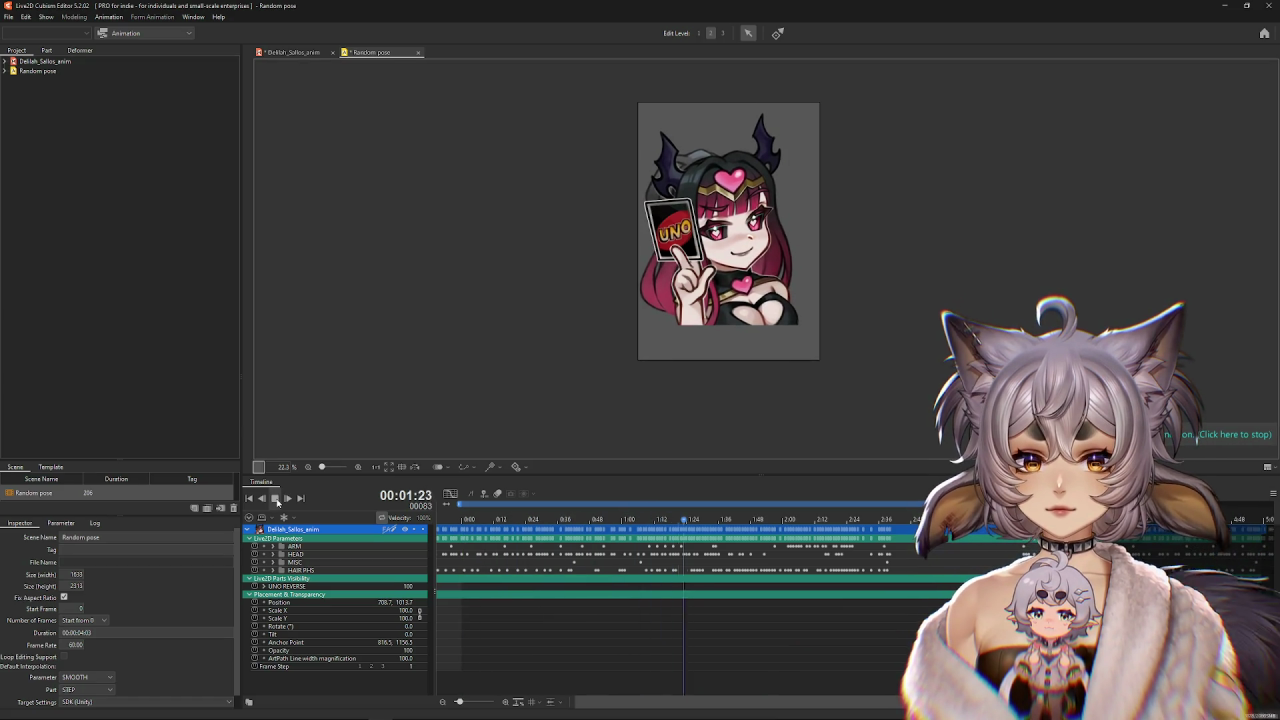
pyautogui.click(276, 499)
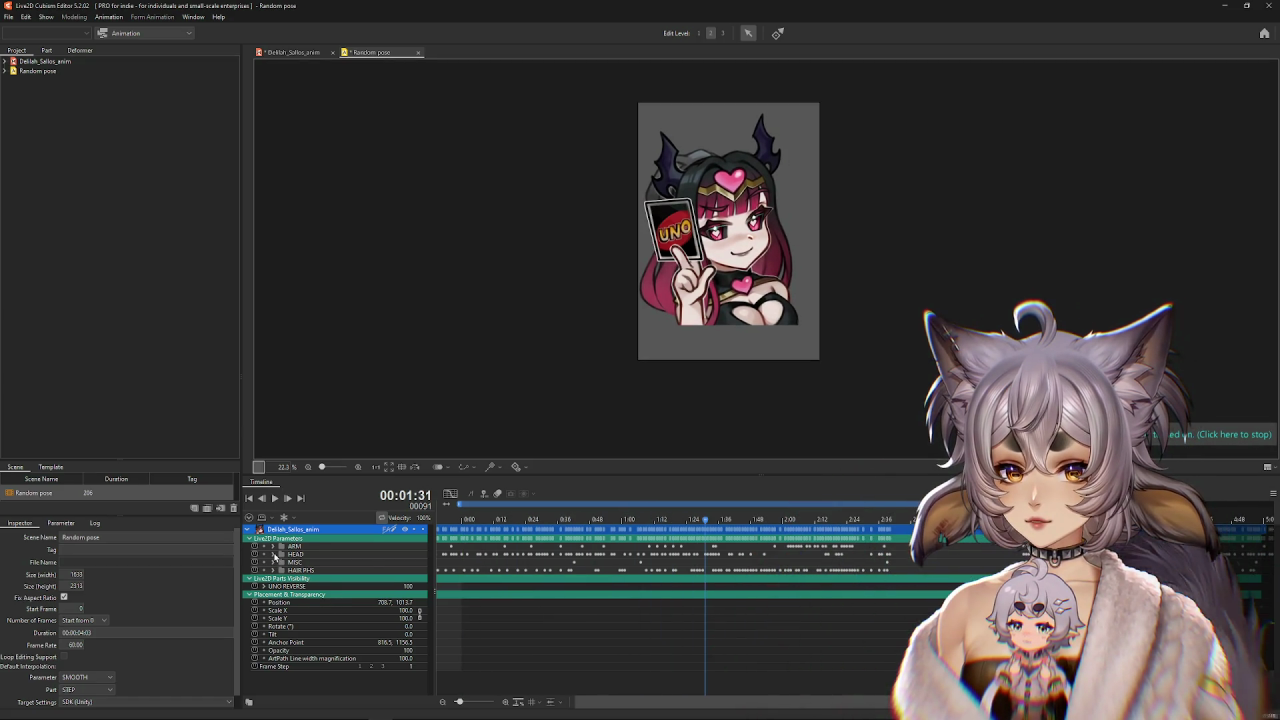
# Clear the BODY Y BOUNCE keyframes and advance the playhead to frame 12.
pyautogui.click(273, 555)
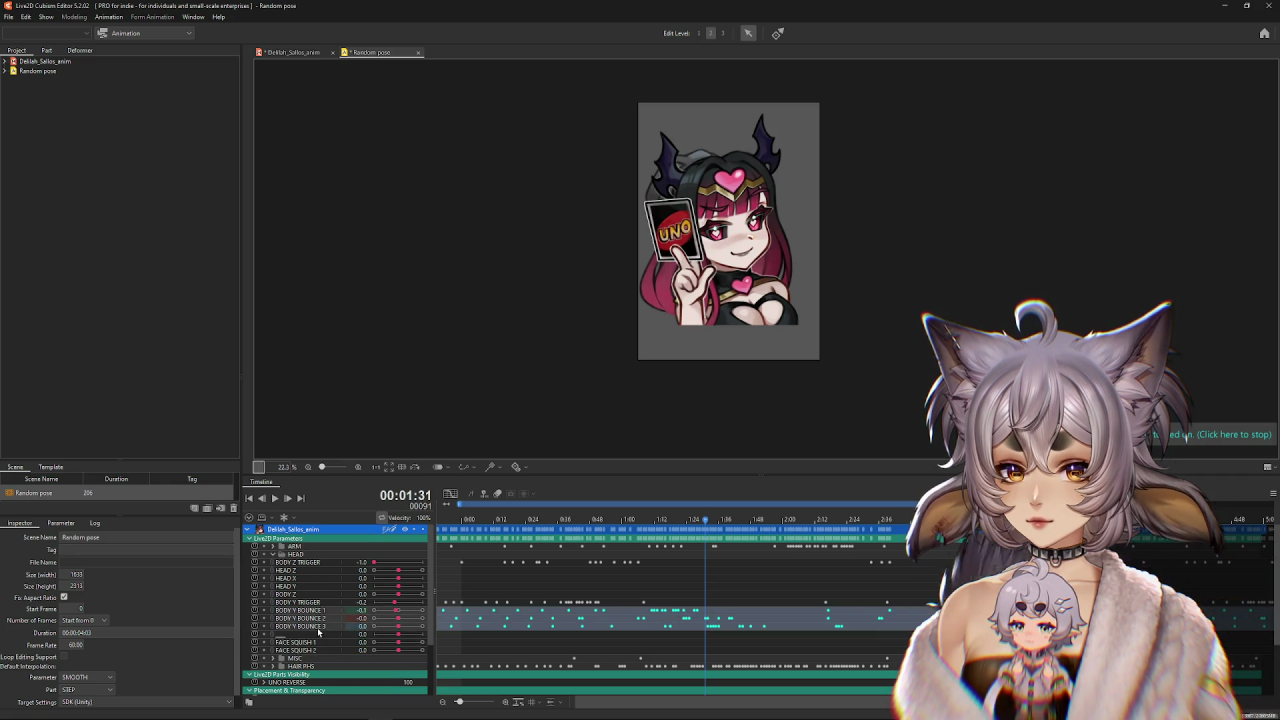
pyautogui.press('Delete')
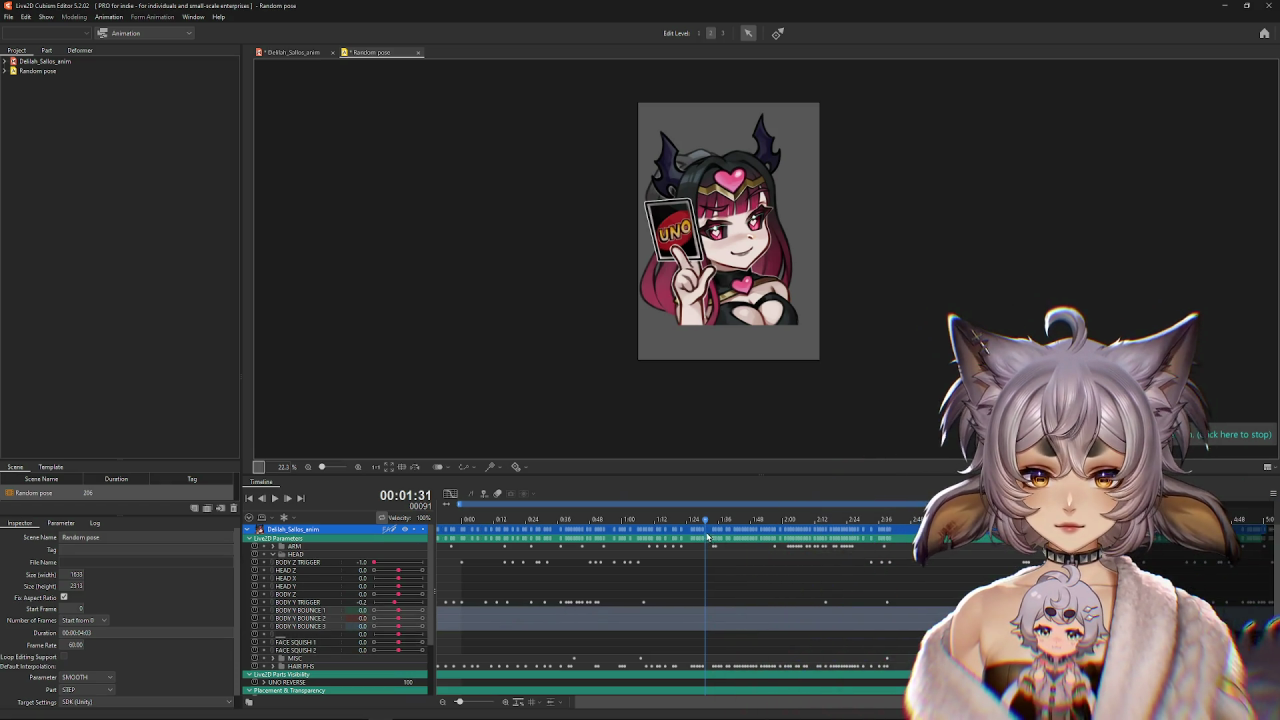
pyautogui.press('space')
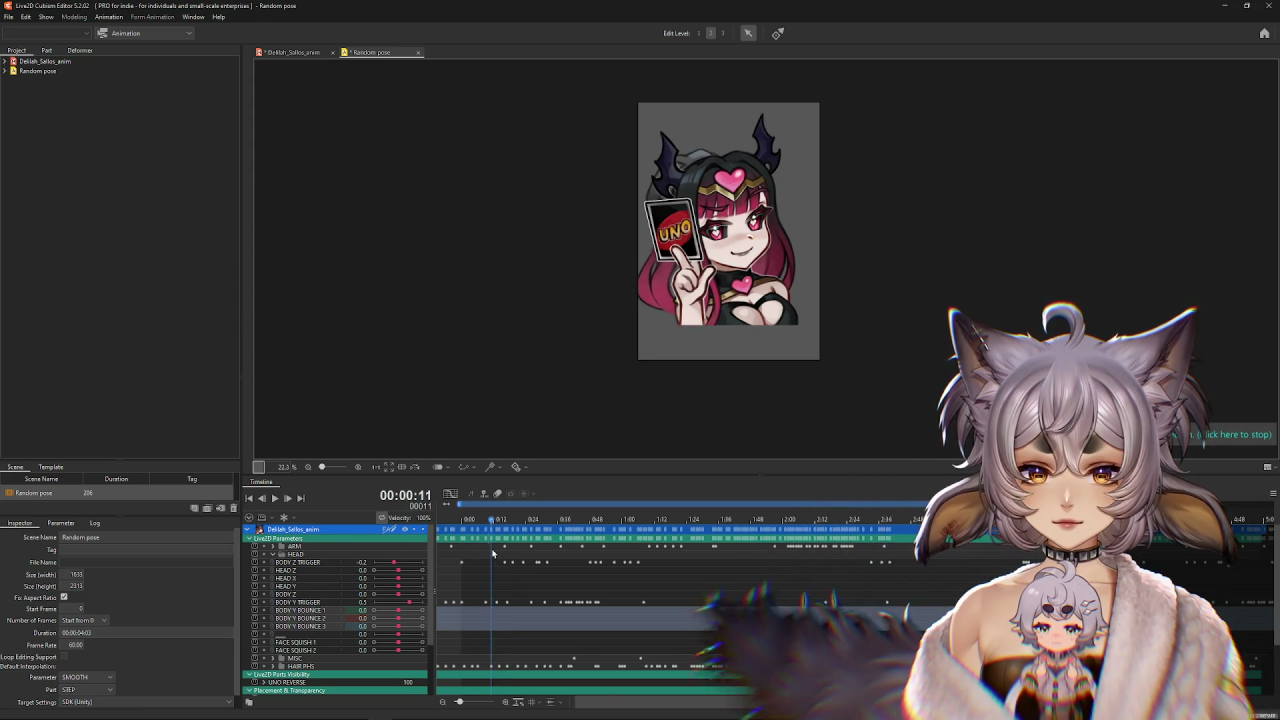
# Expand MISC and HAIR PHS and select the keyframes on HAIR PHYS Y 1 to Y 3.
pyautogui.click(274, 658)
pyautogui.scroll(-2, 300, 620)
pyautogui.scroll(-2, 300, 620)
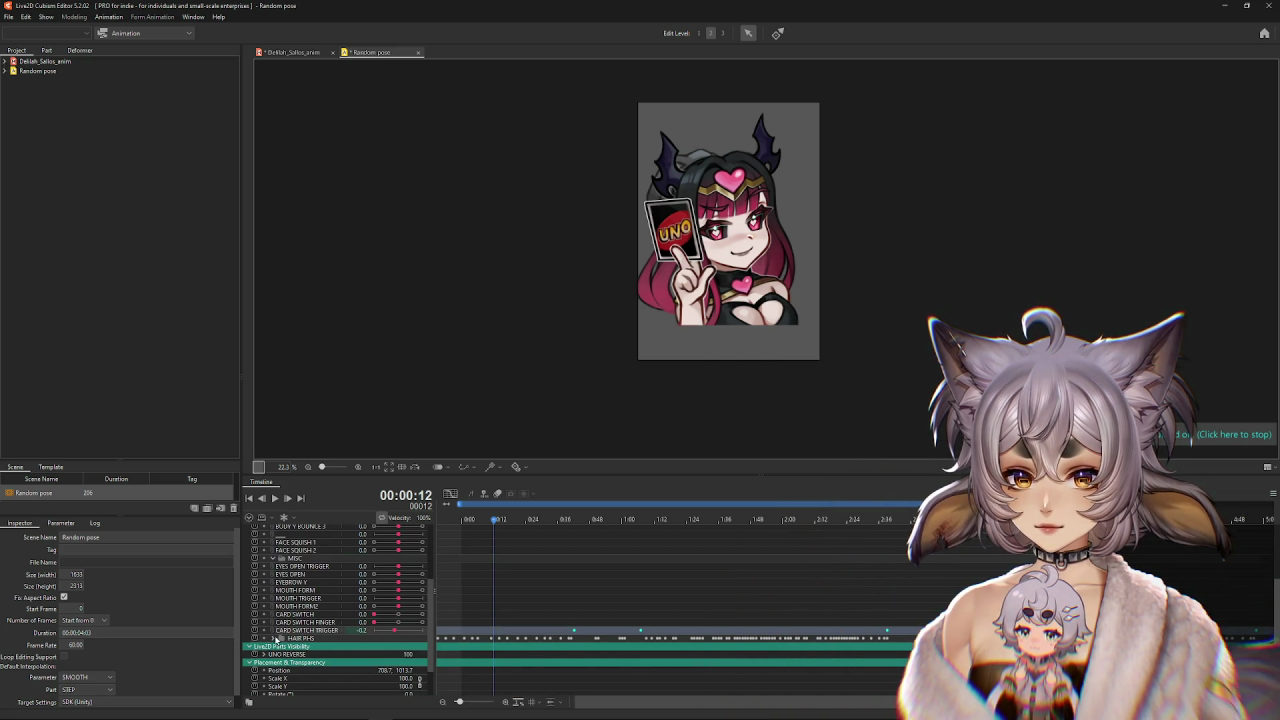
pyautogui.click(274, 638)
pyautogui.scroll(-2, 285, 645)
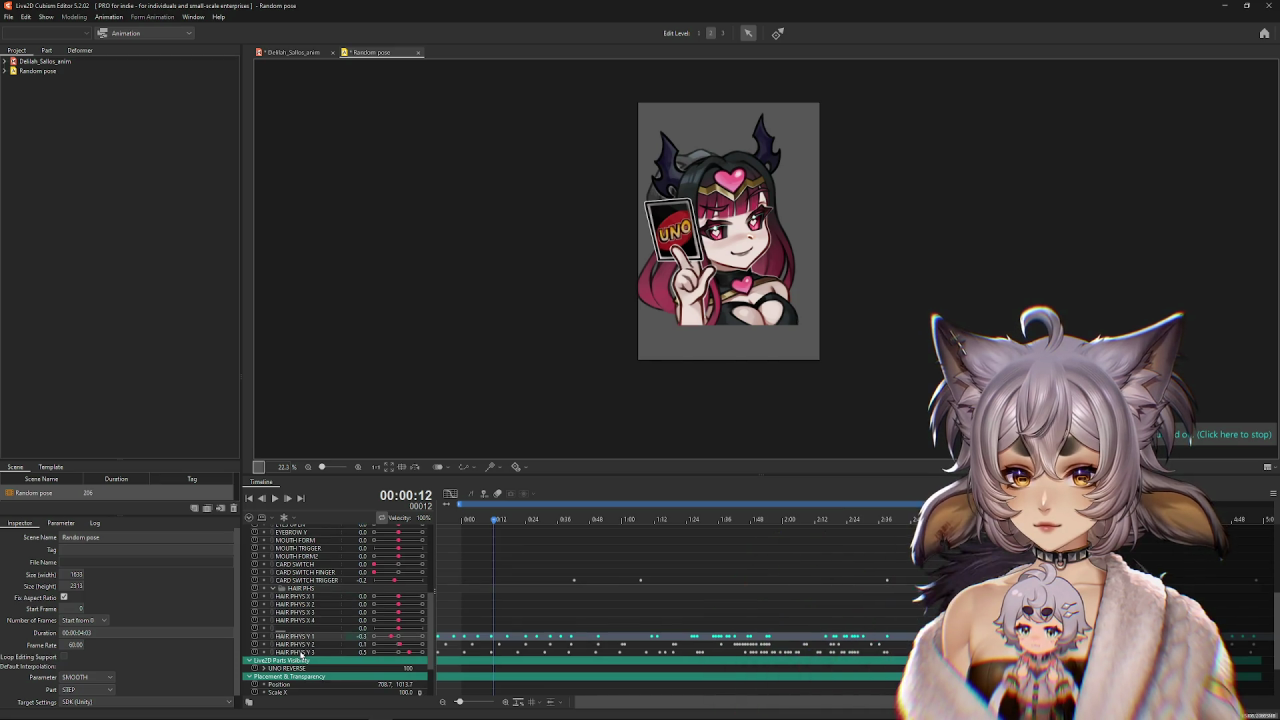
pyautogui.moveTo(300, 652); pyautogui.dragTo(306, 628)
pyautogui.scroll(5, 670, 589)
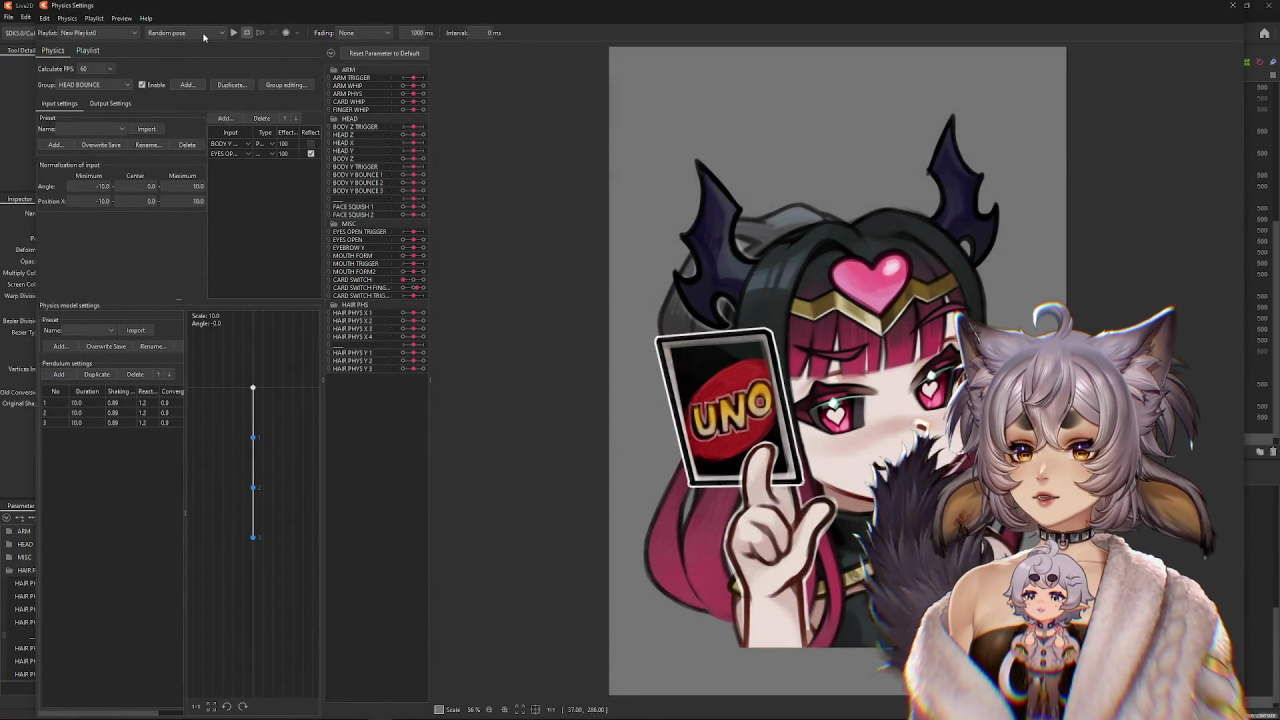
# Preview the Random pose with physics so the card flips to green reverse, then close Physics Settings.
pyautogui.click(233, 32)
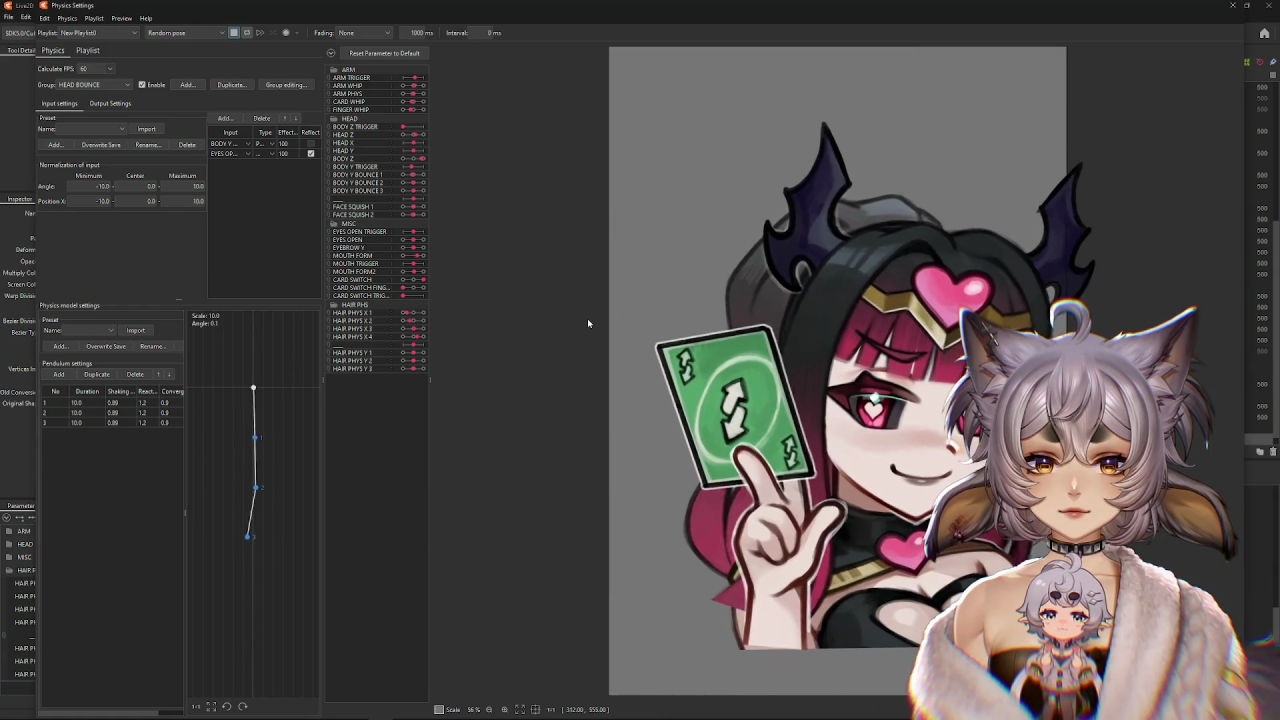
pyautogui.click(1230, 8)
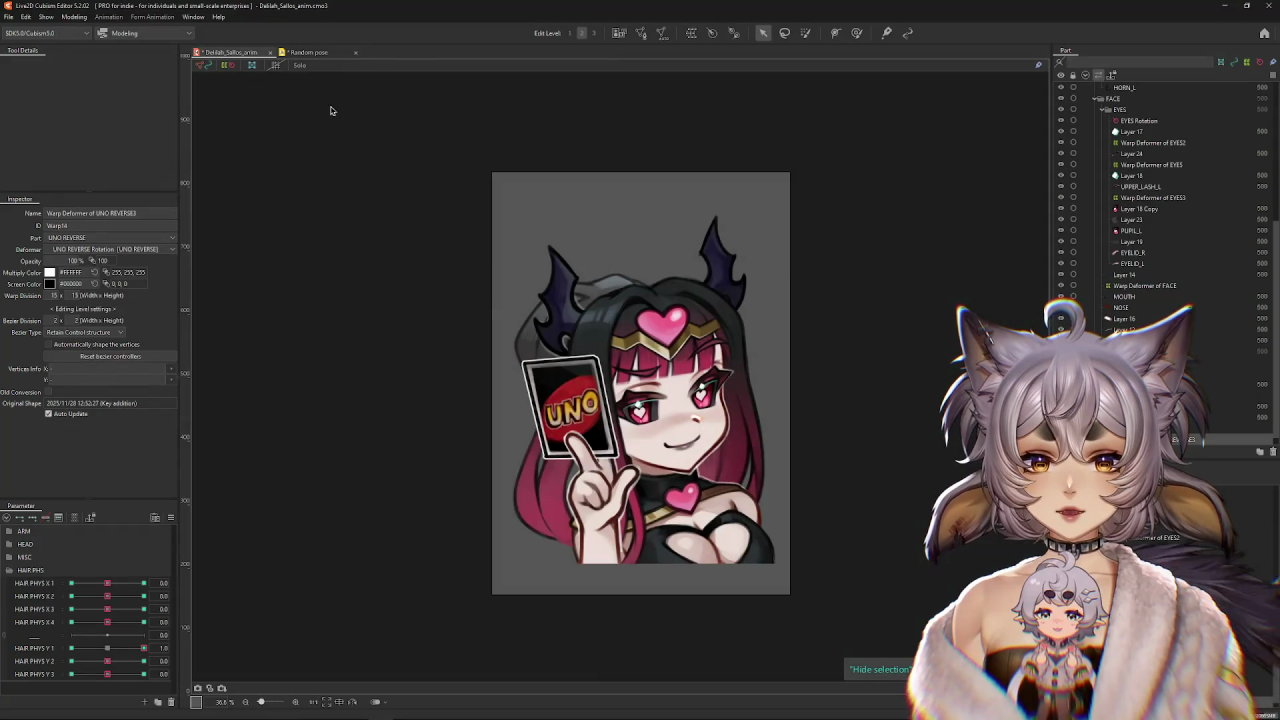
pyautogui.click(308, 52)
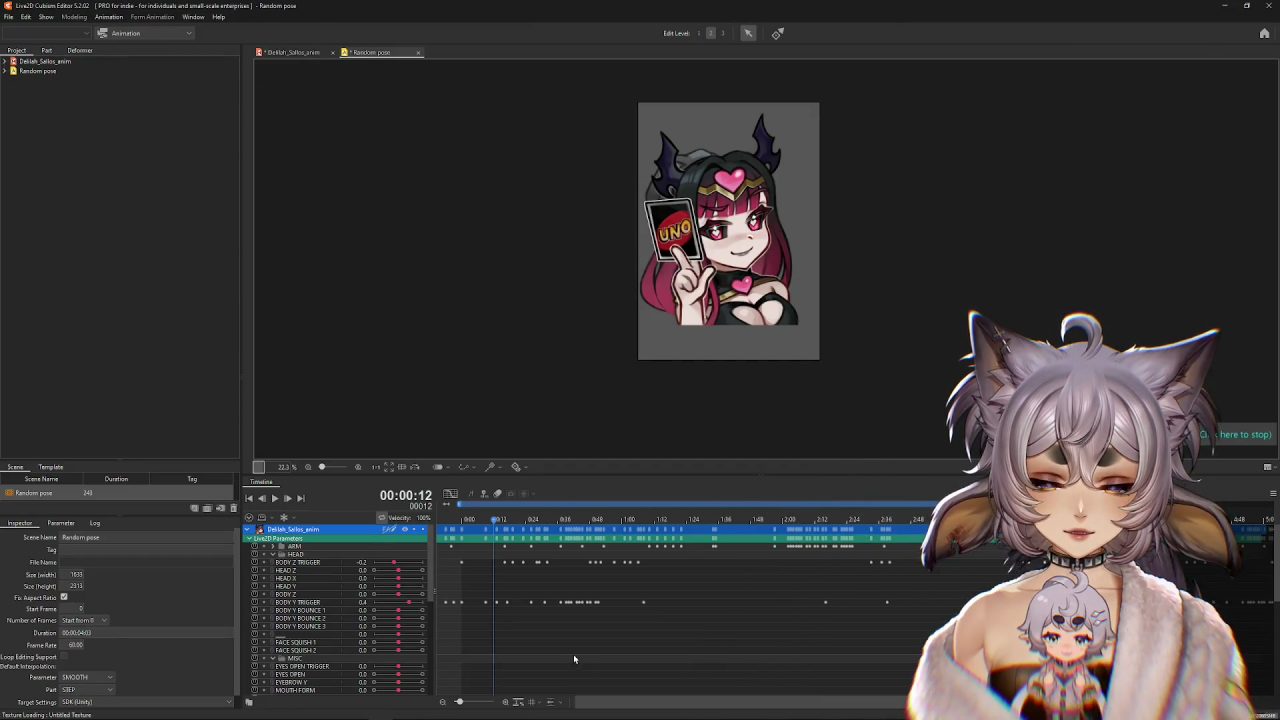
pyautogui.click(272, 554)
pyautogui.click(272, 546)
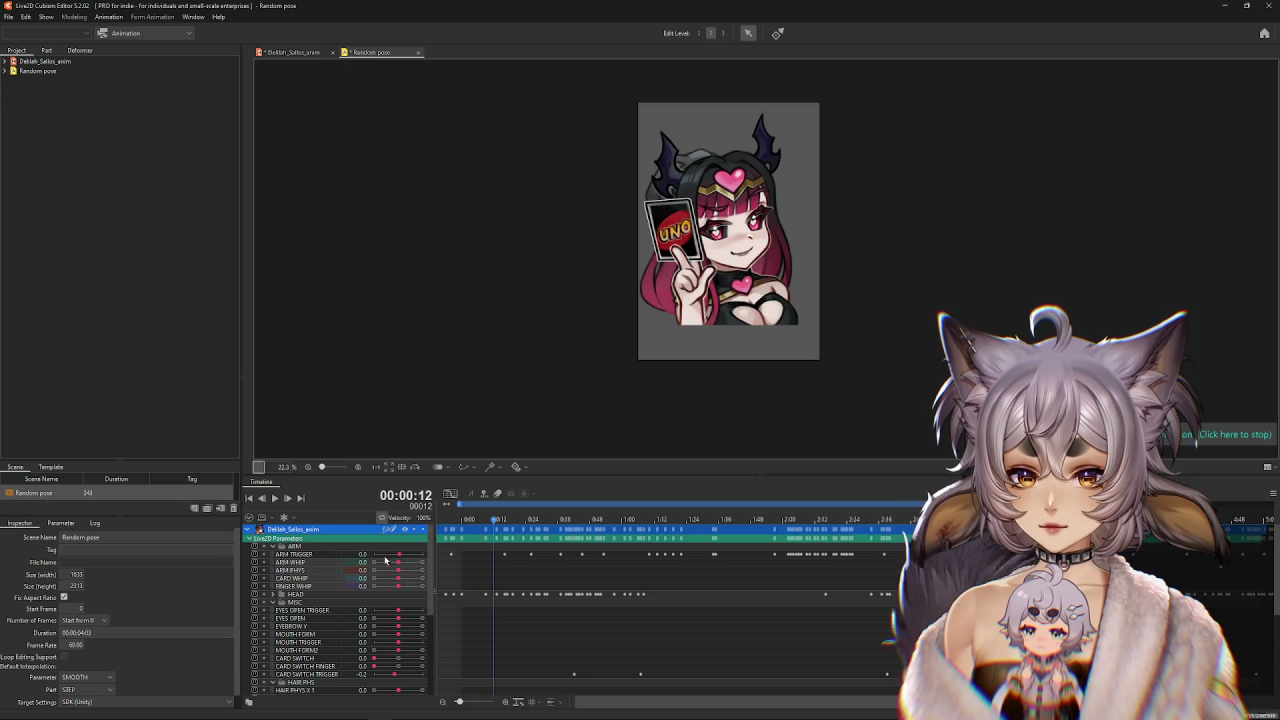
pyautogui.click(299, 555)
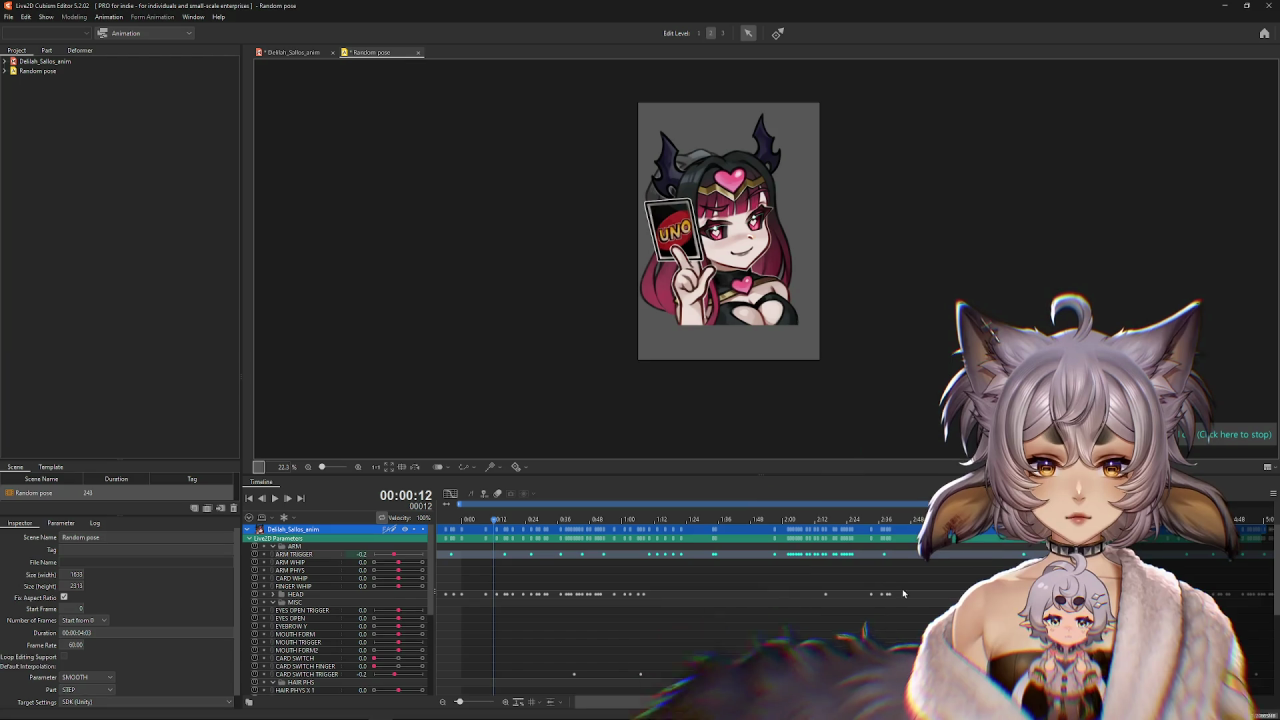
pyautogui.click(494, 549)
pyautogui.moveTo(494, 549); pyautogui.dragTo(434, 527)
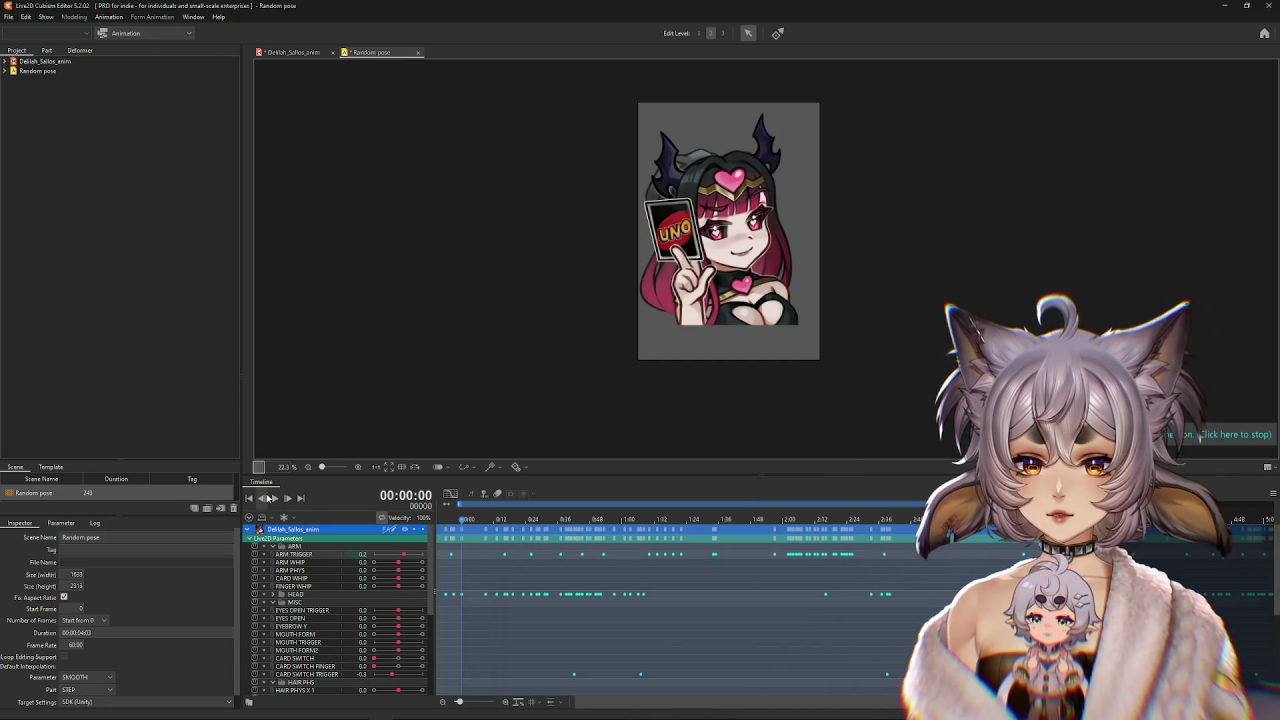
pyautogui.click(272, 498)
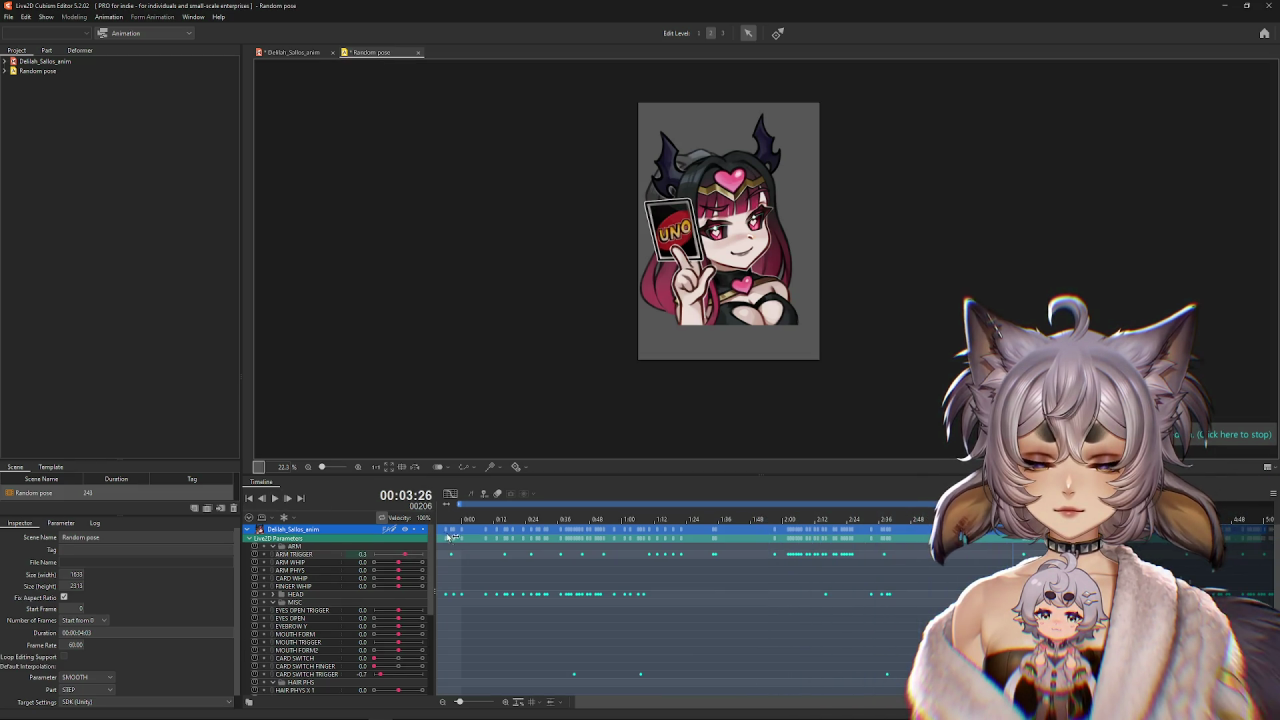
pyautogui.click(275, 498)
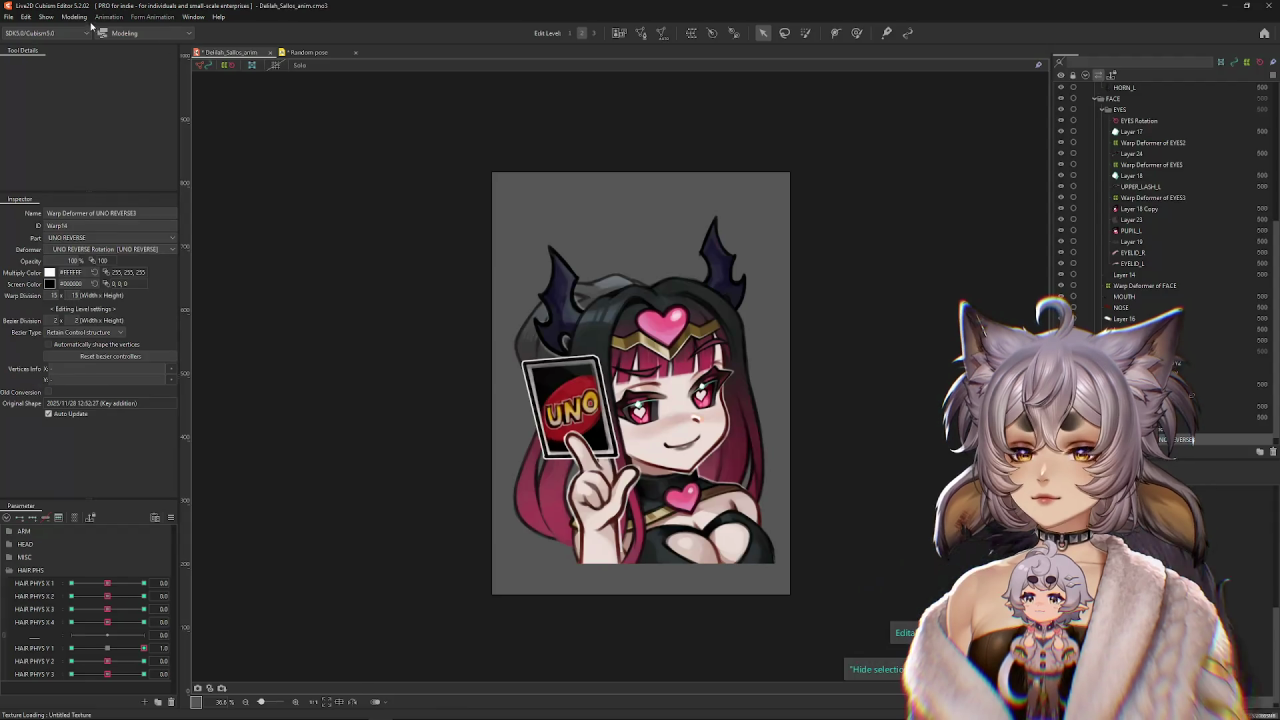
pyautogui.click(73, 17)
pyautogui.click(100, 209)
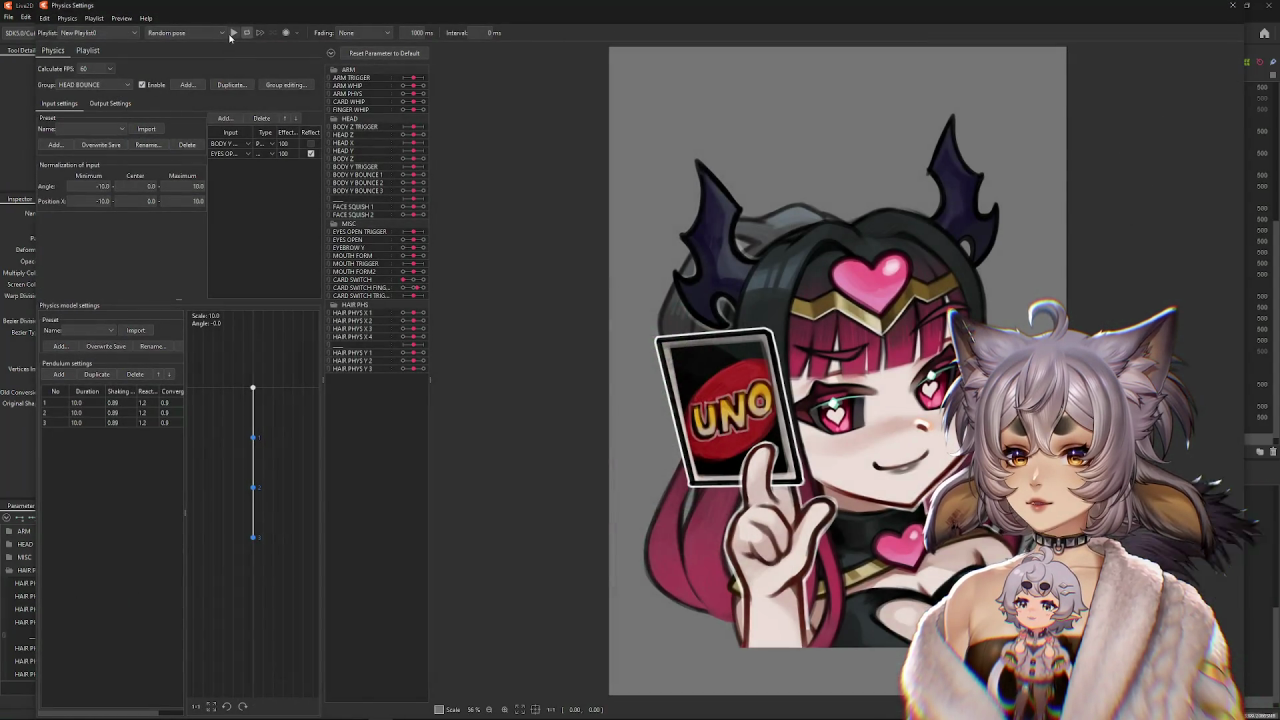
pyautogui.click(233, 33)
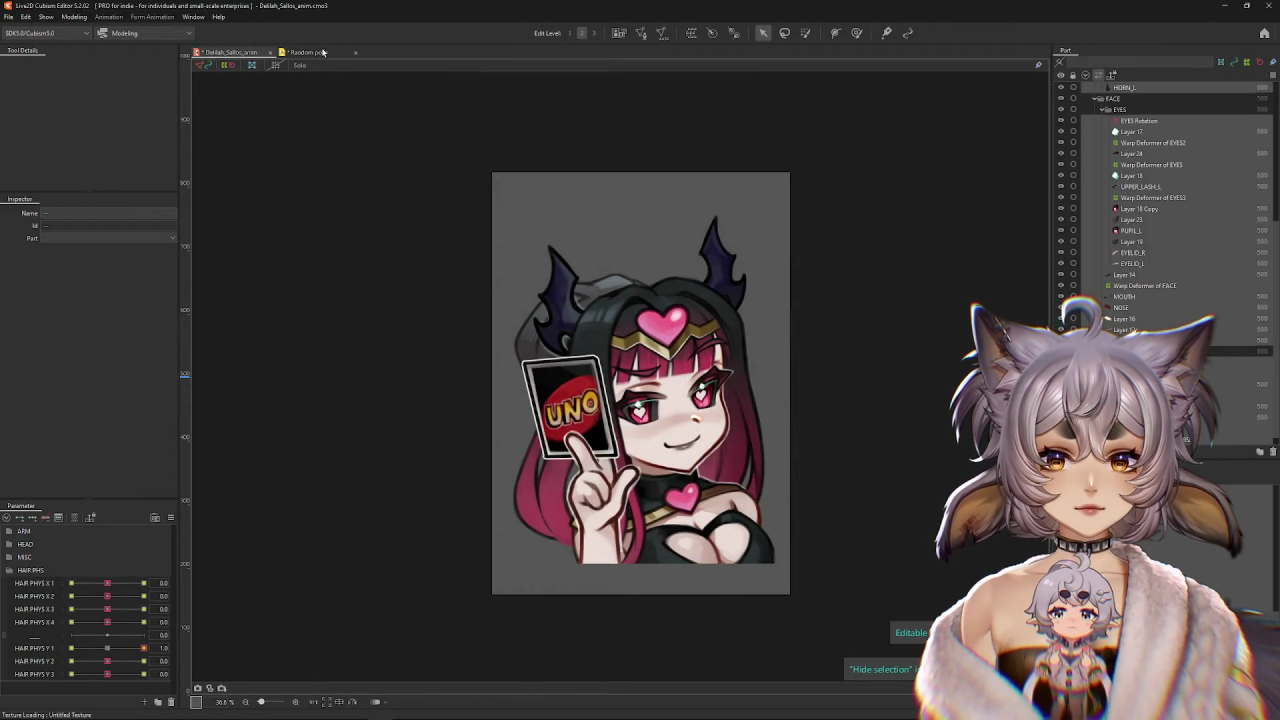
# Back in the Random pose timeline, show the HEAD group and set the scene length to 202 frames.
pyautogui.click(322, 52)
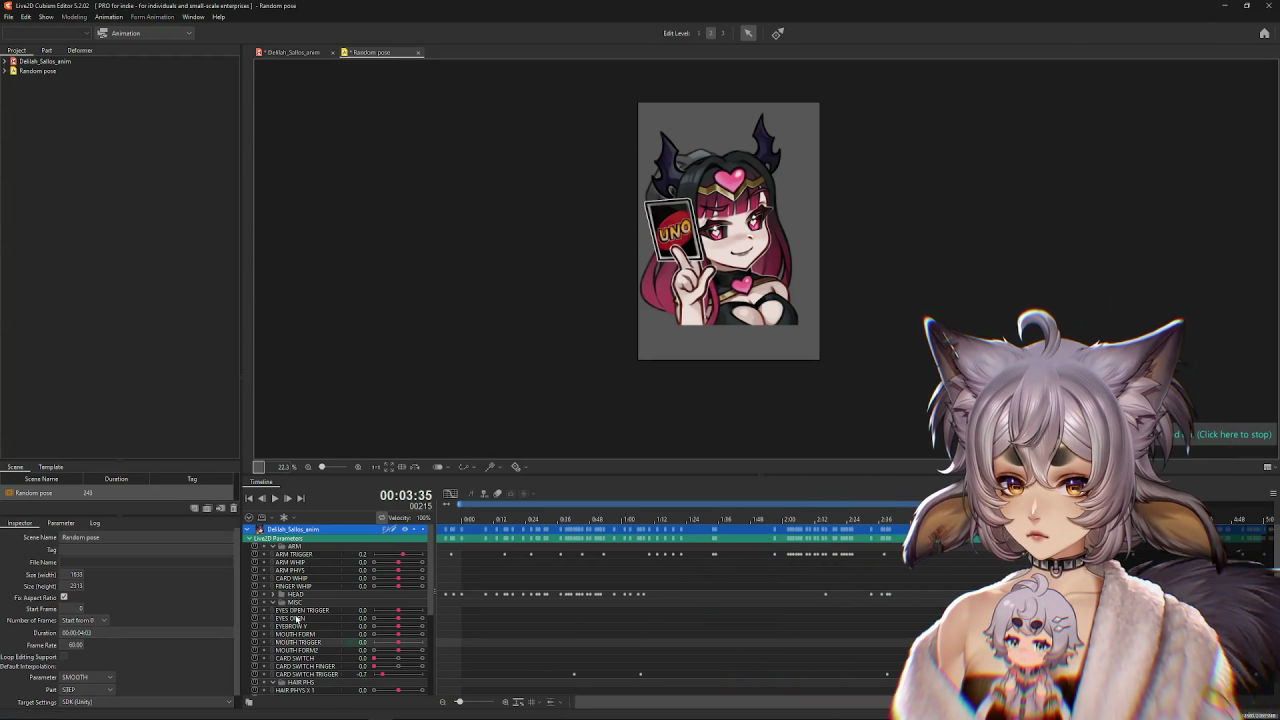
pyautogui.click(273, 547)
pyautogui.click(273, 555)
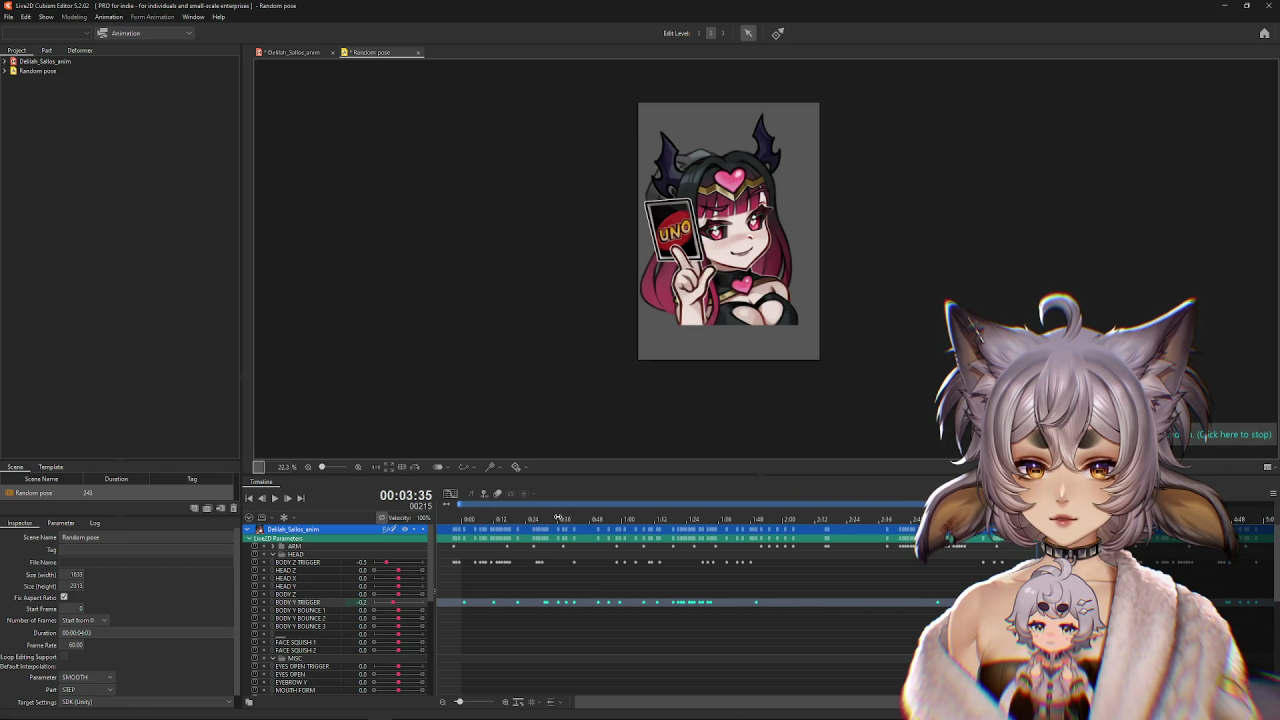
pyautogui.moveTo(733, 703); pyautogui.dragTo(760, 712)
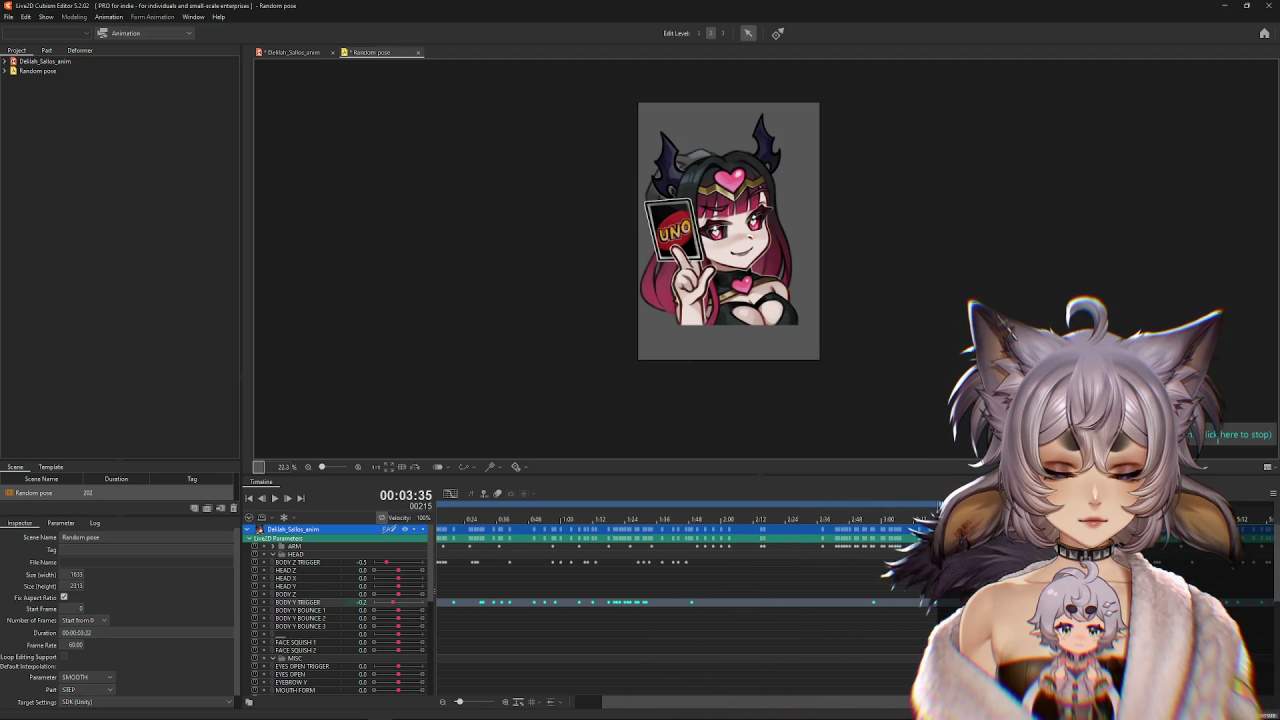
pyautogui.moveTo(741, 705); pyautogui.dragTo(713, 706)
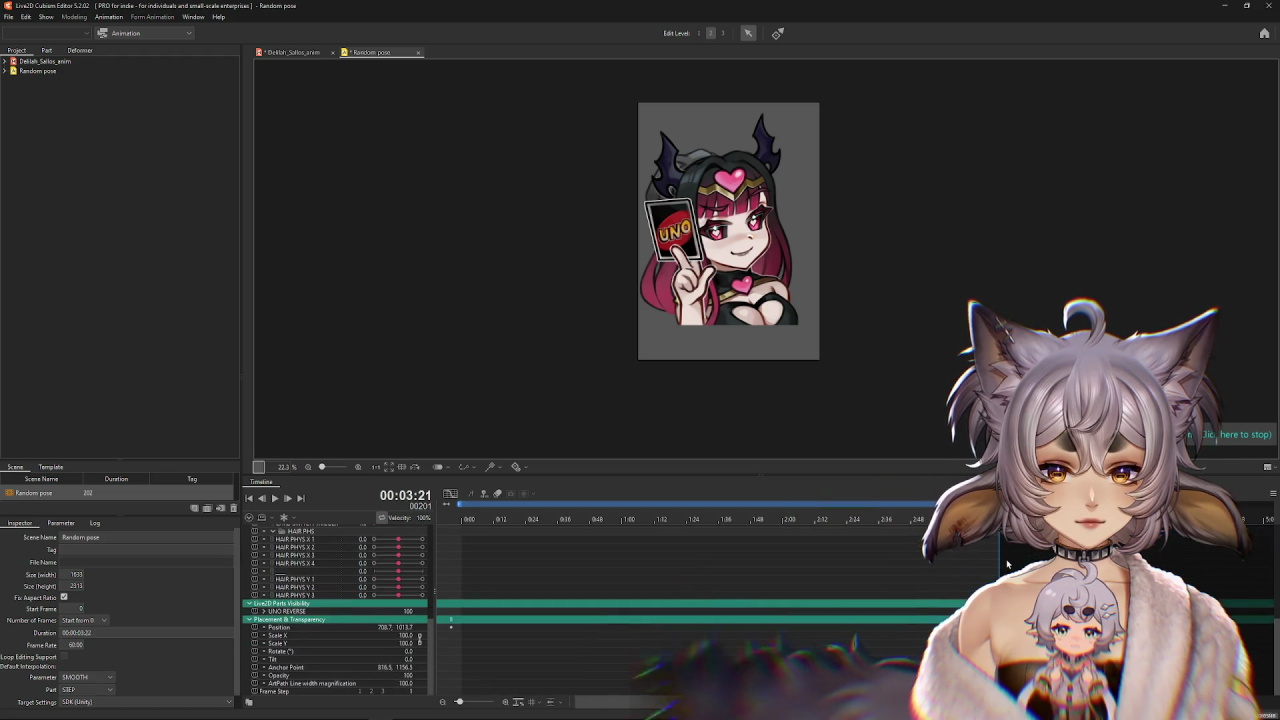
pyautogui.click(290, 52)
pyautogui.click(74, 17)
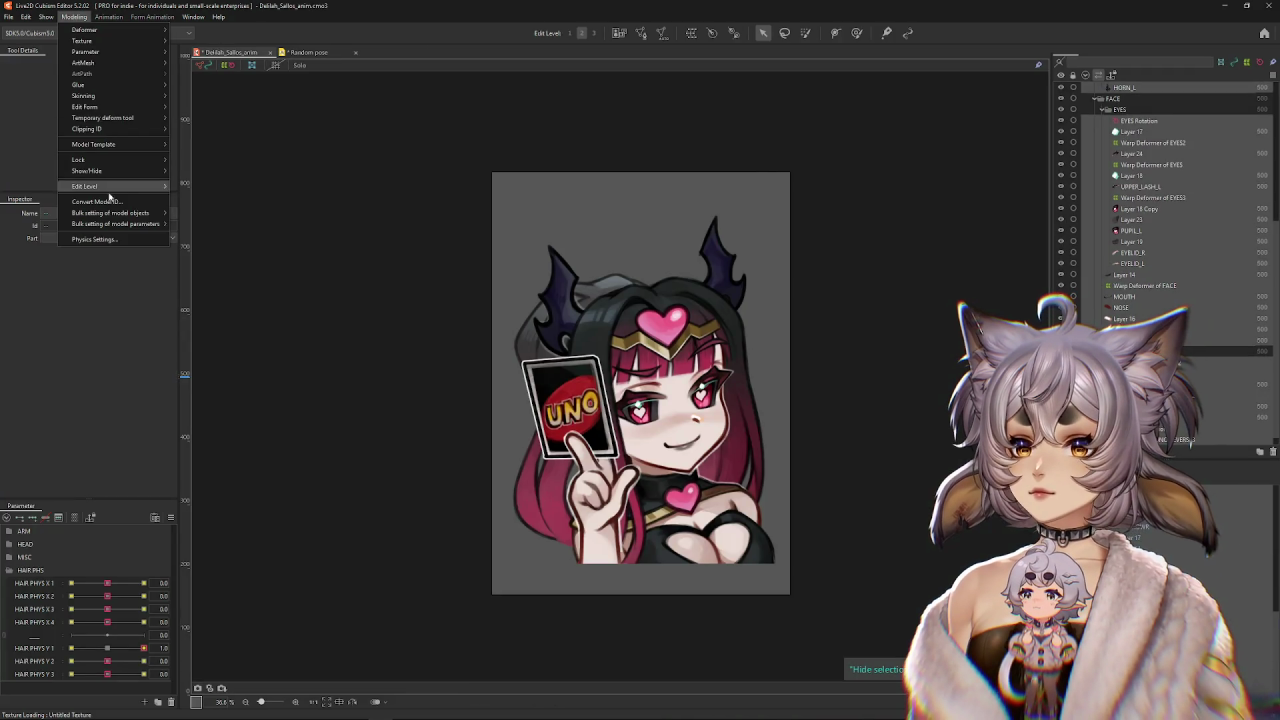
pyautogui.click(113, 236)
pyautogui.click(235, 33)
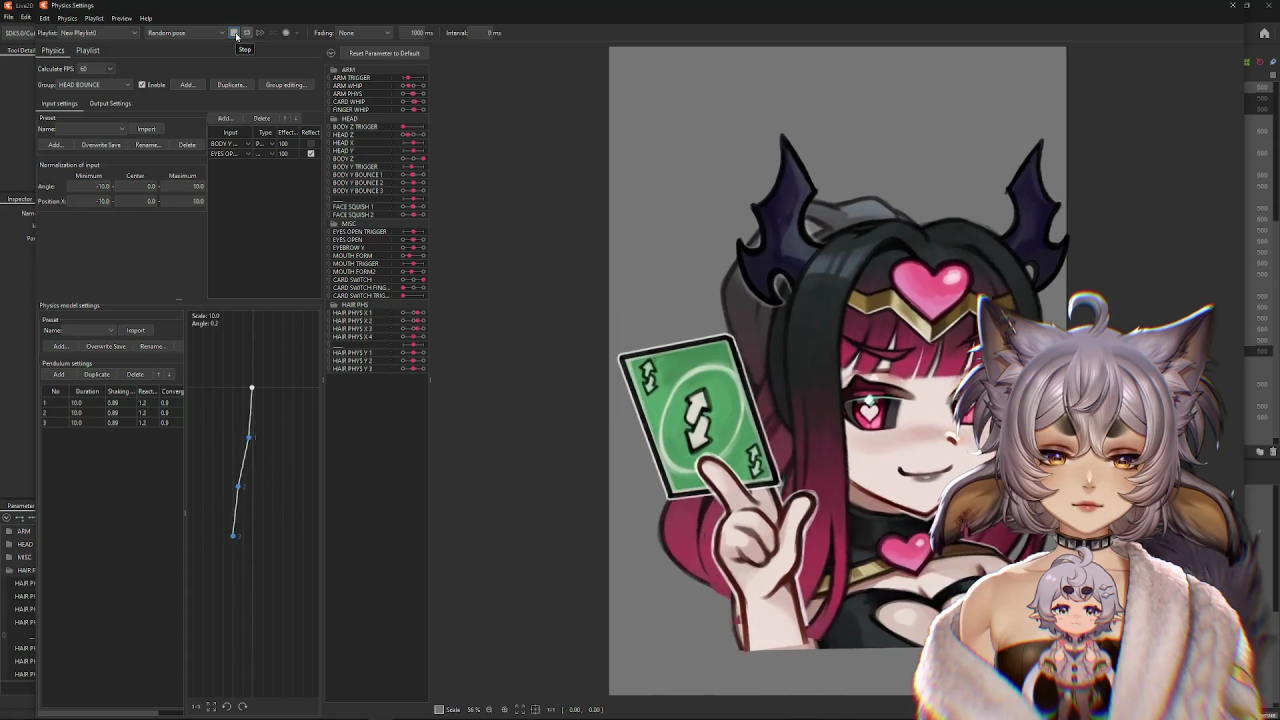
pyautogui.click(1232, 5)
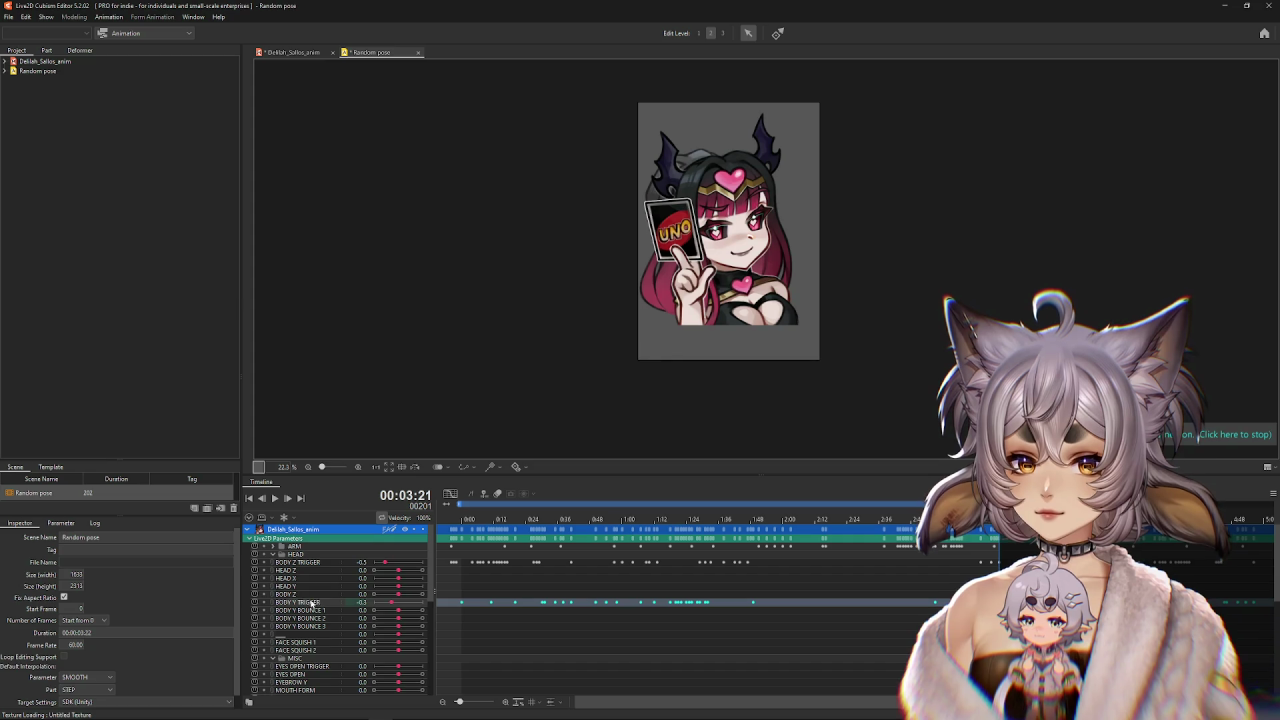
# Show BODY Y TRIGGER as a graph, raise and delay an early key, and shift the key near 1:26 earlier.
pyautogui.scroll(-2, 404, 581)
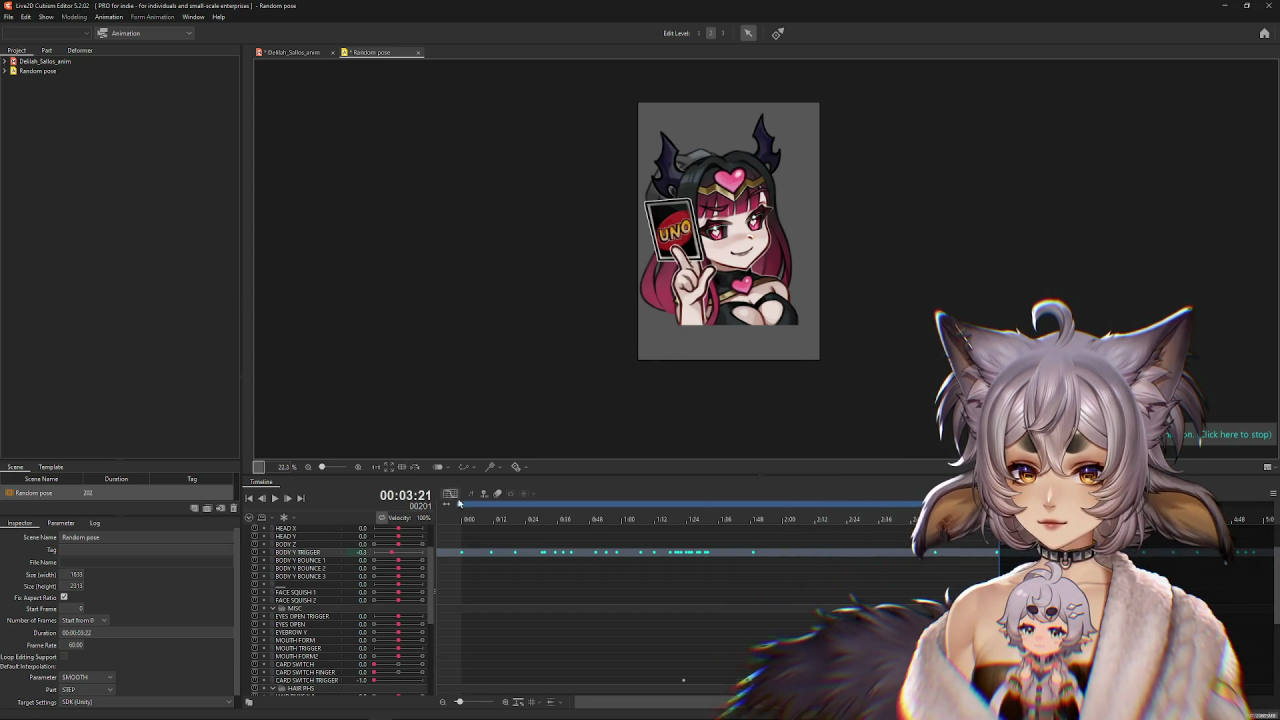
pyautogui.click(451, 493)
pyautogui.click(516, 598)
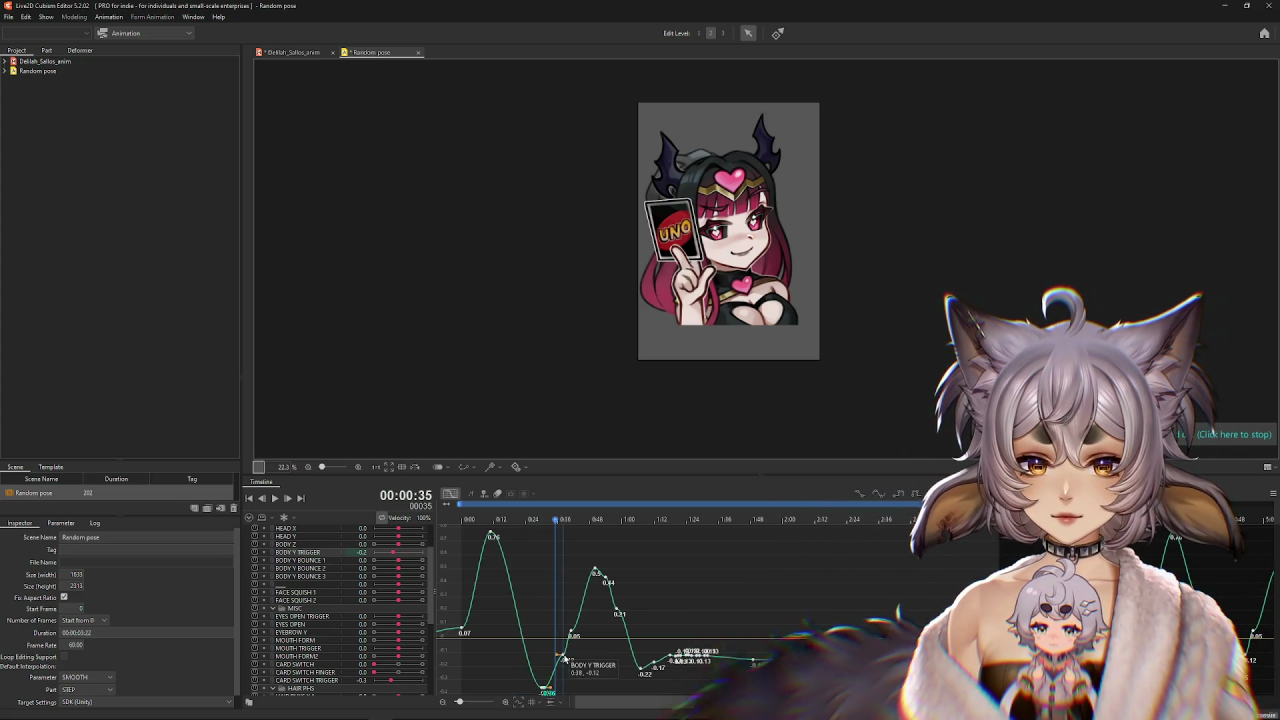
pyautogui.moveTo(555, 678); pyautogui.dragTo(572, 636)
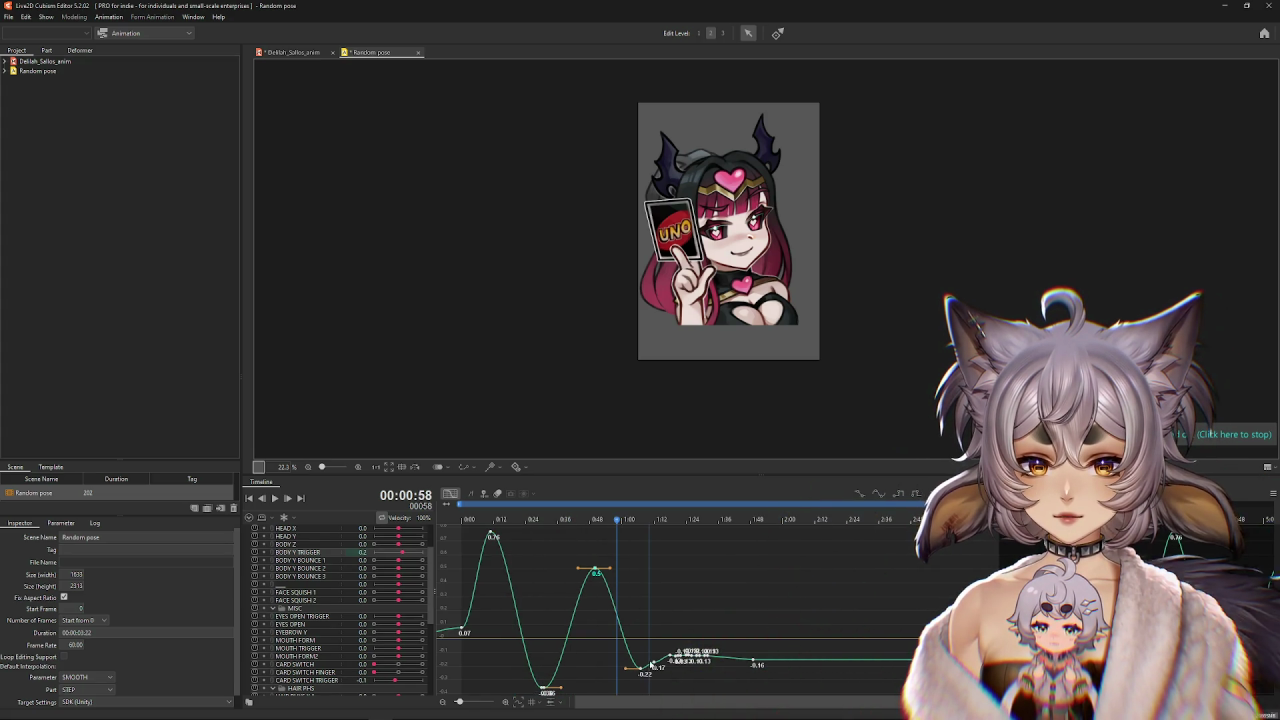
pyautogui.moveTo(491, 536)
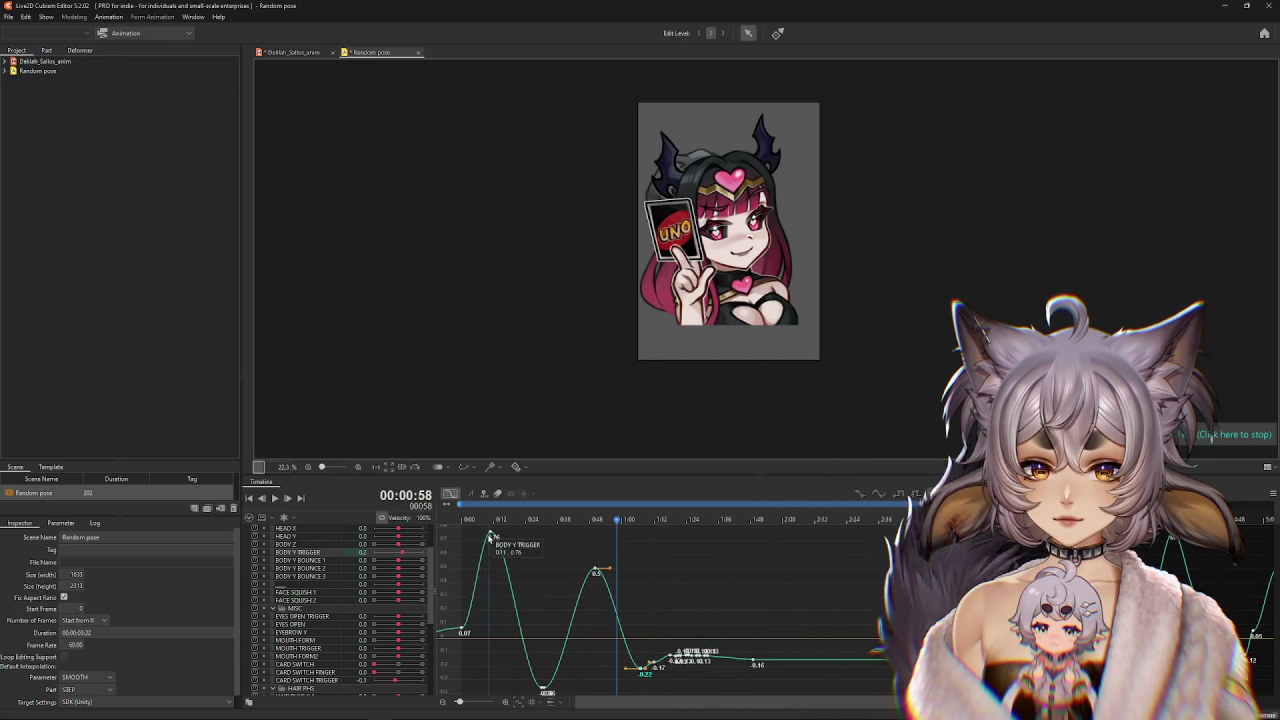
pyautogui.click(655, 667)
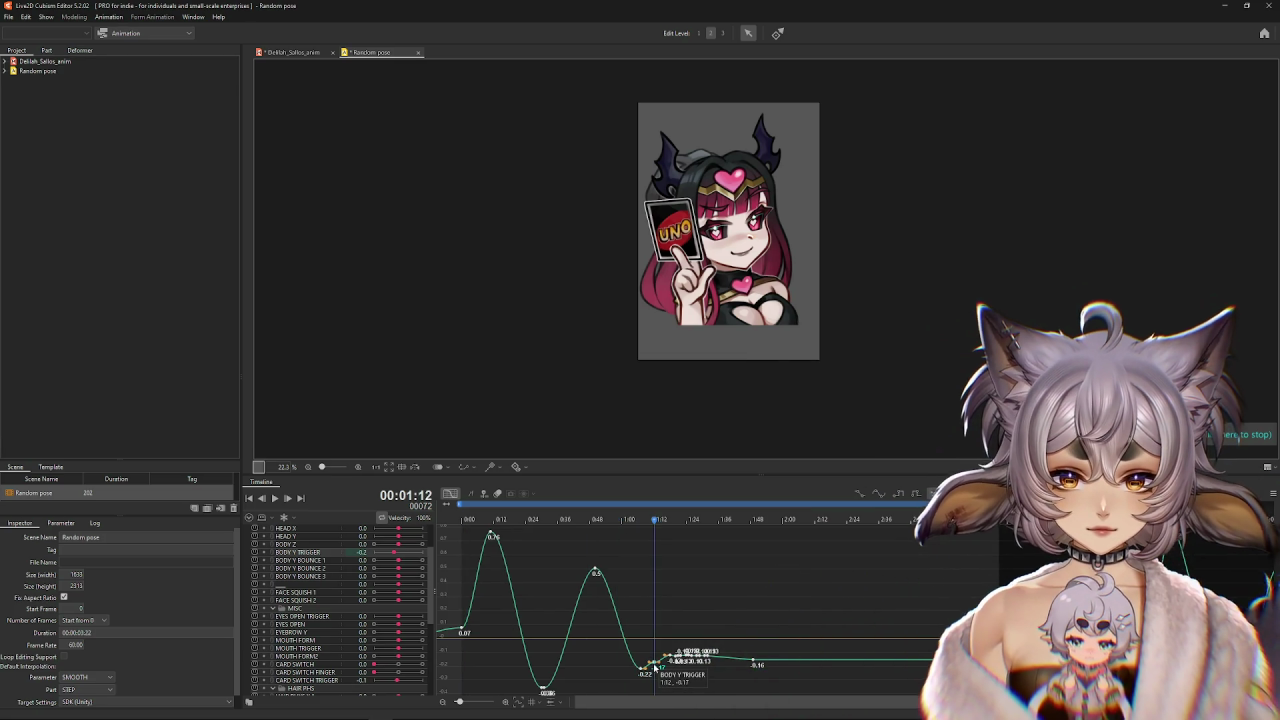
pyautogui.click(670, 658)
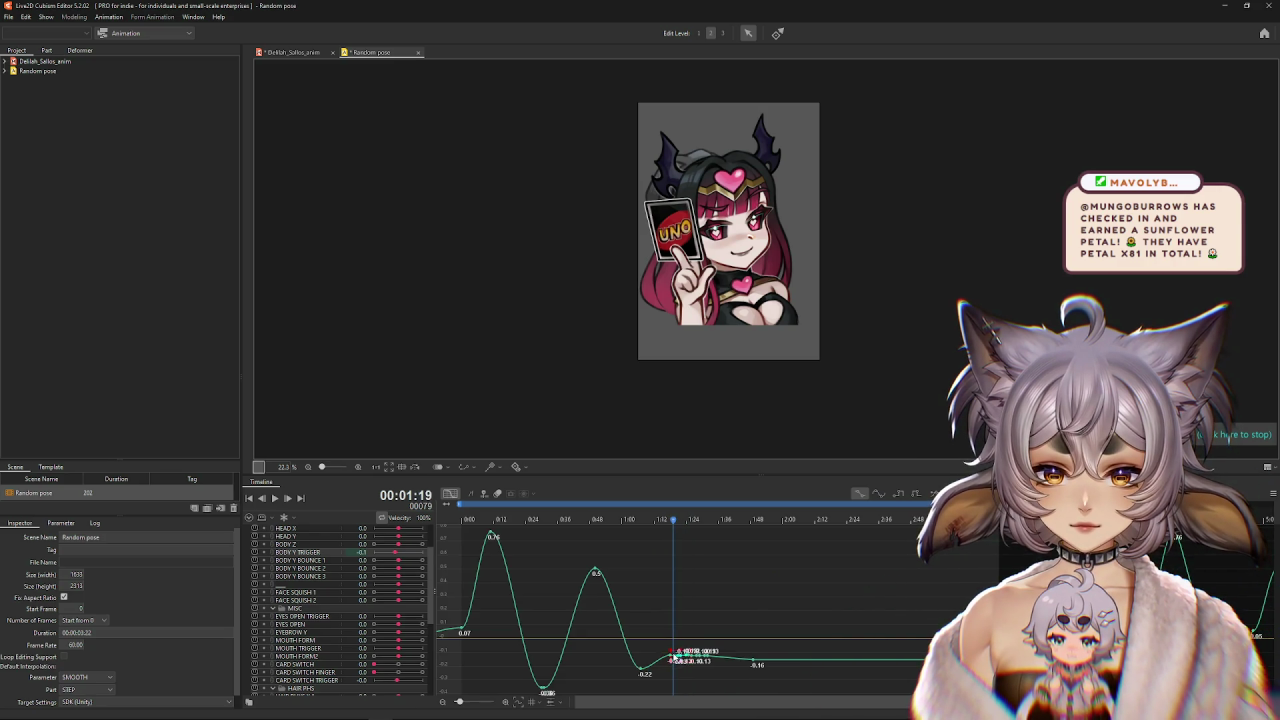
pyautogui.moveTo(698, 655); pyautogui.dragTo(692, 655)
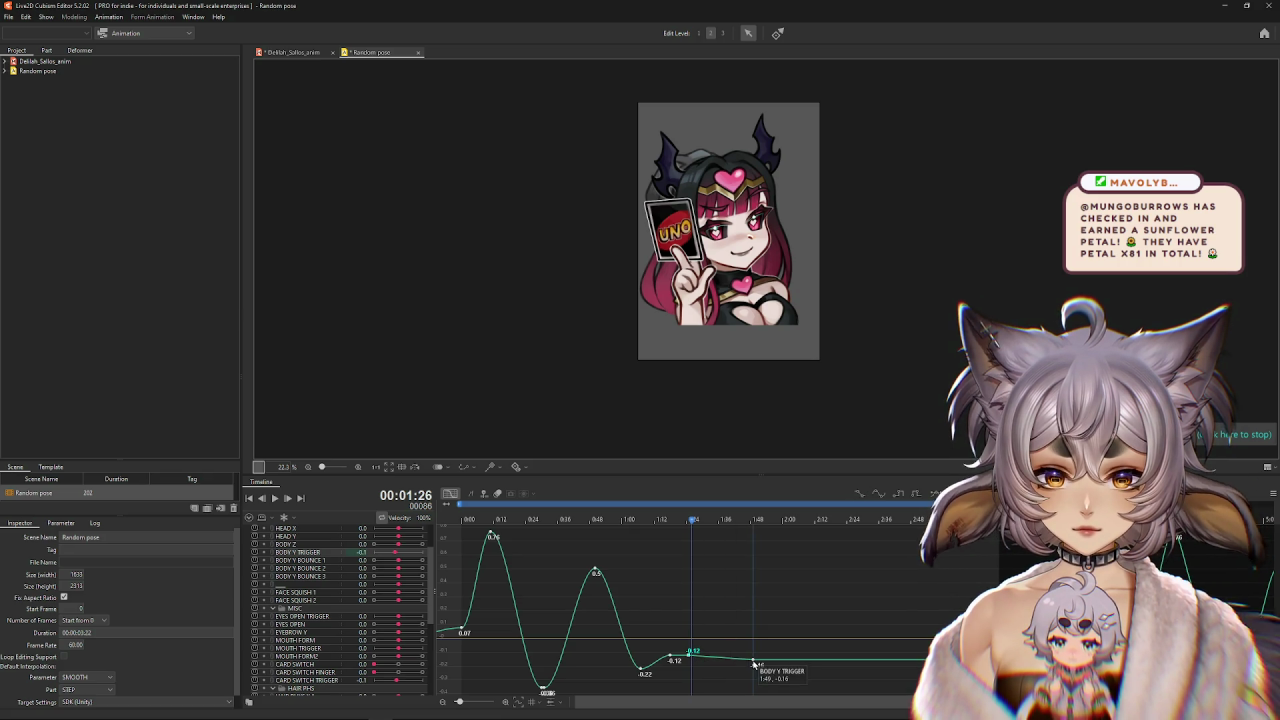
# Rework BODY Y TRIGGER keys: low dip at -0.36, key at 1:25 to -0.05, and raise the 0:50 peak.
pyautogui.hotkey('ctrl', 'z')
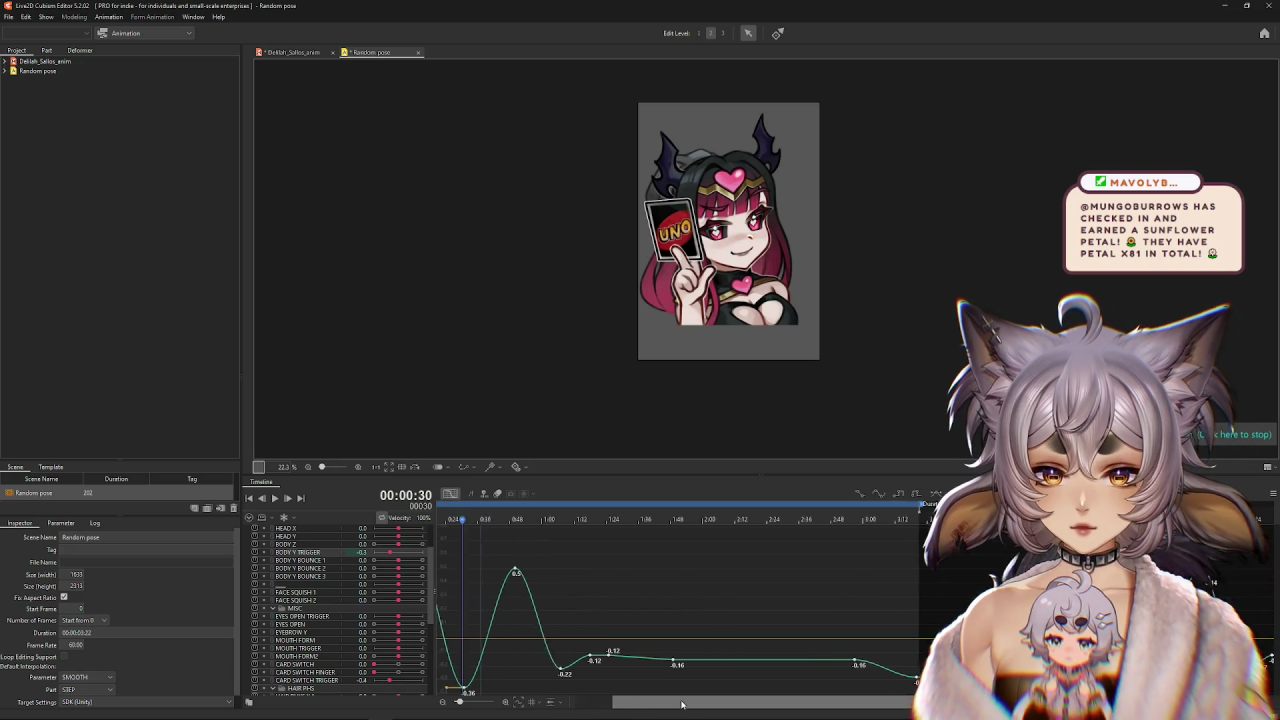
pyautogui.moveTo(543, 690); pyautogui.dragTo(548, 692)
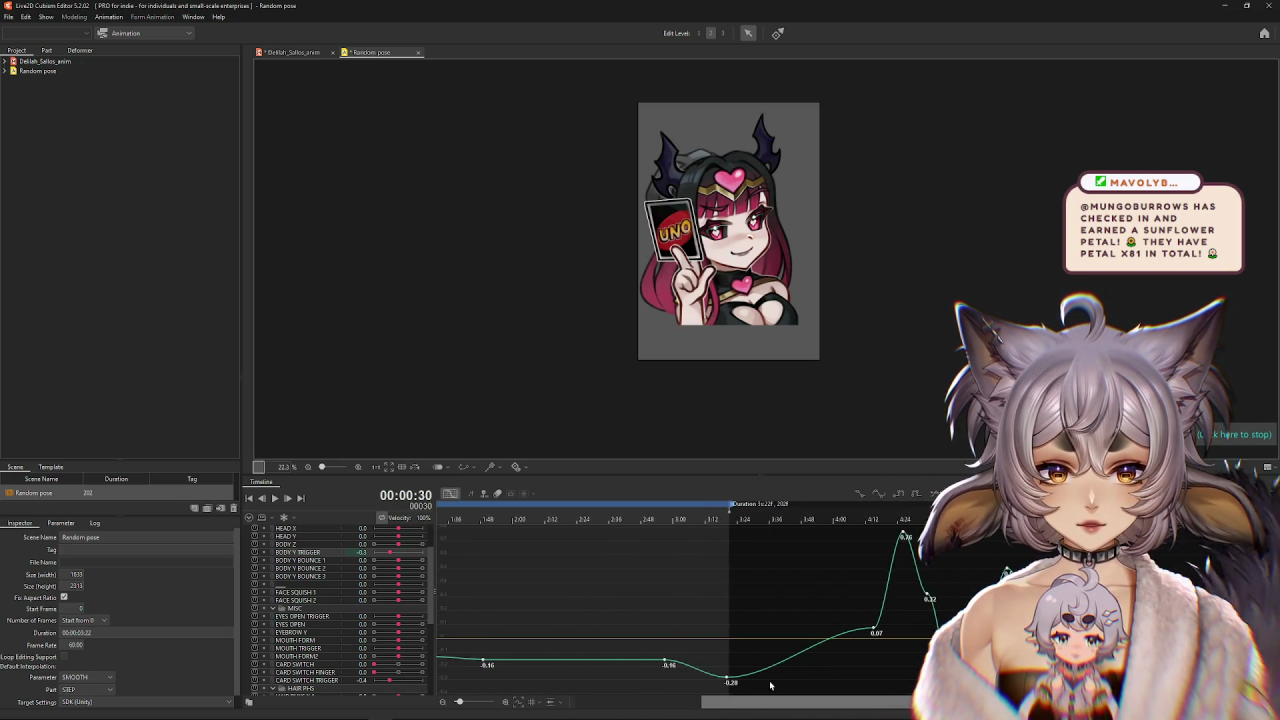
pyautogui.moveTo(517, 519); pyautogui.dragTo(483, 520)
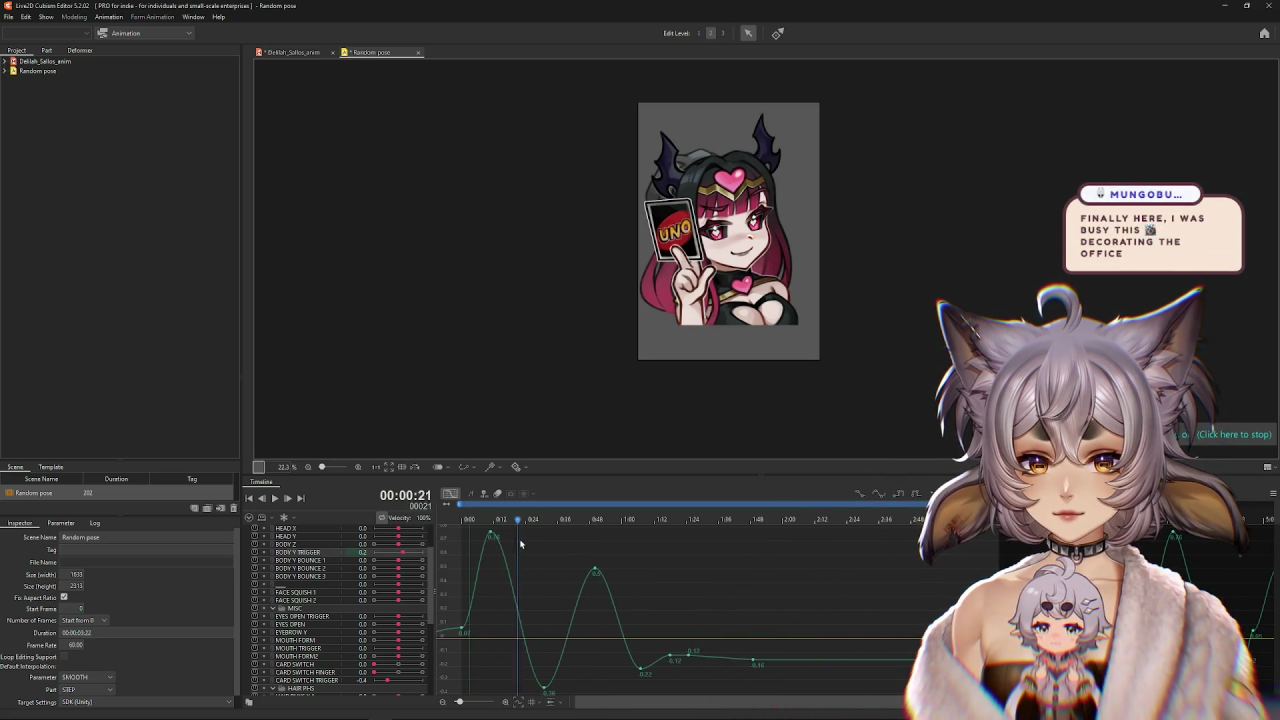
pyautogui.moveTo(640, 668); pyautogui.dragTo(643, 680)
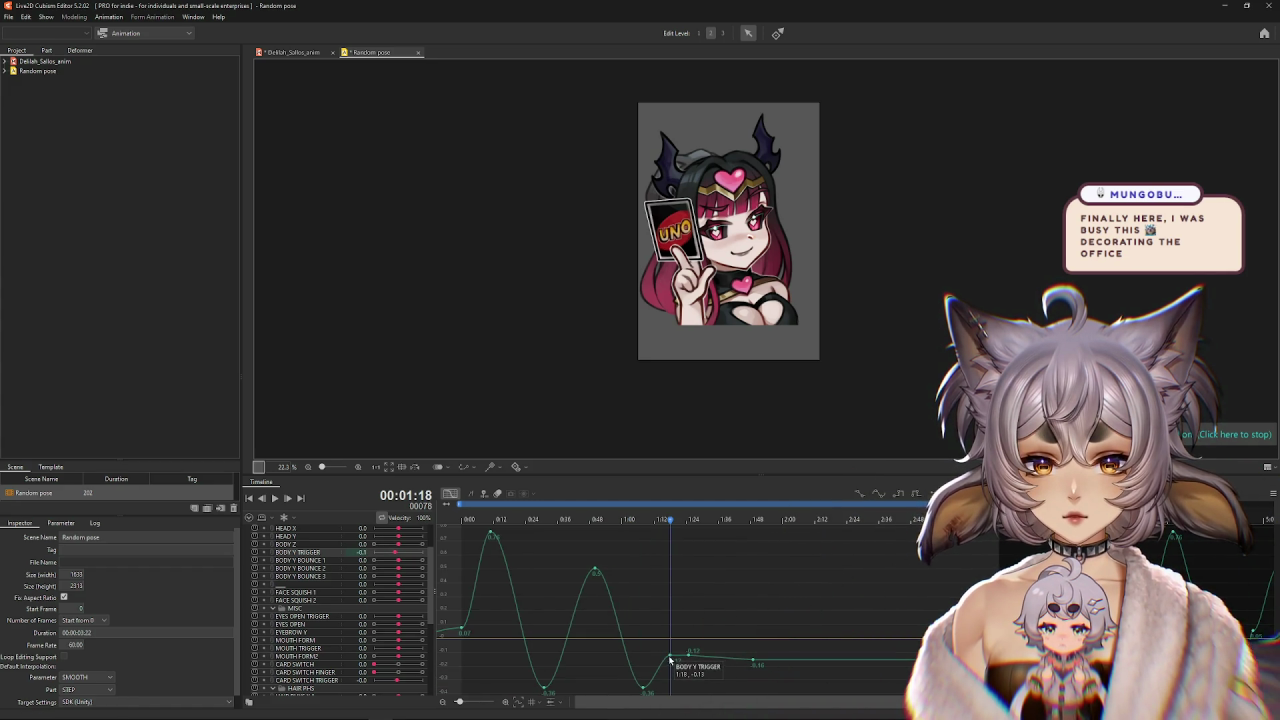
pyautogui.moveTo(672, 660); pyautogui.dragTo(697, 649)
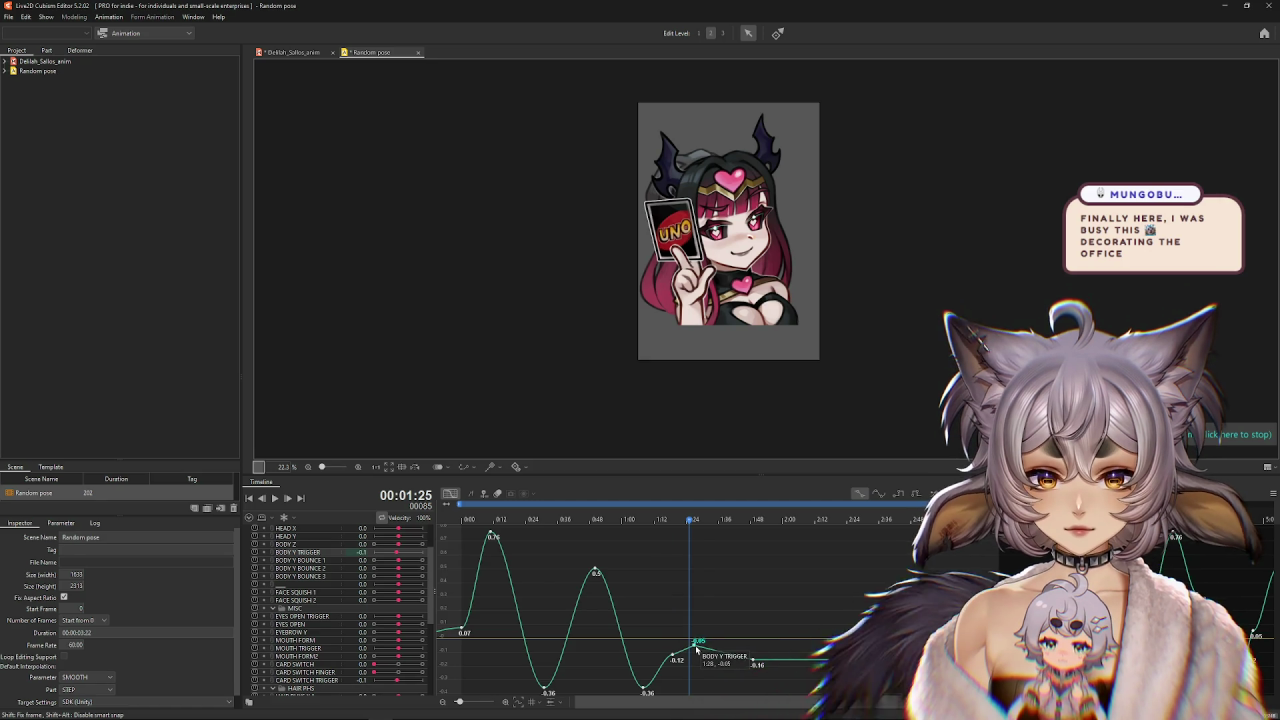
pyautogui.moveTo(758, 664); pyautogui.dragTo(762, 651)
pyautogui.moveTo(595, 571); pyautogui.dragTo(596, 556)
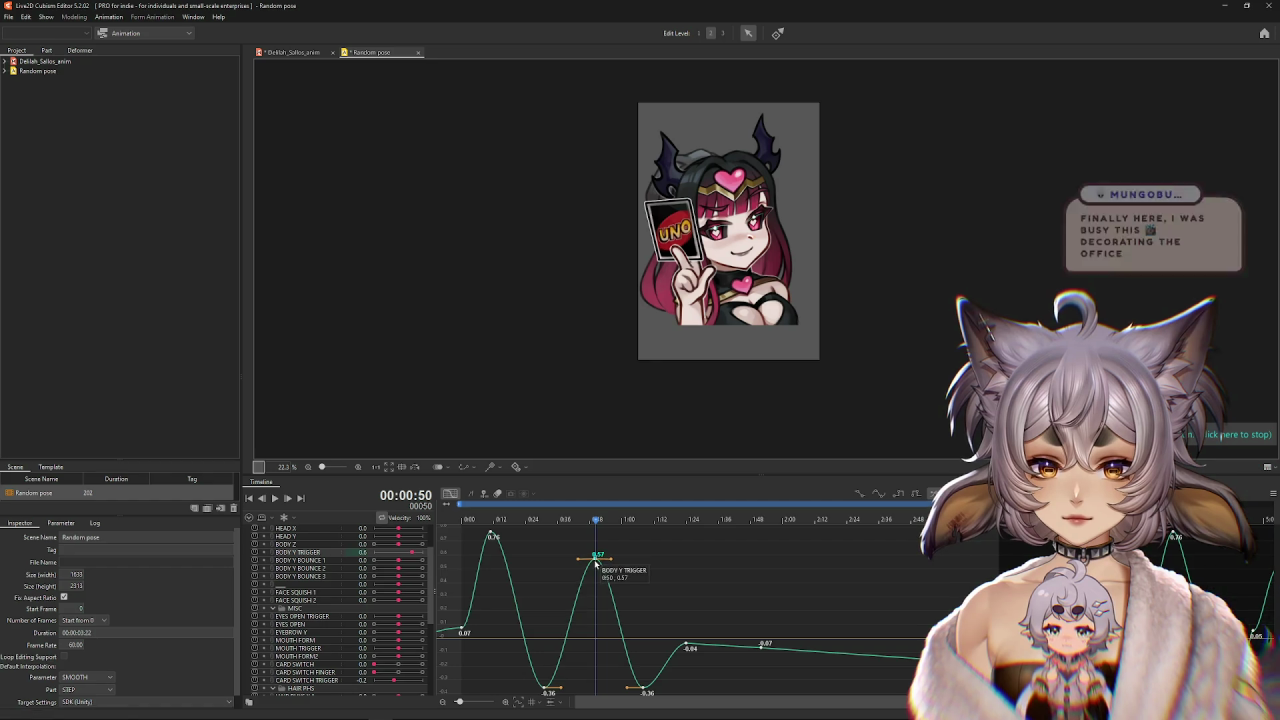
pyautogui.moveTo(462, 634); pyautogui.dragTo(464, 637)
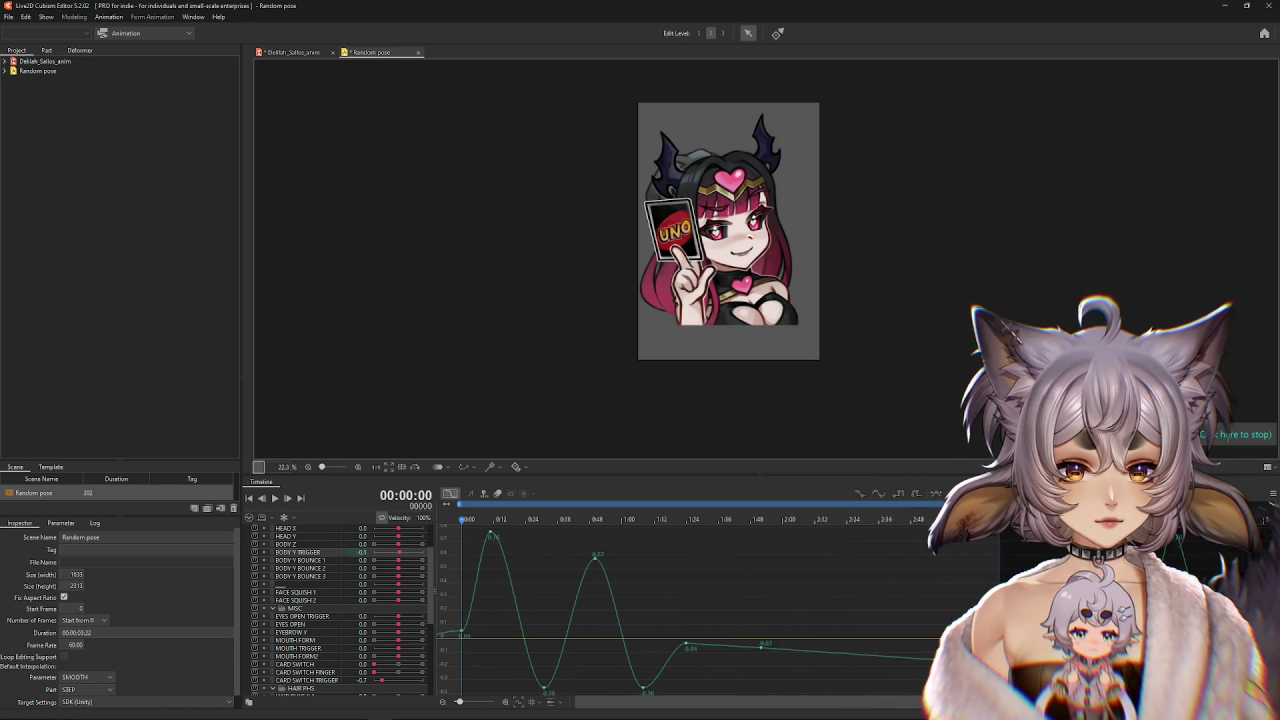
pyautogui.click(936, 493)
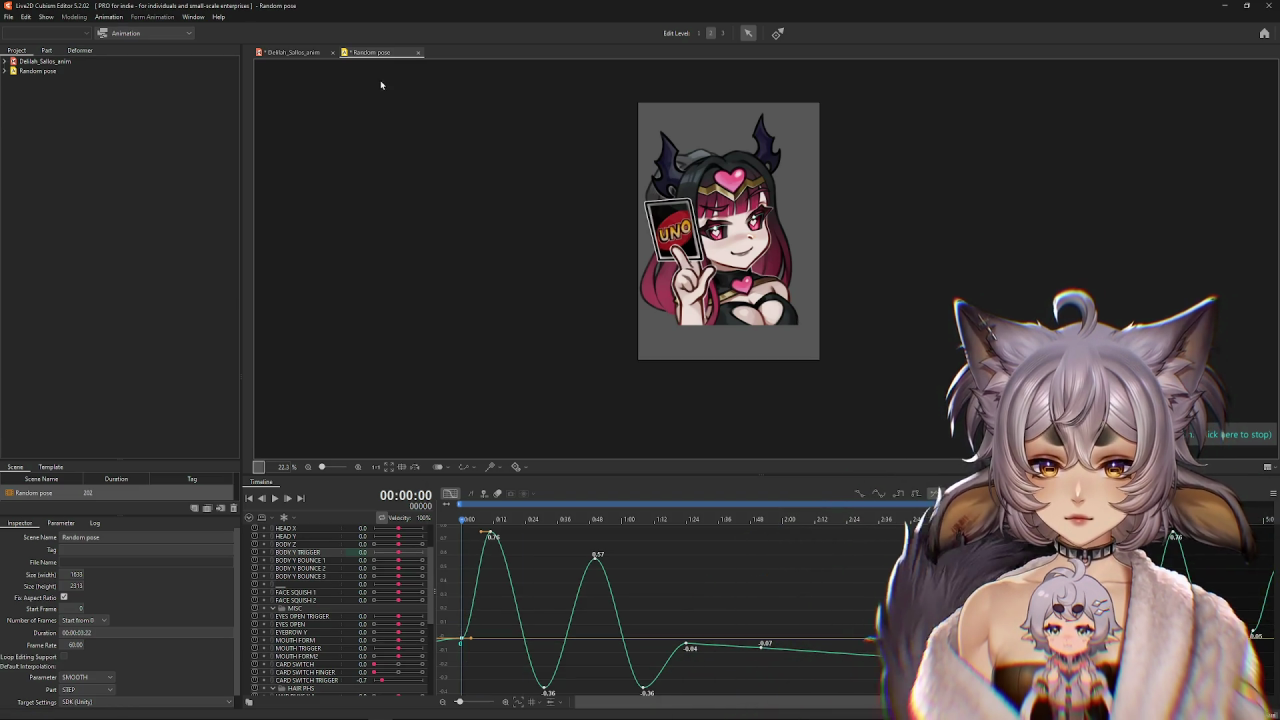
# Preview the Random pose physics in the model's Physics Settings, then return to the animation scene.
pyautogui.click(290, 52)
pyautogui.click(74, 17)
pyautogui.click(94, 240)
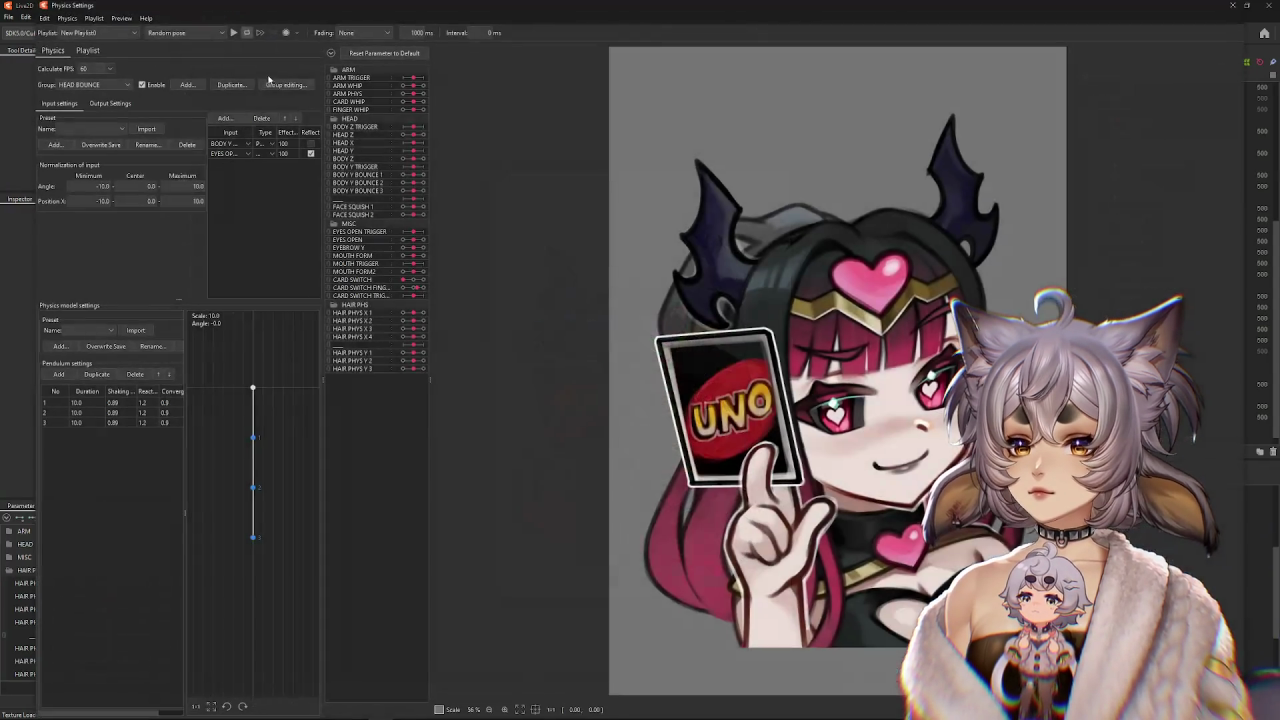
pyautogui.click(231, 34)
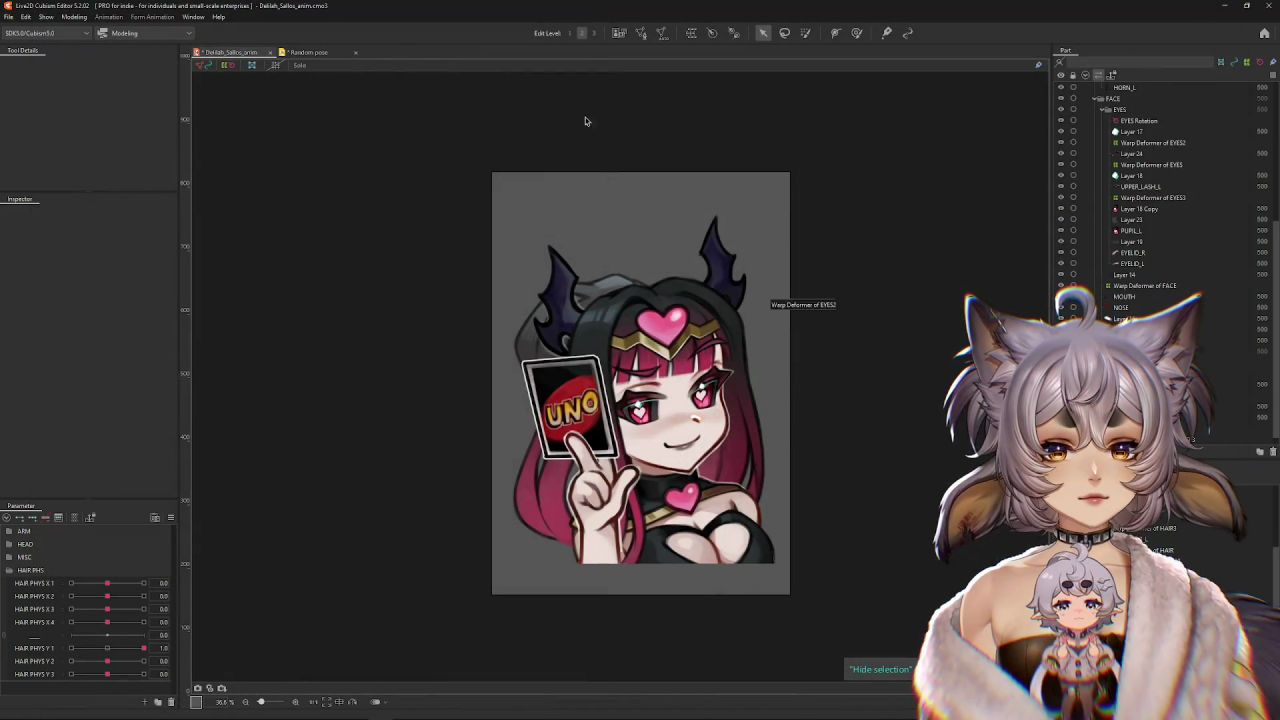
pyautogui.click(317, 58)
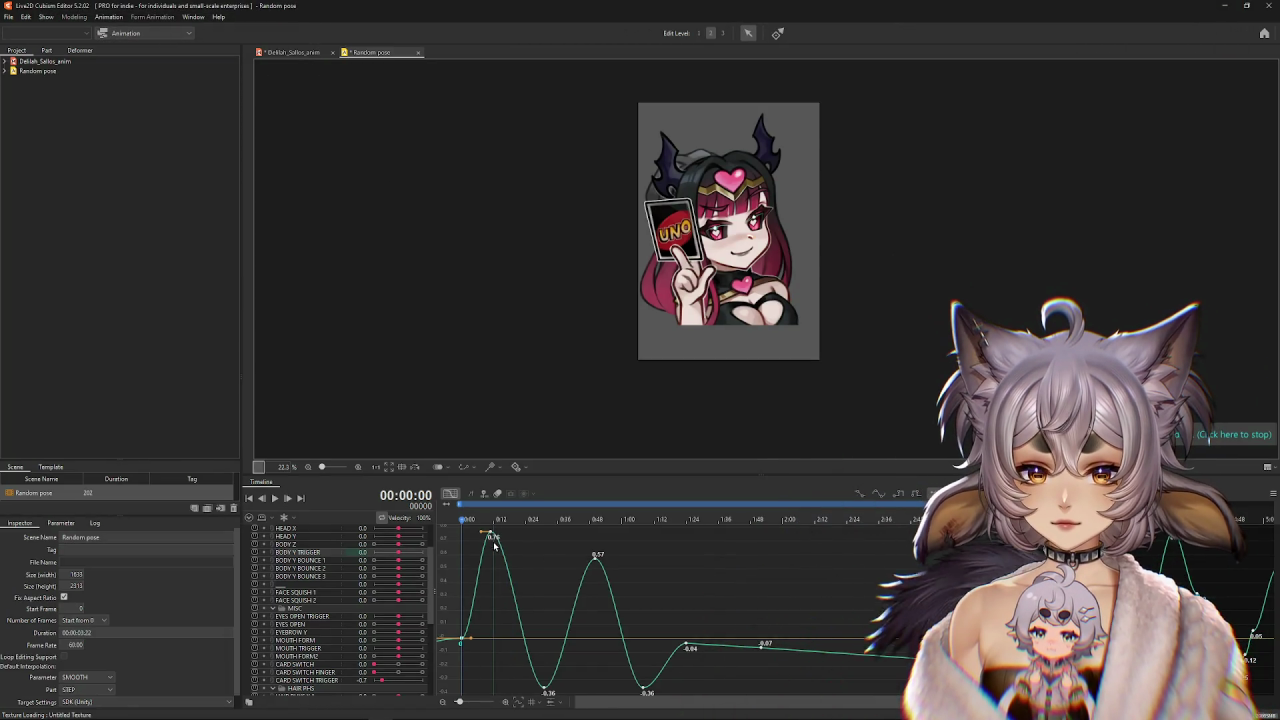
# Shift the BODY Y TRIGGER dips and peaks later and raise the key near 1:24 to 0.05.
pyautogui.moveTo(491, 536); pyautogui.dragTo(498, 538)
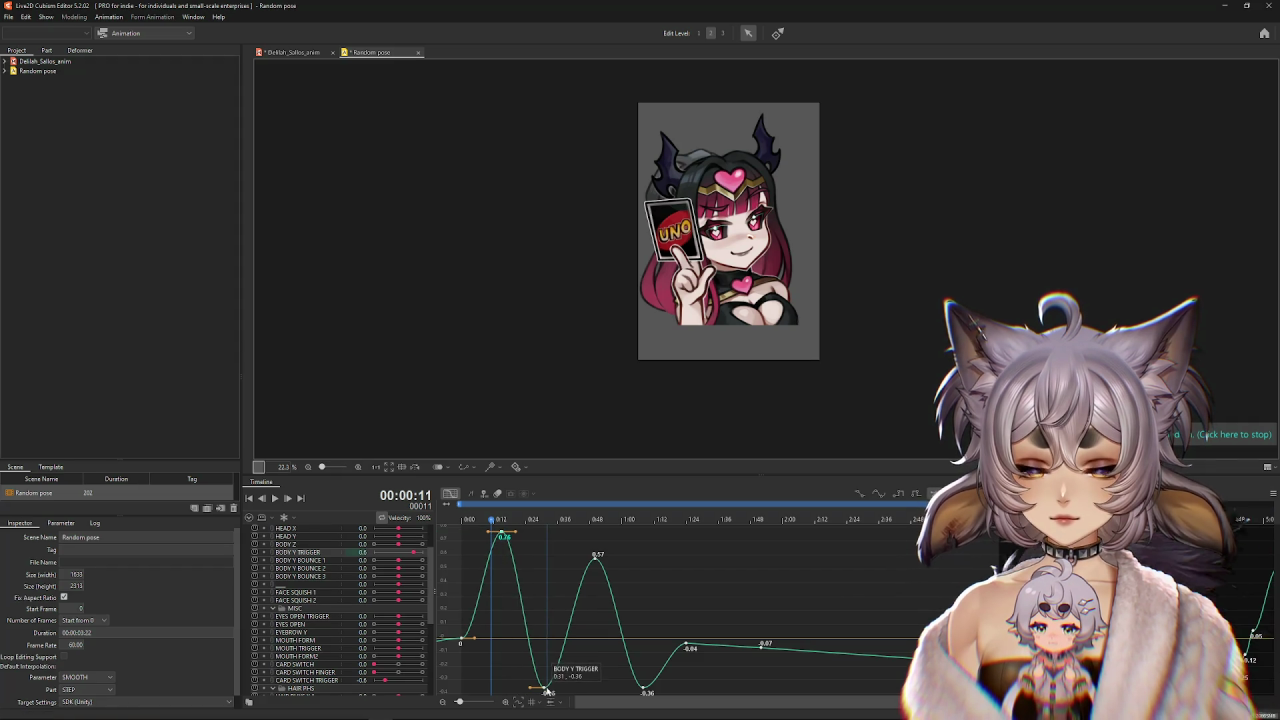
pyautogui.moveTo(548, 690); pyautogui.dragTo(567, 690)
pyautogui.moveTo(597, 555); pyautogui.dragTo(615, 556)
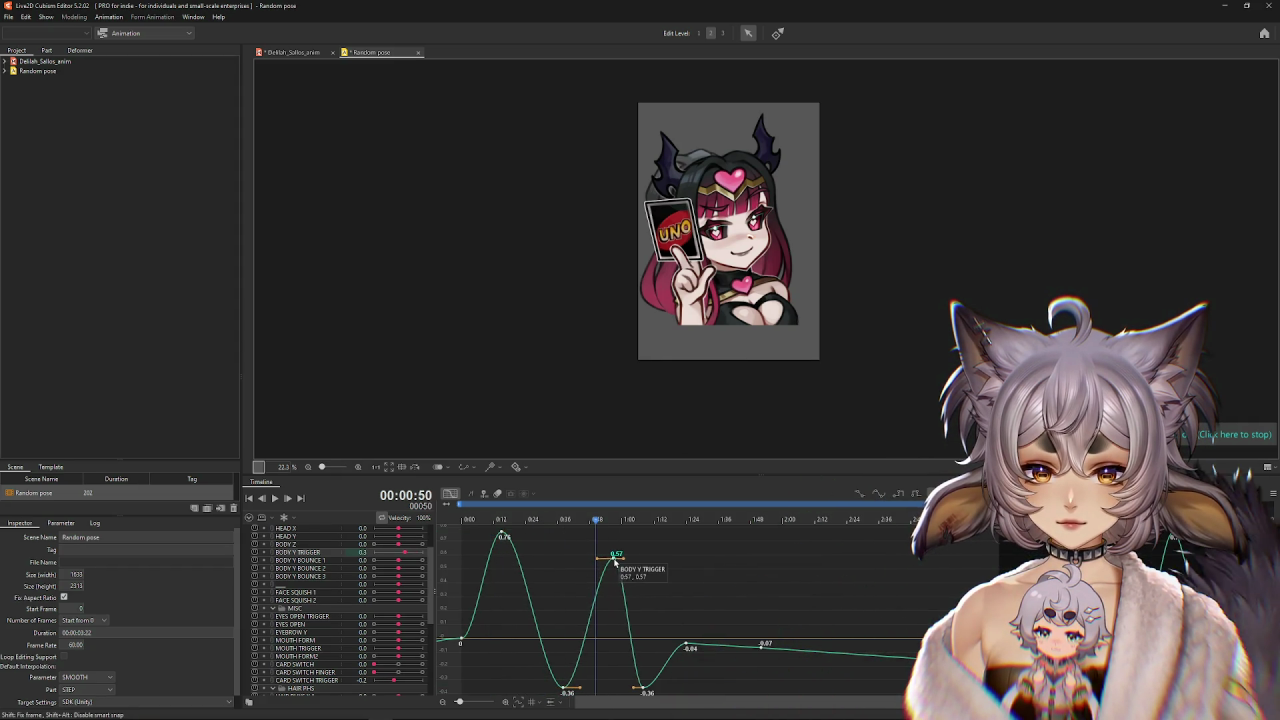
pyautogui.moveTo(655, 690); pyautogui.dragTo(665, 690)
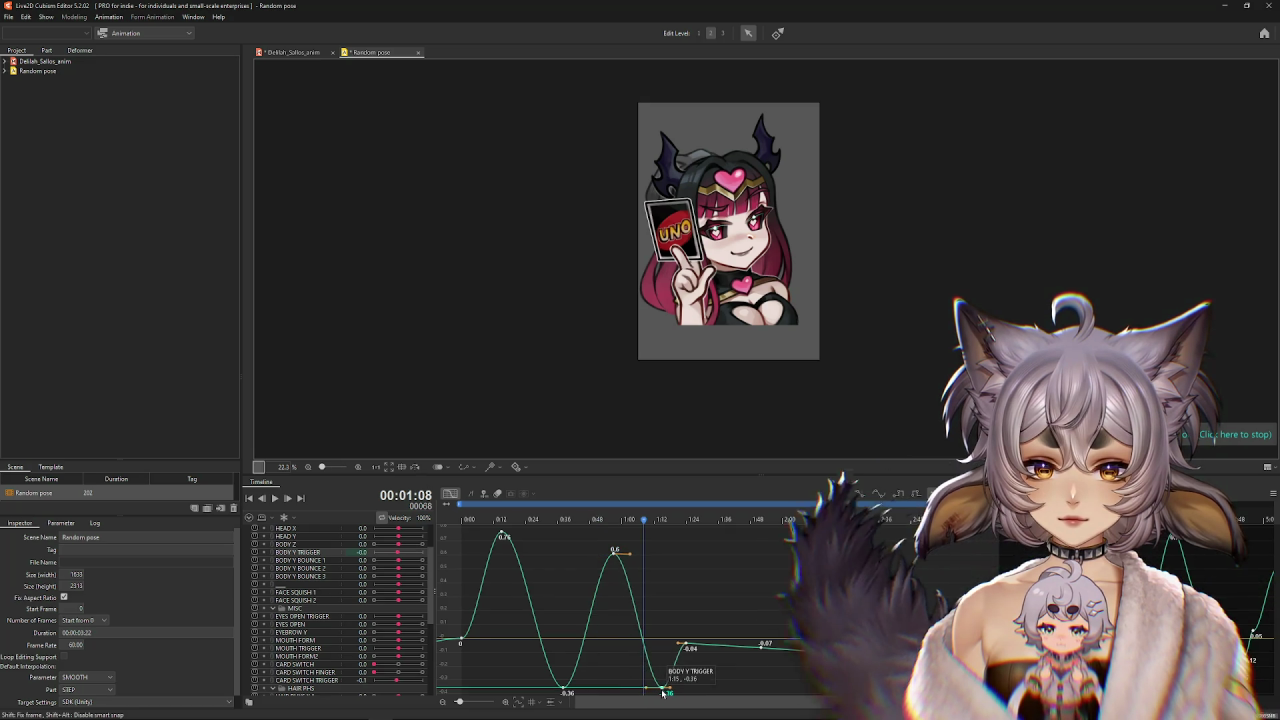
pyautogui.moveTo(685, 646)
pyautogui.mouseDown()
pyautogui.moveTo(697, 631)
pyautogui.moveTo(748, 650)
pyautogui.mouseUp()
pyautogui.click(942, 519)
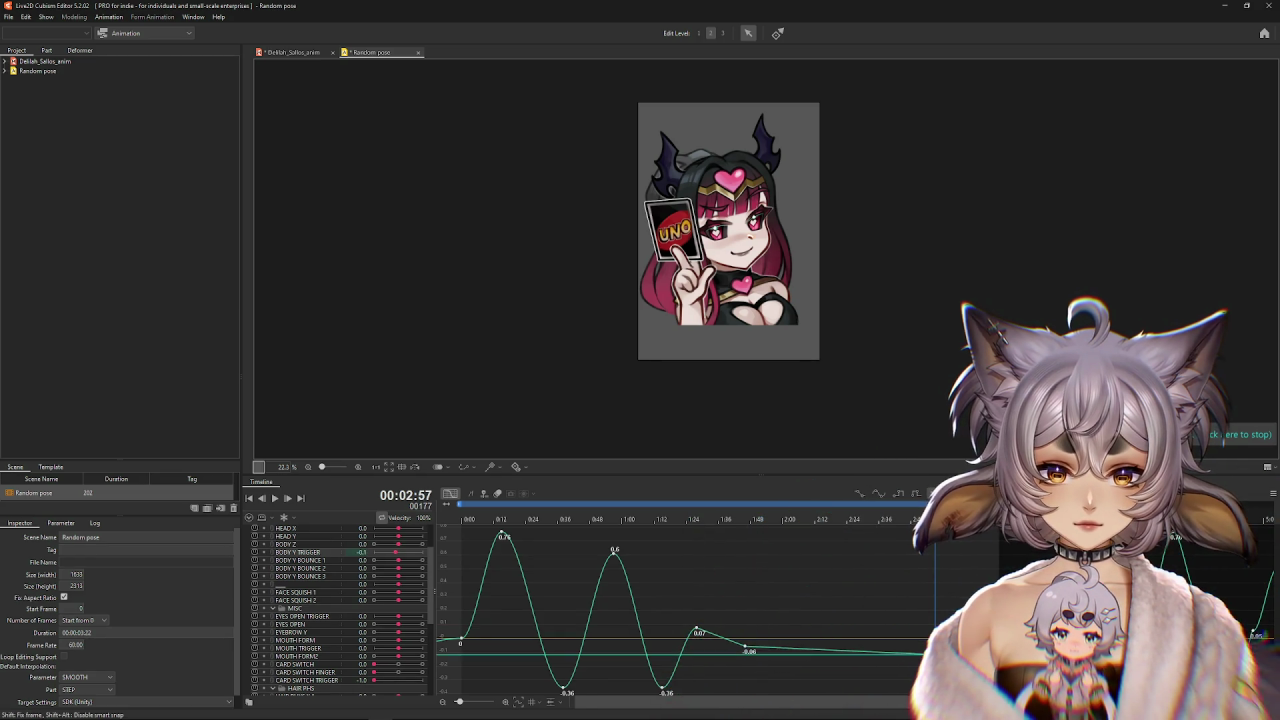
# Move the 2:42 BODY Y TRIGGER key earlier to -0.17 and delete the key at 1:46.
pyautogui.moveTo(892, 666)
pyautogui.mouseDown()
pyautogui.moveTo(858, 665)
pyautogui.moveTo(905, 657)
pyautogui.mouseUp()
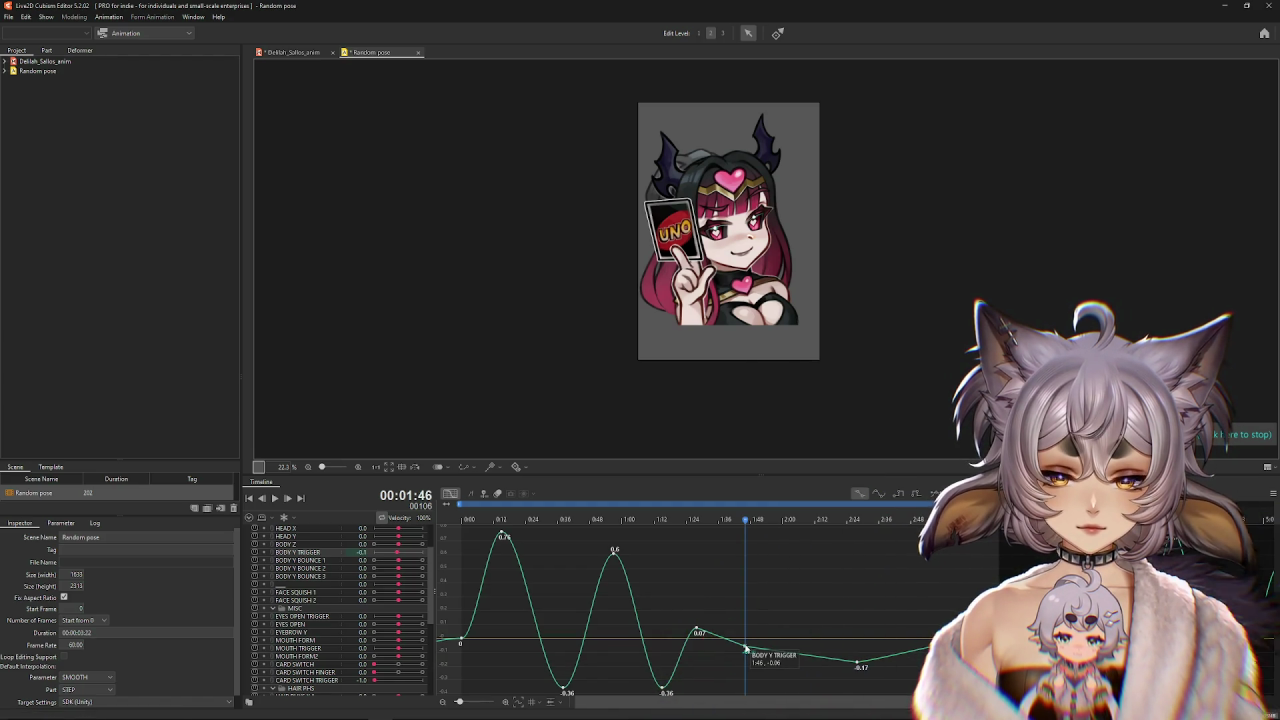
pyautogui.moveTo(746, 649); pyautogui.dragTo(744, 652)
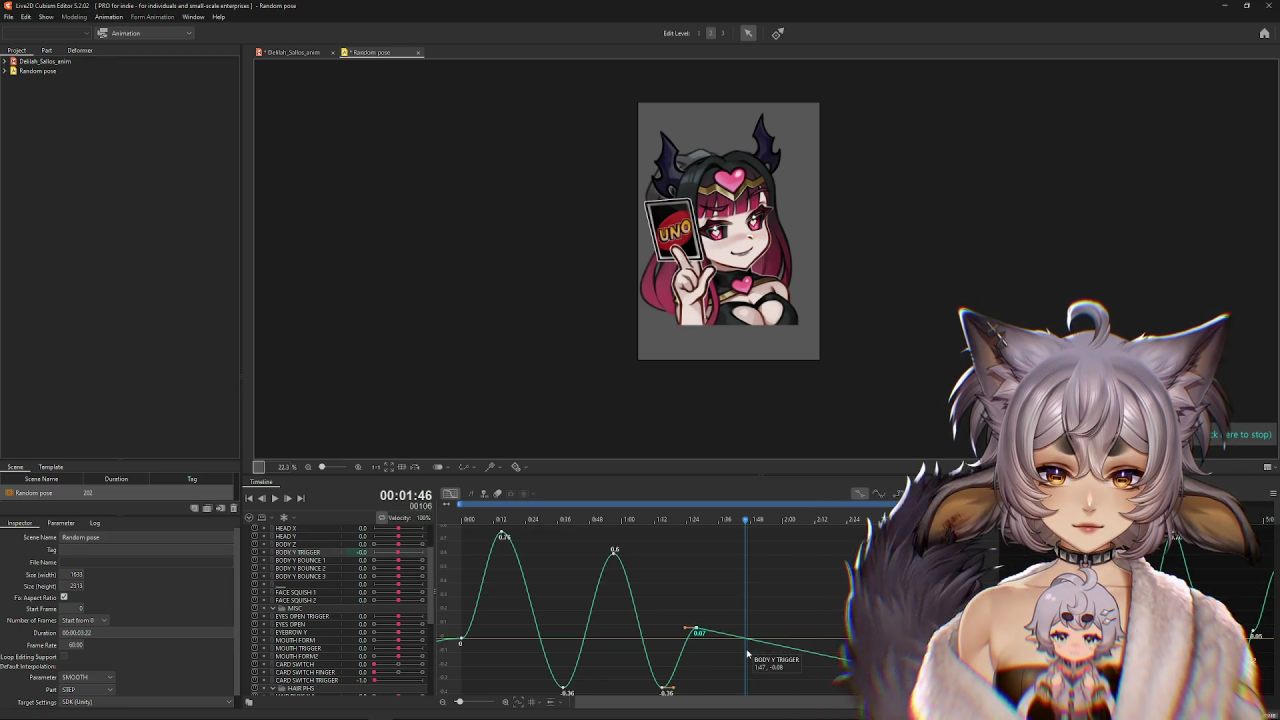
pyautogui.press('Delete')
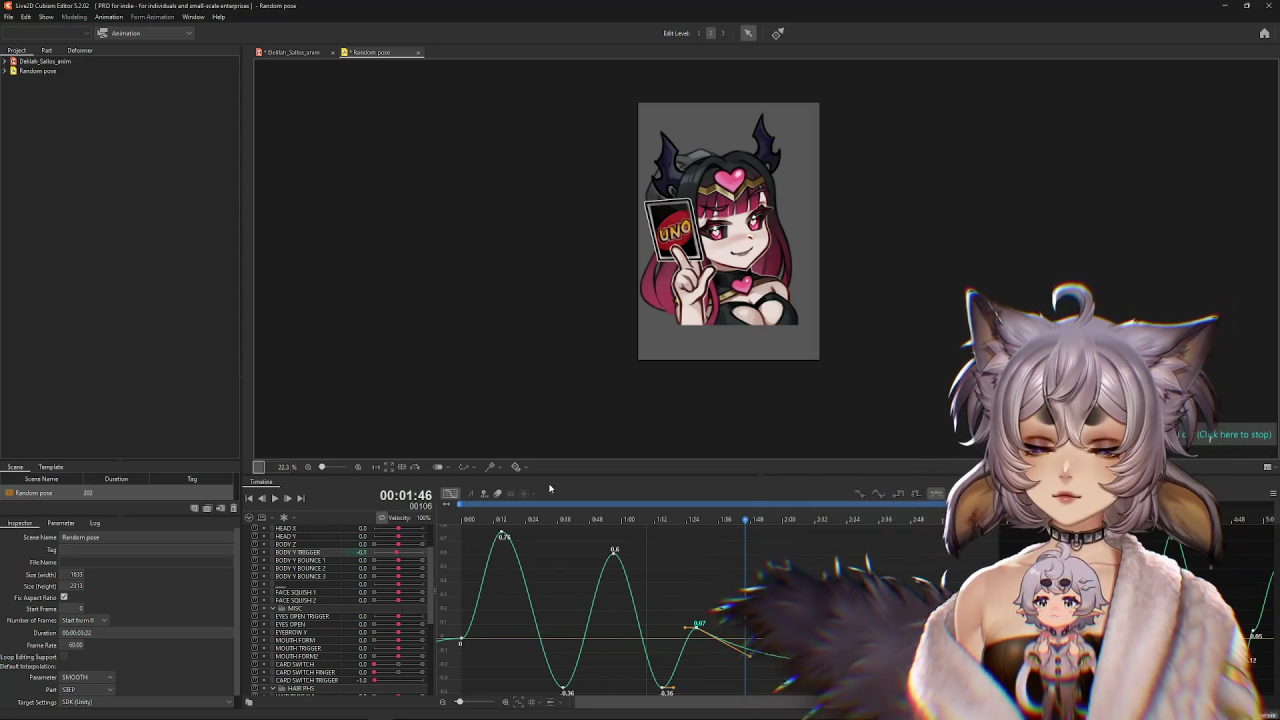
pyautogui.scroll(-1, 122, 664)
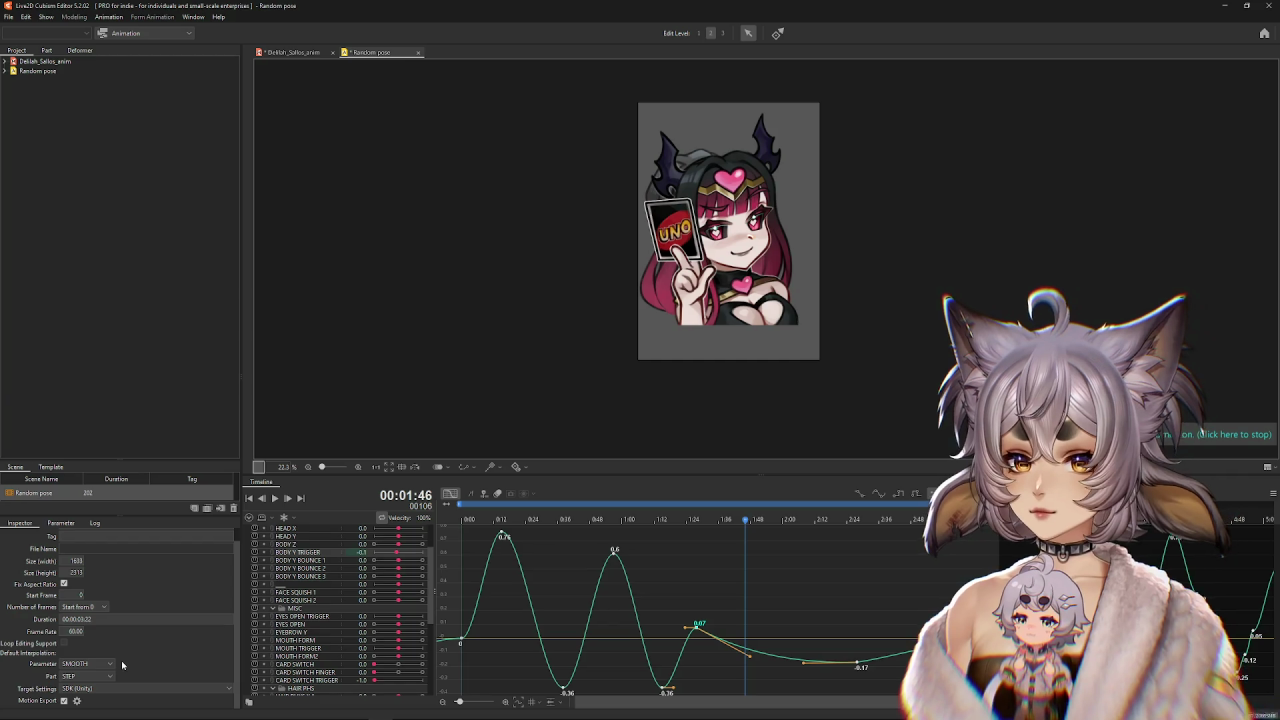
pyautogui.scroll(1, 619, 283)
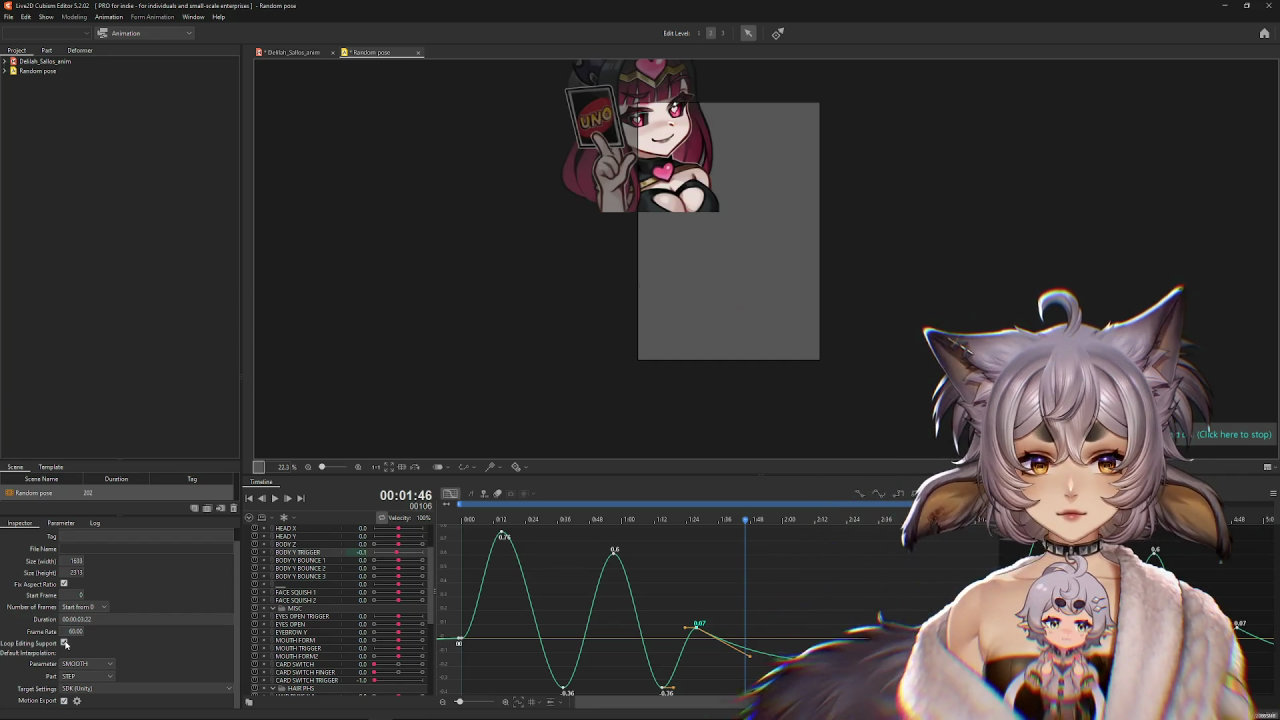
pyautogui.scroll(2, 619, 283)
pyautogui.scroll(-3, 655, 243)
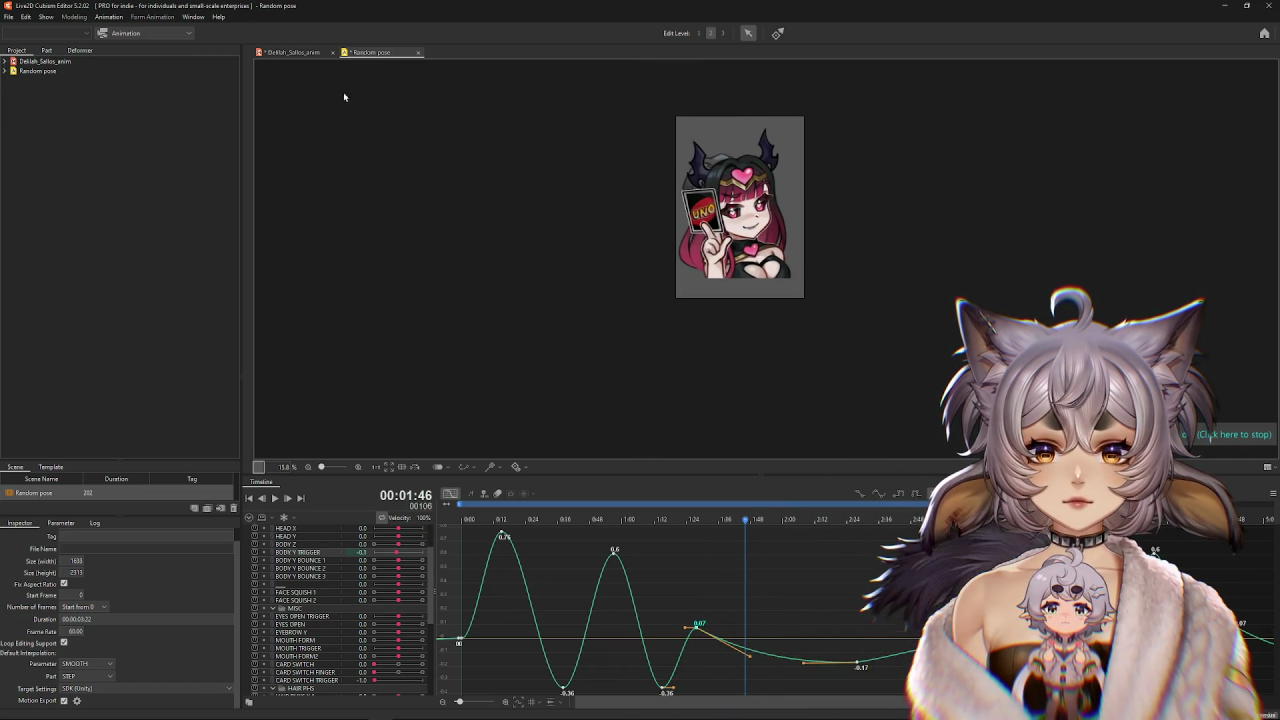
# Preview the card flip with physics in the model document, then return to the Random pose scene.
pyautogui.click(272, 52)
pyautogui.click(74, 17)
pyautogui.click(93, 240)
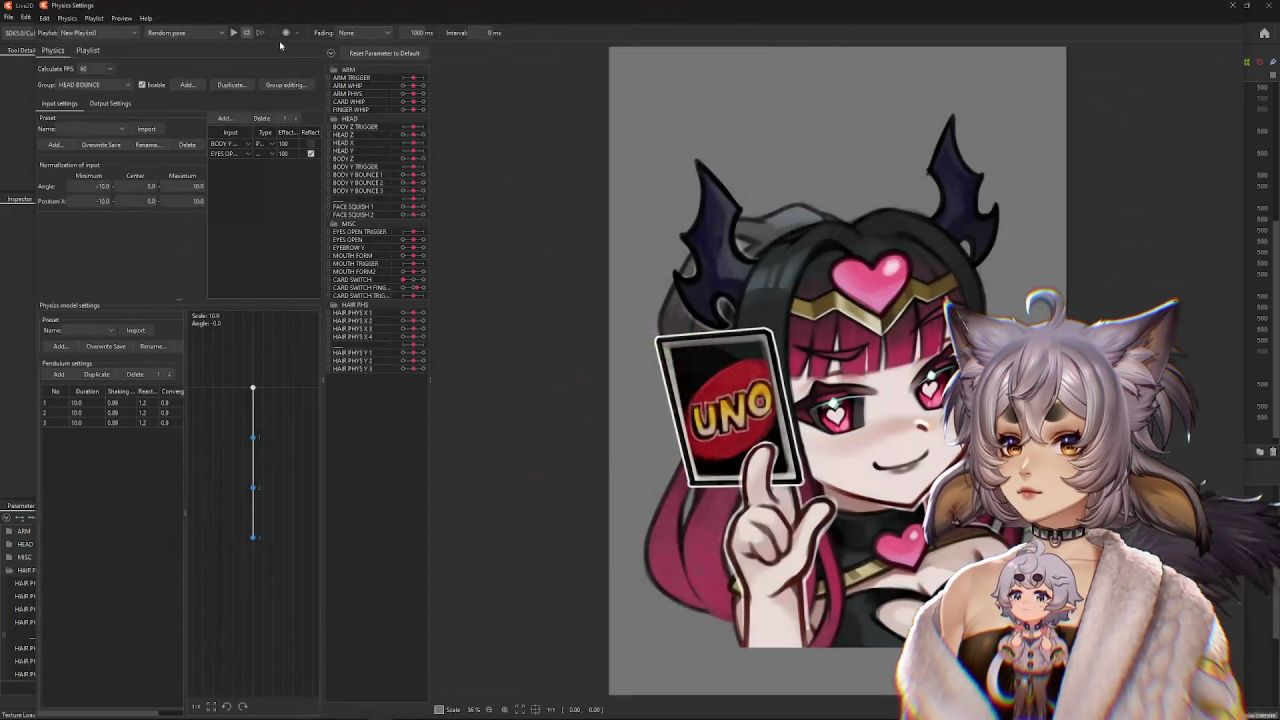
pyautogui.click(233, 33)
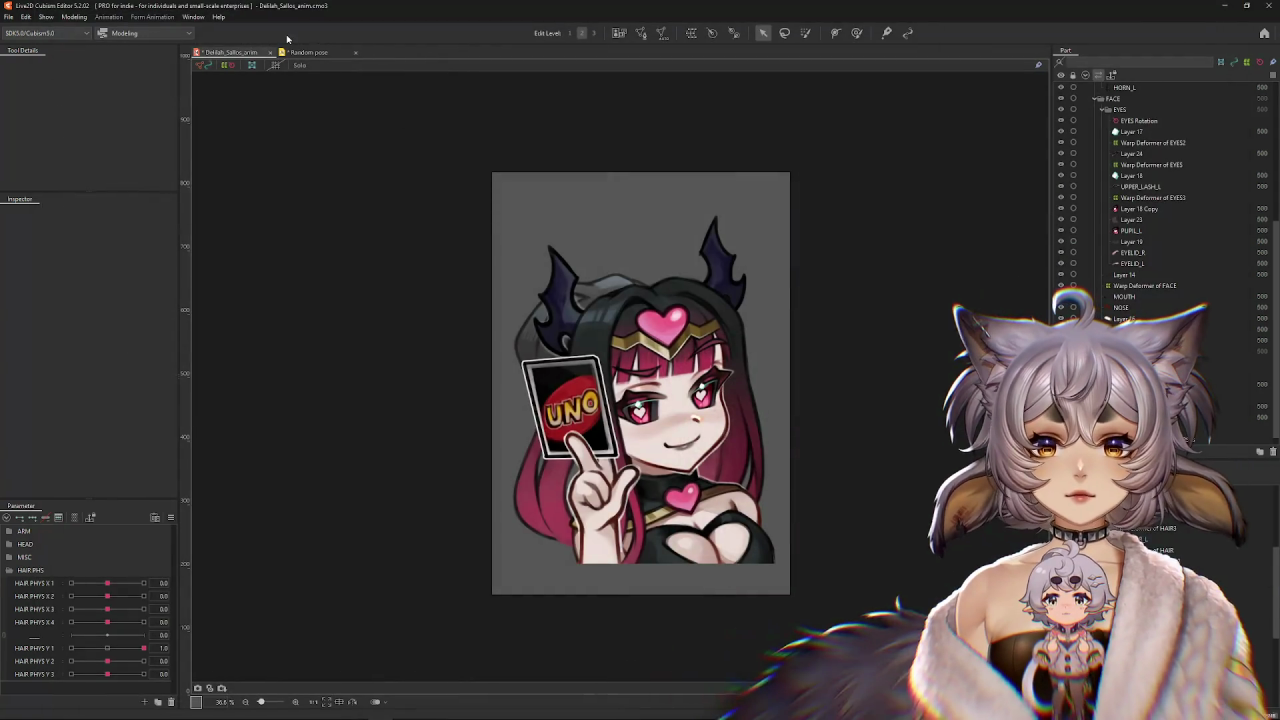
pyautogui.click(305, 52)
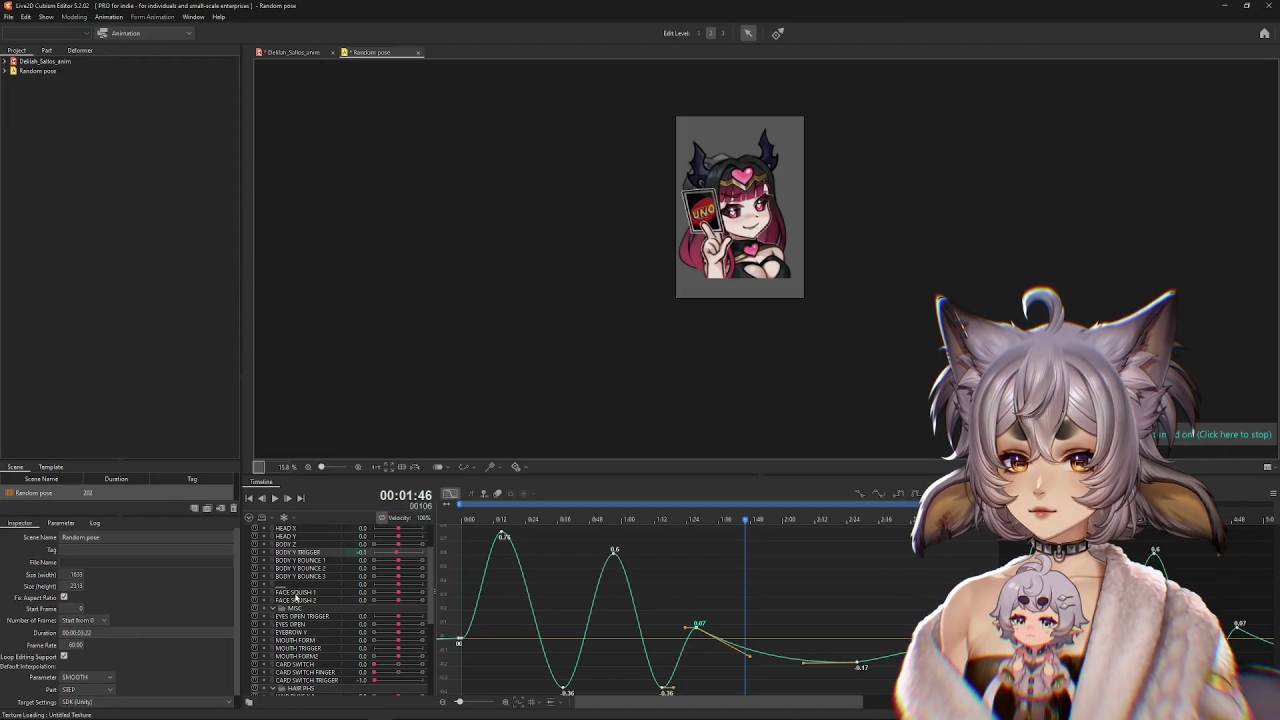
# Isolate the CARD SWITCH TRIGGER curve, rewind, zoom the timeline out, and switch to dopesheet view.
pyautogui.scroll(-2, 296, 597)
pyautogui.scroll(-3, 300, 605)
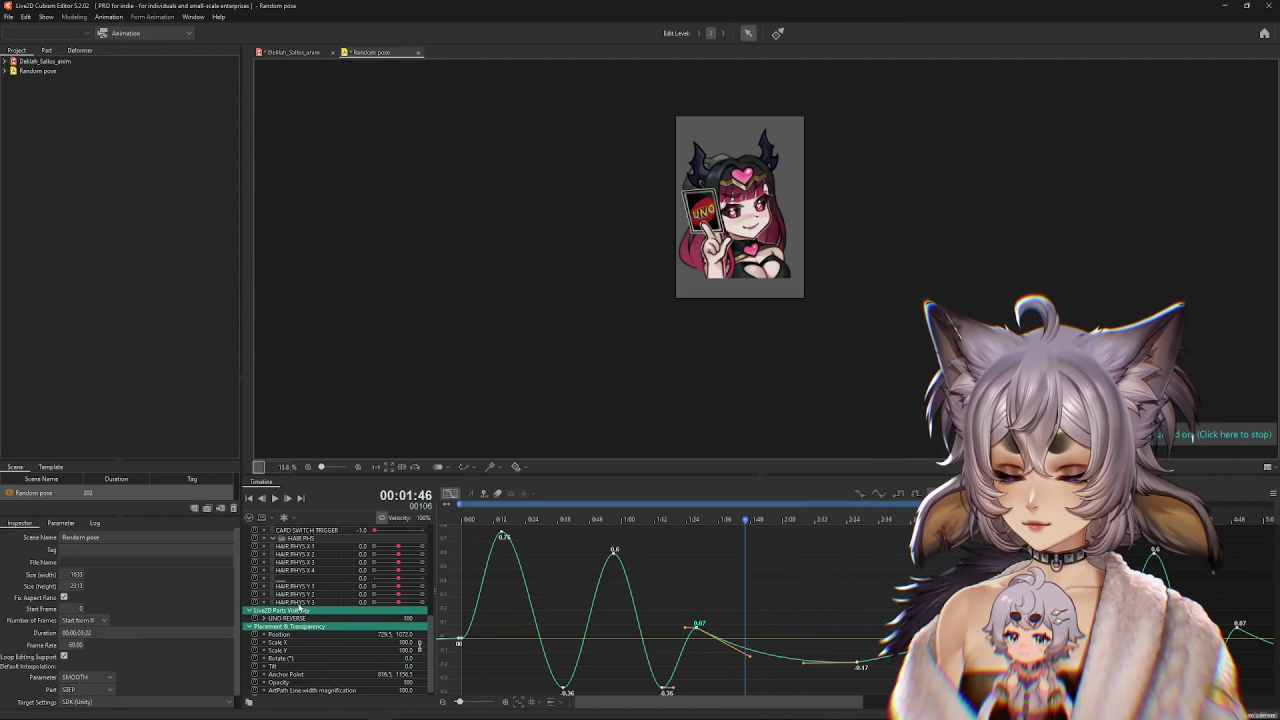
pyautogui.scroll(2, 297, 587)
pyautogui.click(303, 591)
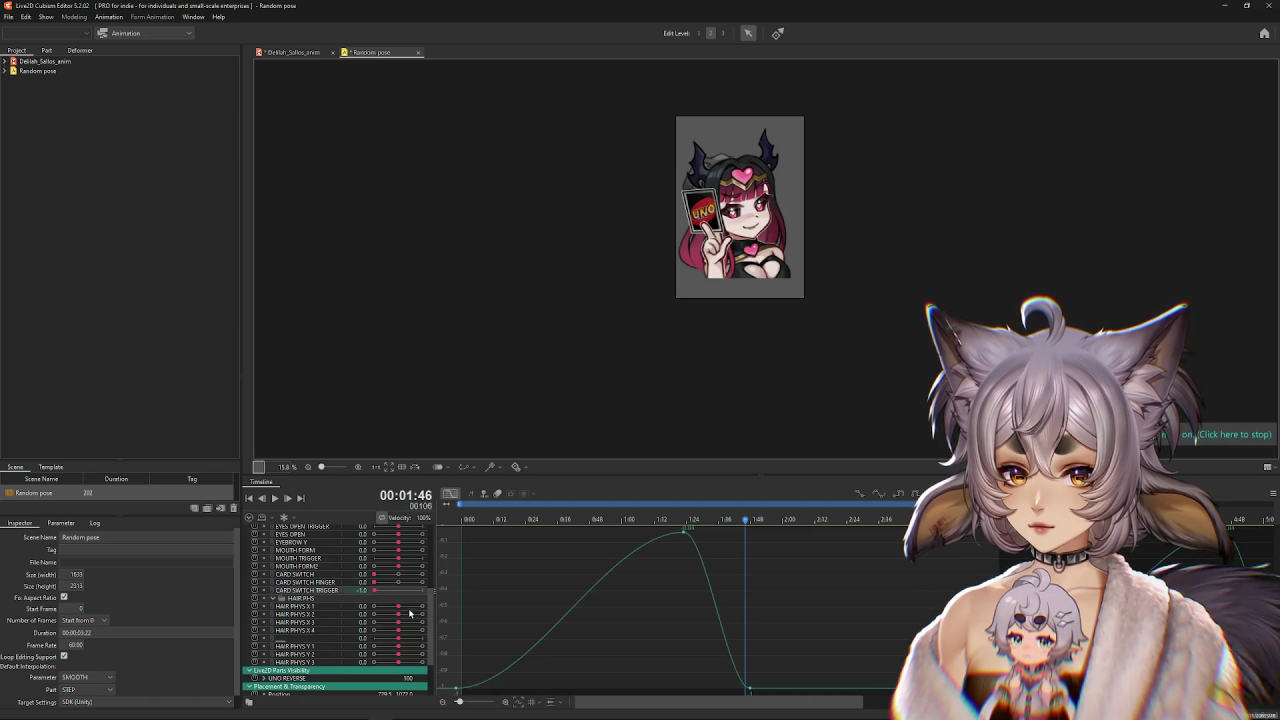
pyautogui.moveTo(739, 544); pyautogui.dragTo(457, 569)
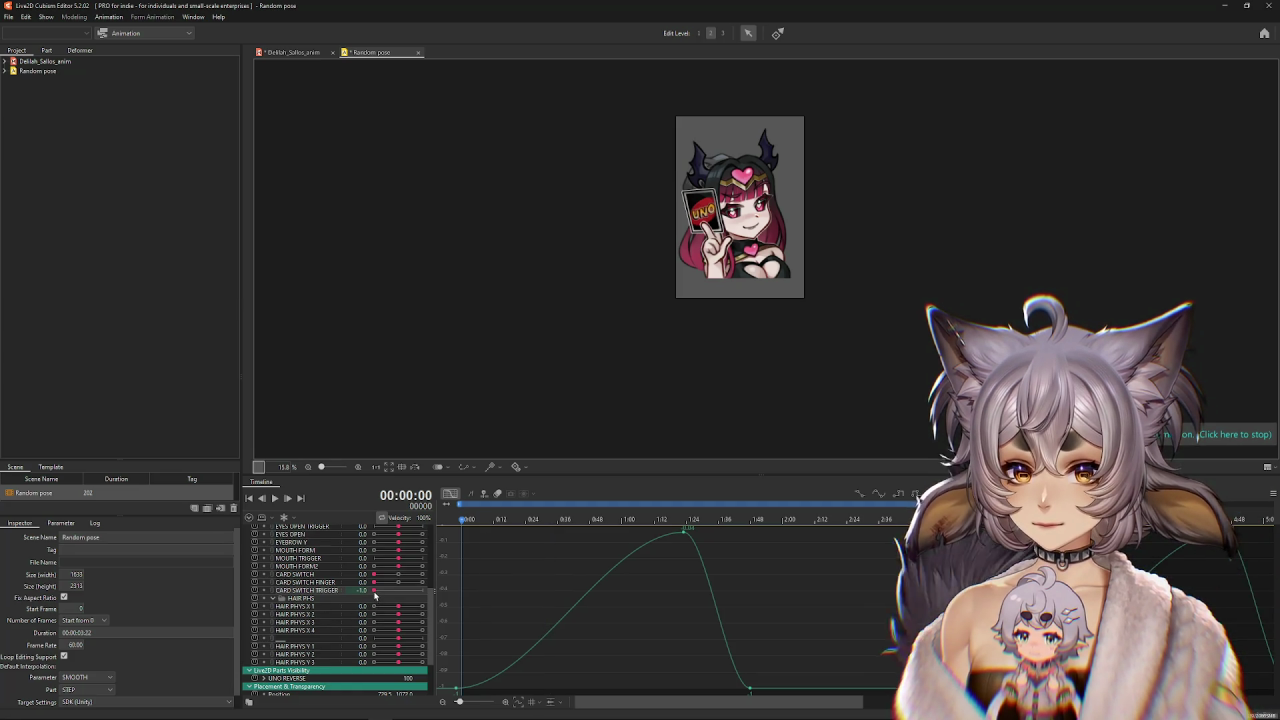
pyautogui.click(750, 689)
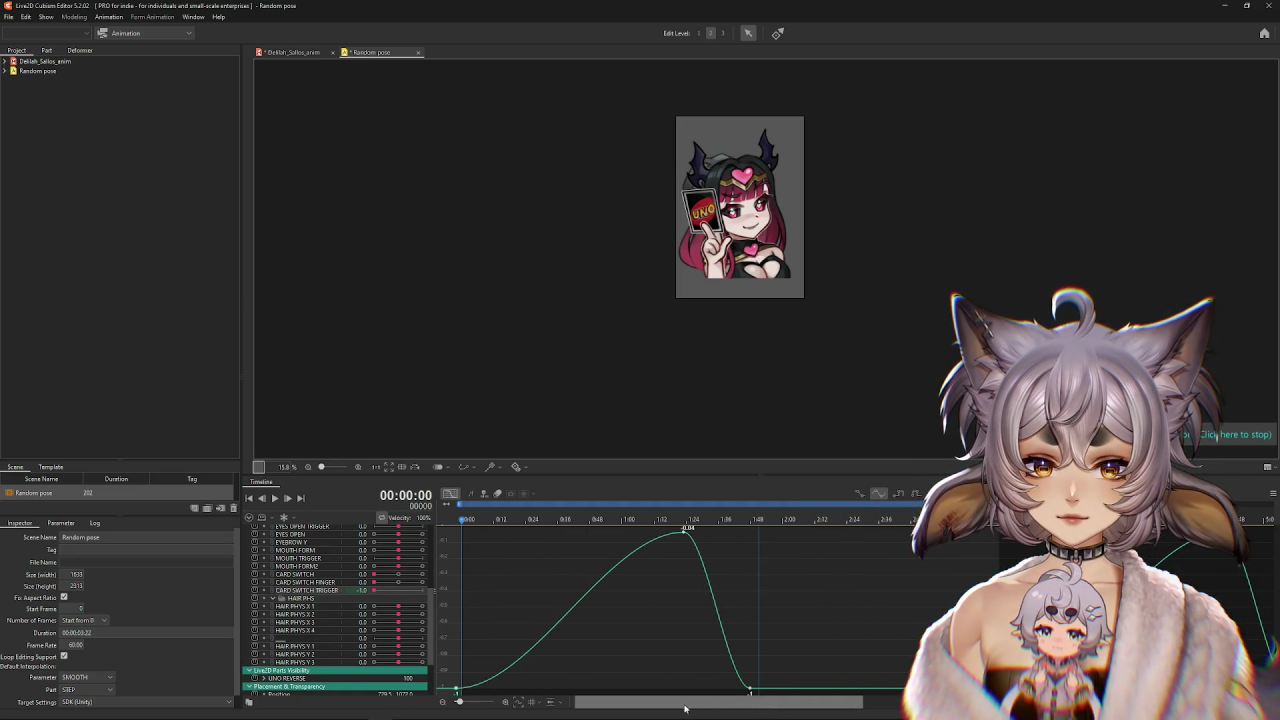
pyautogui.moveTo(459, 702); pyautogui.dragTo(457, 704)
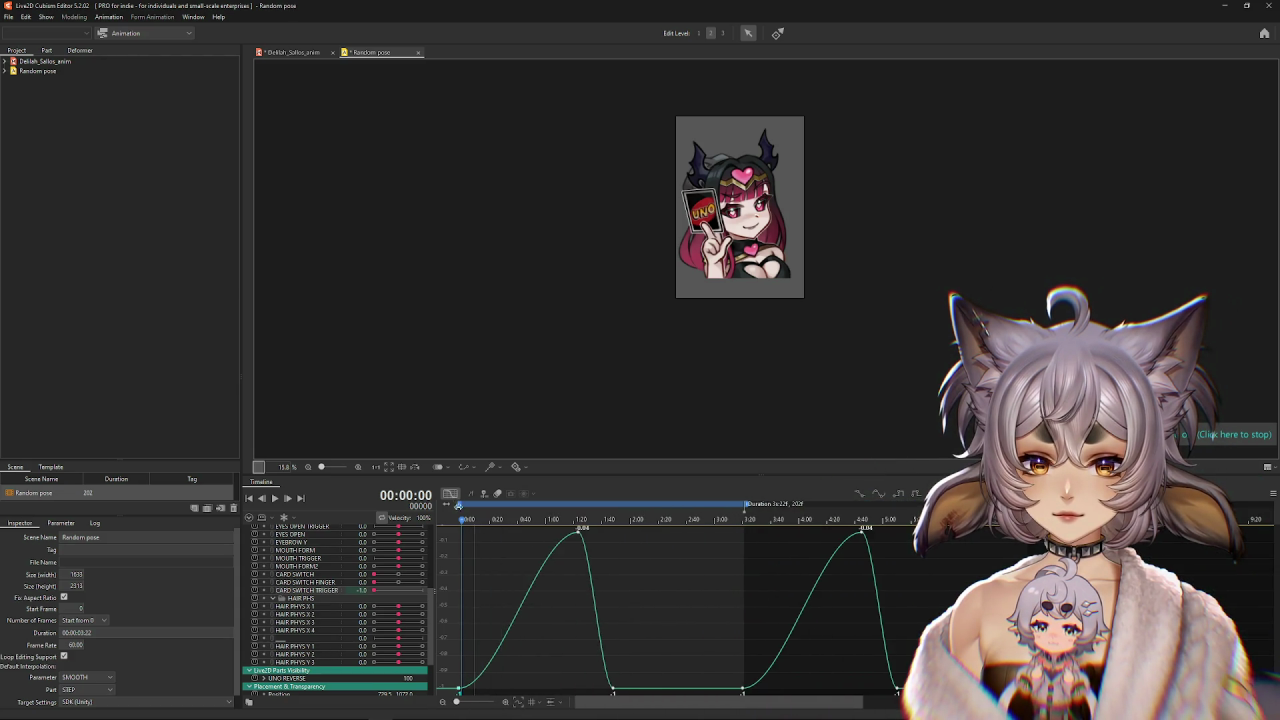
pyautogui.click(449, 494)
pyautogui.moveTo(462, 524); pyautogui.dragTo(474, 527)
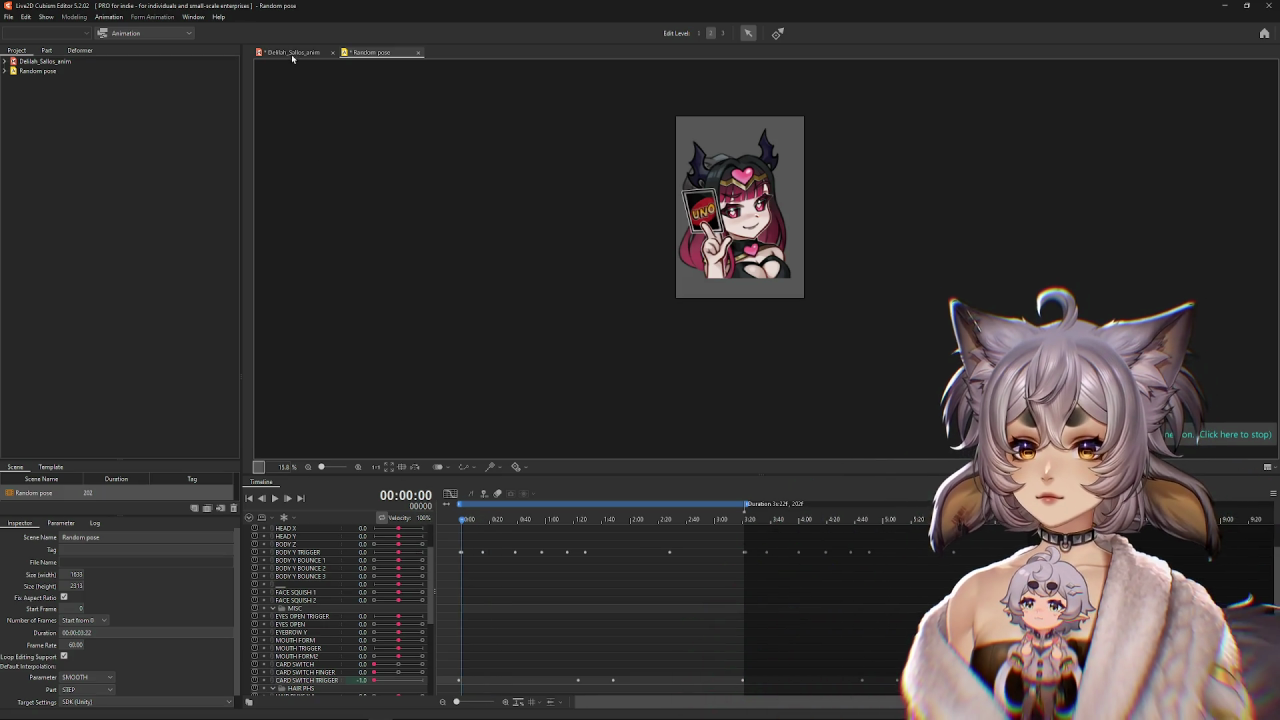
# Tighten the spacing of all CARD SWITCH TRIGGER keys and move them near the scene start.
pyautogui.click(311, 681)
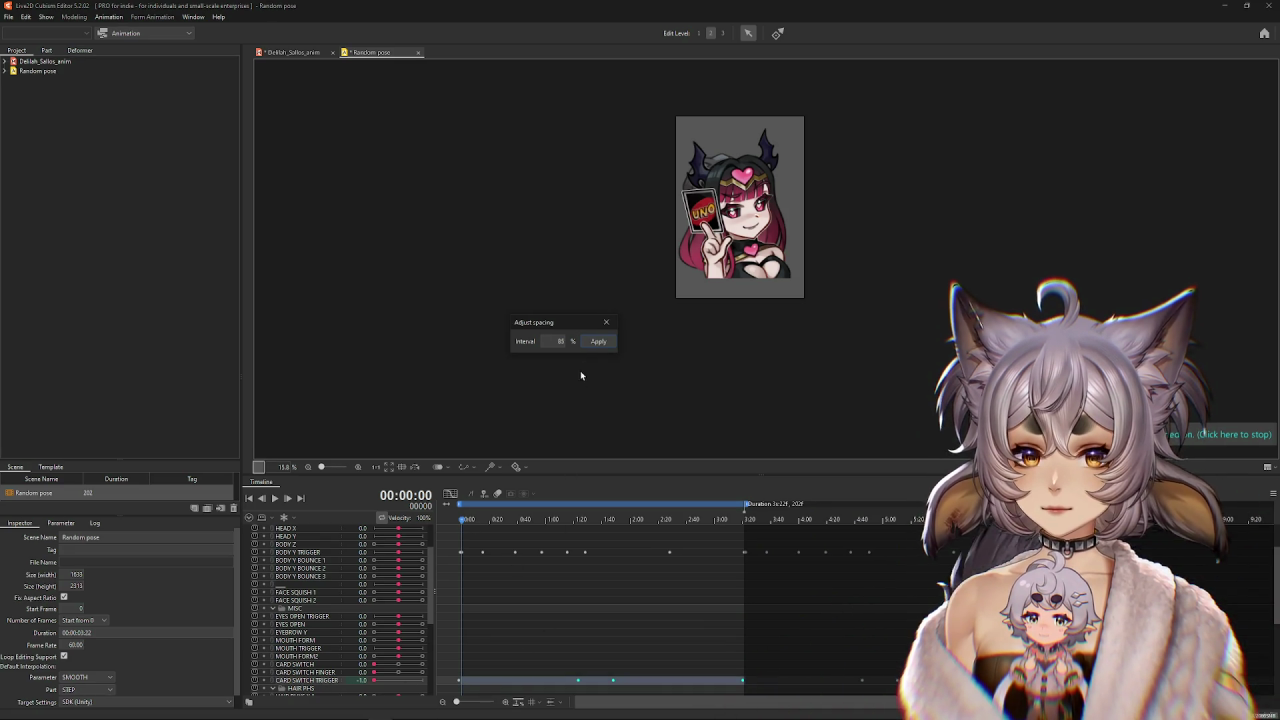
pyautogui.click(598, 341)
pyautogui.click(606, 322)
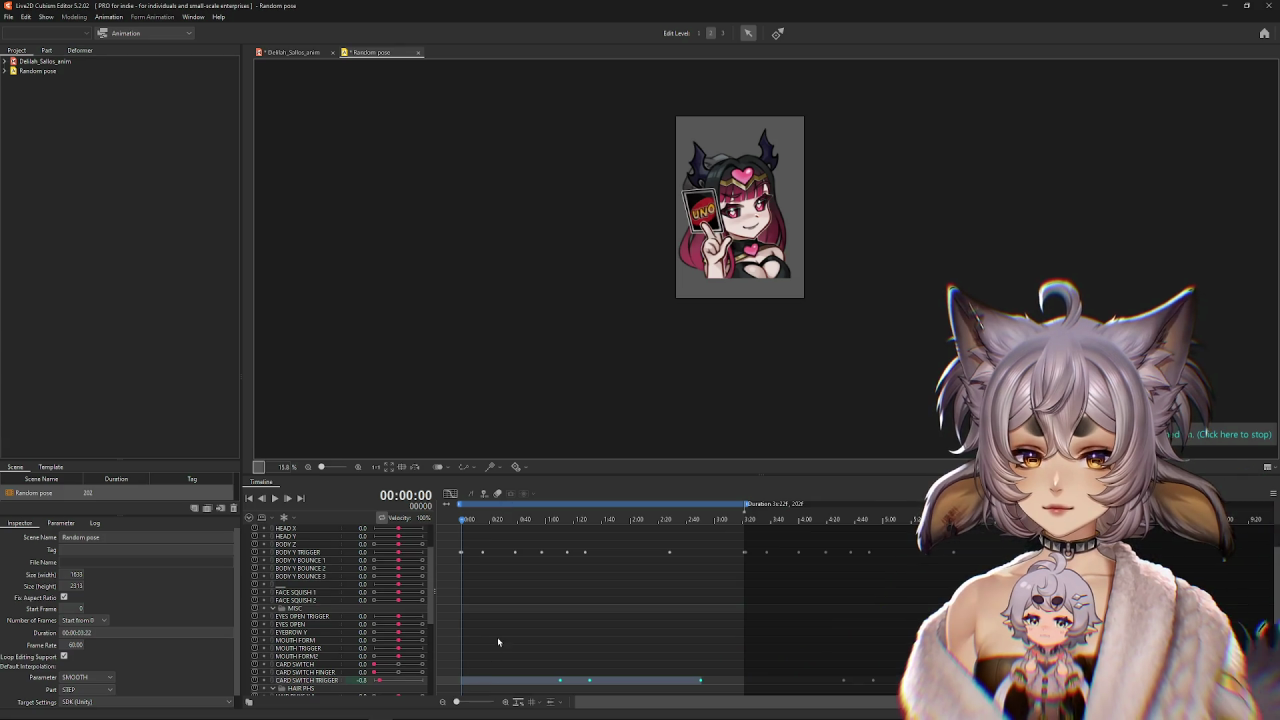
pyautogui.moveTo(596, 688); pyautogui.dragTo(383, 684)
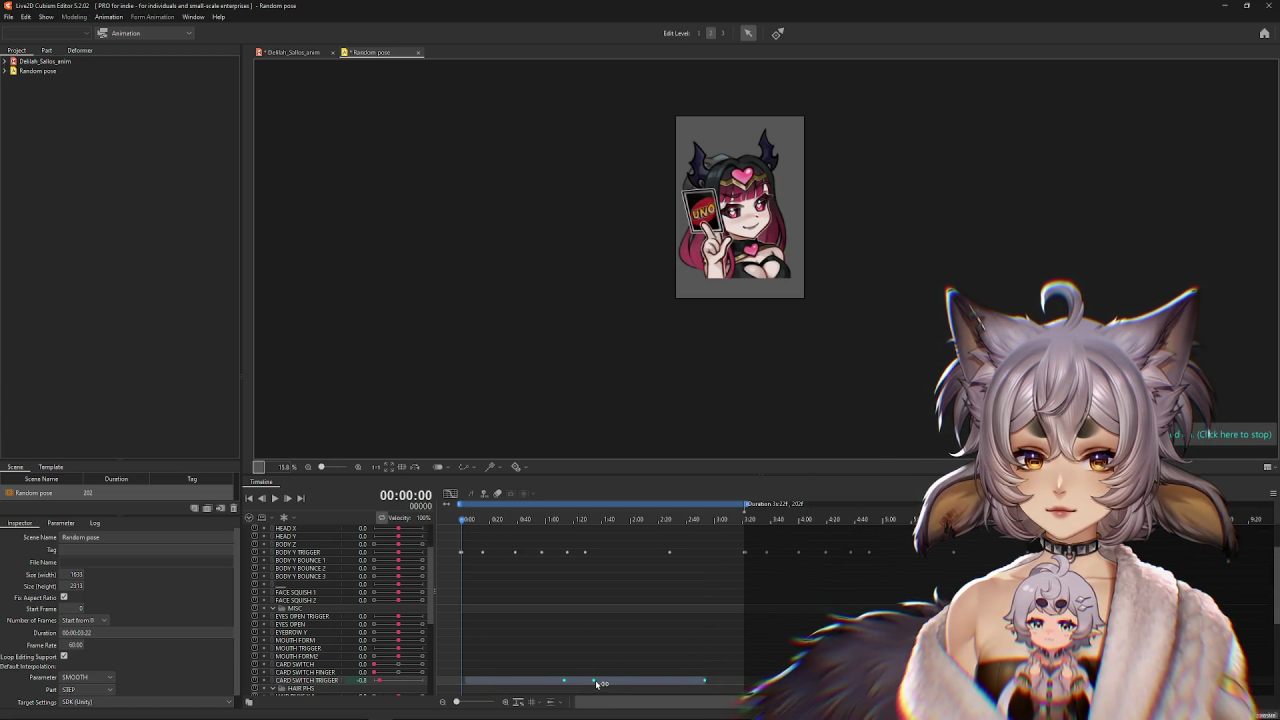
pyautogui.moveTo(600, 684); pyautogui.dragTo(625, 684)
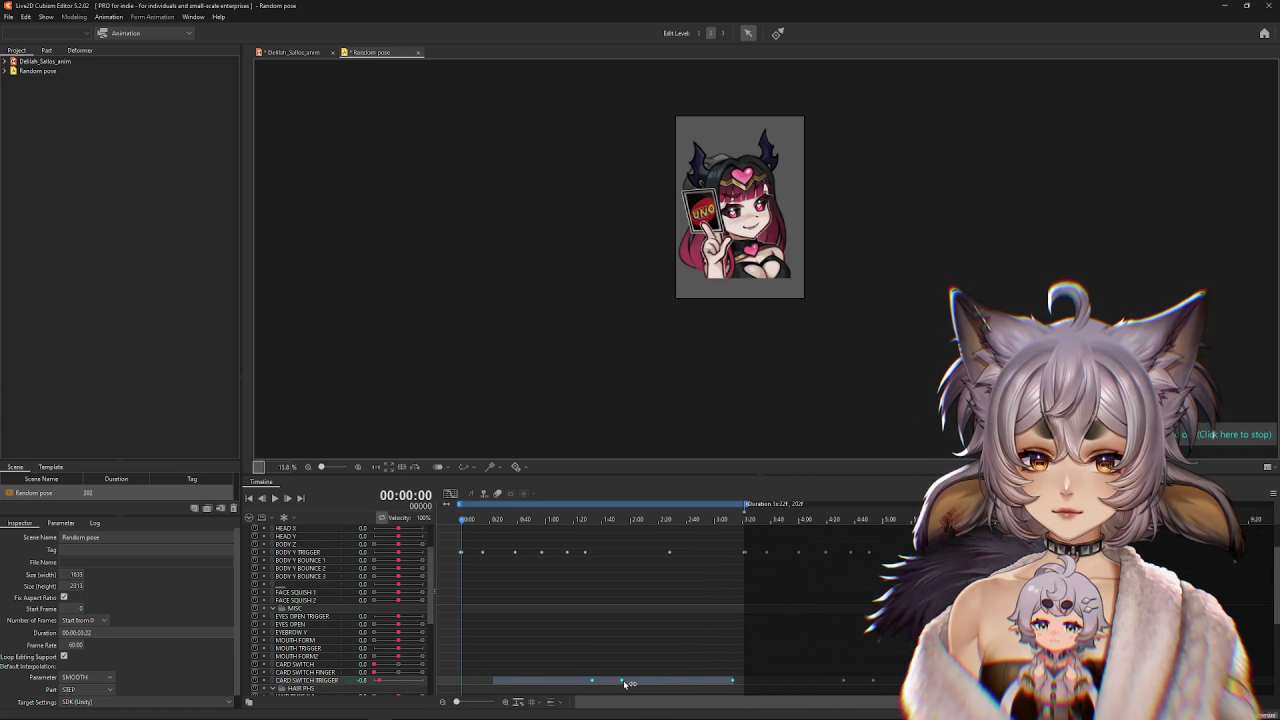
# Turn off Loop Editing Support, shift the keys later, and add a CARD SWITCH TRIGGER key at frame 0.
pyautogui.click(64, 656)
pyautogui.moveTo(592, 682)
pyautogui.mouseDown()
pyautogui.moveTo(660, 684)
pyautogui.moveTo(633, 683)
pyautogui.mouseUp()
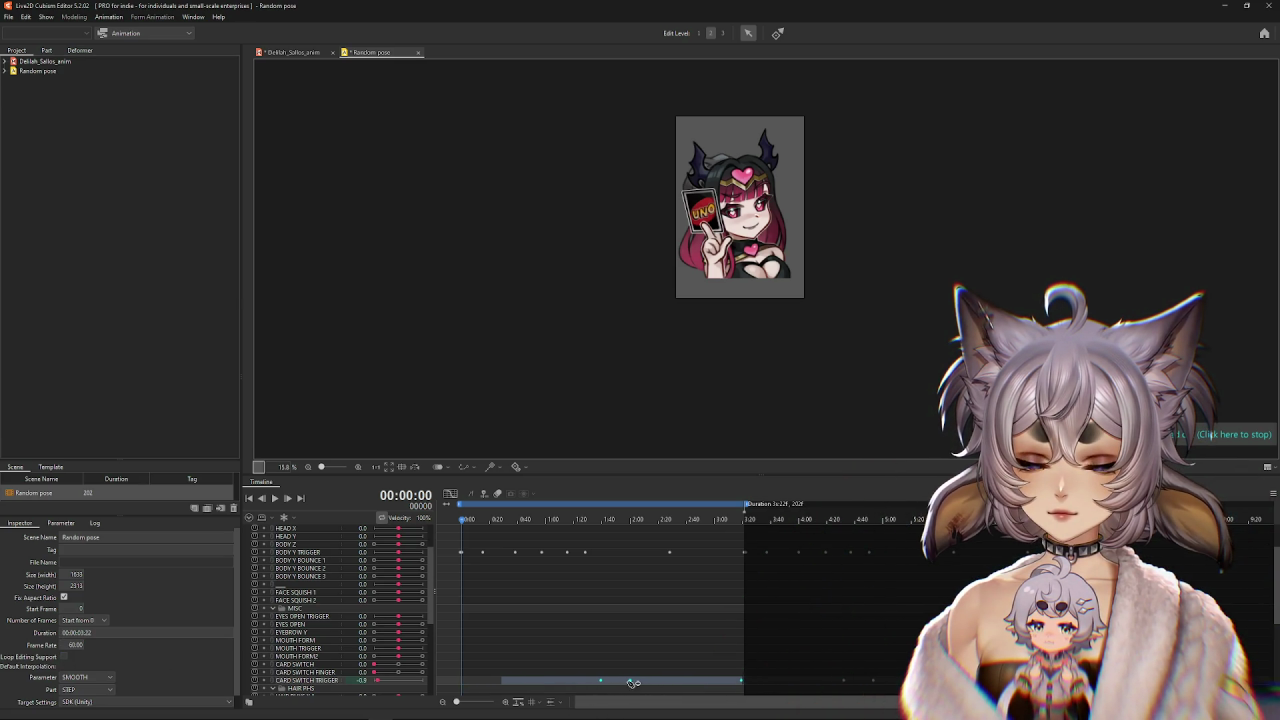
pyautogui.click(463, 520)
pyautogui.click(397, 683)
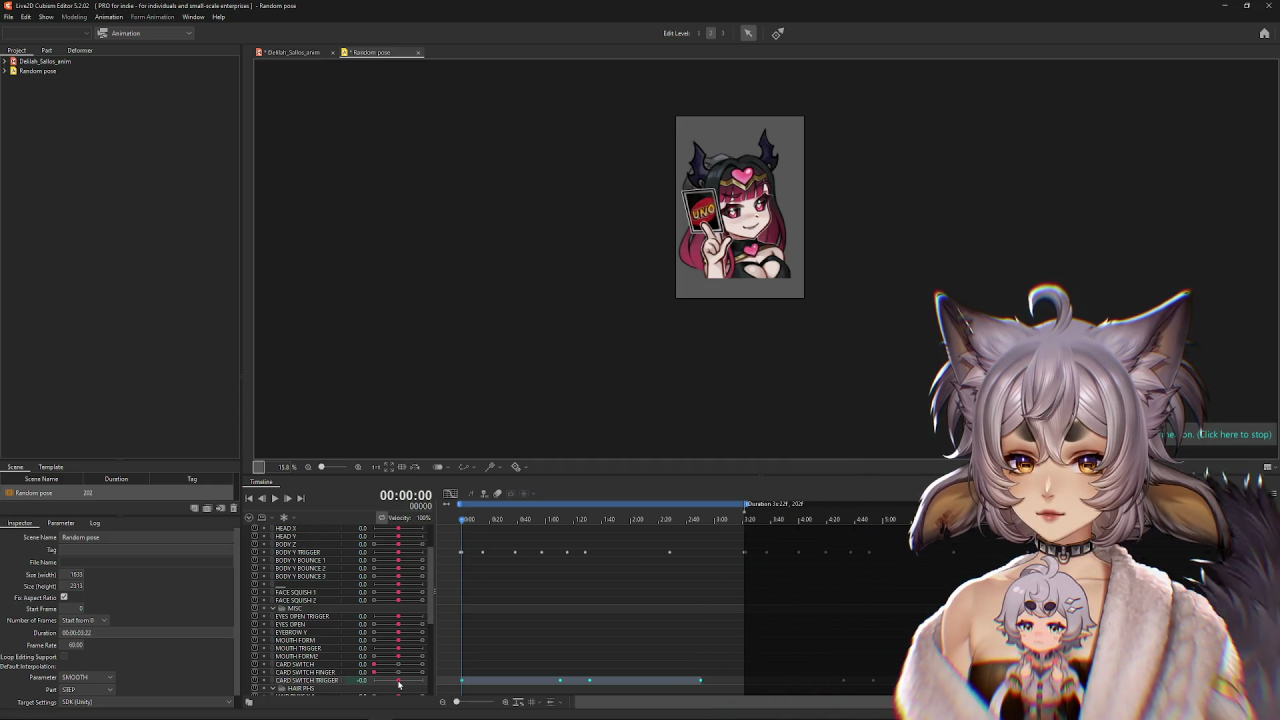
pyautogui.moveTo(550, 544); pyautogui.dragTo(585, 551)
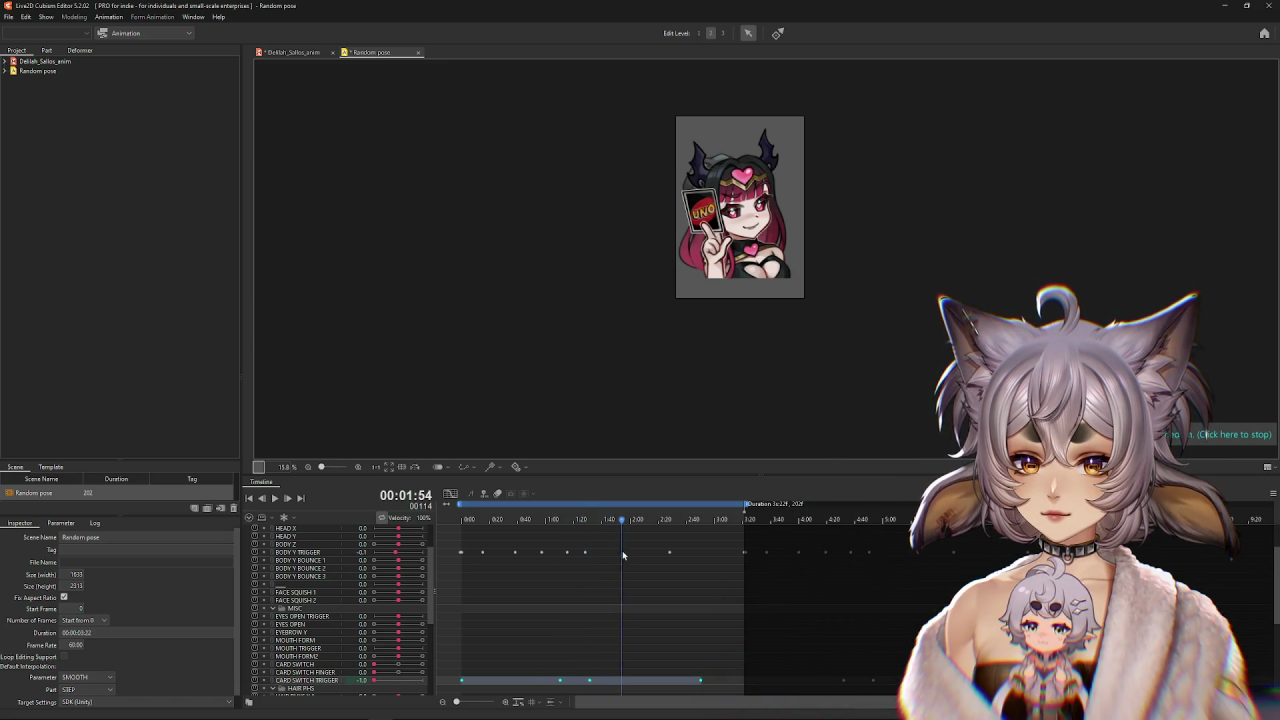
pyautogui.moveTo(698, 565); pyautogui.dragTo(733, 598)
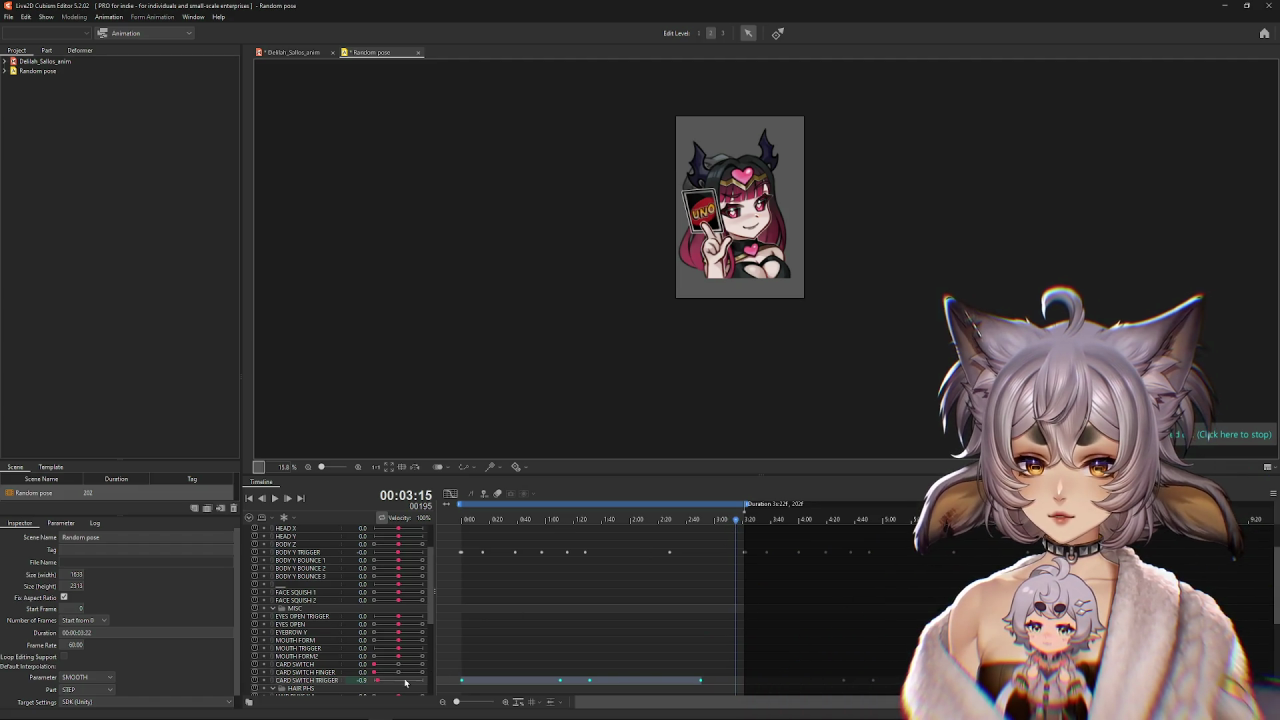
# Nudge one CARD SWITCH TRIGGER key slightly later and check the card flip timing.
pyautogui.click(290, 52)
pyautogui.click(74, 17)
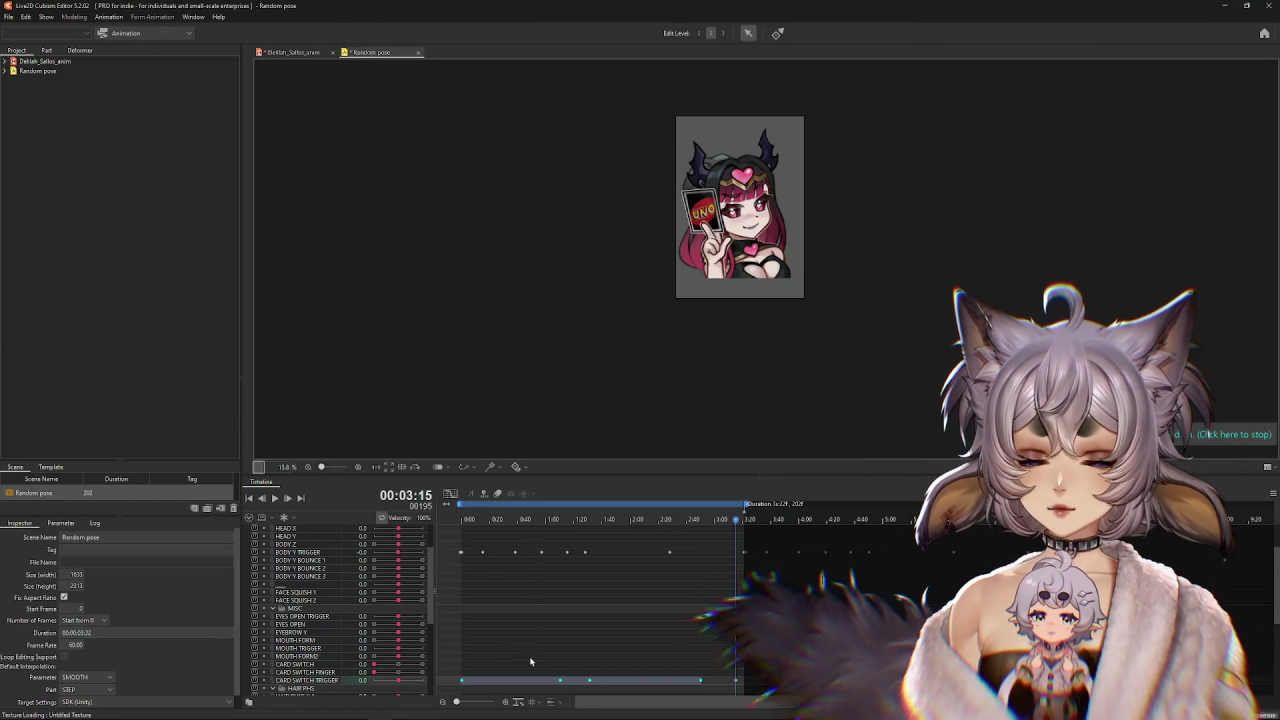
pyautogui.click(563, 683)
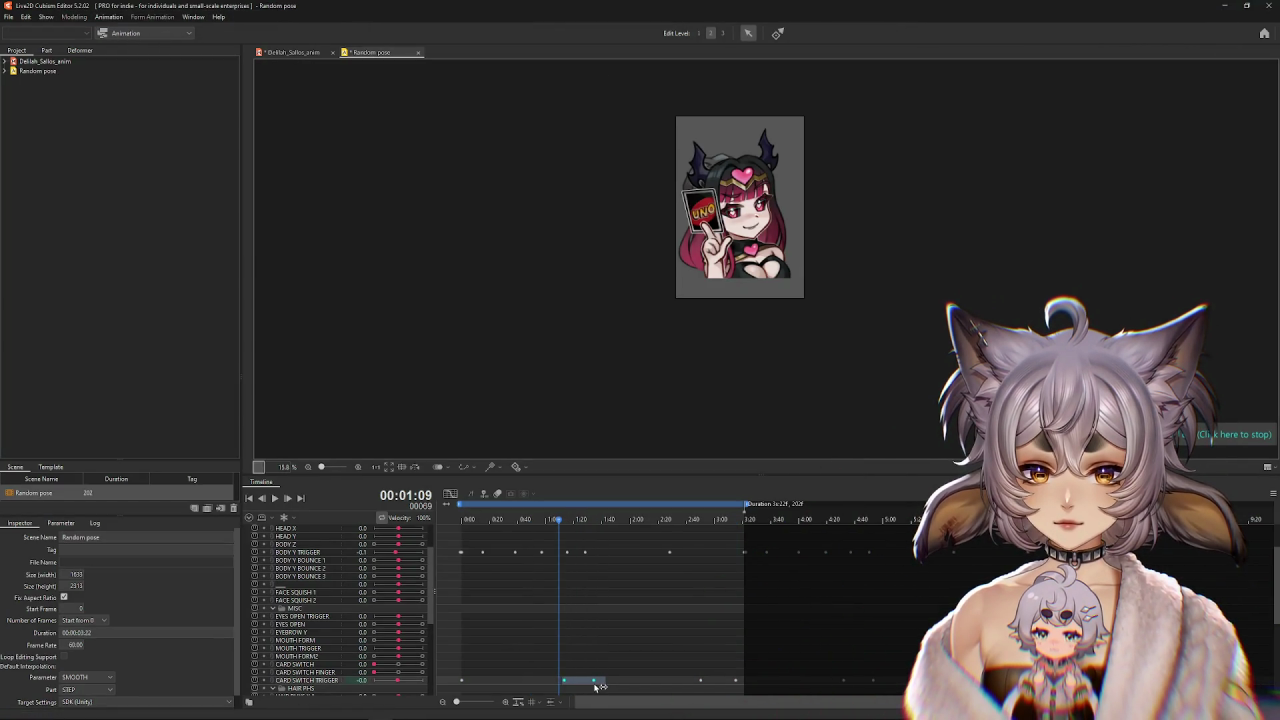
pyautogui.moveTo(607, 680); pyautogui.dragTo(620, 680)
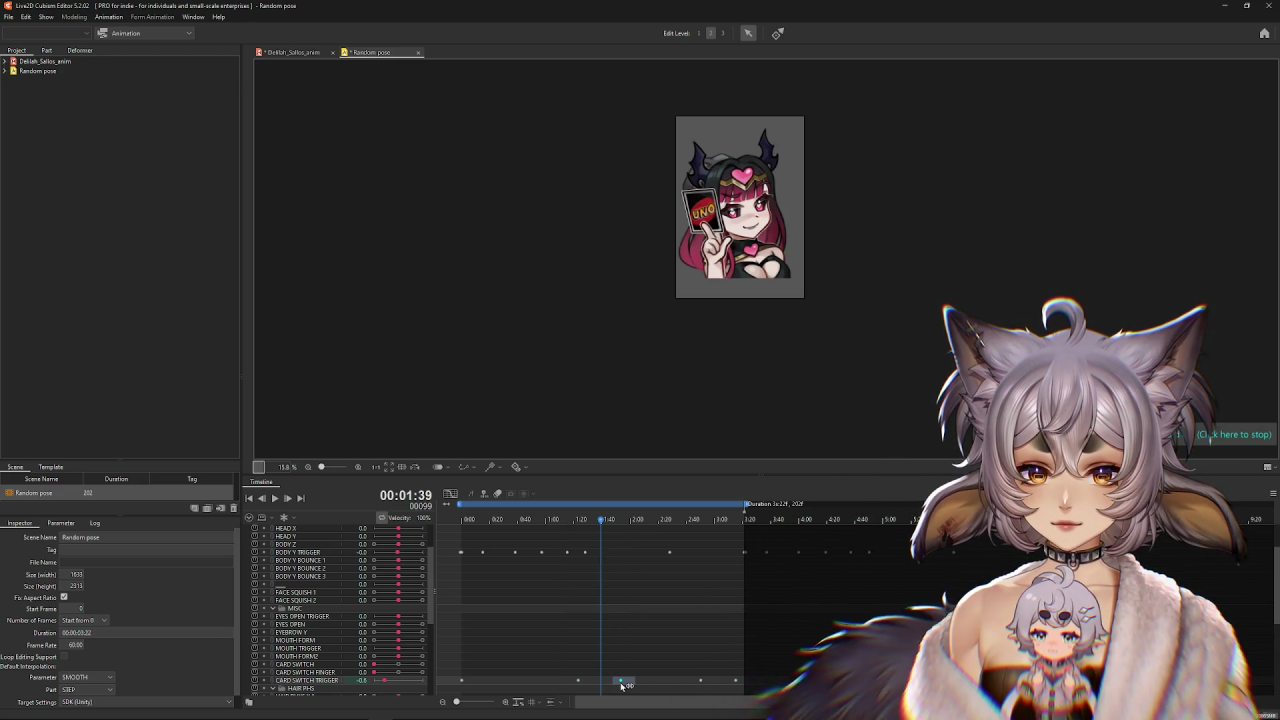
pyautogui.click(658, 683)
pyautogui.click(667, 680)
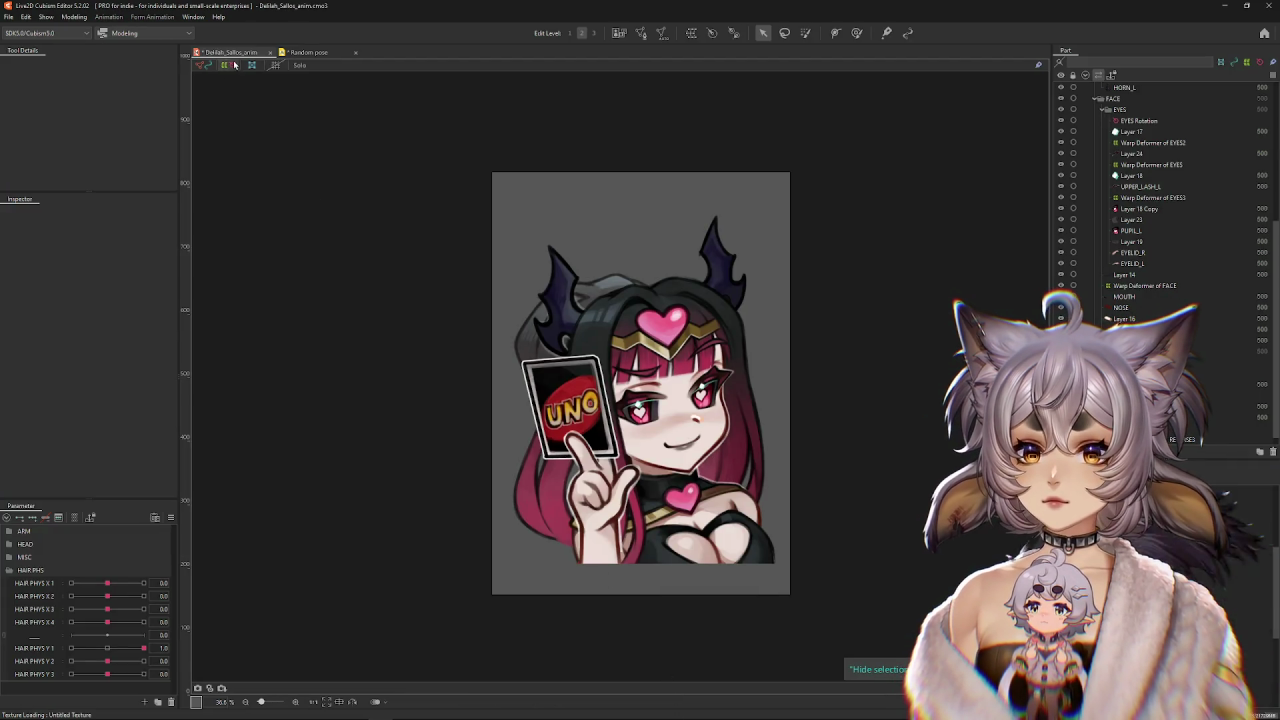
# Open Physics Settings and pan and zoom the preview to fit the whole model.
pyautogui.click(74, 16)
pyautogui.click(100, 240)
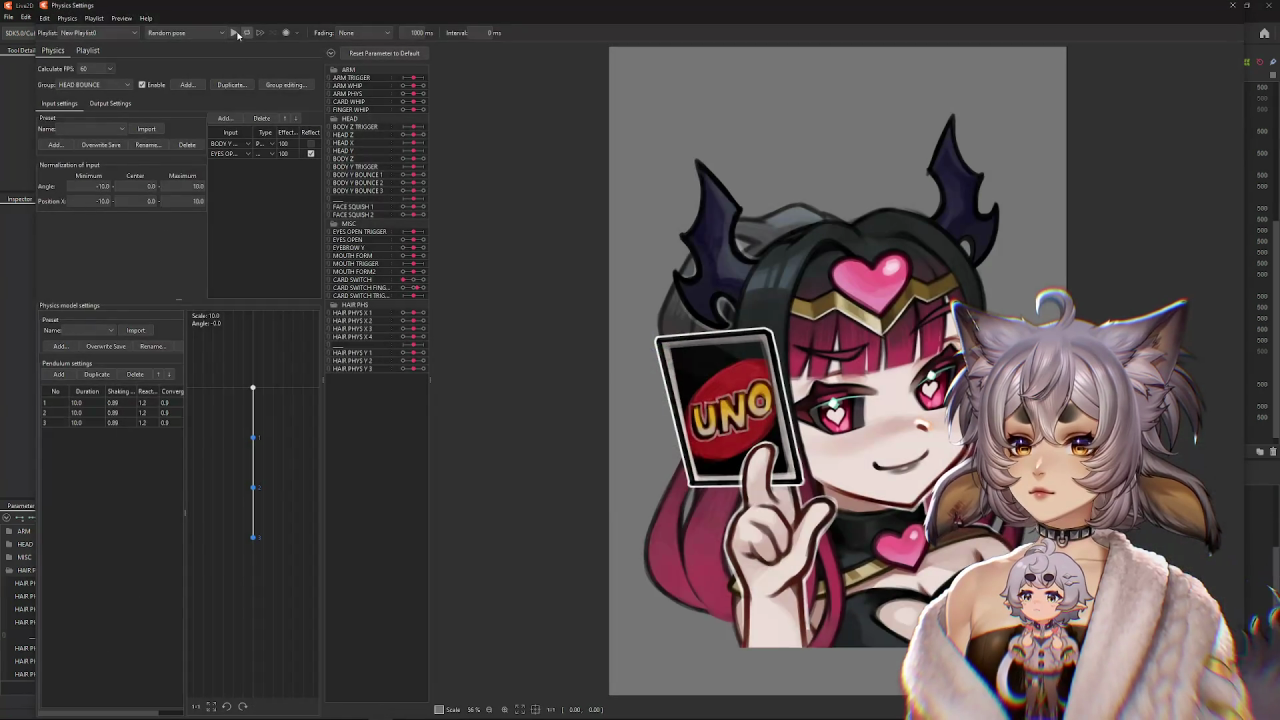
pyautogui.moveTo(554, 348); pyautogui.dragTo(416, 350)
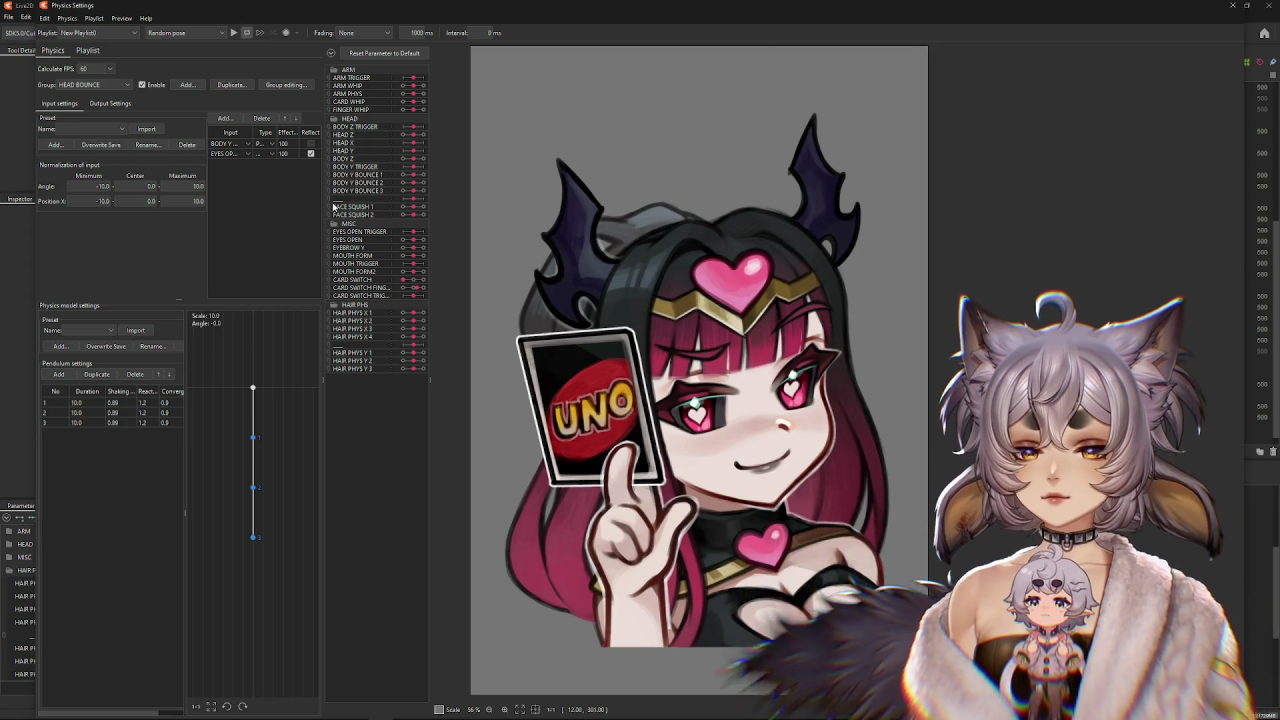
pyautogui.scroll(-2, 864, 313)
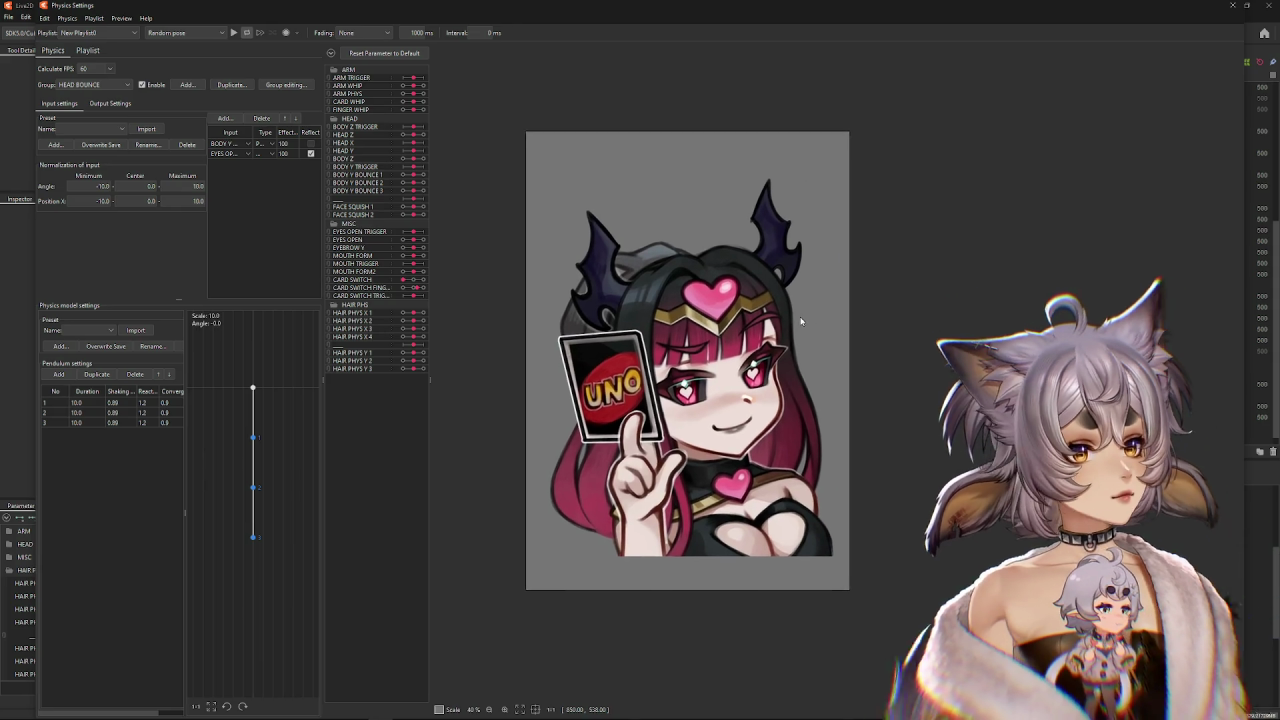
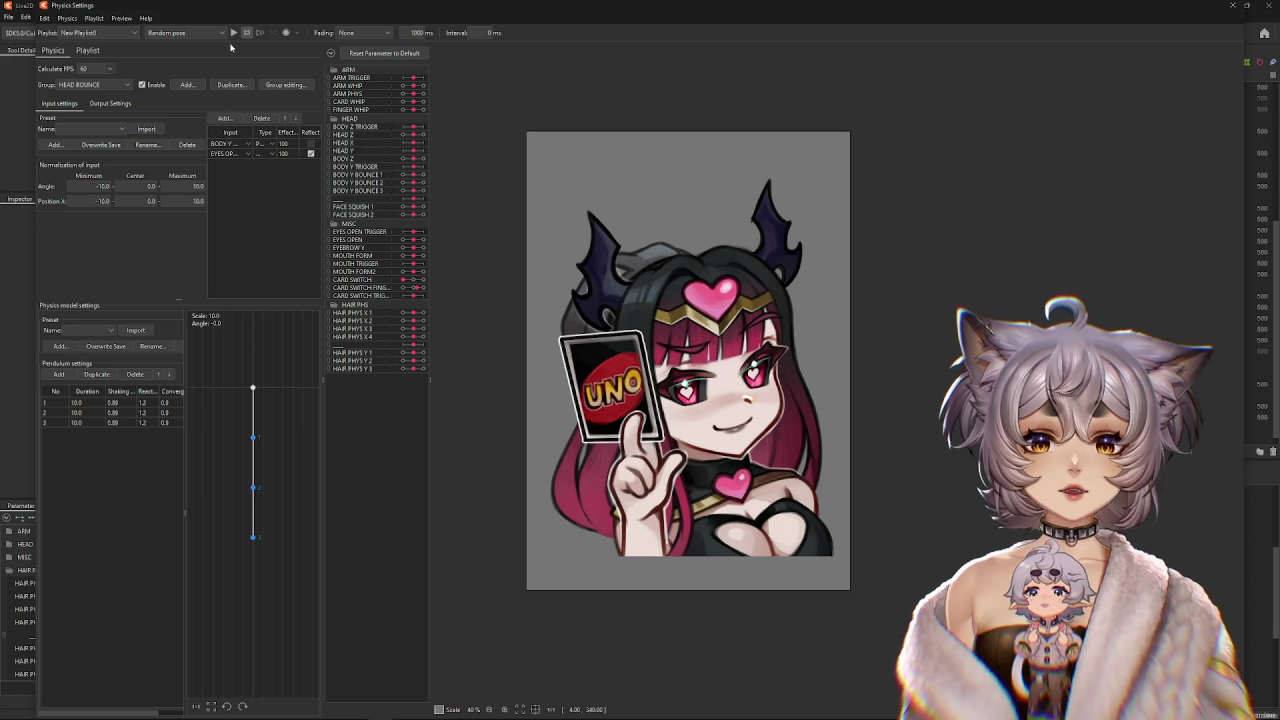
# Play the Random pose physics preview, scrubbing the timeline between about 1:26 and 2:55.
pyautogui.click(234, 33)
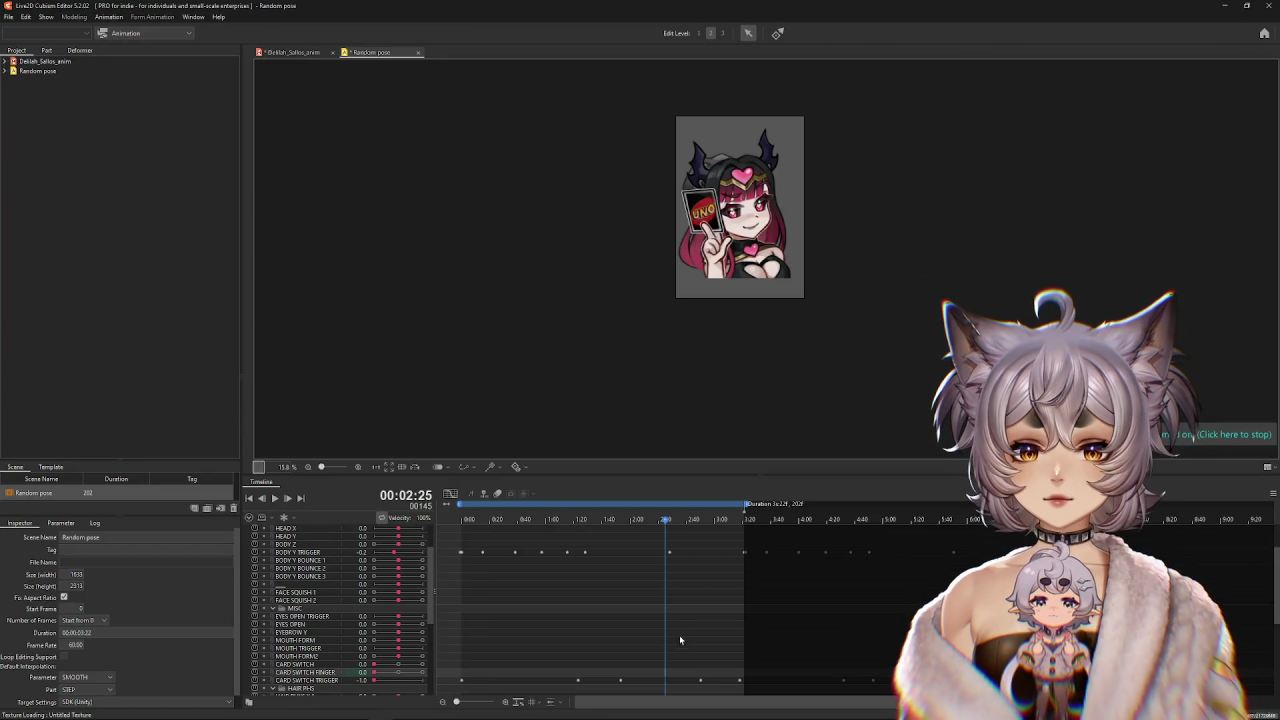
pyautogui.click(583, 684)
pyautogui.click(708, 681)
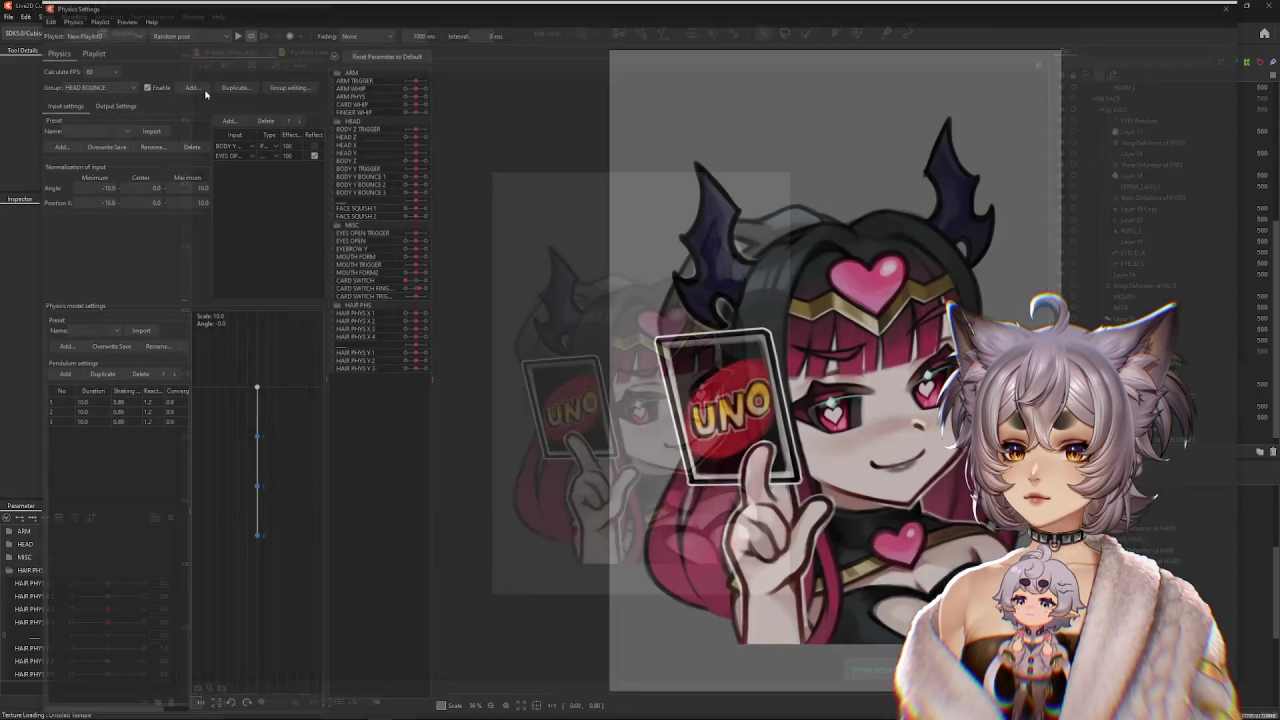
pyautogui.click(234, 33)
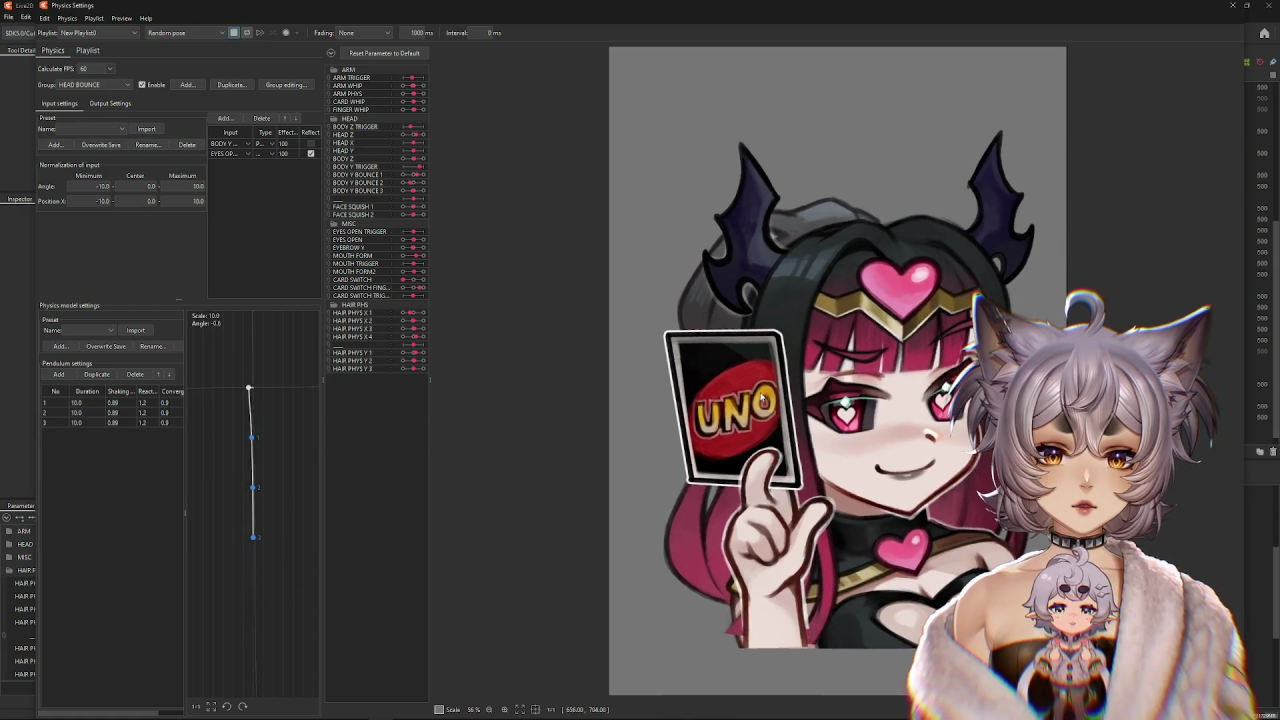
pyautogui.click(1262, 5)
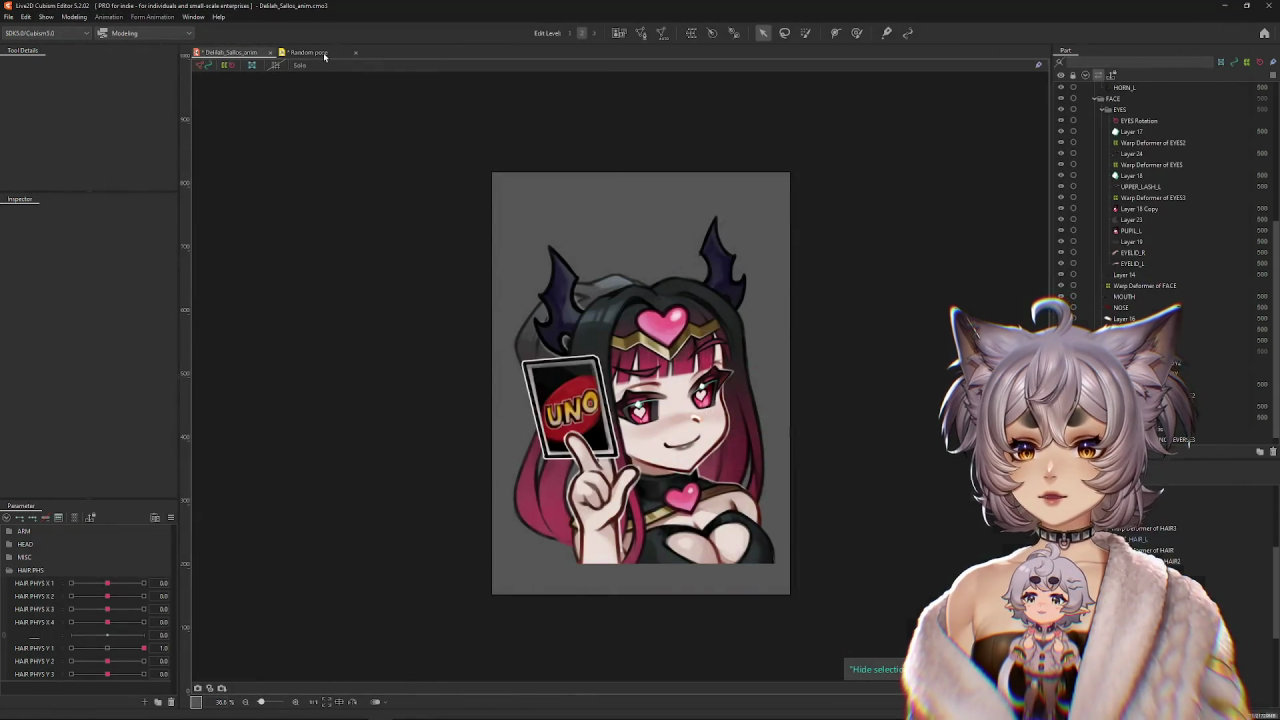
# Select the card switch keyframe near 3:02 and replay the physics preview to watch the card flip.
pyautogui.click(322, 54)
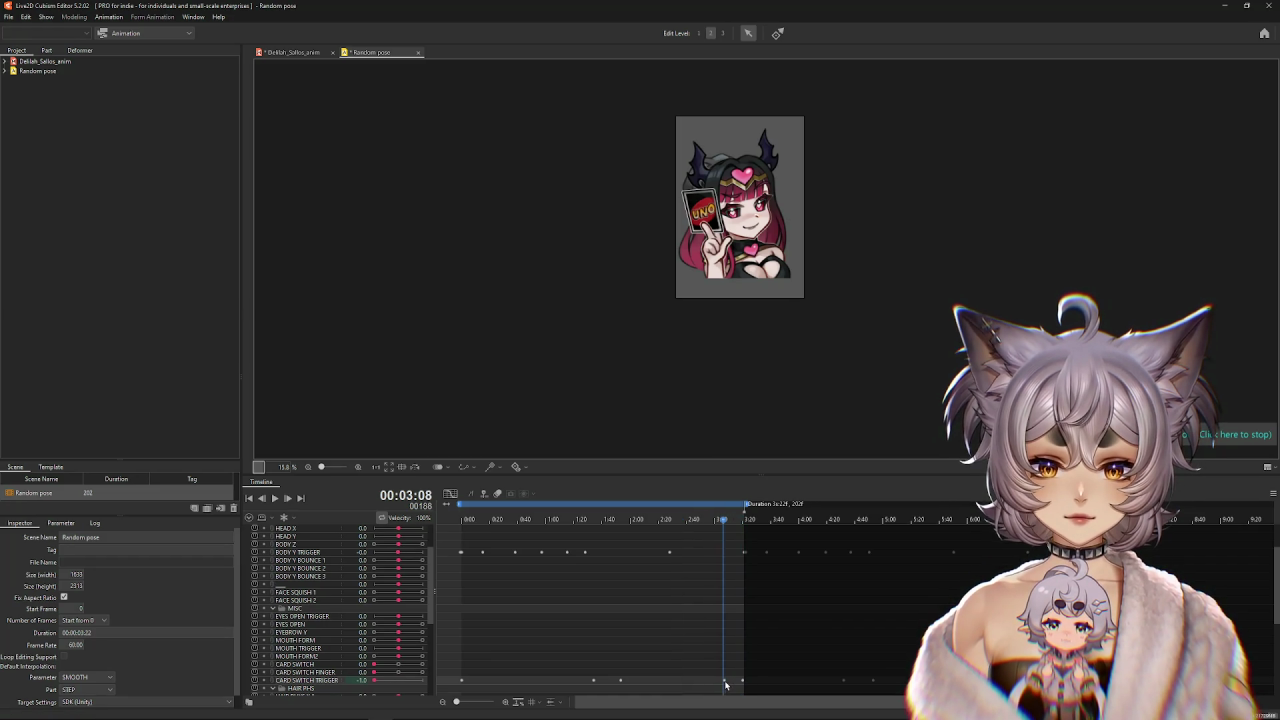
pyautogui.click(723, 681)
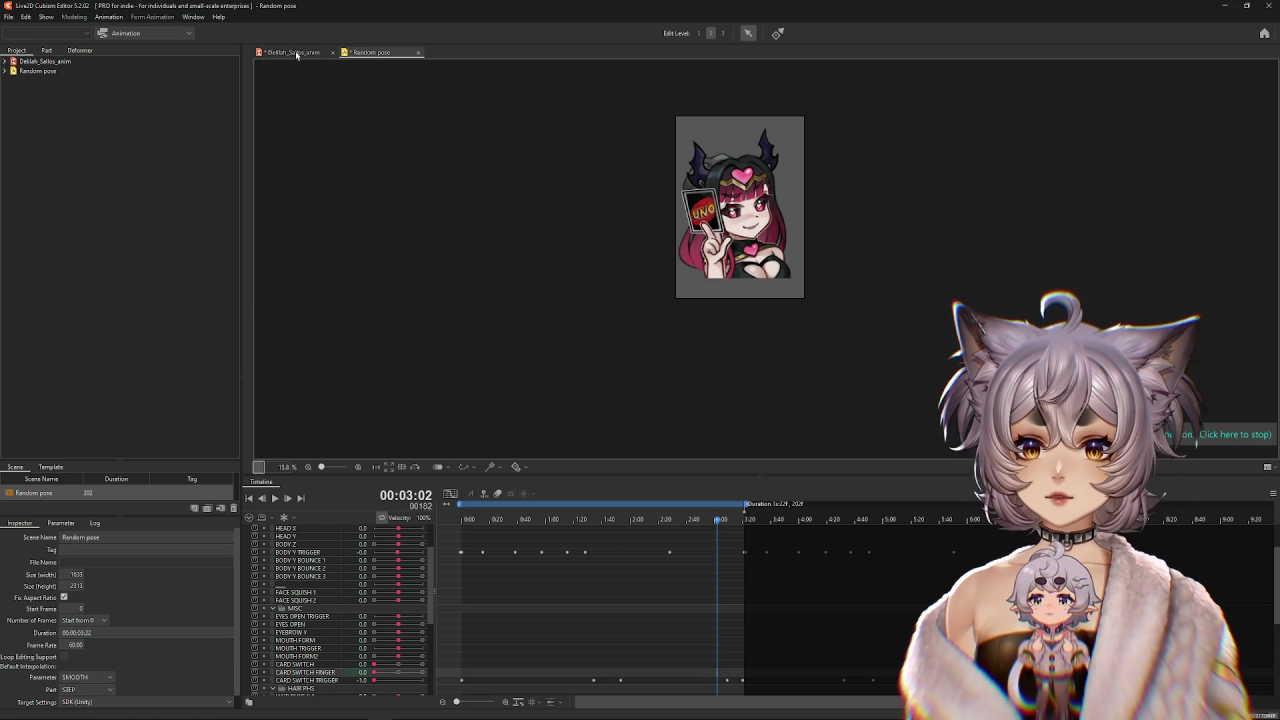
pyautogui.click(296, 53)
pyautogui.click(74, 17)
pyautogui.click(119, 230)
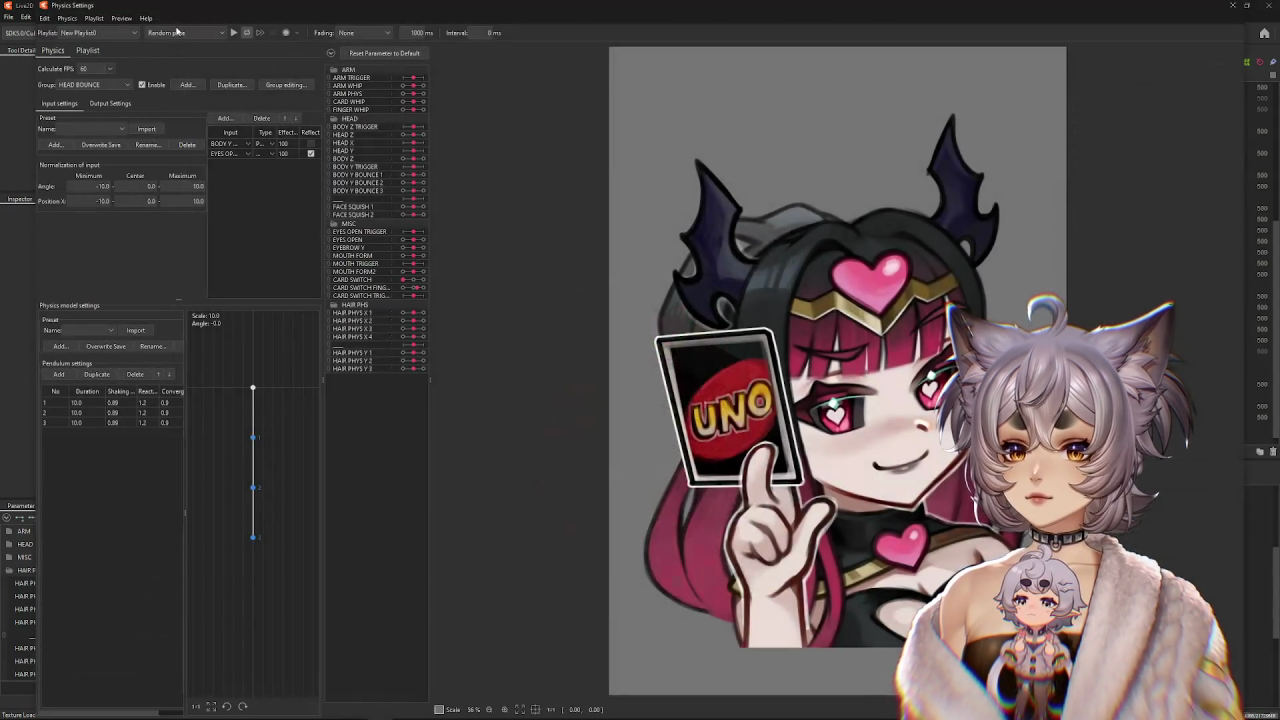
pyautogui.click(233, 33)
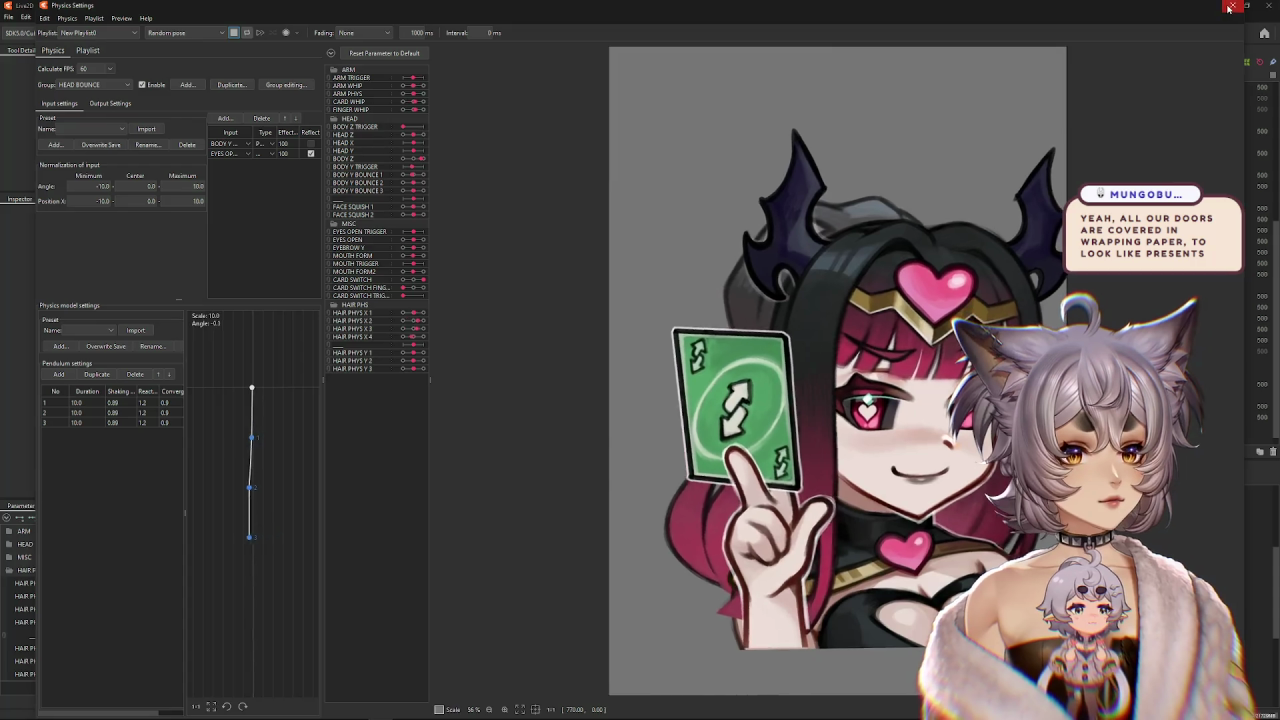
pyautogui.click(1232, 5)
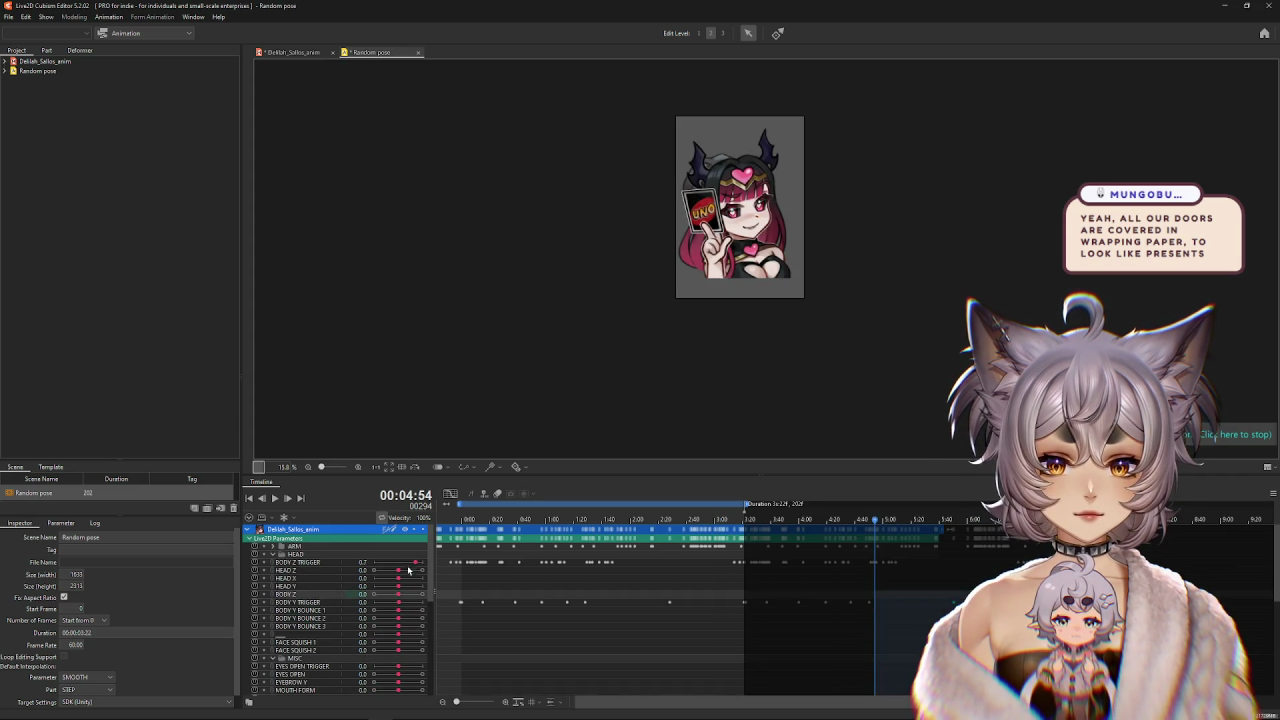
# Extend the Random pose clip end from 3:20 to 3:40 and select the CARD SWITCH TRIGGER key at 3:20.
pyautogui.scroll(-4, 408, 569)
pyautogui.moveTo(875, 689); pyautogui.dragTo(751, 689)
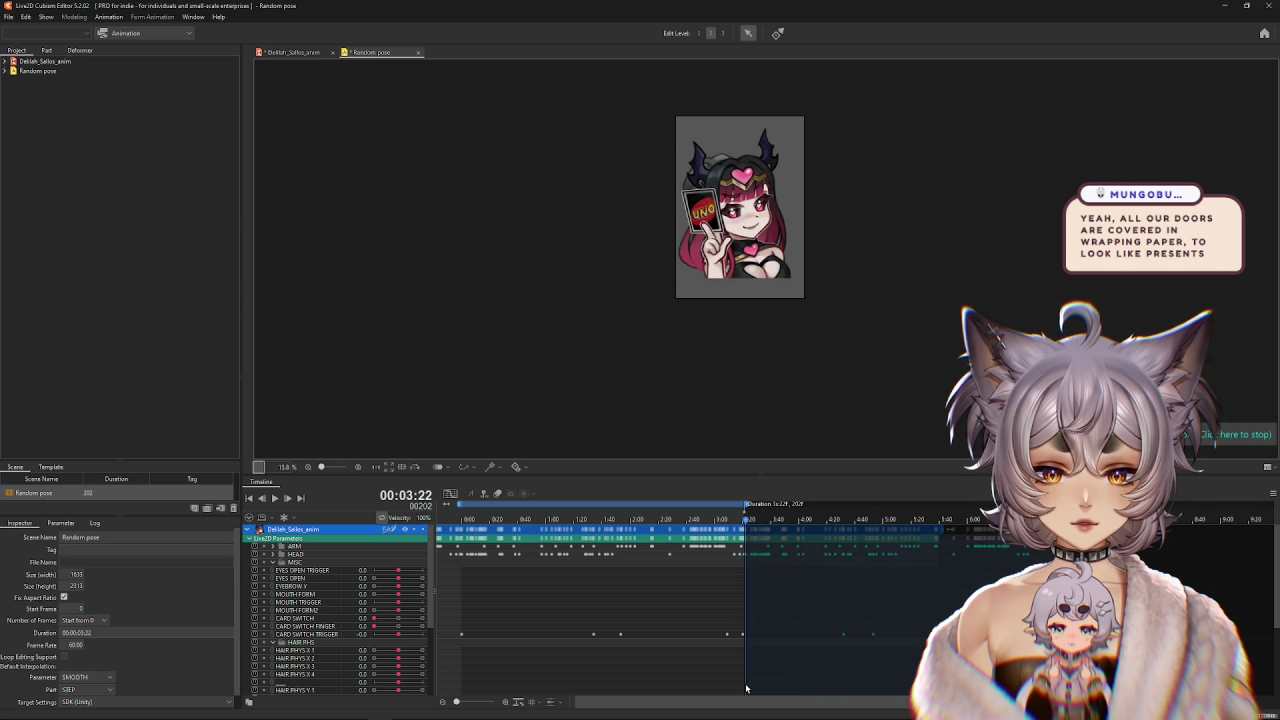
pyautogui.scroll(-5, 820, 646)
pyautogui.moveTo(820, 646)
pyautogui.mouseDown()
pyautogui.moveTo(862, 660)
pyautogui.moveTo(1033, 620)
pyautogui.mouseUp()
pyautogui.click(880, 606)
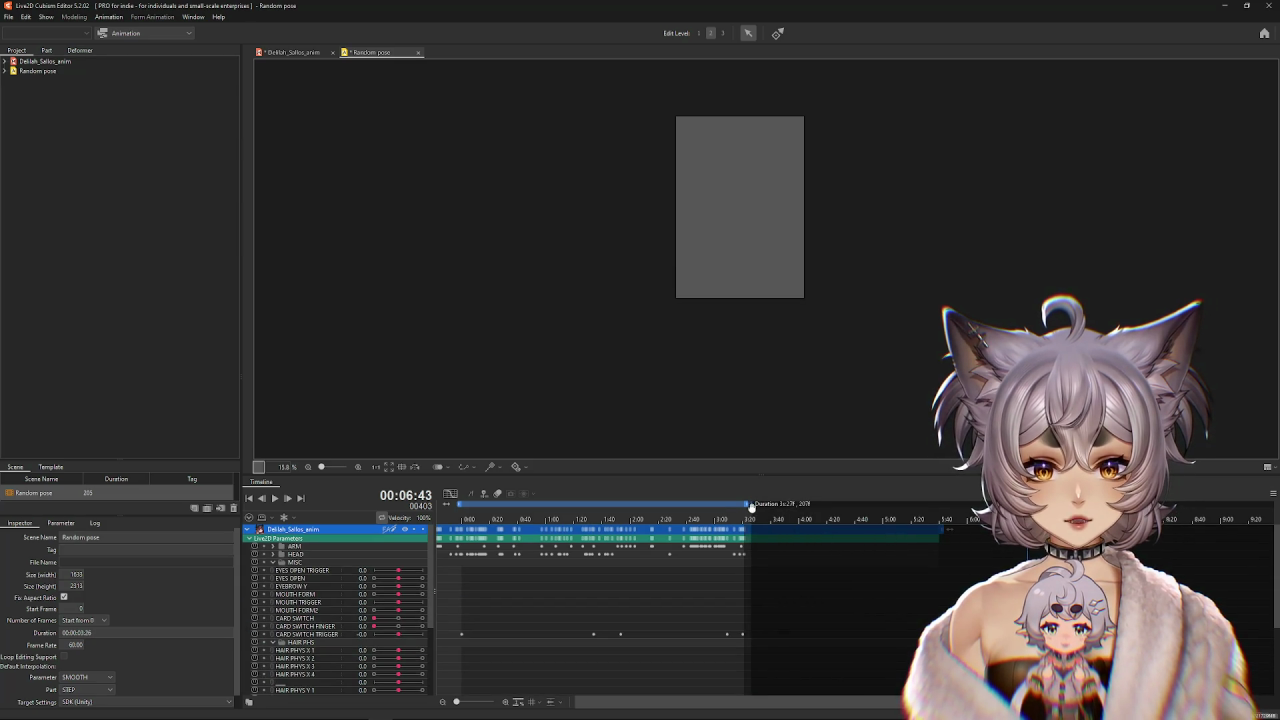
pyautogui.moveTo(744, 506); pyautogui.dragTo(766, 508)
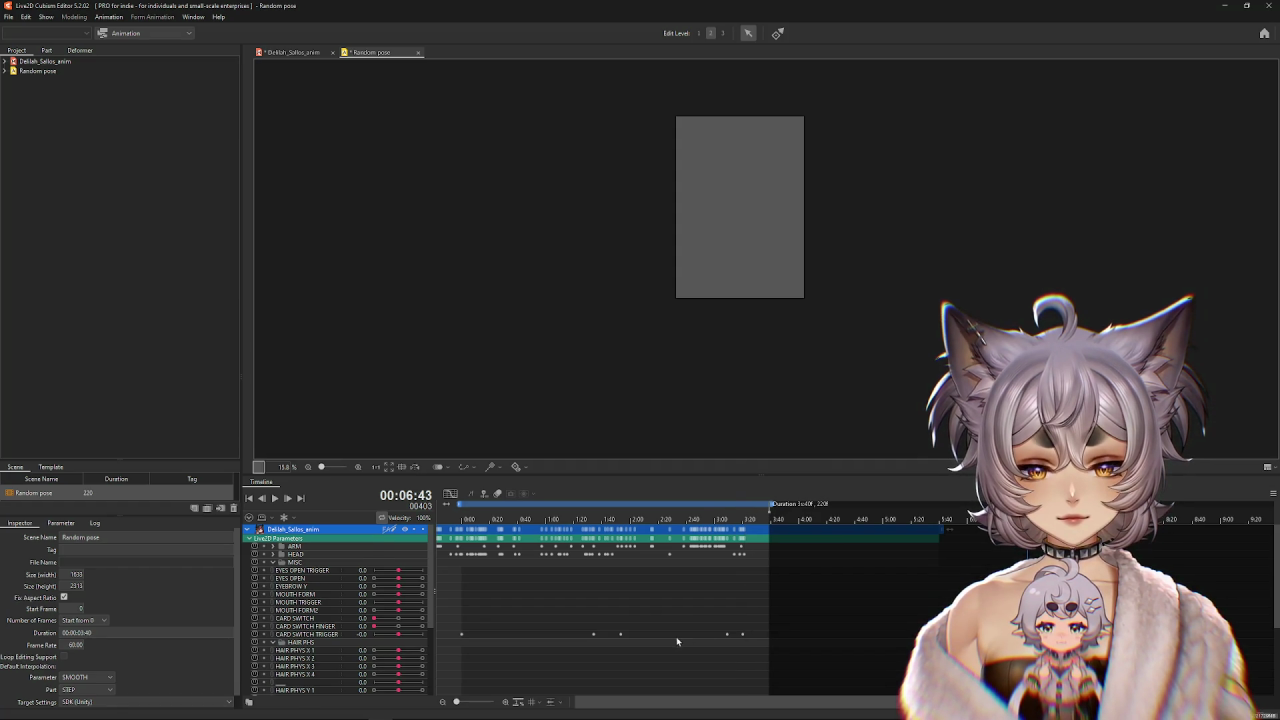
pyautogui.scroll(-3, 741, 648)
pyautogui.moveTo(775, 518); pyautogui.dragTo(713, 513)
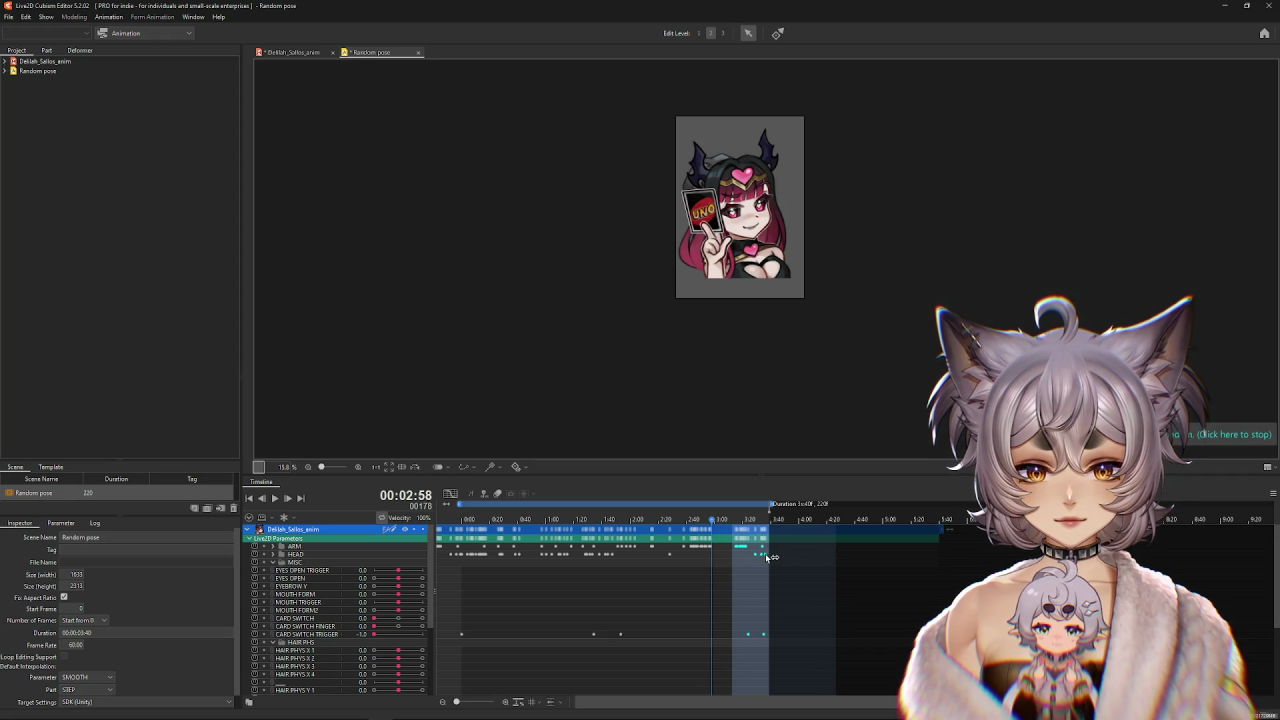
pyautogui.click(752, 635)
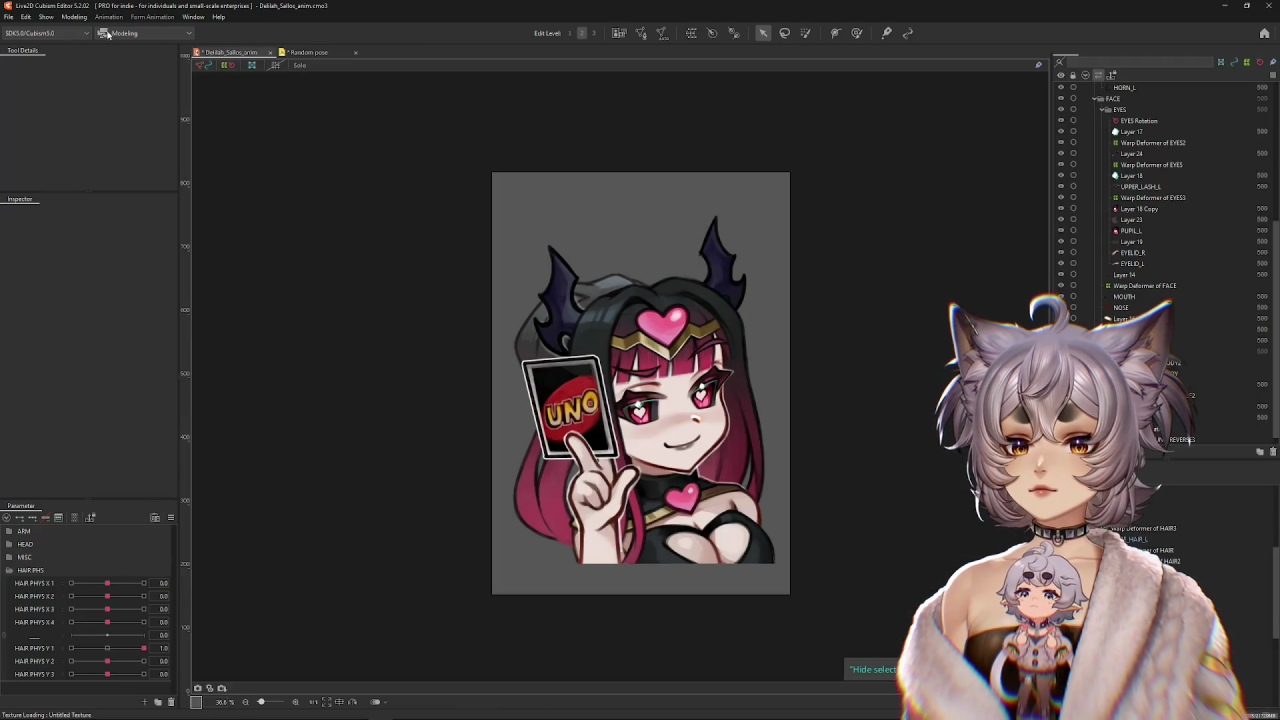
# Play the physics preview and select the keyframes from 3:26 to the end.
pyautogui.click(74, 17)
pyautogui.click(94, 239)
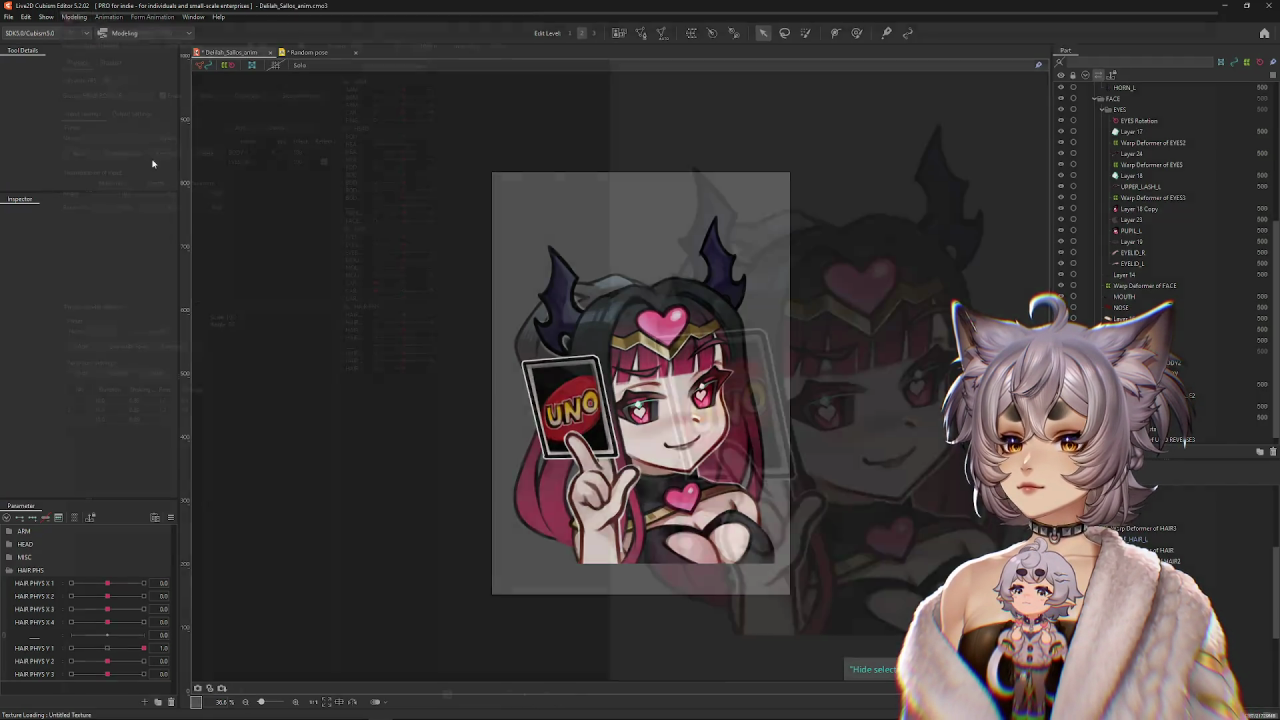
pyautogui.click(233, 33)
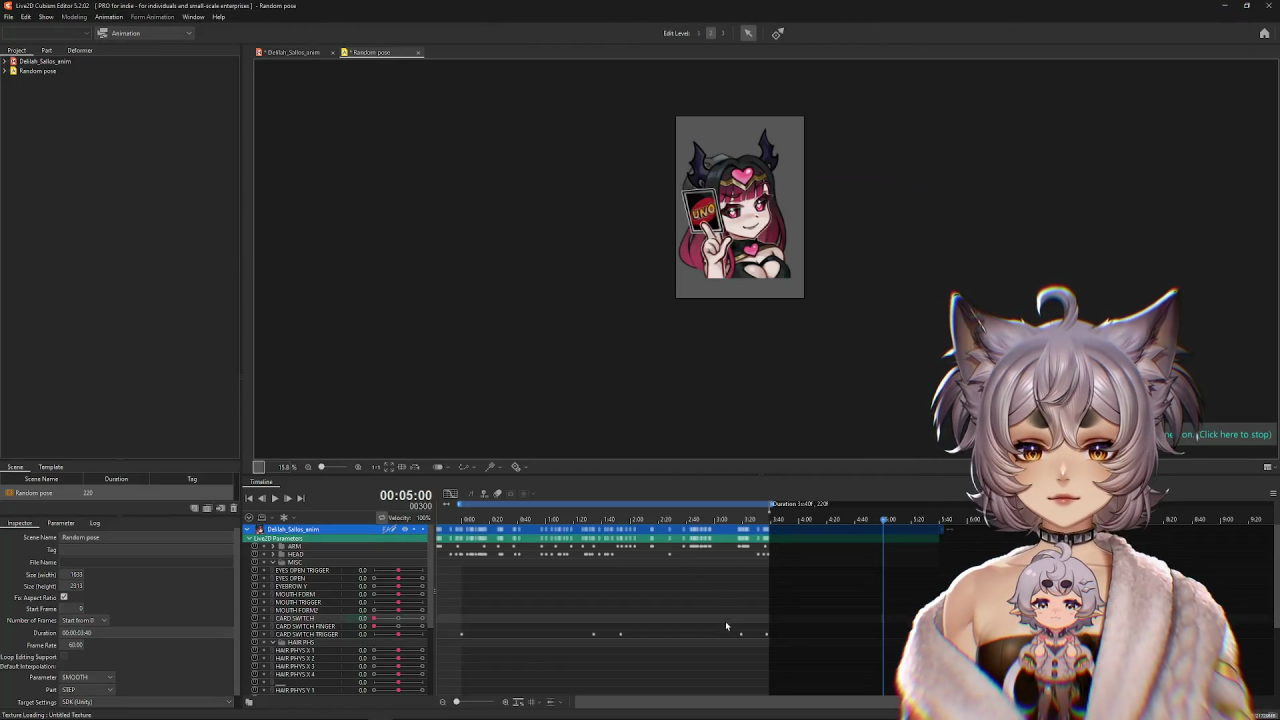
pyautogui.click(742, 635)
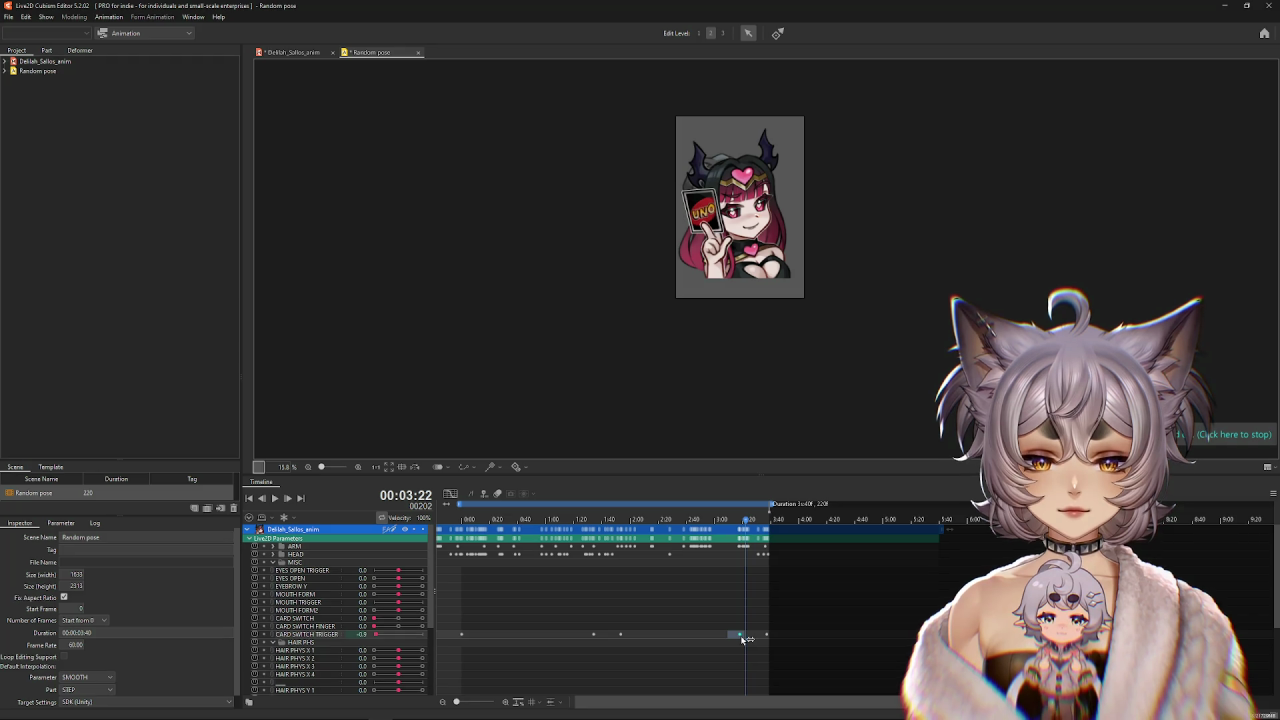
pyautogui.moveTo(779, 598)
pyautogui.mouseDown()
pyautogui.moveTo(751, 533)
pyautogui.moveTo(778, 557)
pyautogui.mouseUp()
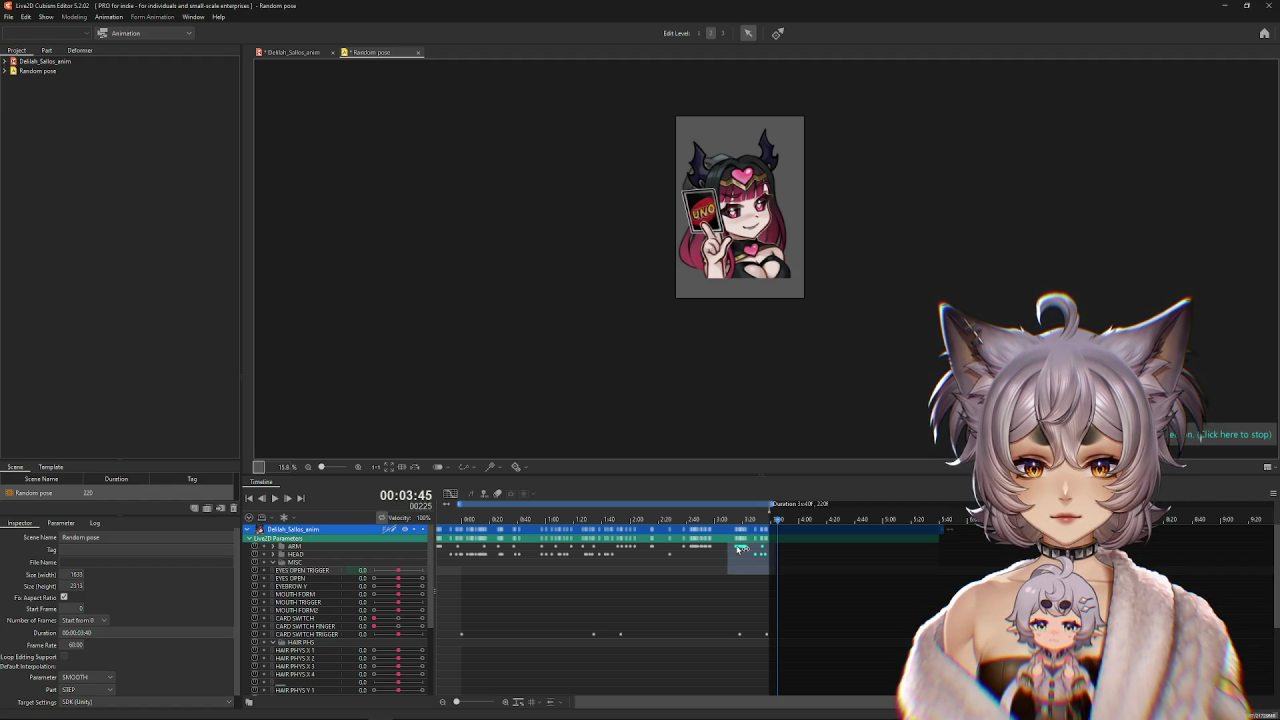
# Reopen Physics Settings and review the keyframes around 3:00 to 3:20.
pyautogui.click(290, 52)
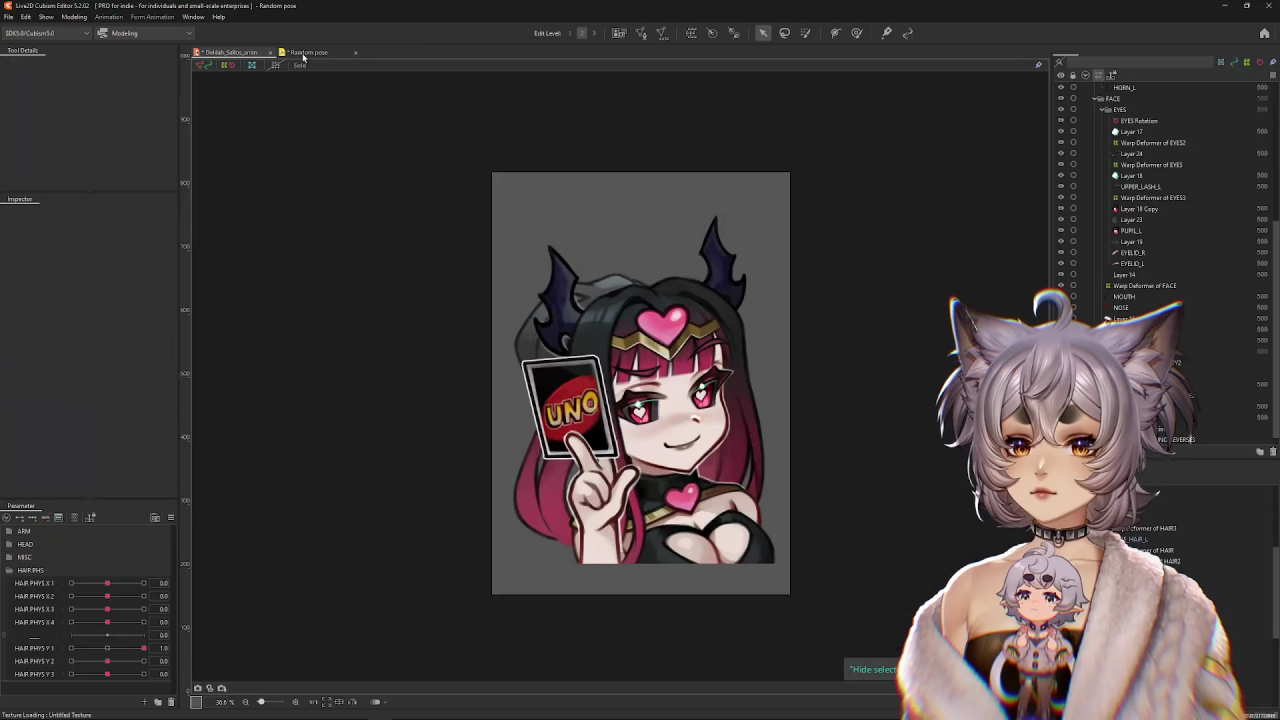
pyautogui.click(75, 17)
pyautogui.click(96, 240)
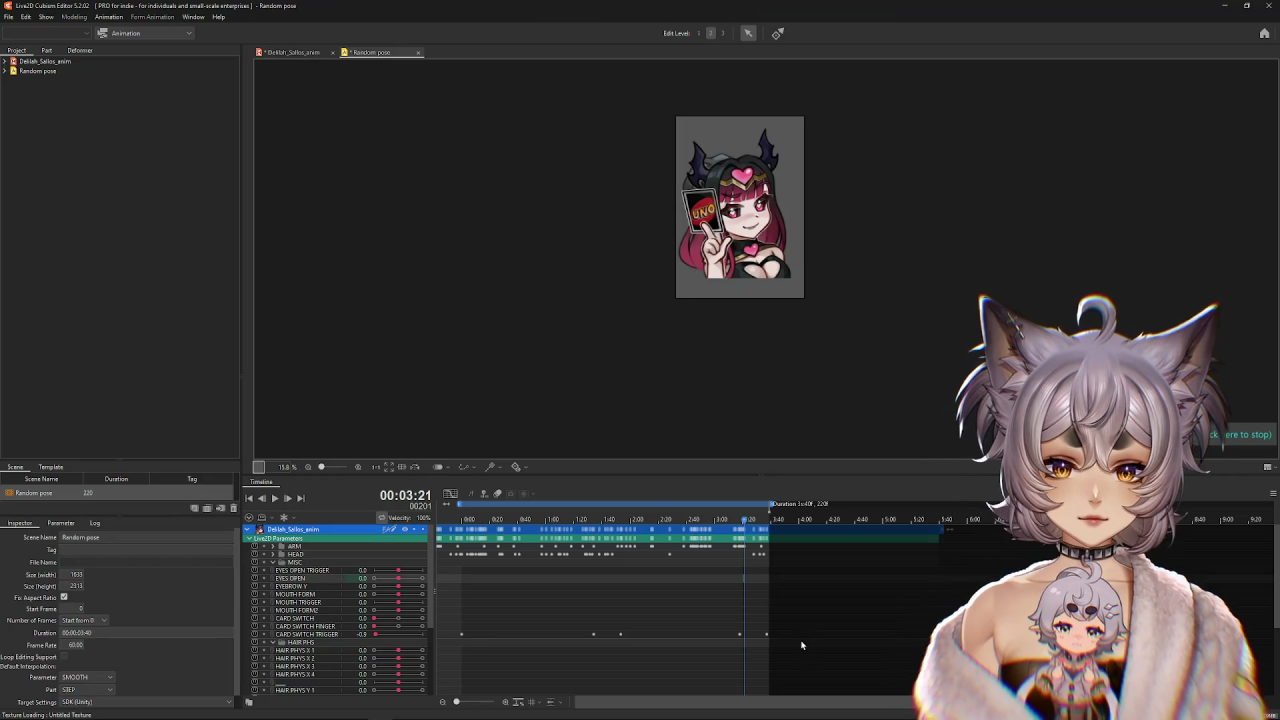
pyautogui.moveTo(808, 660); pyautogui.dragTo(729, 533)
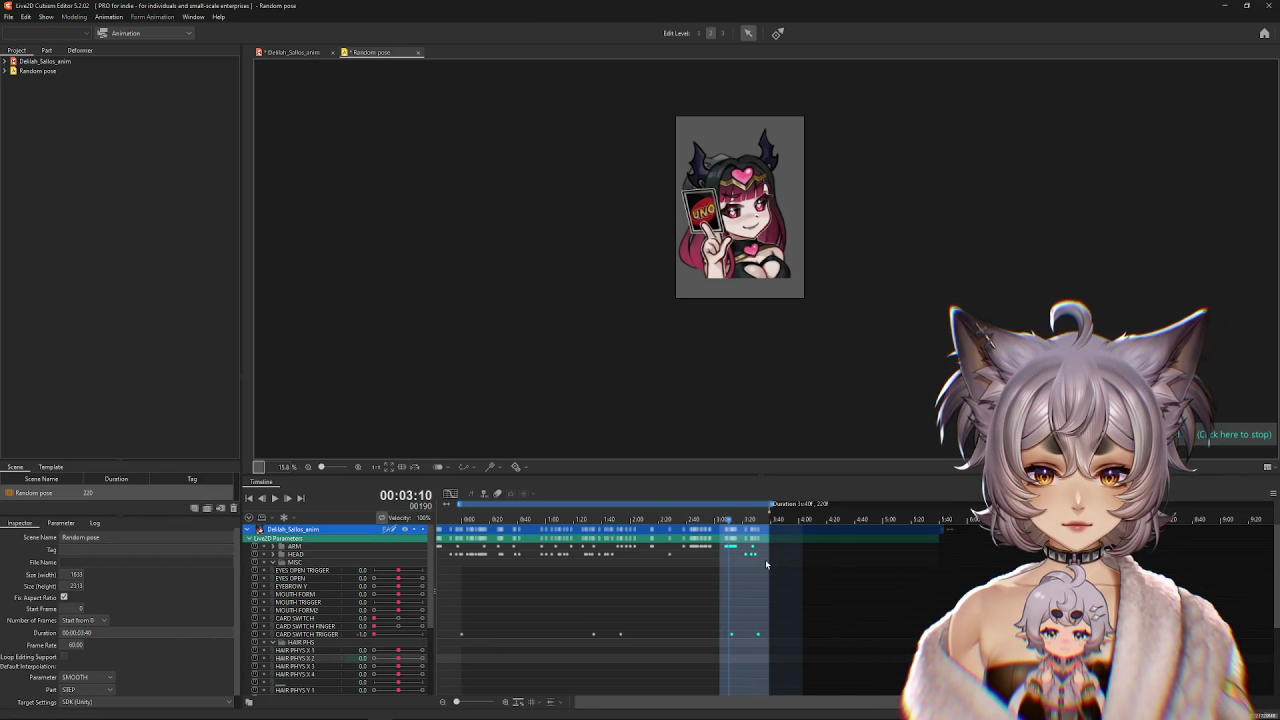
pyautogui.click(840, 602)
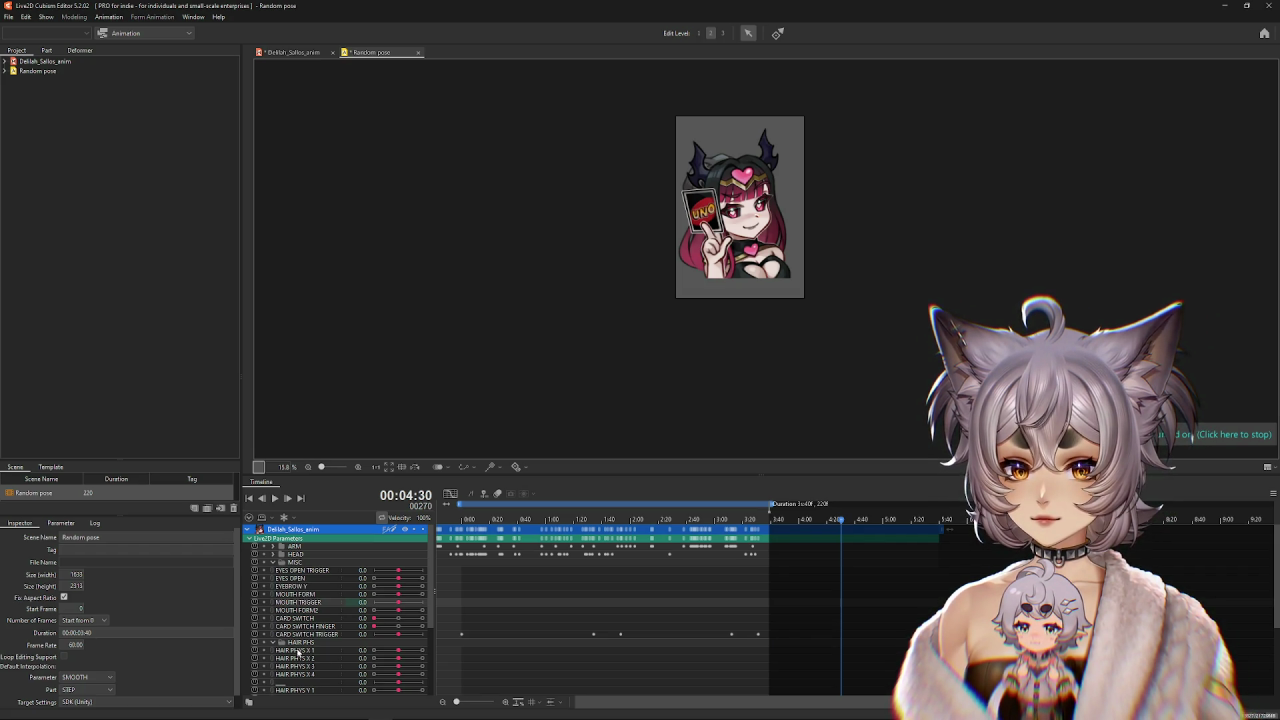
pyautogui.scroll(-4, 297, 650)
pyautogui.scroll(4, 306, 622)
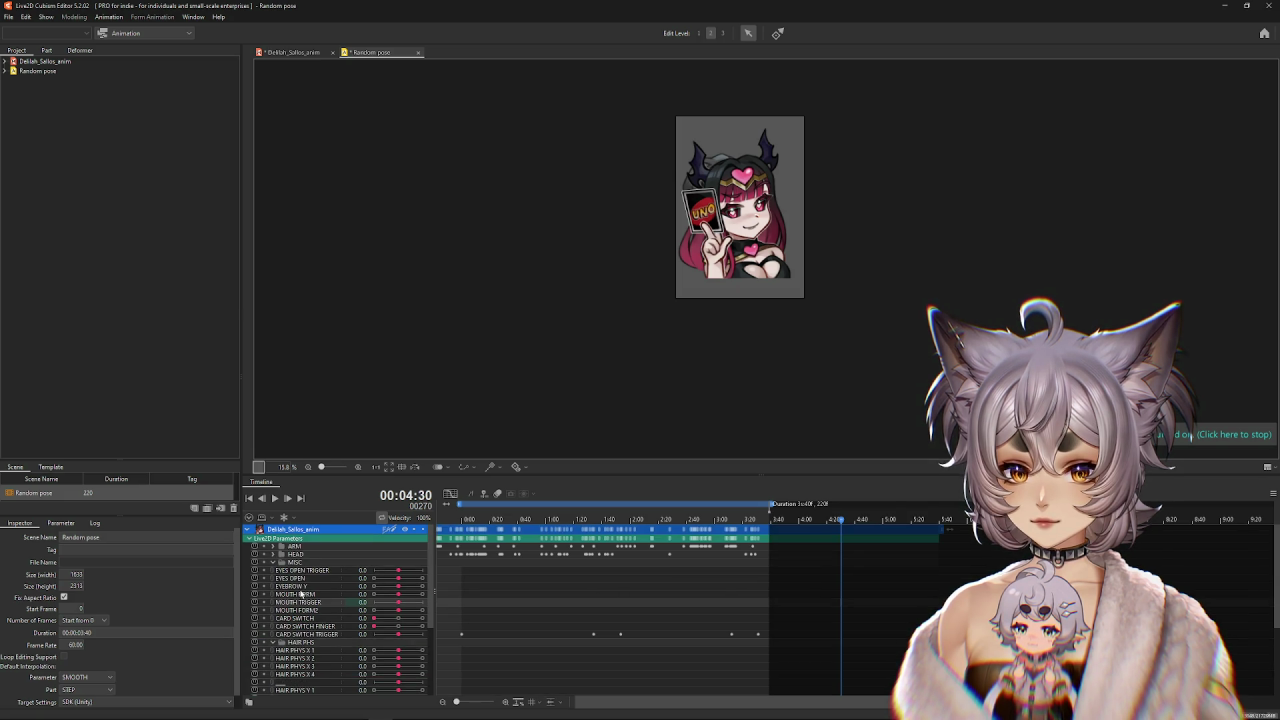
# Collapse MISC, expand HEAD, and show the BODY Z TRIGGER keyframes as a curve.
pyautogui.click(273, 562)
pyautogui.click(273, 554)
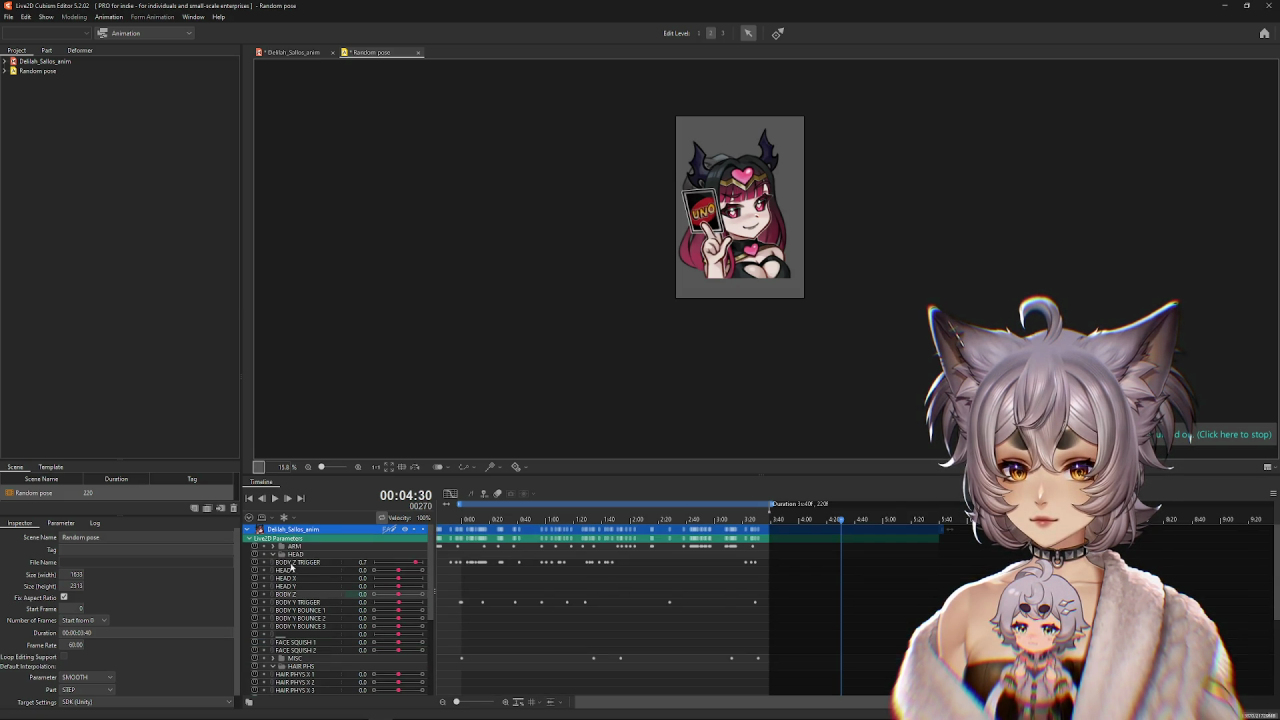
pyautogui.click(312, 563)
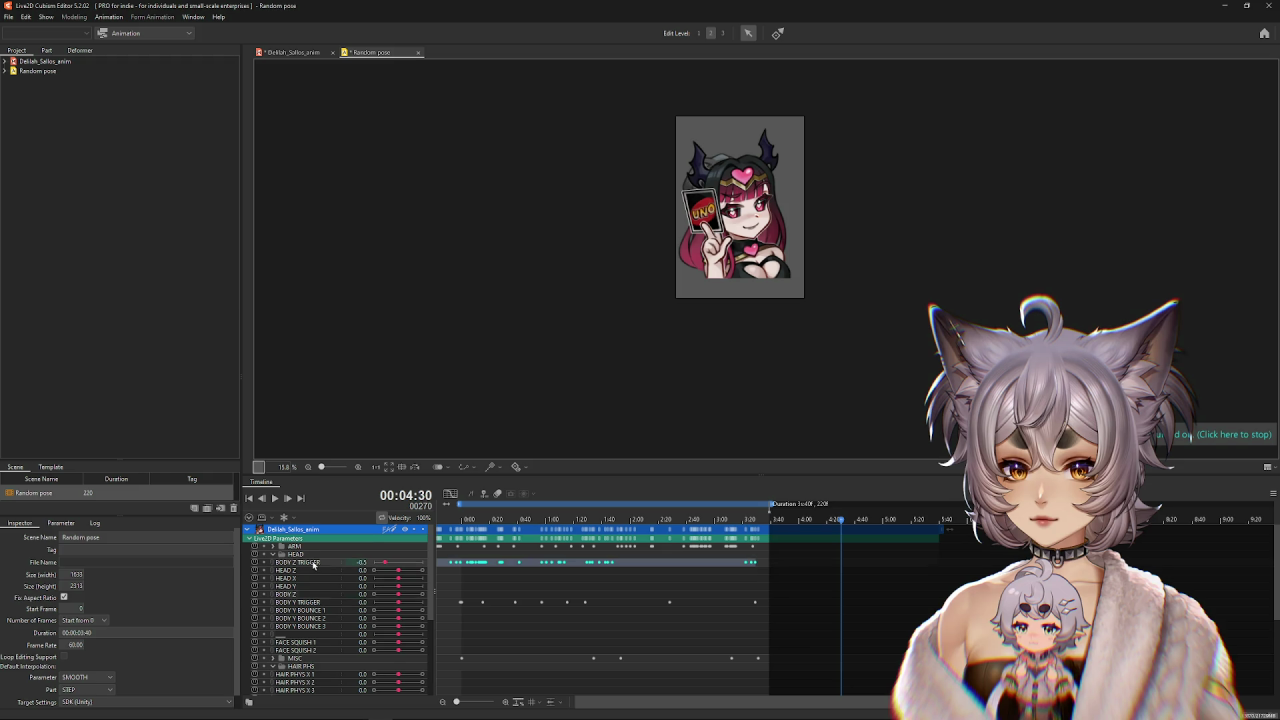
pyautogui.click(451, 493)
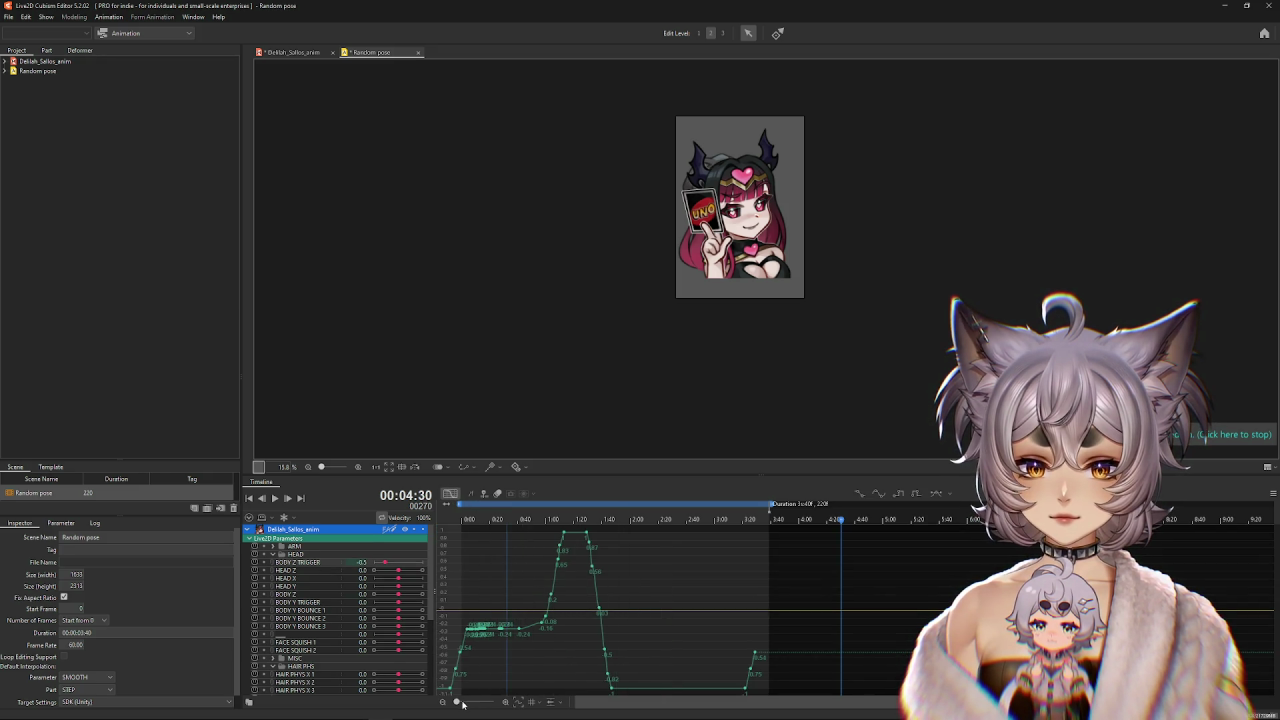
# Enlarge the curve view and delete the redundant 0.83 keyframe on the BODY Z TRIGGER curve.
pyautogui.moveTo(463, 705); pyautogui.dragTo(461, 702)
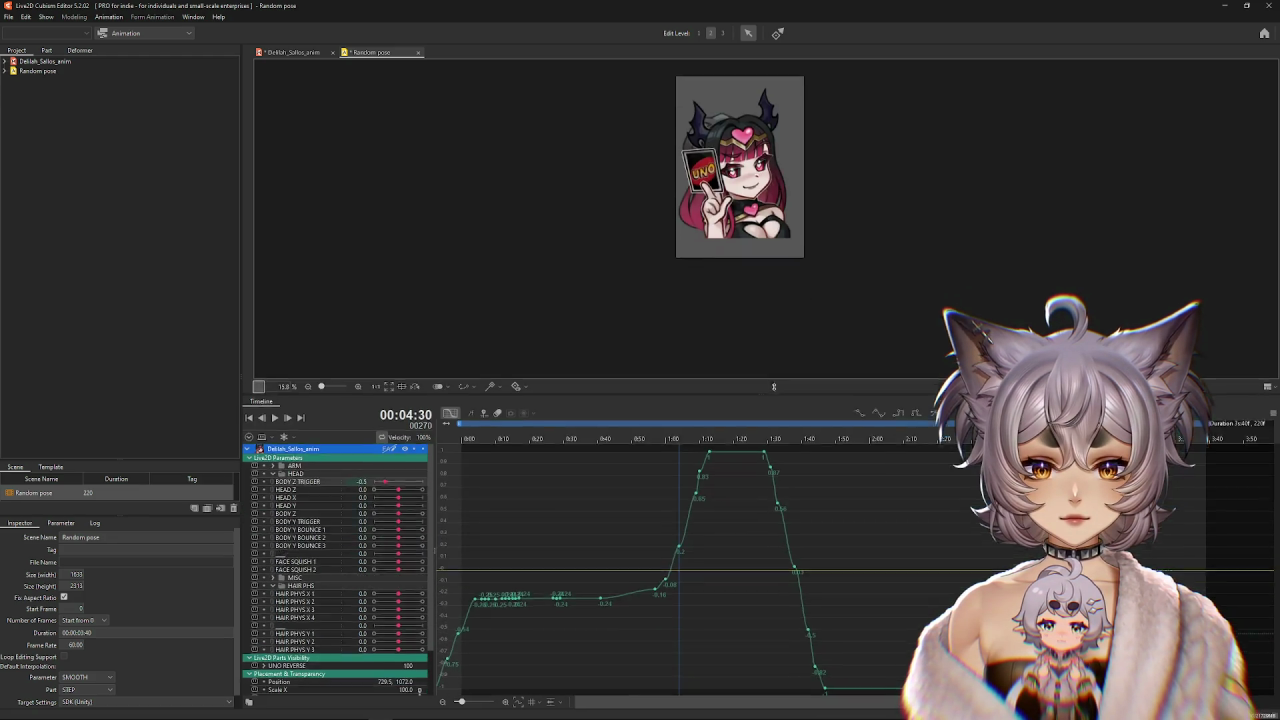
pyautogui.moveTo(758, 475); pyautogui.dragTo(758, 326)
pyautogui.moveTo(522, 590)
pyautogui.mouseDown()
pyautogui.moveTo(481, 577)
pyautogui.moveTo(556, 576)
pyautogui.moveTo(521, 600)
pyautogui.mouseUp()
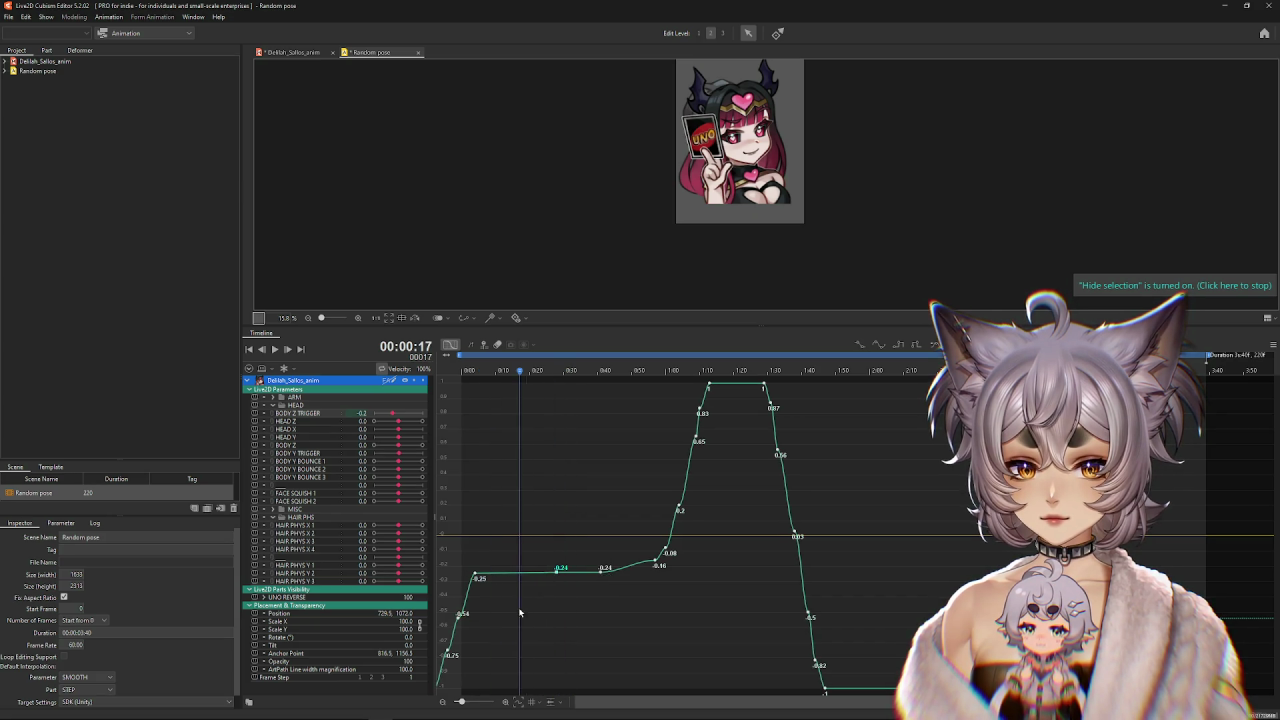
pyautogui.click(453, 650)
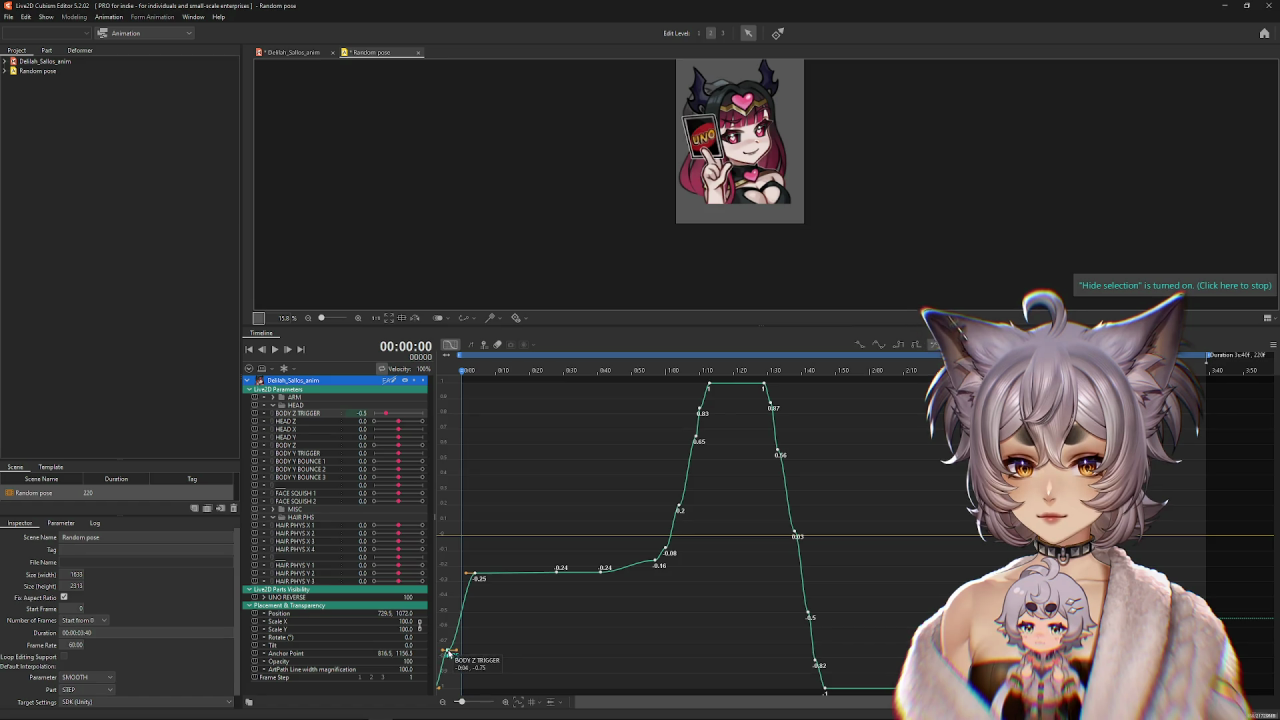
pyautogui.click(603, 585)
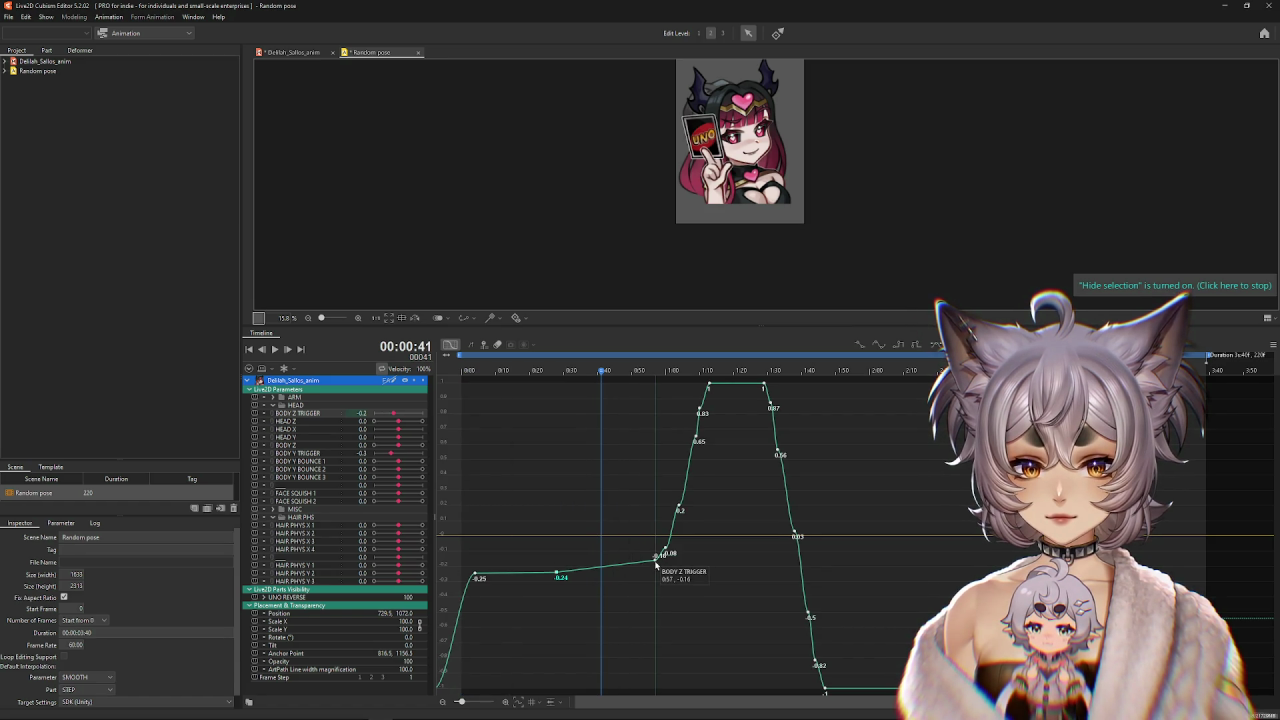
pyautogui.click(662, 557)
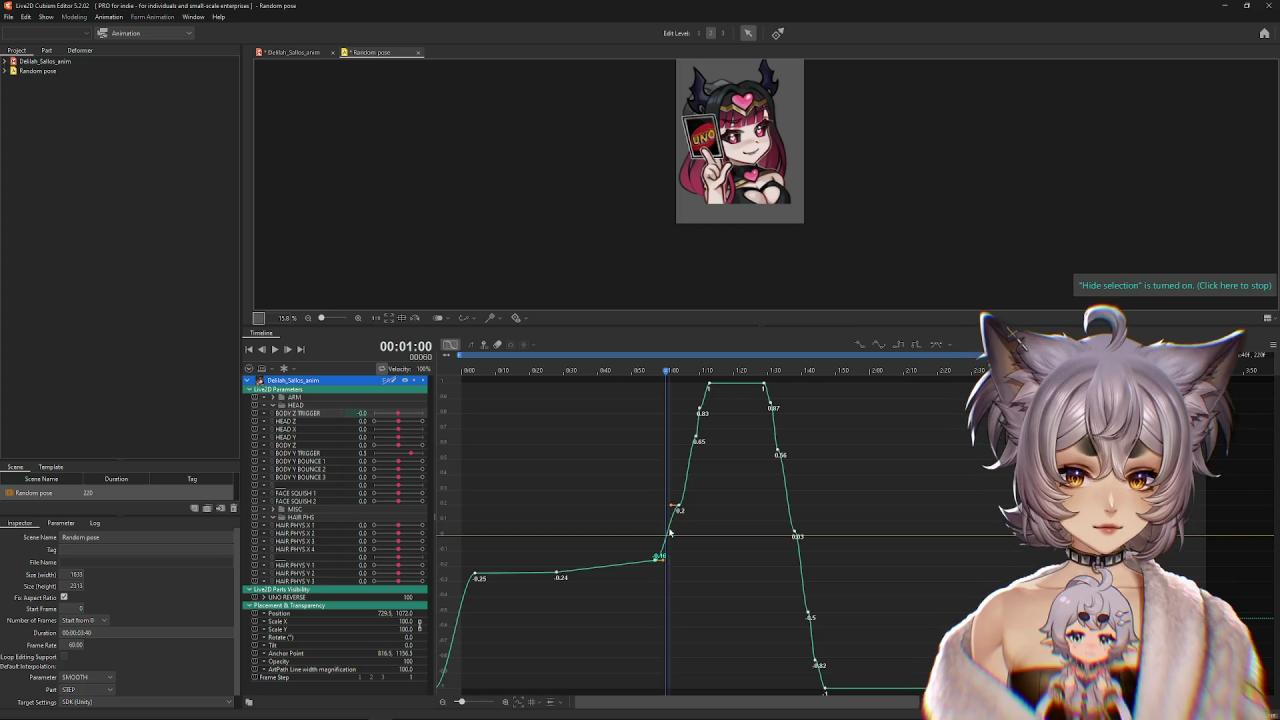
pyautogui.click(679, 509)
pyautogui.click(703, 411)
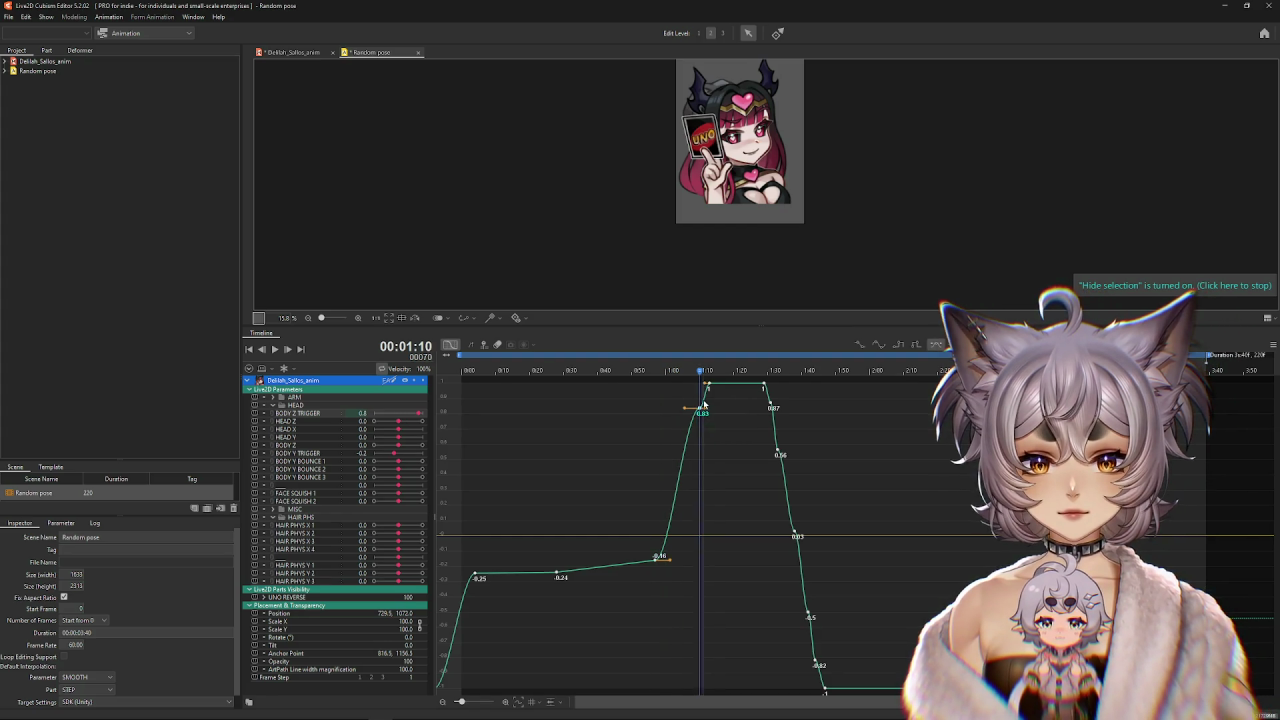
pyautogui.press('Delete')
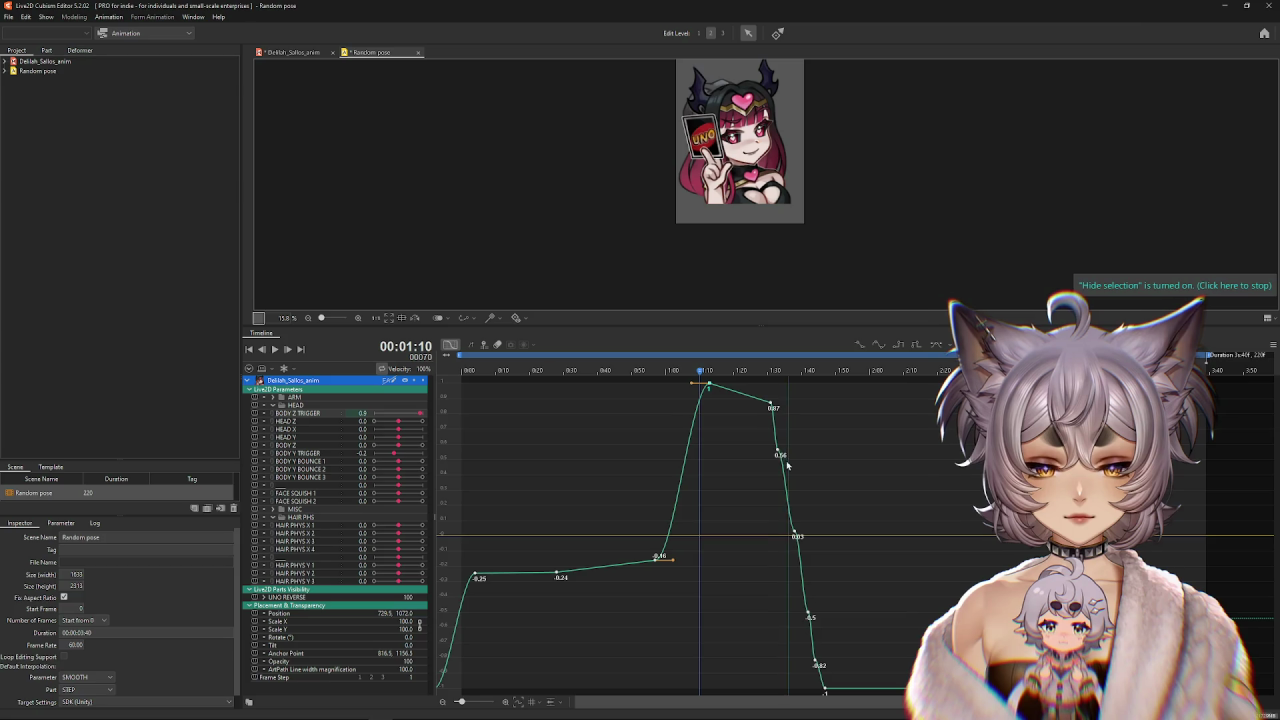
# Raise the BODY Z TRIGGER 0.87 key to 1 and lower the 0.56 and 0.03 keys.
pyautogui.moveTo(773, 408); pyautogui.dragTo(765, 384)
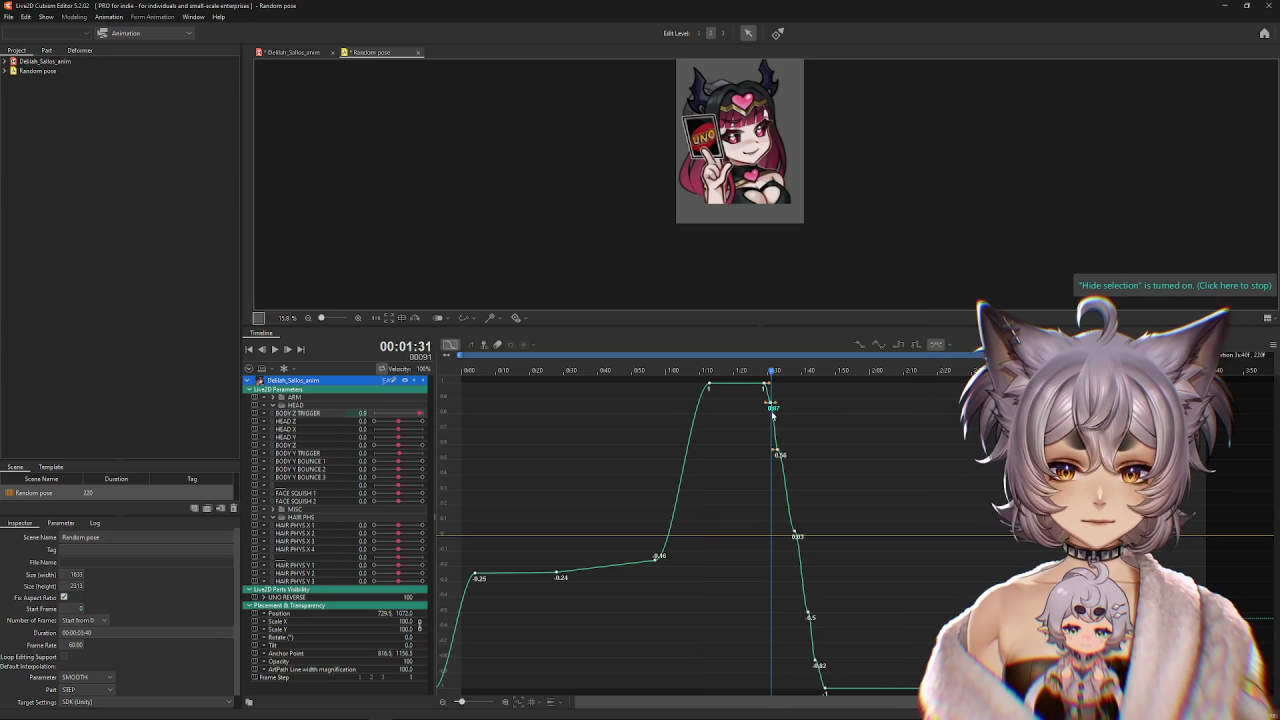
pyautogui.moveTo(778, 454); pyautogui.dragTo(792, 534)
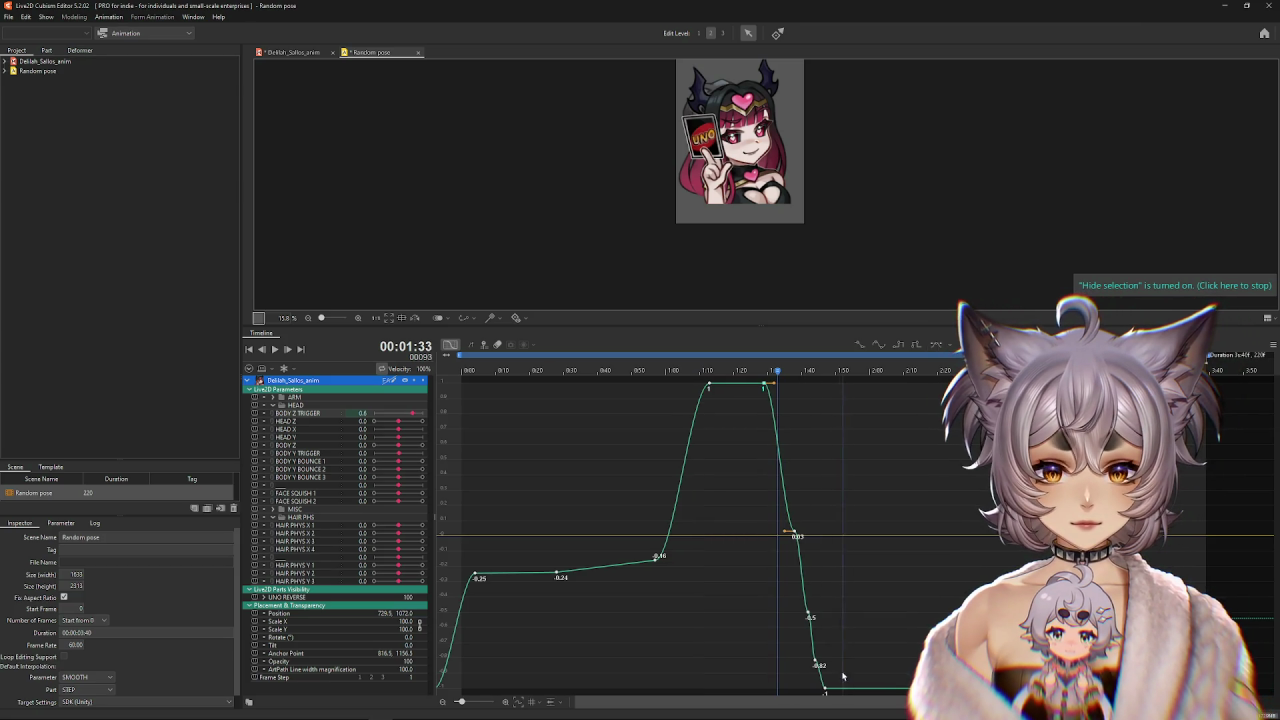
pyautogui.click(809, 615)
pyautogui.moveTo(796, 535); pyautogui.dragTo(807, 591)
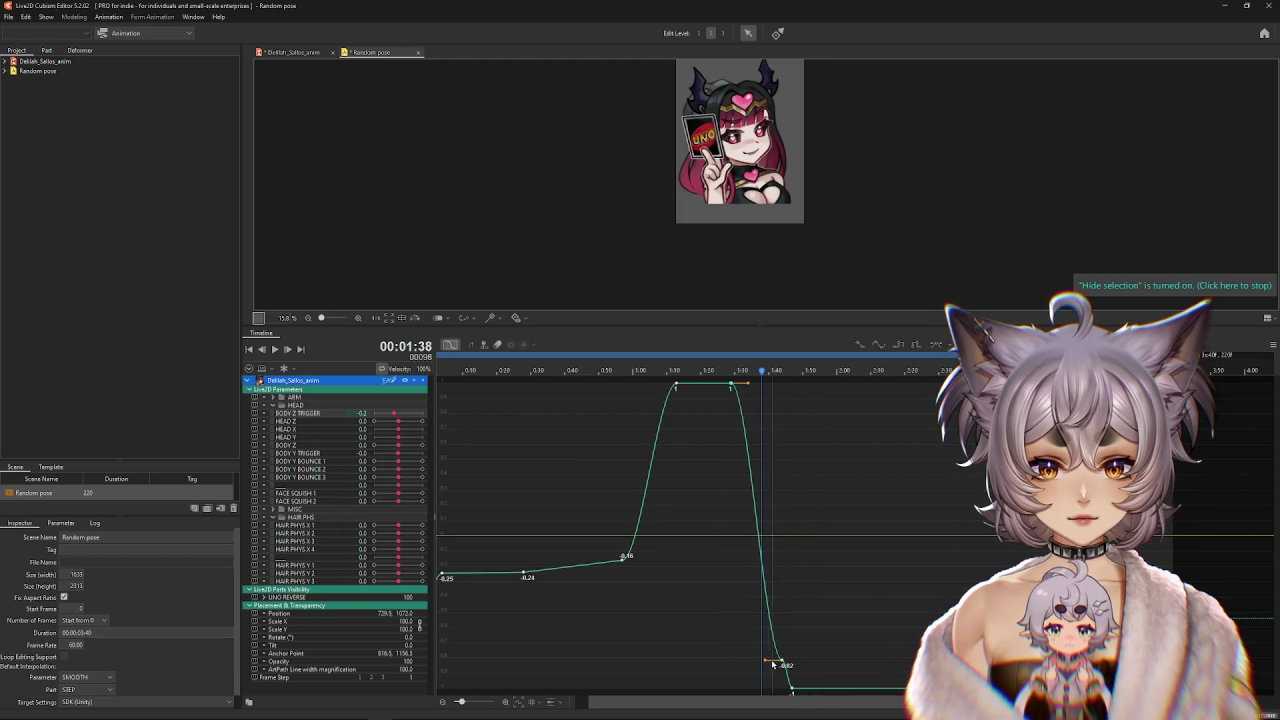
pyautogui.click(785, 663)
# Move the final BODY Z TRIGGER keyframe later and adjust the end keyframe's value.
pyautogui.hscroll(5, 840, 660)
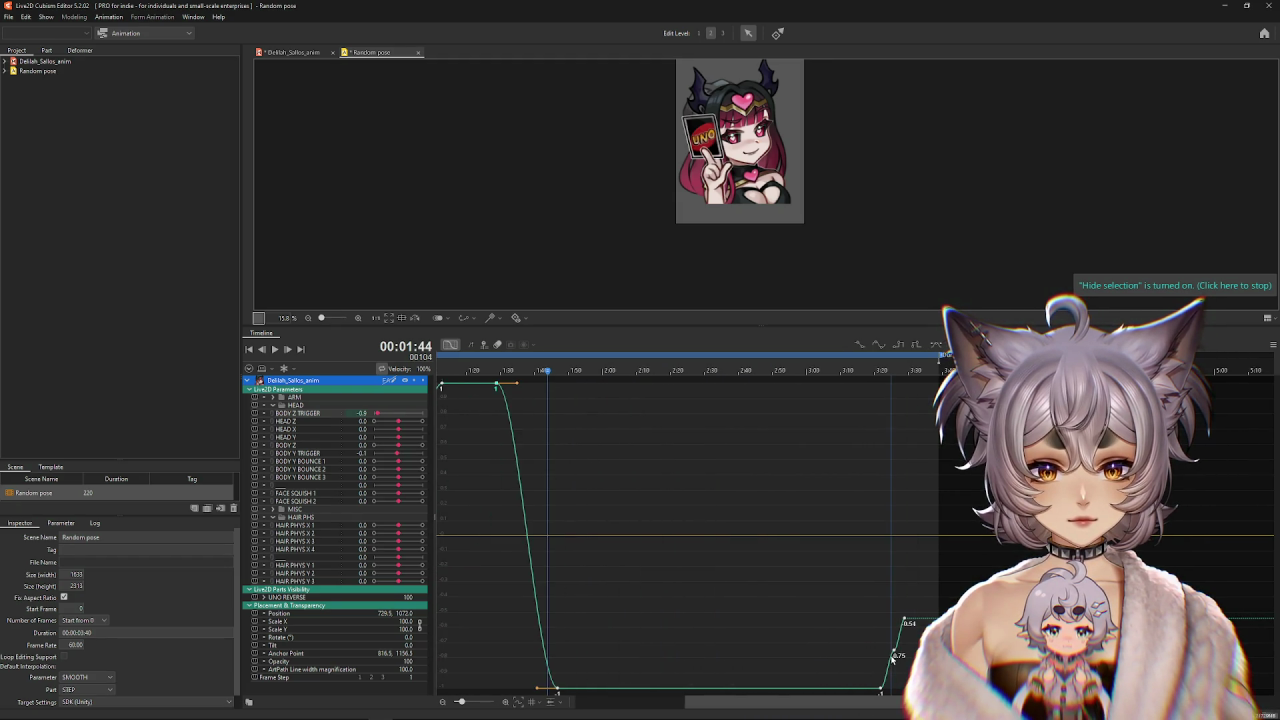
pyautogui.moveTo(790, 703)
pyautogui.mouseDown()
pyautogui.moveTo(683, 705)
pyautogui.moveTo(772, 705)
pyautogui.mouseUp()
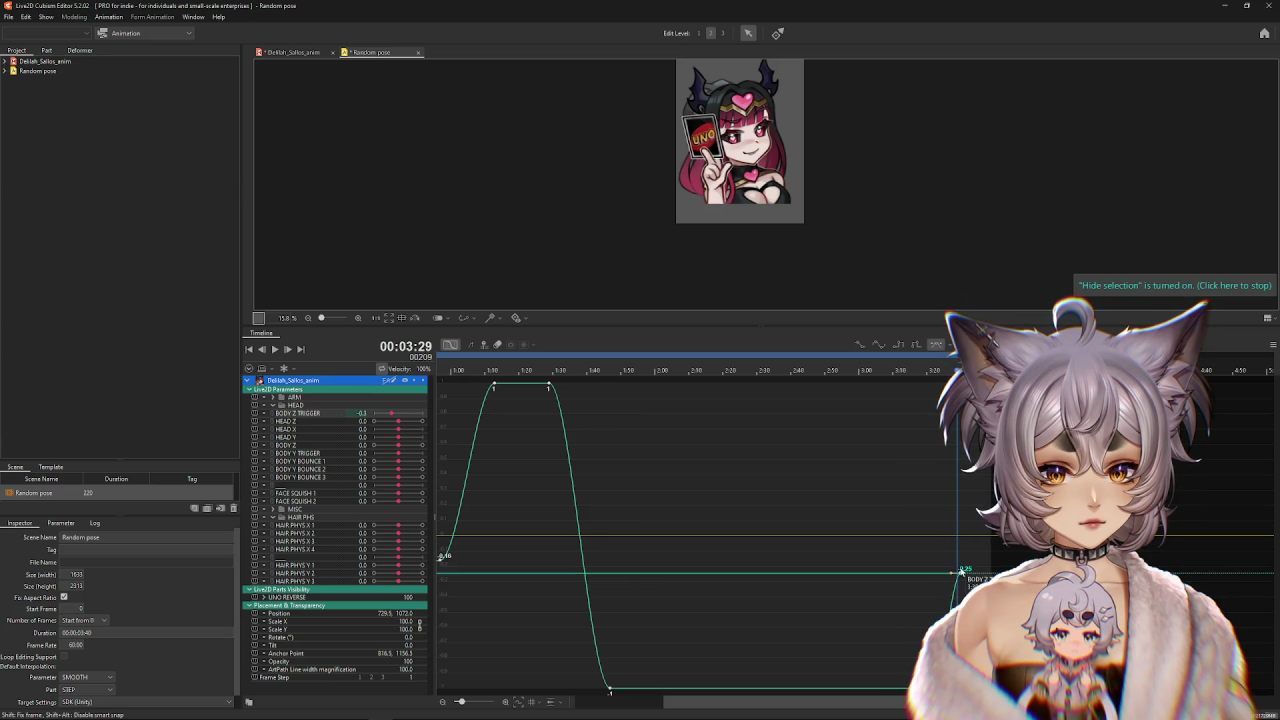
pyautogui.moveTo(805, 703); pyautogui.dragTo(716, 703)
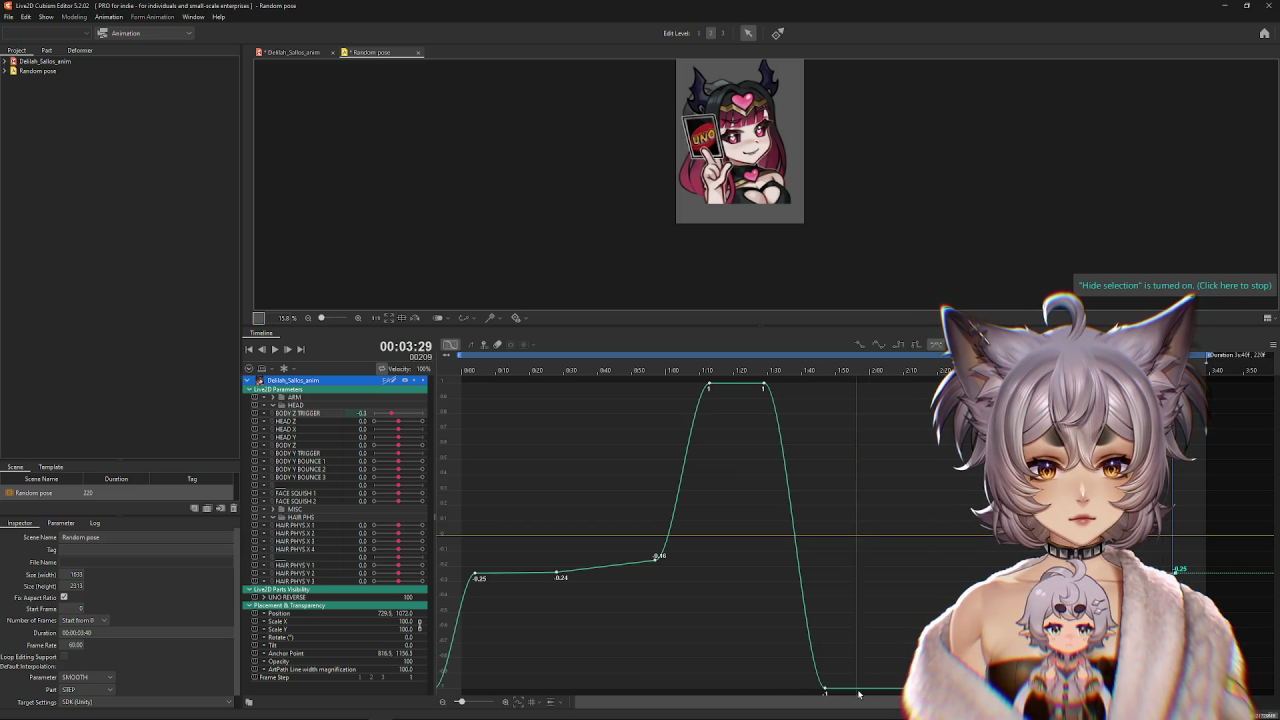
pyautogui.moveTo(778, 702); pyautogui.dragTo(911, 702)
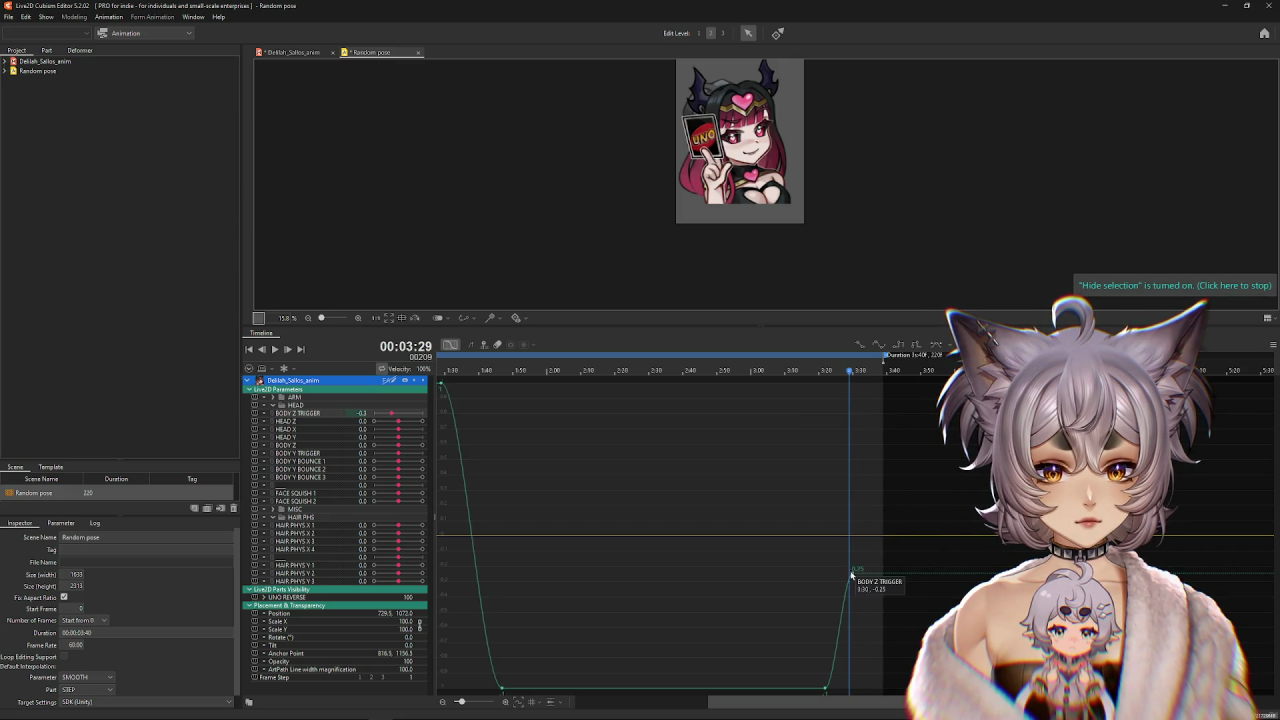
pyautogui.moveTo(854, 573); pyautogui.dragTo(884, 578)
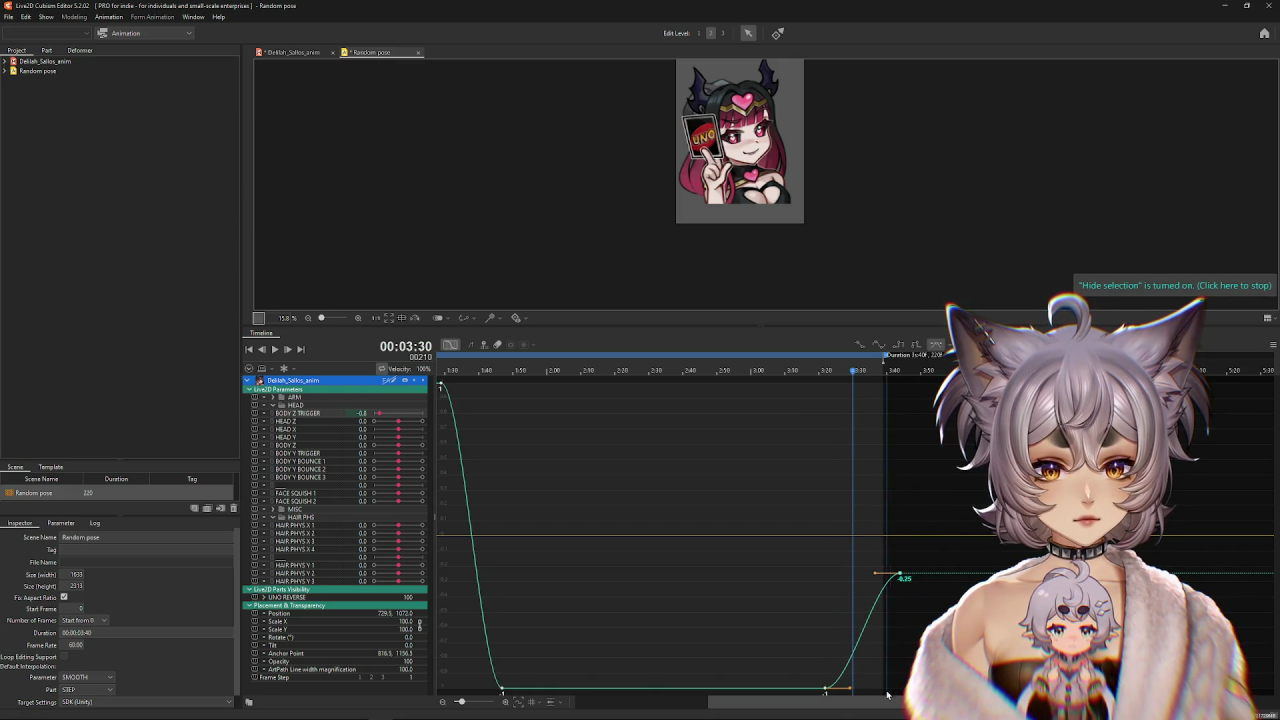
pyautogui.moveTo(812, 703); pyautogui.dragTo(680, 708)
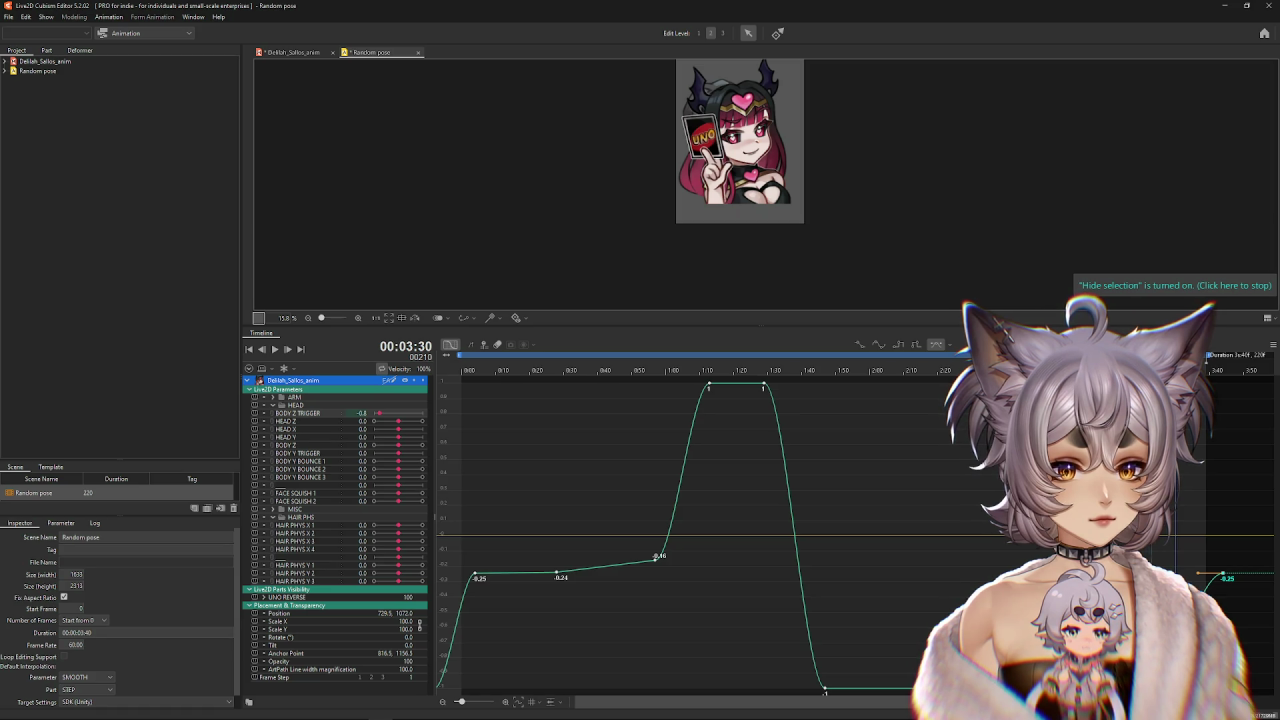
pyautogui.moveTo(1225, 577); pyautogui.dragTo(1229, 575)
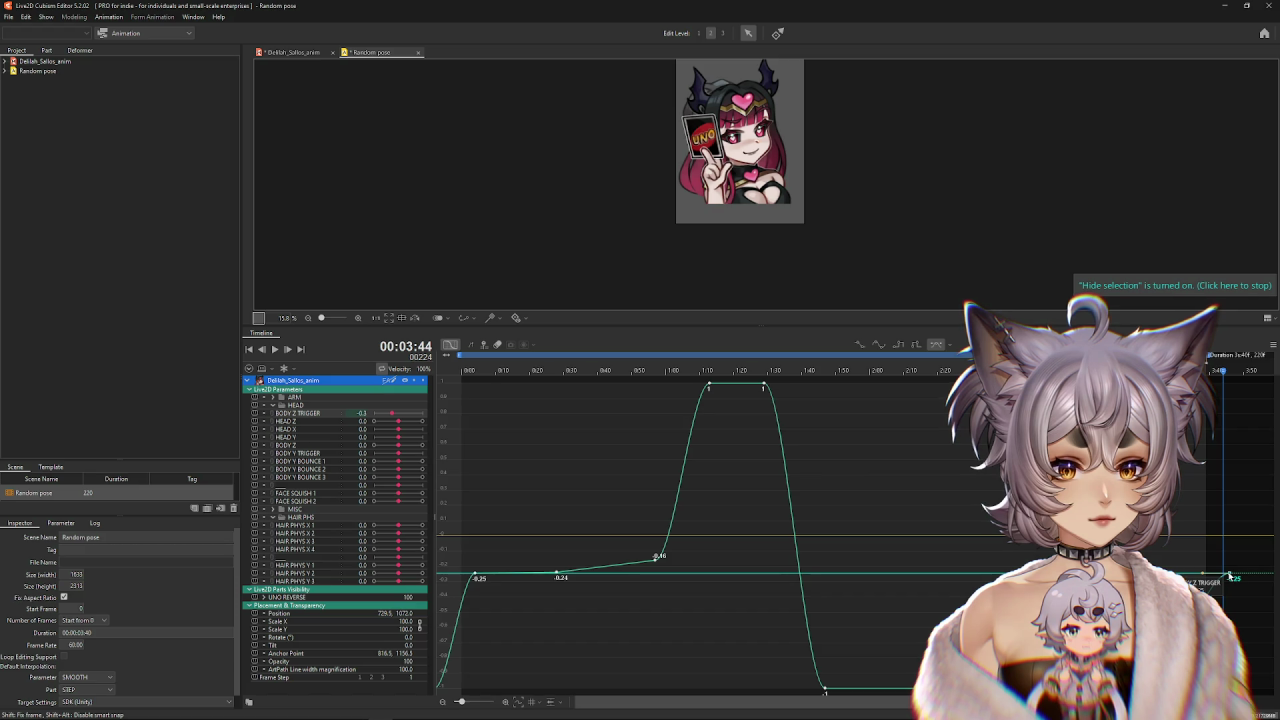
pyautogui.moveTo(1229, 576); pyautogui.dragTo(1226, 625)
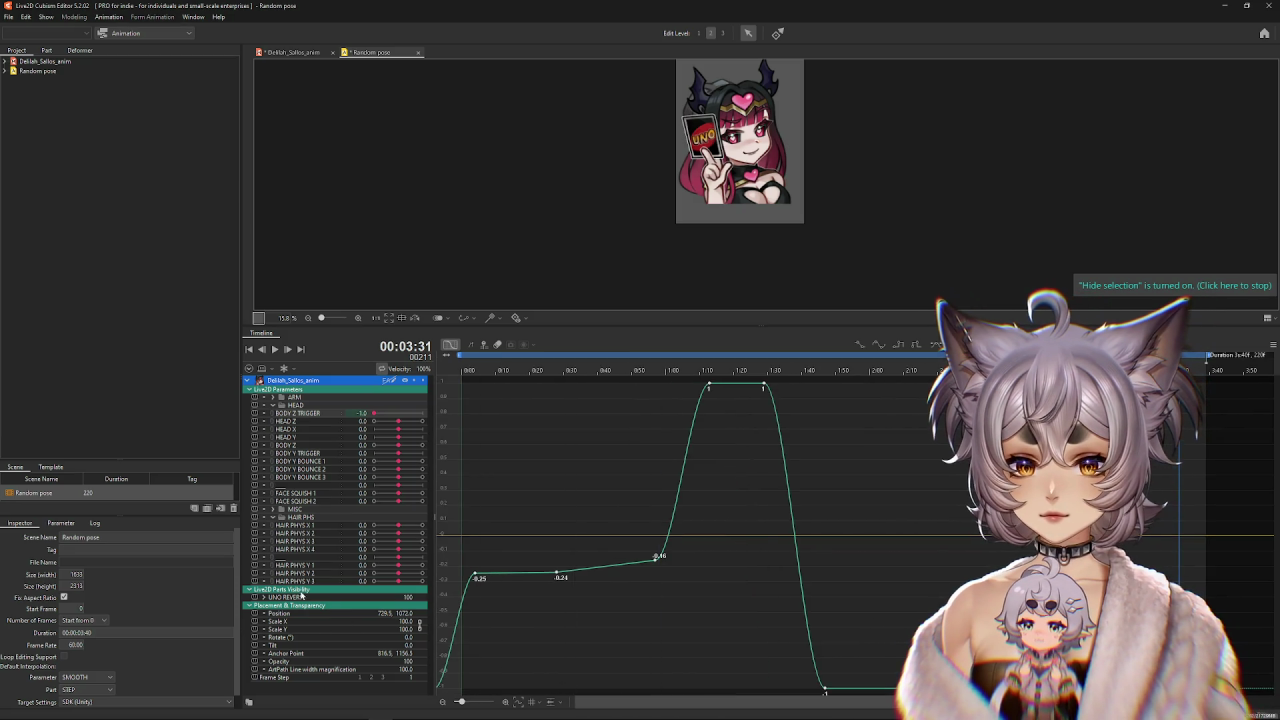
# Deepen the BODY Y TRIGGER dips around 1:15 and 0:38, then preview the motion.
pyautogui.click(299, 453)
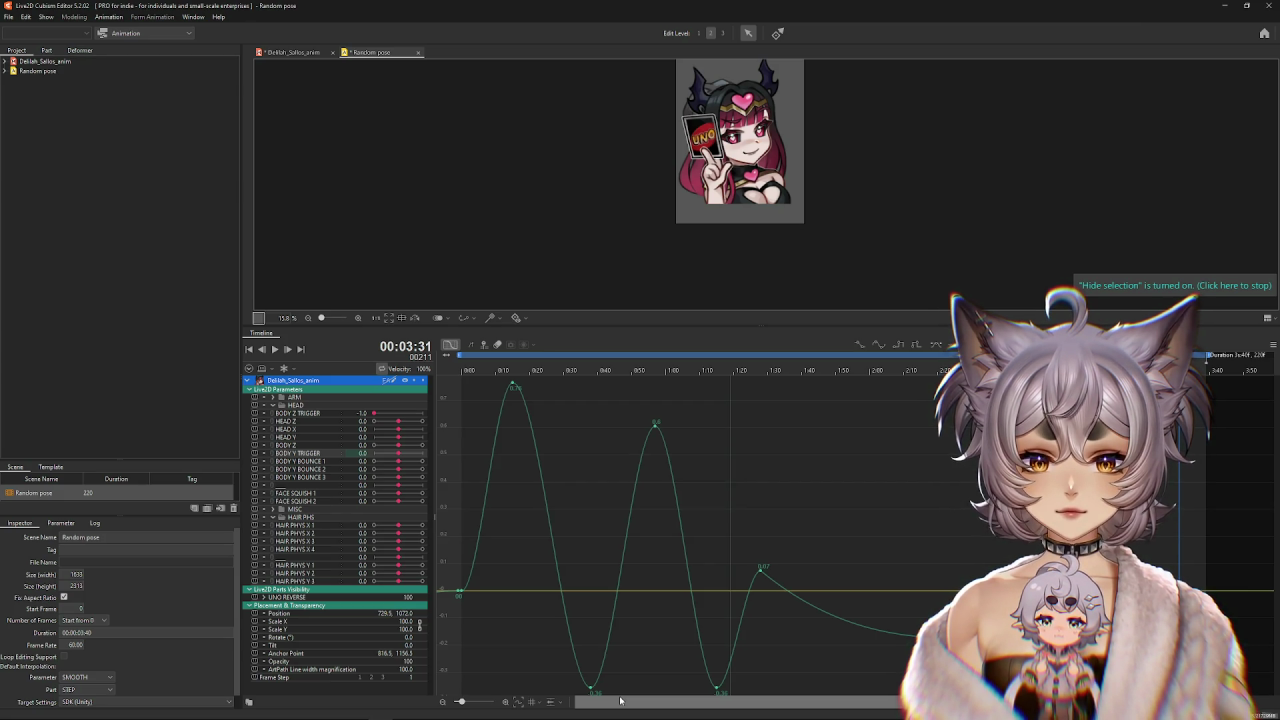
pyautogui.moveTo(620, 701)
pyautogui.mouseDown()
pyautogui.moveTo(766, 701)
pyautogui.moveTo(640, 708)
pyautogui.mouseUp()
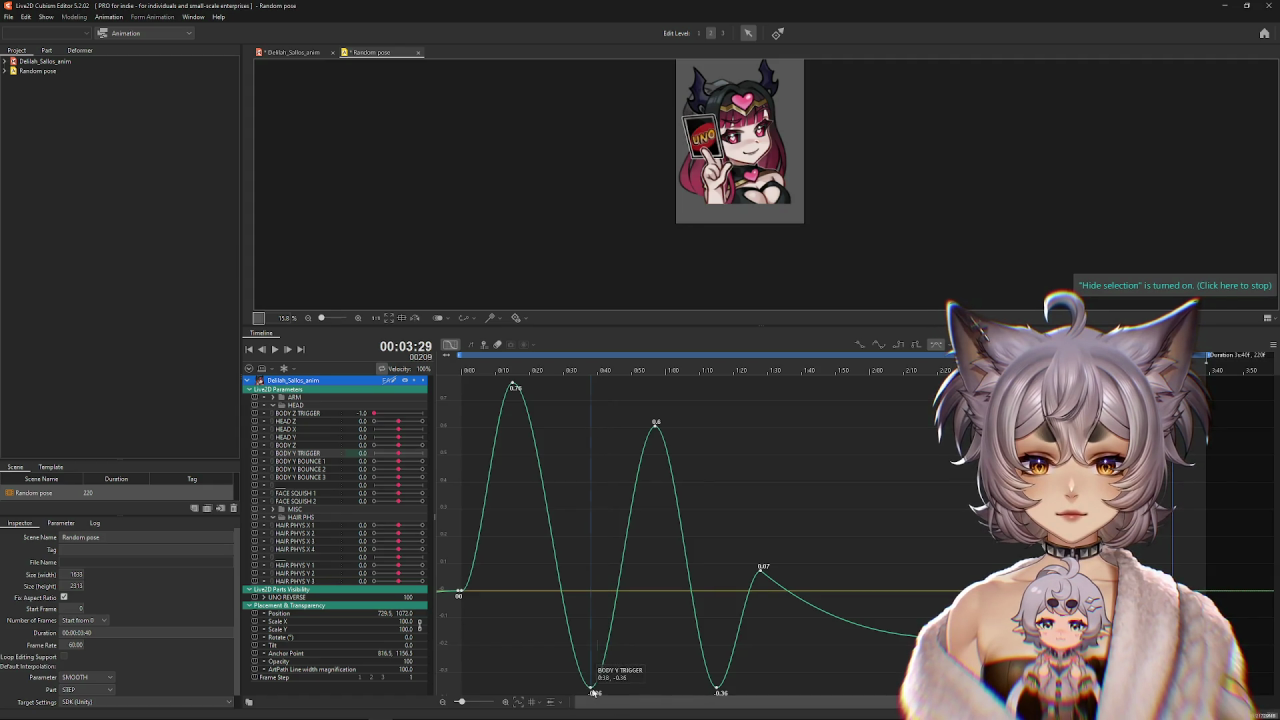
pyautogui.moveTo(719, 691)
pyautogui.mouseDown()
pyautogui.moveTo(720, 703)
pyautogui.moveTo(719, 685)
pyautogui.mouseUp()
pyautogui.click(591, 587)
pyautogui.moveTo(591, 587); pyautogui.dragTo(589, 607)
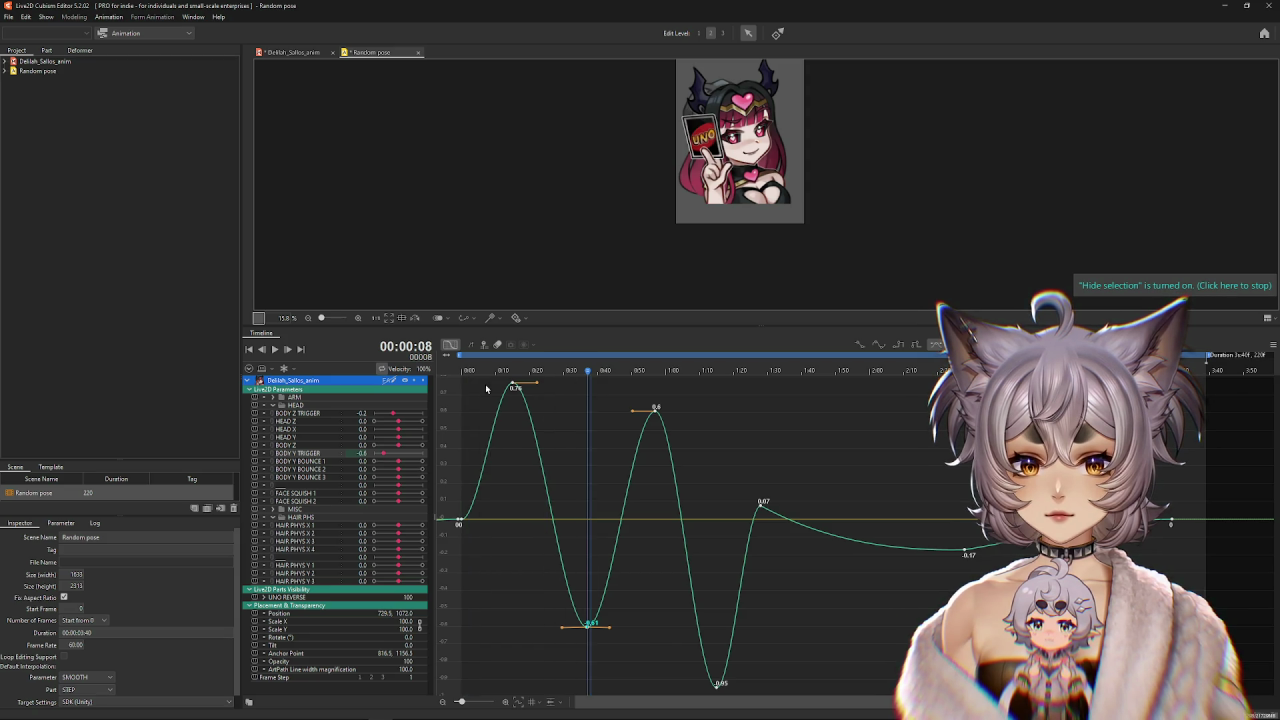
pyautogui.click(276, 349)
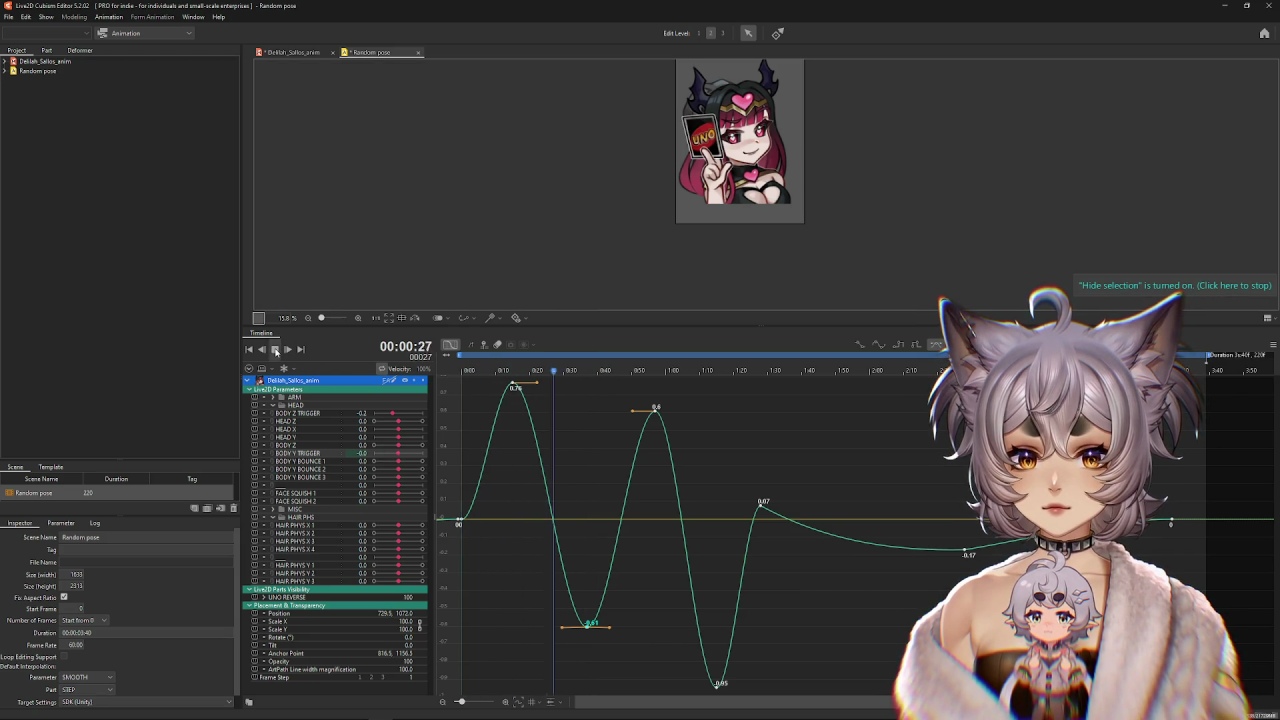
pyautogui.press('space')
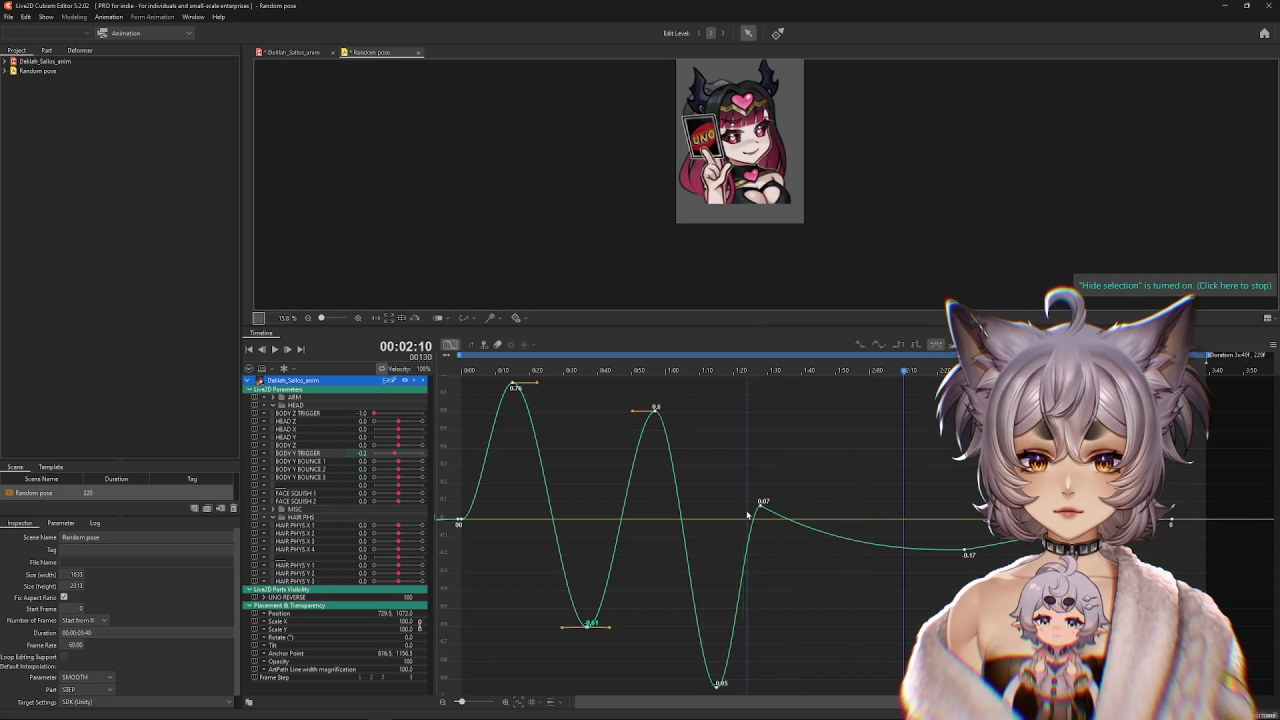
# Raise the 0.07 and end BODY Y TRIGGER keys to about 0.22 and flatten the -0.17 key's handle.
pyautogui.moveTo(767, 510); pyautogui.dragTo(767, 487)
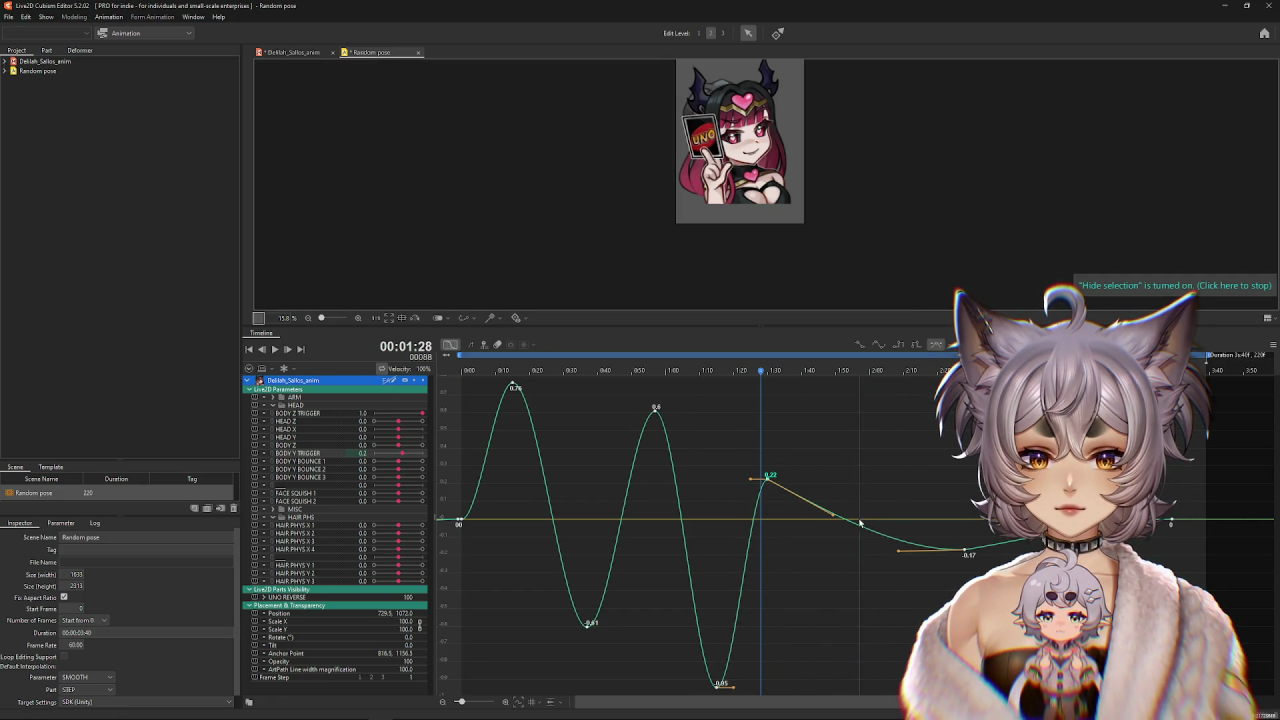
pyautogui.hscroll(5, 833, 670)
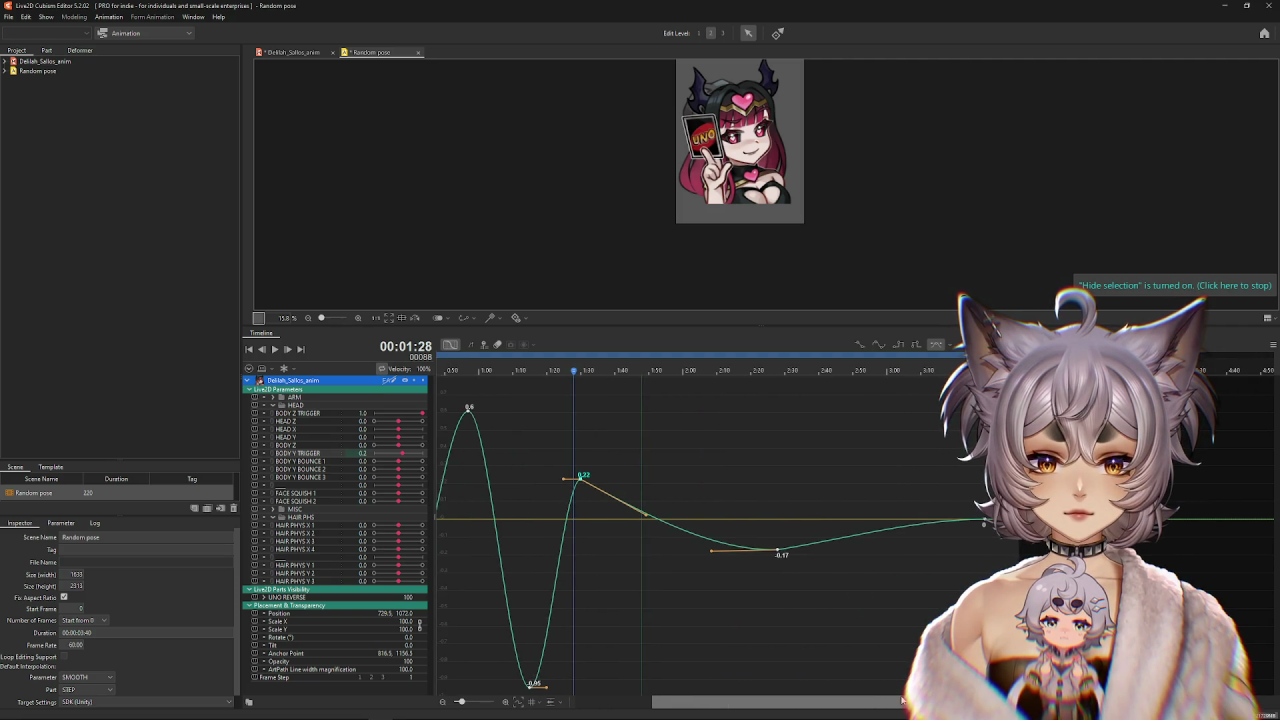
pyautogui.moveTo(611, 394); pyautogui.dragTo(758, 436)
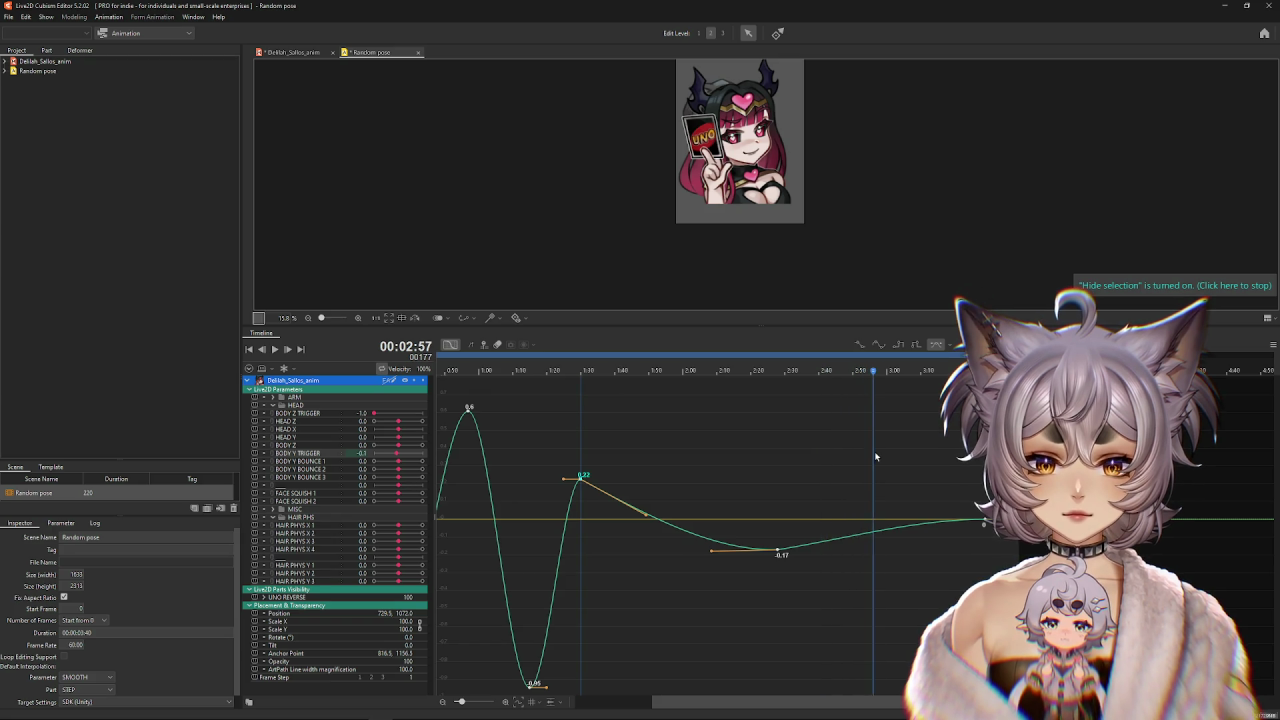
pyautogui.moveTo(985, 521); pyautogui.dragTo(985, 493)
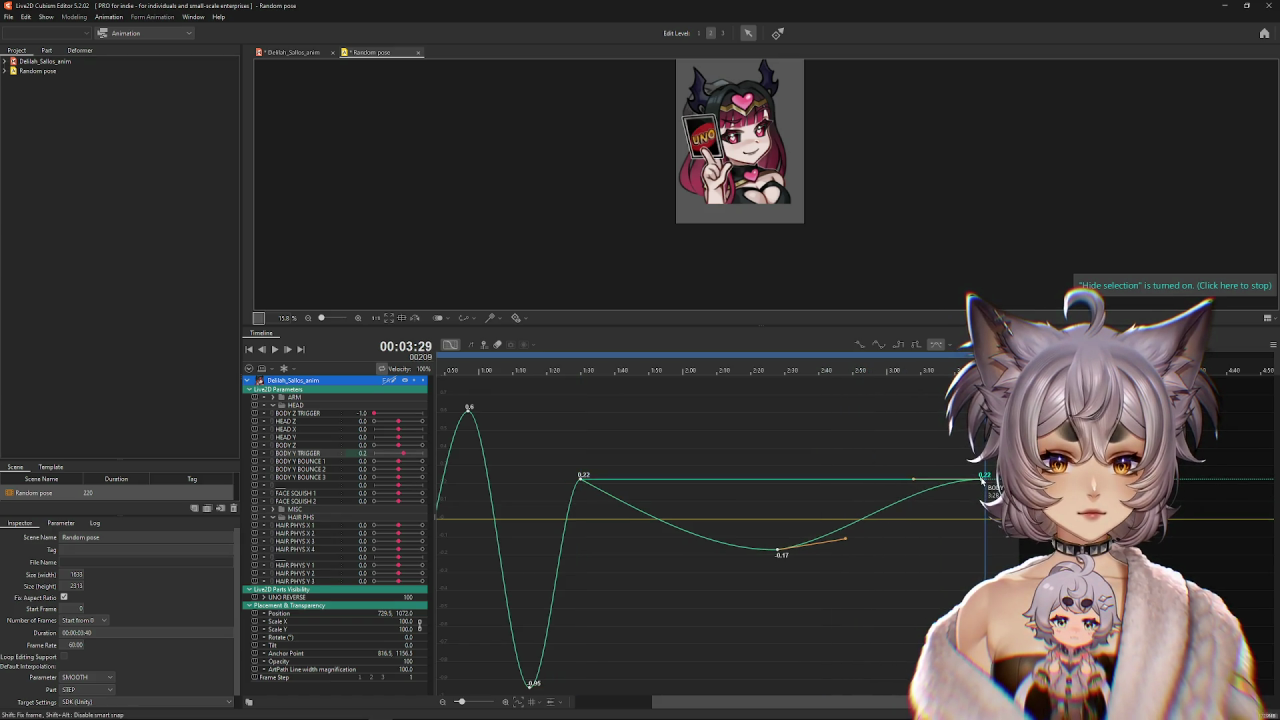
pyautogui.click(889, 514)
pyautogui.moveTo(889, 514)
pyautogui.mouseDown()
pyautogui.moveTo(893, 525)
pyautogui.moveTo(919, 514)
pyautogui.mouseUp()
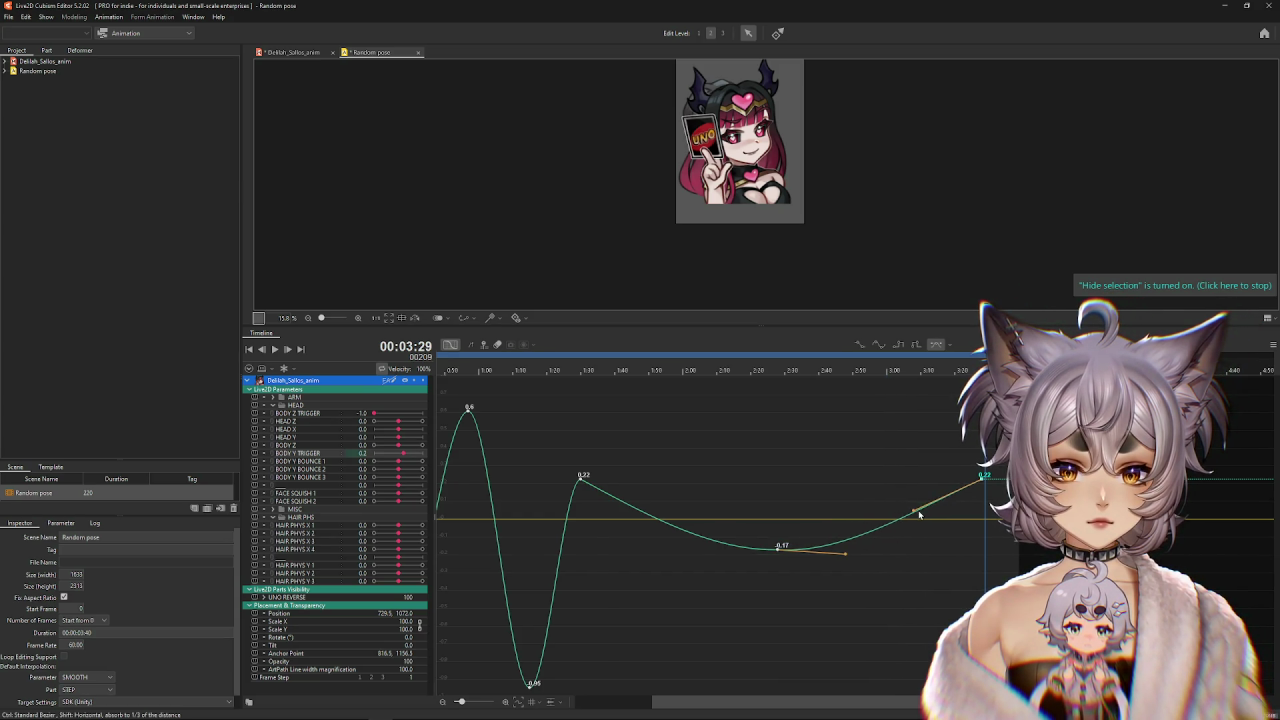
pyautogui.hotkey('ctrl', 'z')
pyautogui.moveTo(843, 544); pyautogui.dragTo(843, 550)
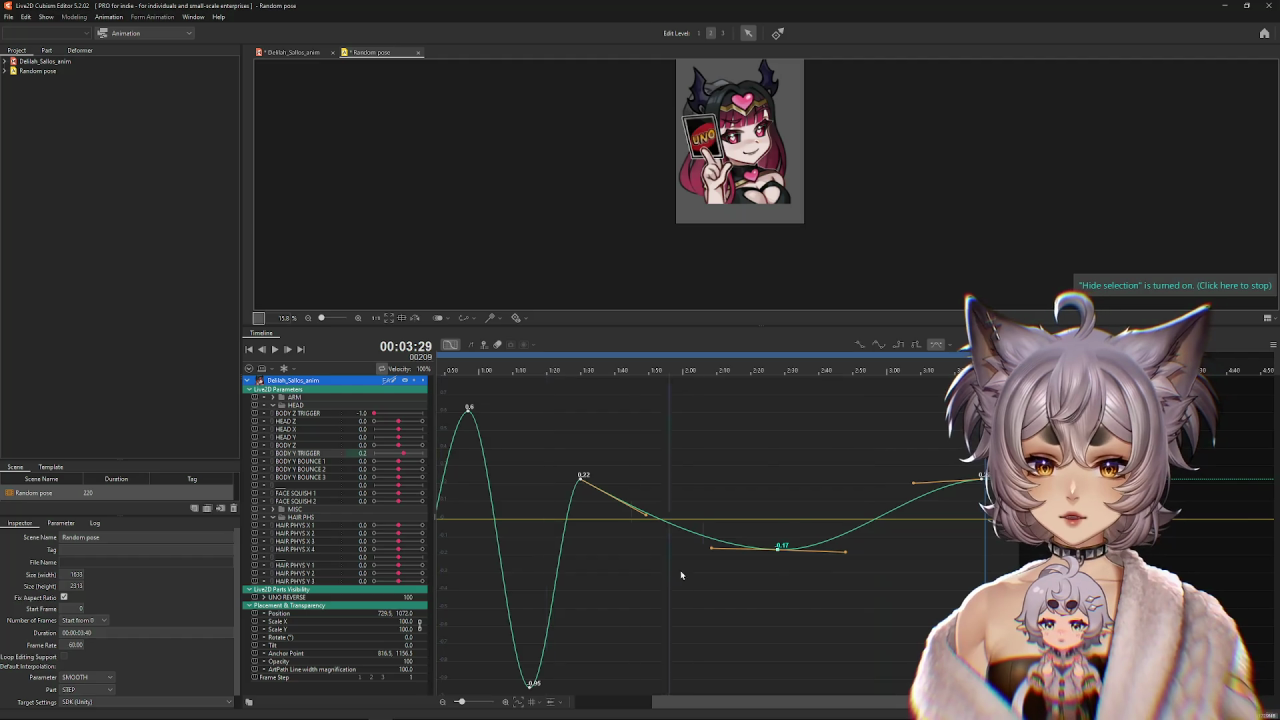
# Add a BODY Y TRIGGER keyframe around 3:00 and move the 0.08 keyframe to about 3:08.
pyautogui.doubleClick(886, 516)
pyautogui.moveTo(886, 516); pyautogui.dragTo(891, 526)
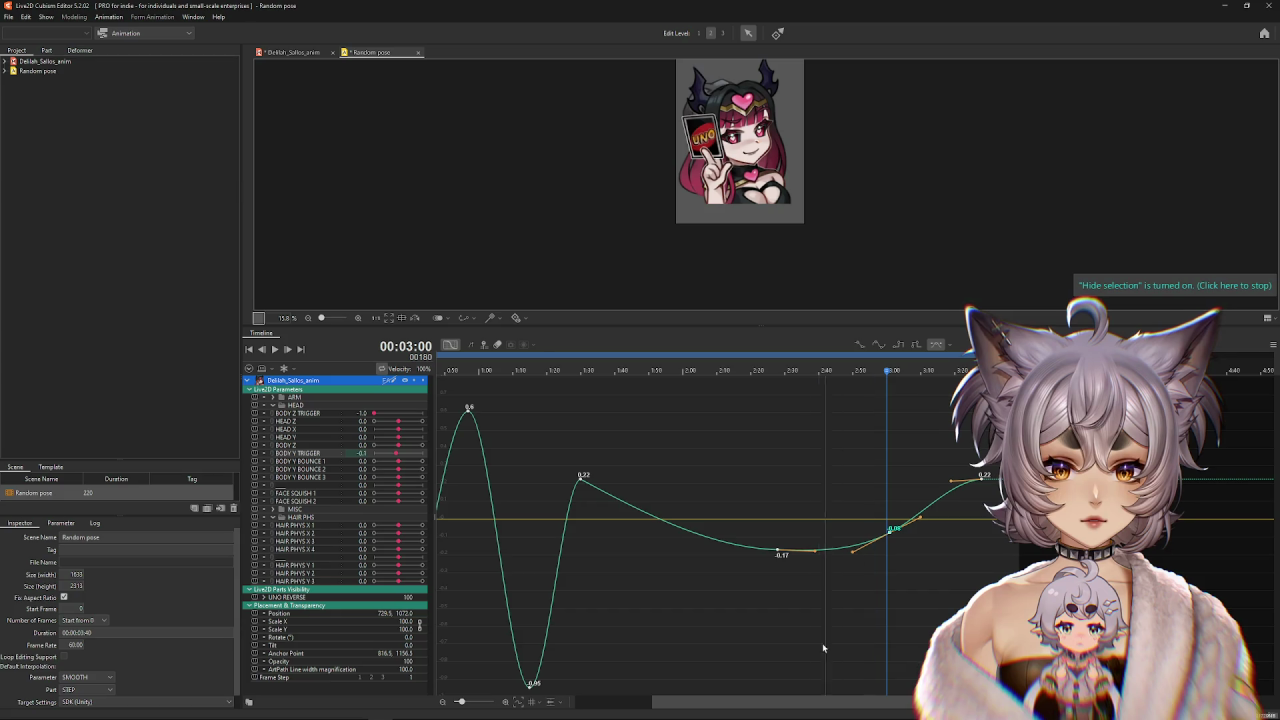
pyautogui.moveTo(739, 702); pyautogui.dragTo(661, 702)
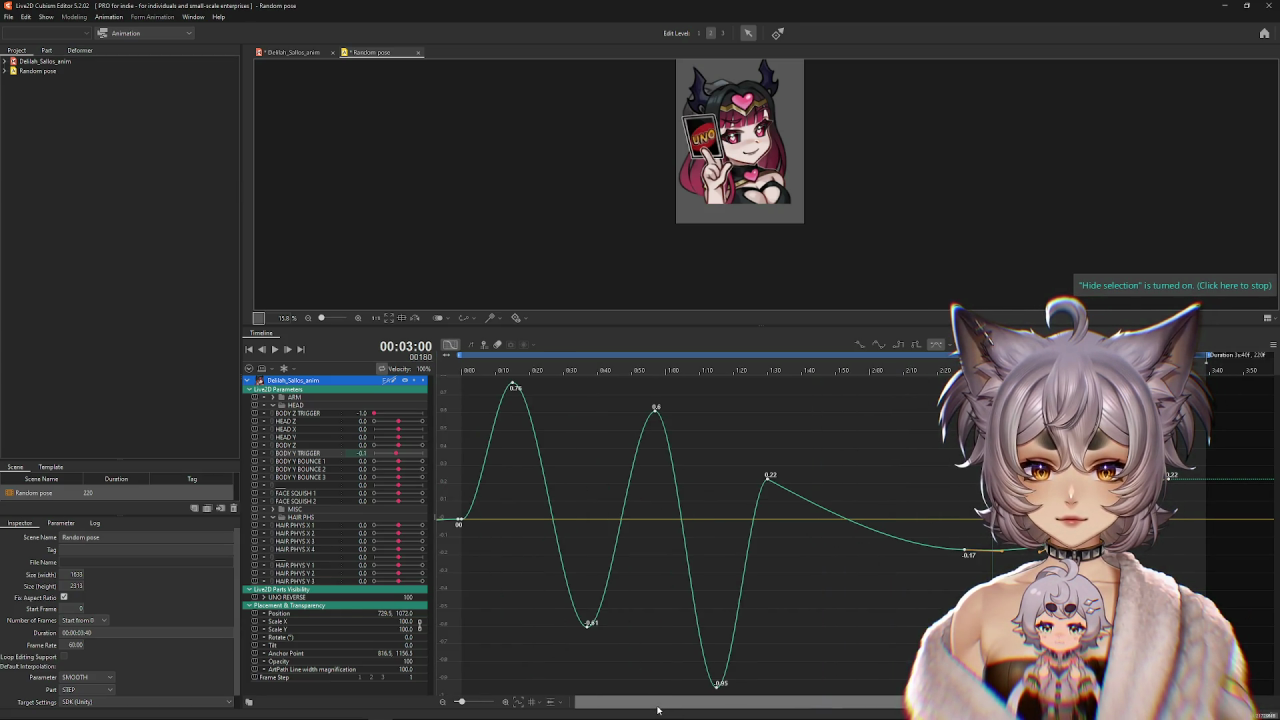
pyautogui.moveTo(688, 705); pyautogui.dragTo(799, 697)
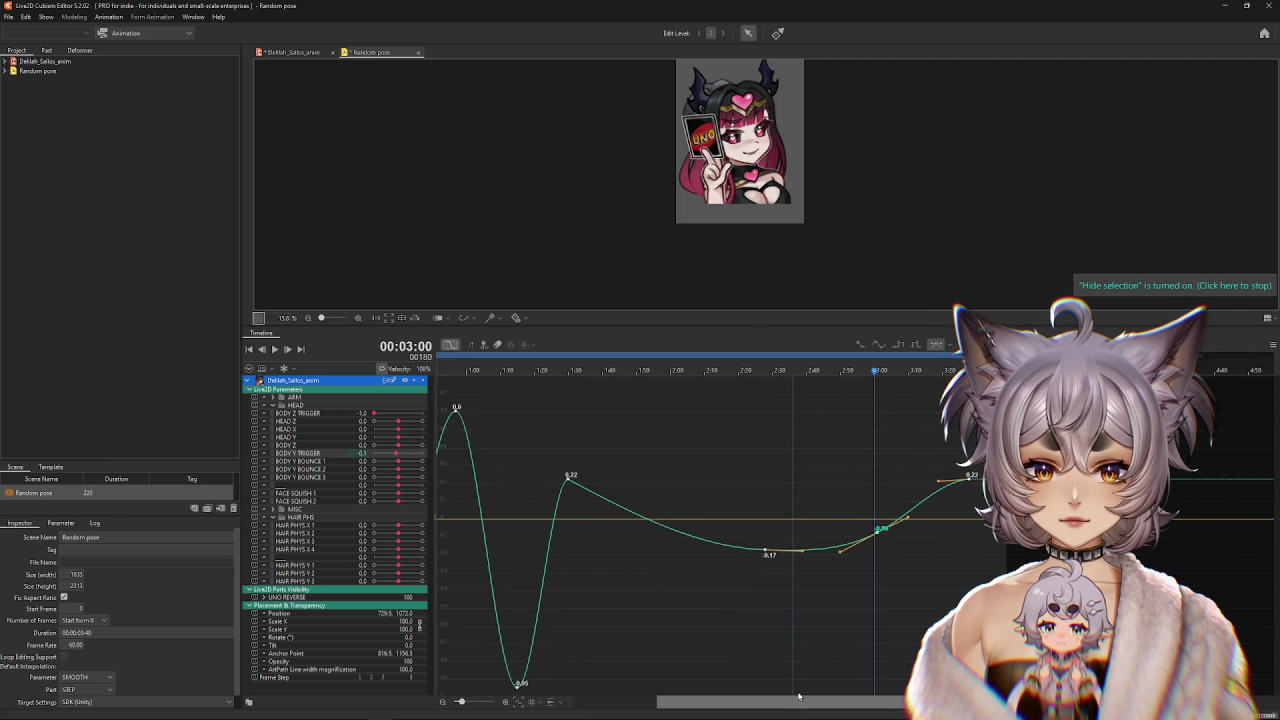
pyautogui.moveTo(799, 697); pyautogui.dragTo(810, 676)
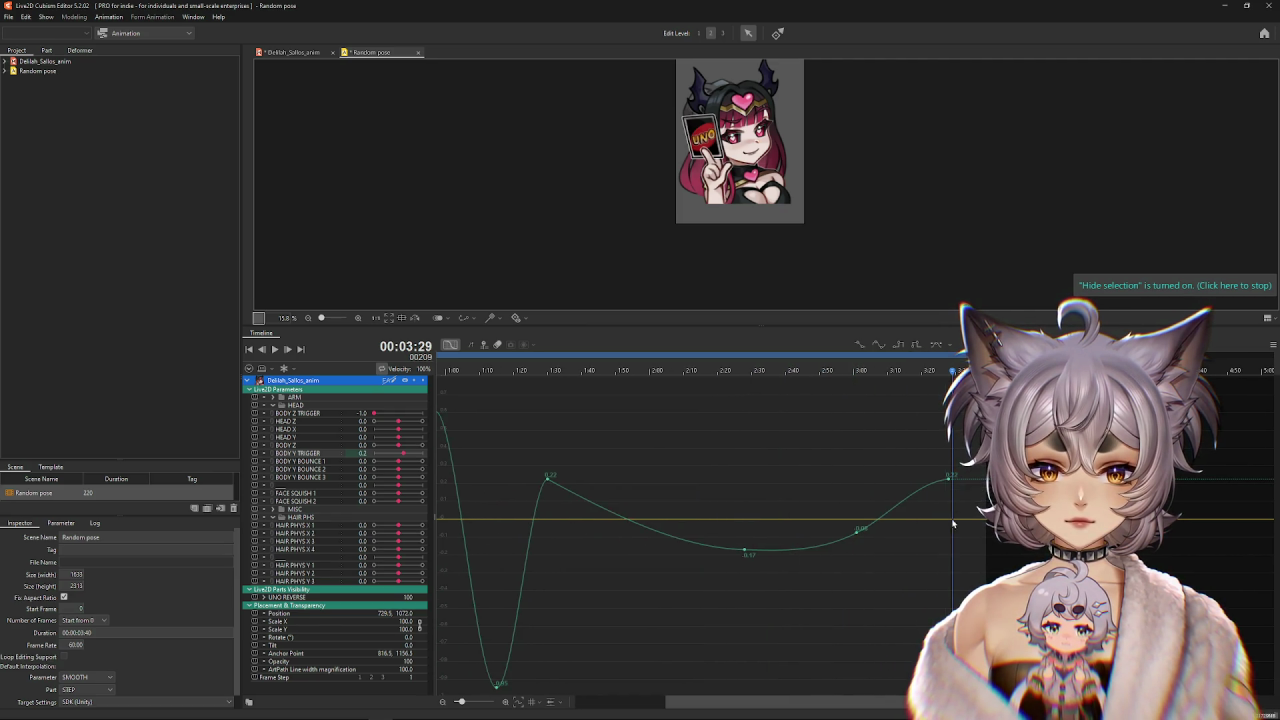
pyautogui.moveTo(690, 702); pyautogui.dragTo(645, 702)
pyautogui.hotkey('ctrl', 'a')
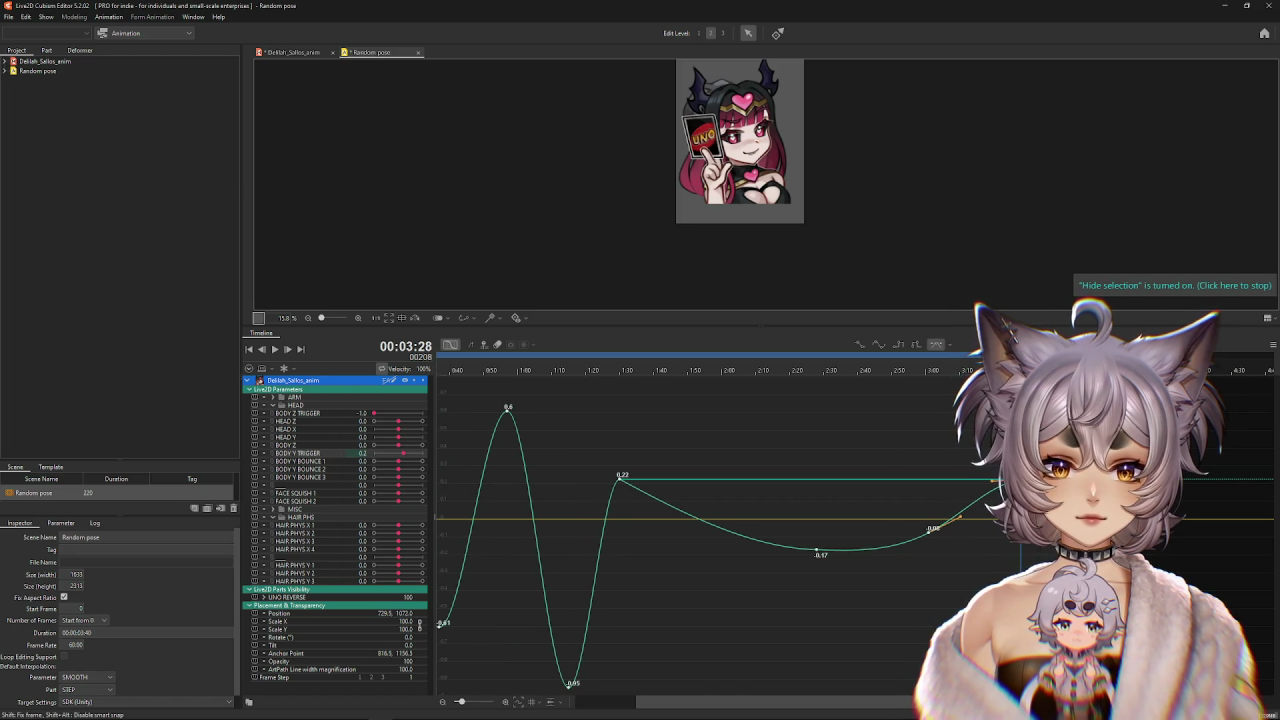
pyautogui.moveTo(932, 529); pyautogui.dragTo(952, 531)
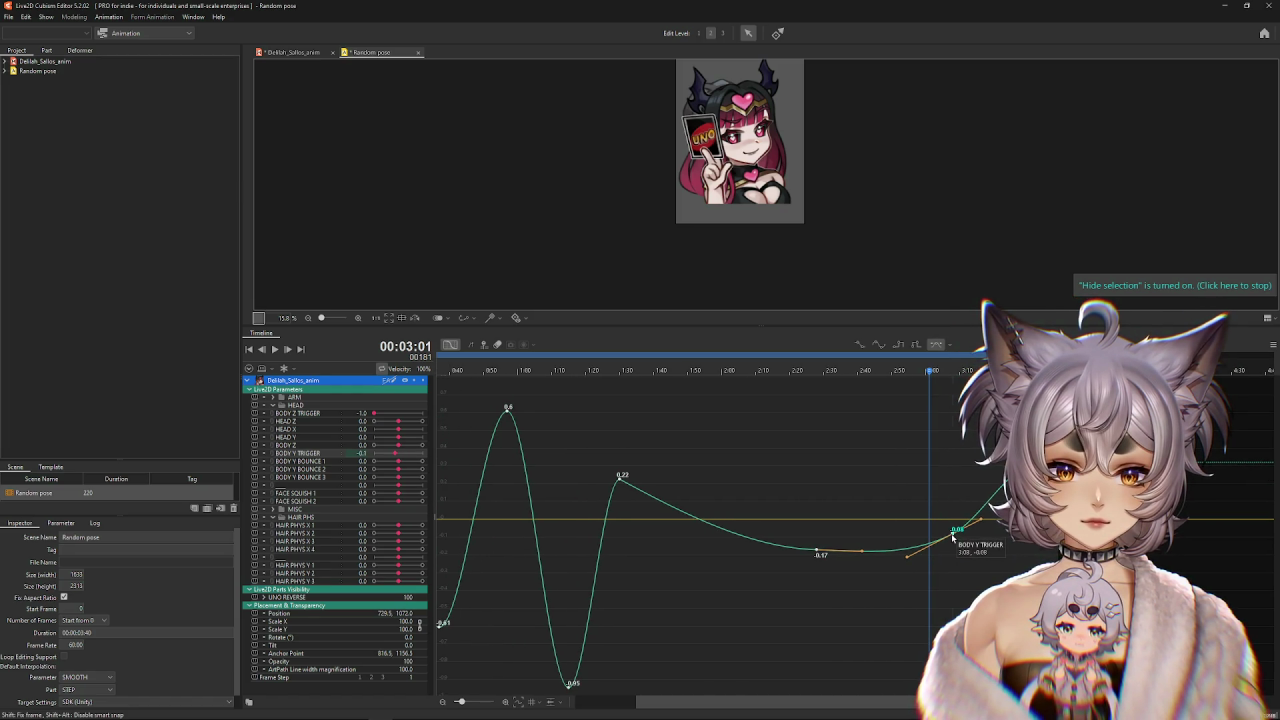
pyautogui.click(1044, 560)
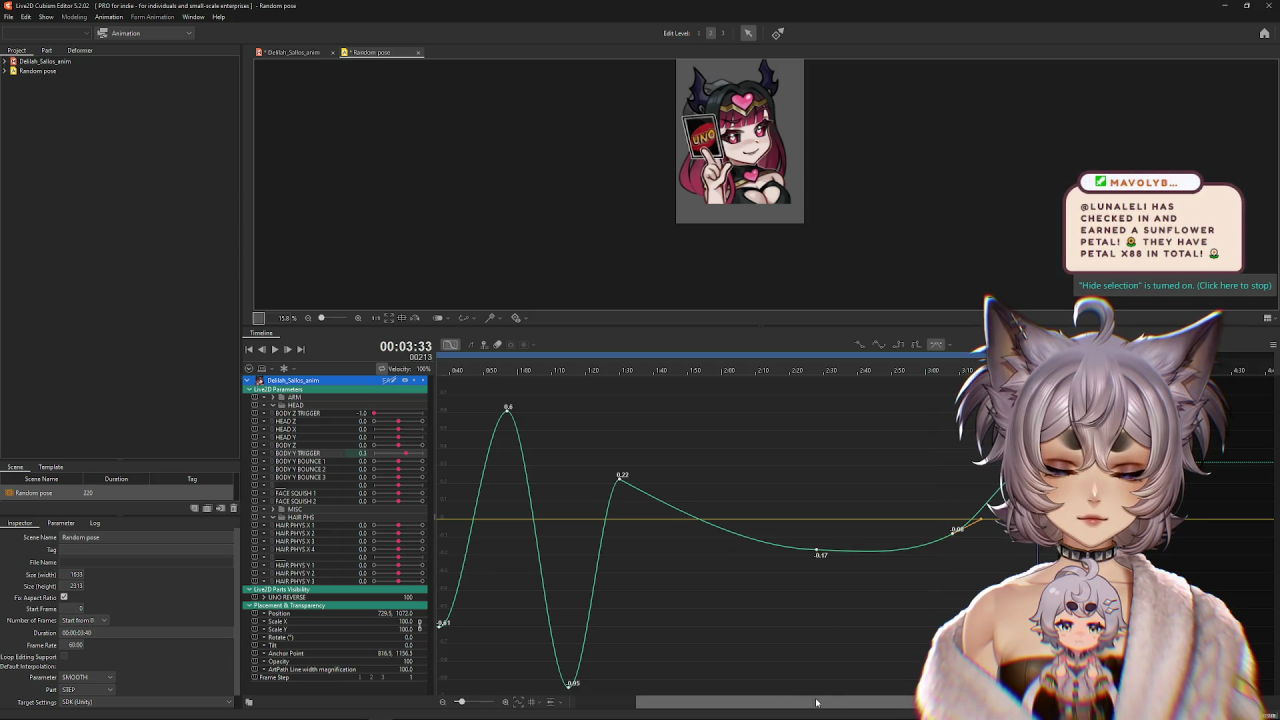
pyautogui.moveTo(781, 705)
pyautogui.mouseDown()
pyautogui.moveTo(742, 705)
pyautogui.moveTo(764, 698)
pyautogui.mouseUp()
# Raise the first BODY Y TRIGGER keyframe at 0:00 to about 0.29.
pyautogui.click(474, 510)
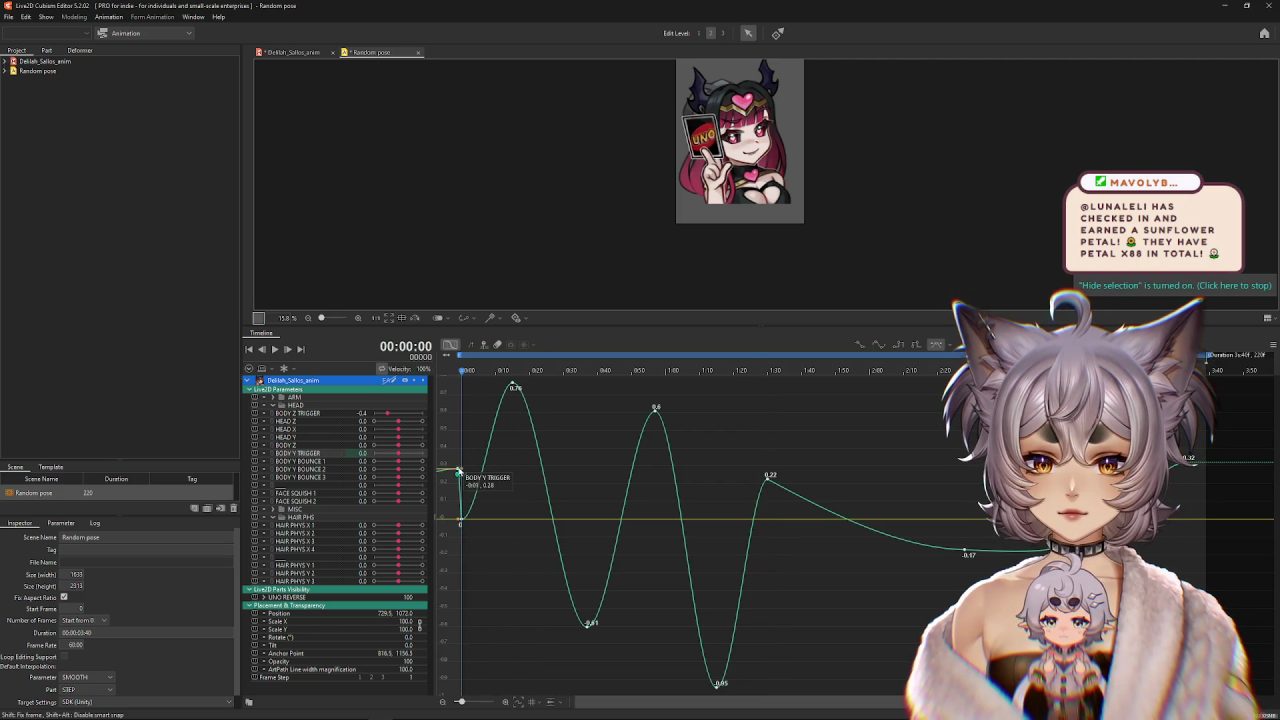
pyautogui.click(458, 471)
pyautogui.moveTo(459, 474); pyautogui.dragTo(460, 470)
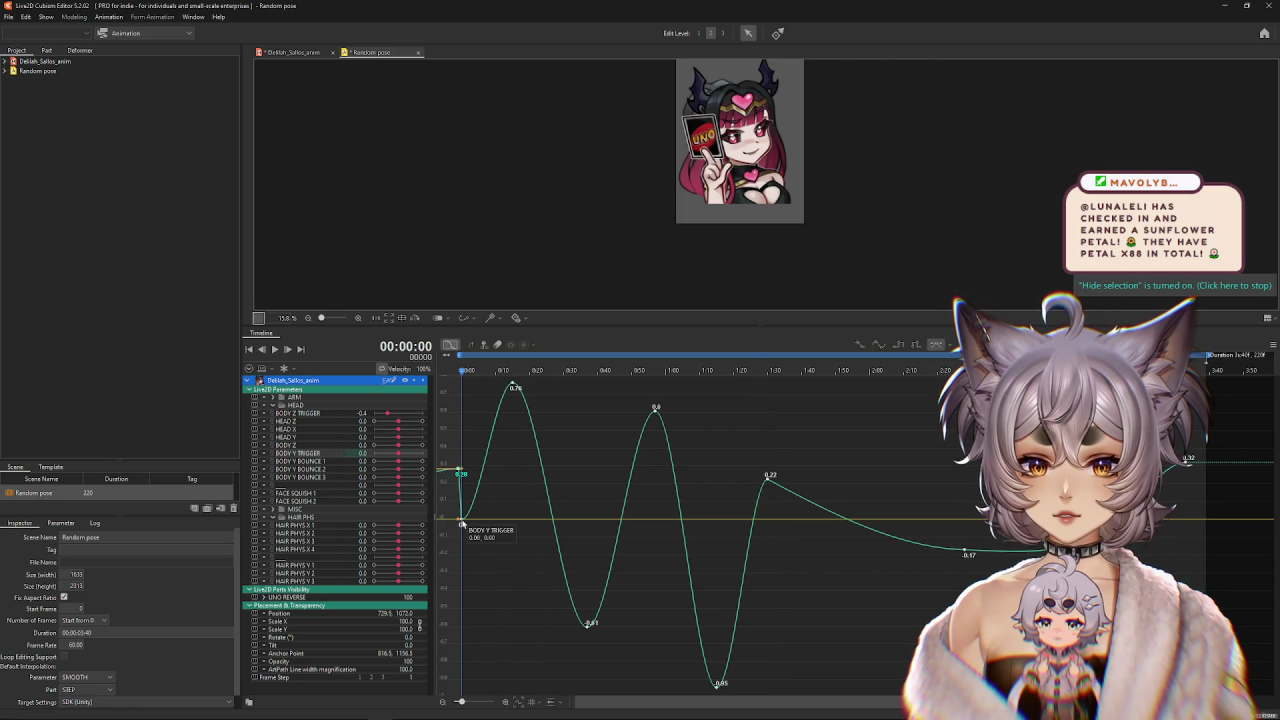
pyautogui.click(290, 52)
pyautogui.click(74, 17)
pyautogui.click(97, 241)
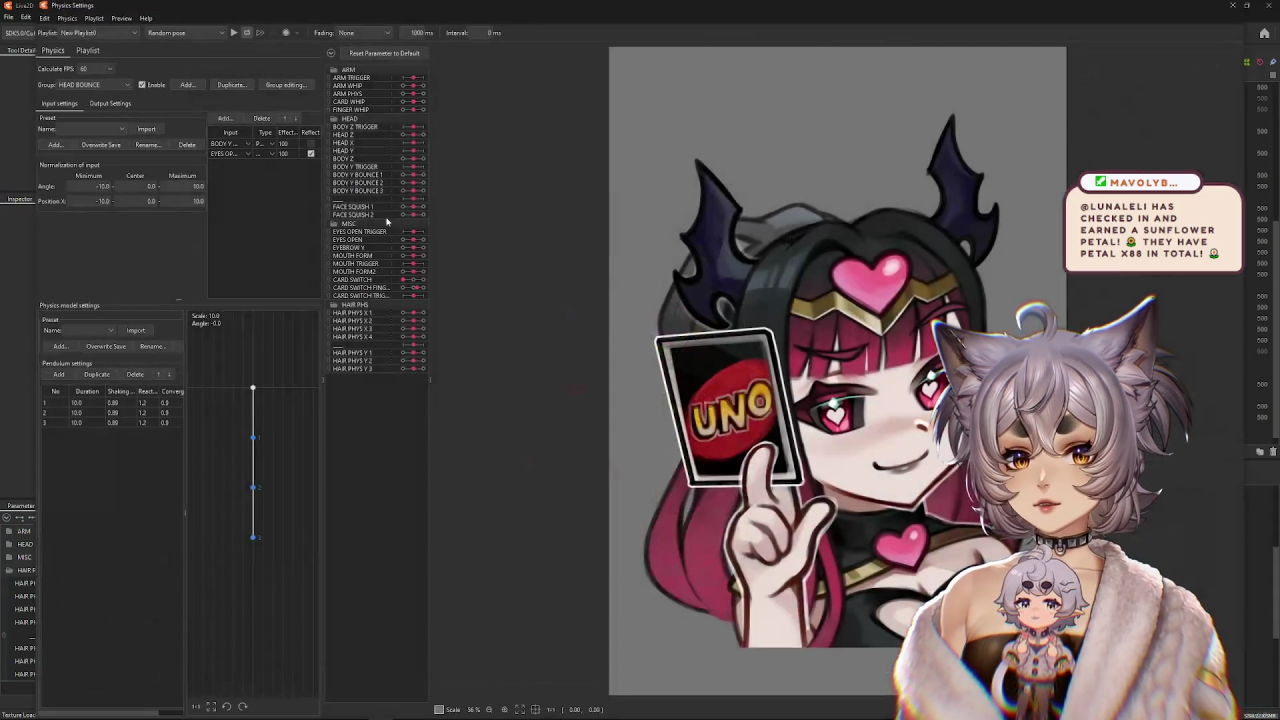
pyautogui.click(233, 33)
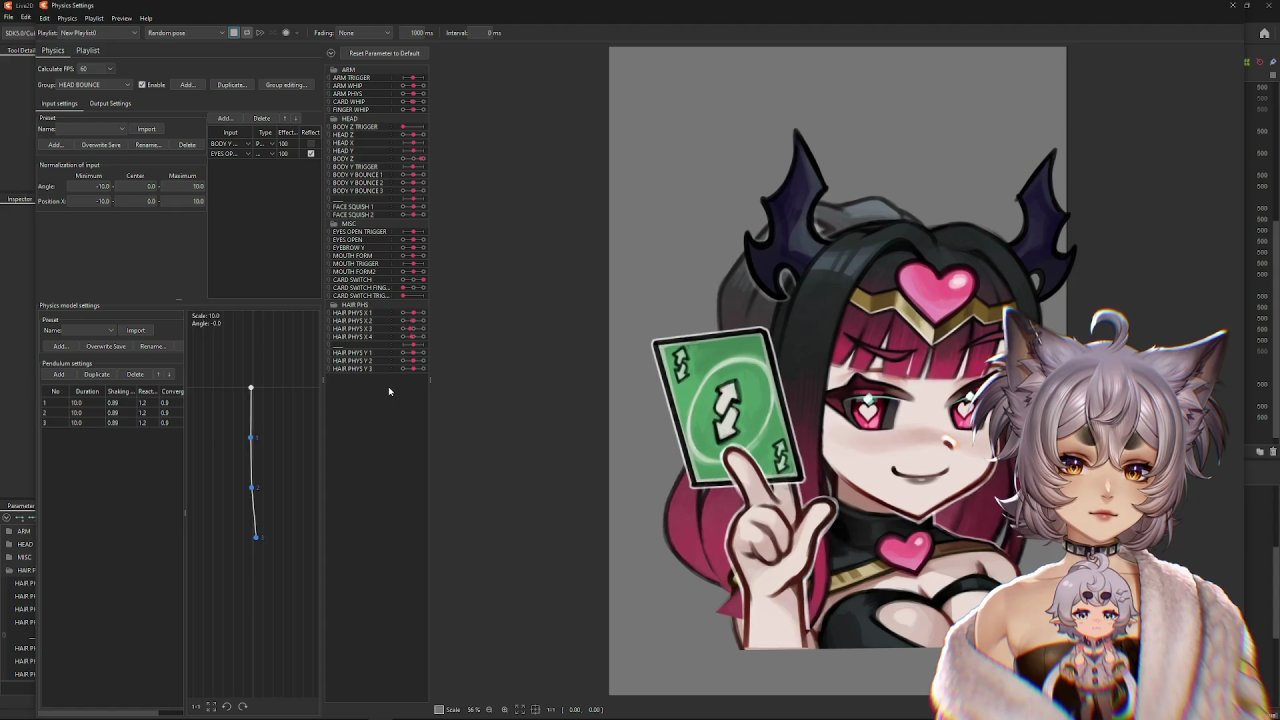
pyautogui.scroll(-2, 906, 365)
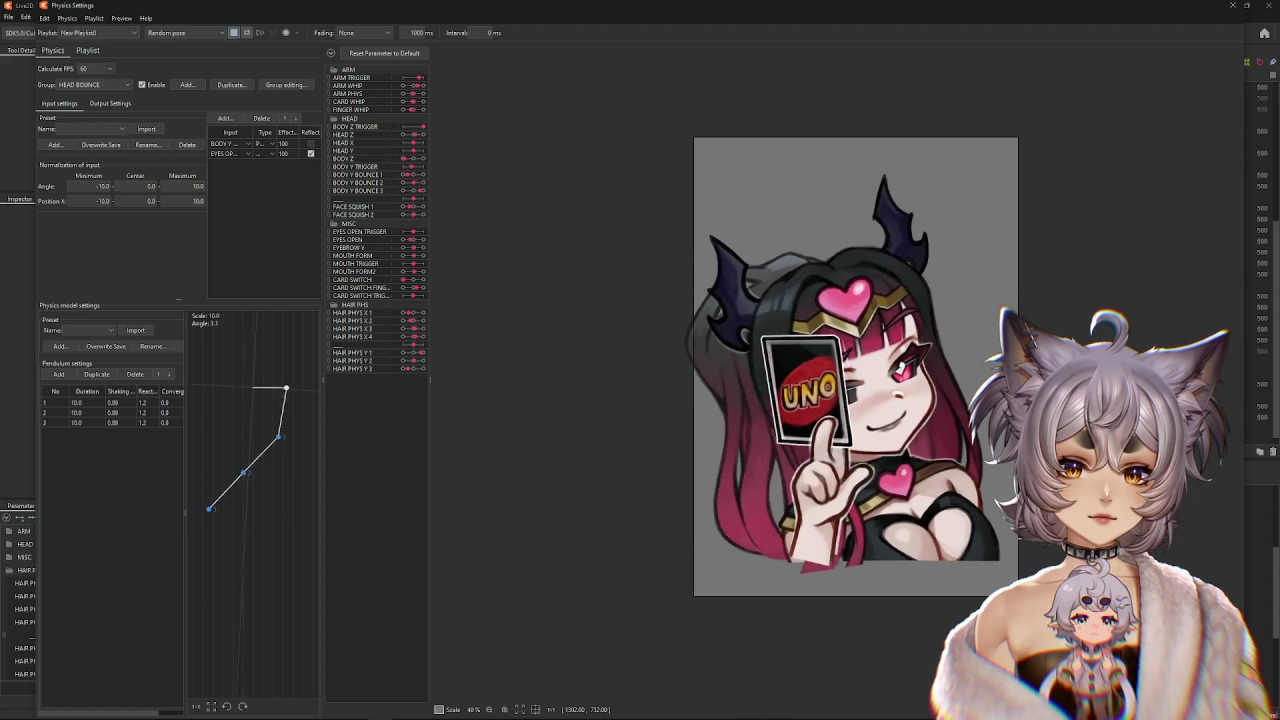
pyautogui.scroll(2, 900, 400)
pyautogui.scroll(-2, 900, 400)
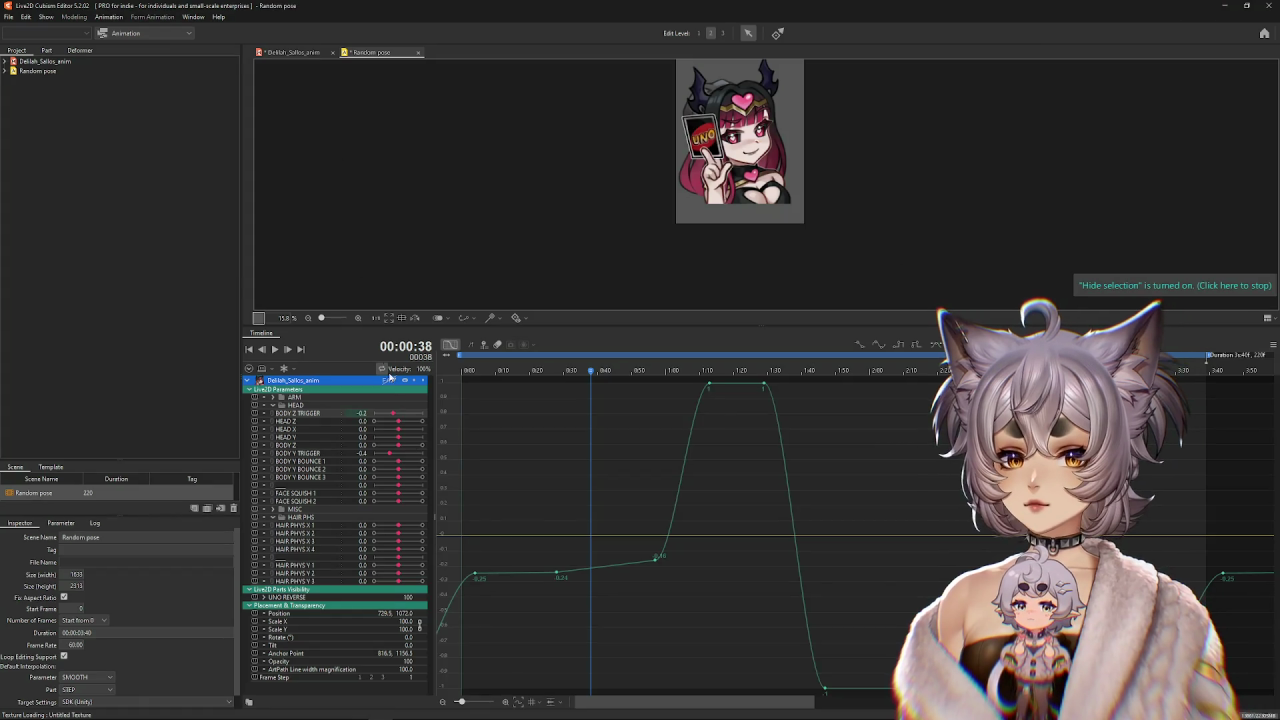
# Zoom the timeline out, collapse HEAD, and switch from the graph editor to the dope sheet.
pyautogui.moveTo(463, 702); pyautogui.dragTo(458, 702)
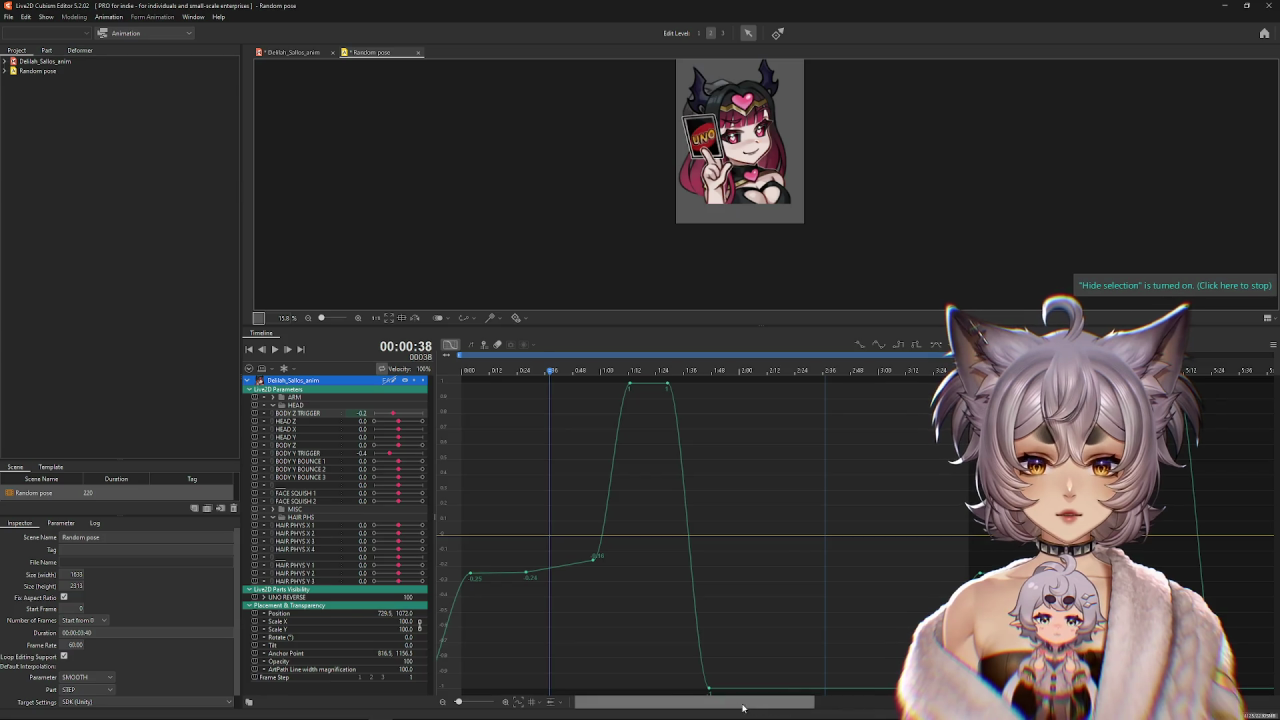
pyautogui.click(272, 405)
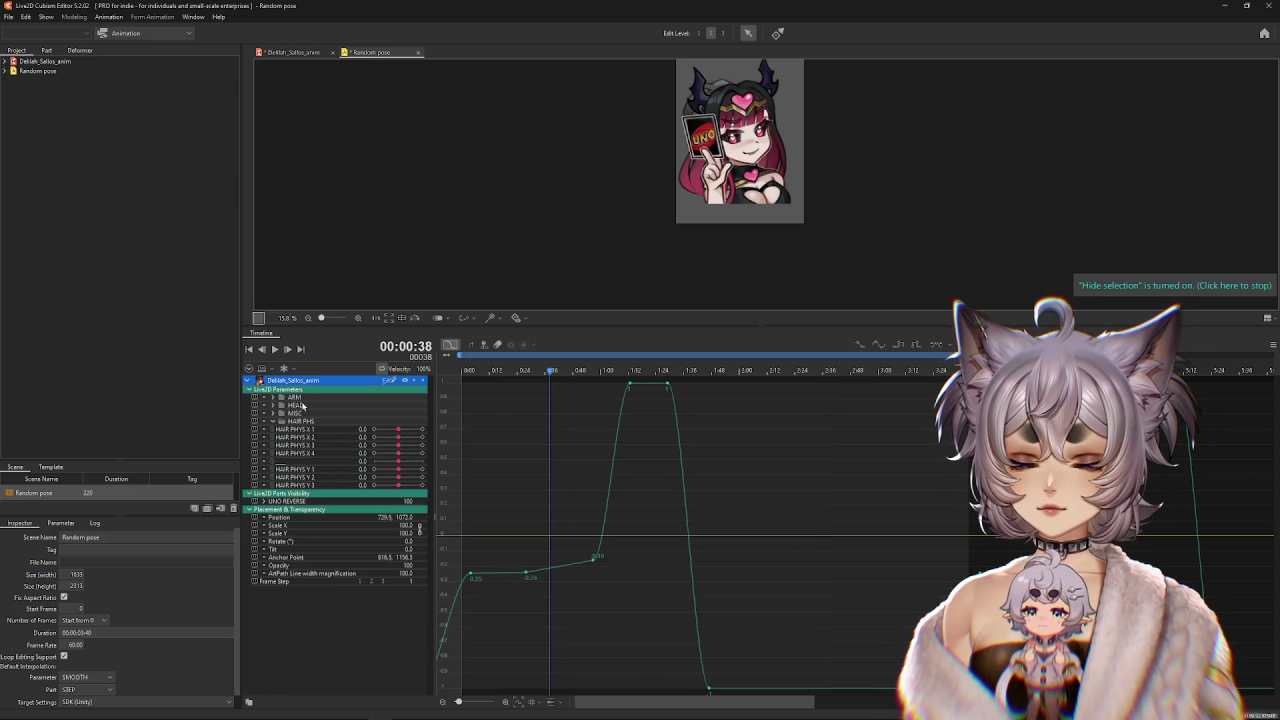
pyautogui.click(450, 344)
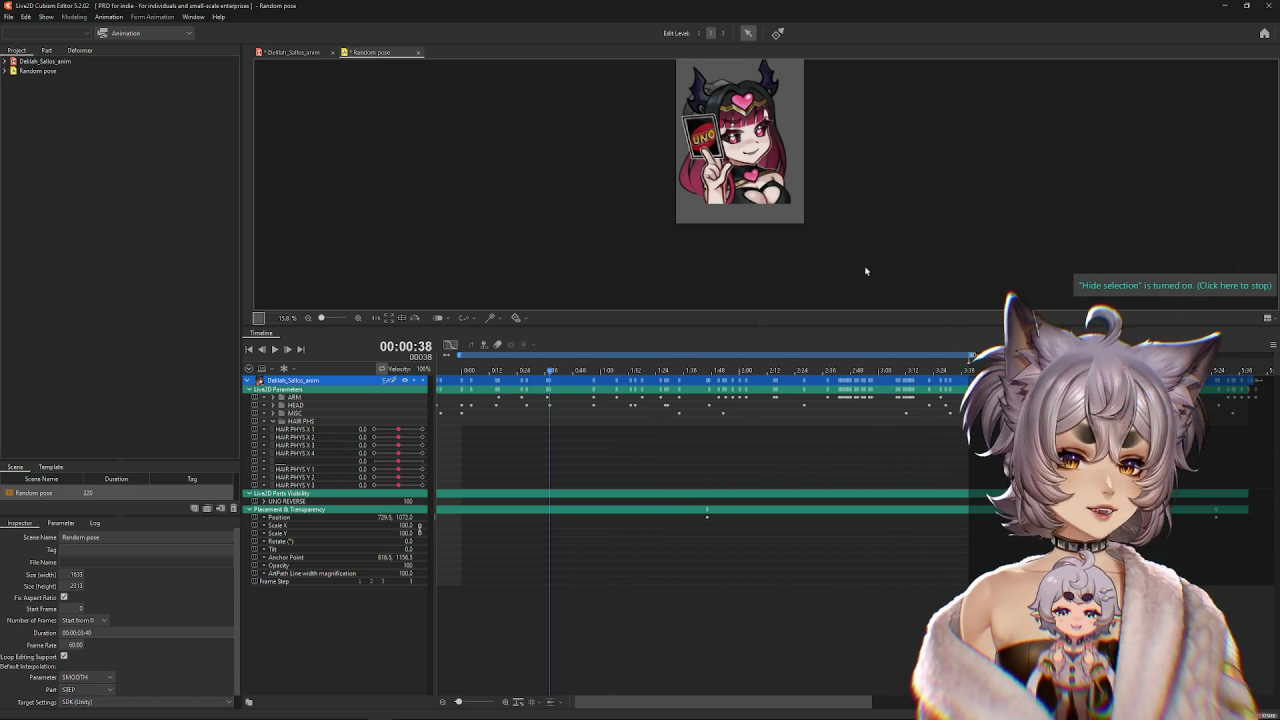
# Resize the preview area, turn off loop editing support, and collapse HAIR PHYS.
pyautogui.moveTo(760, 330); pyautogui.dragTo(760, 353)
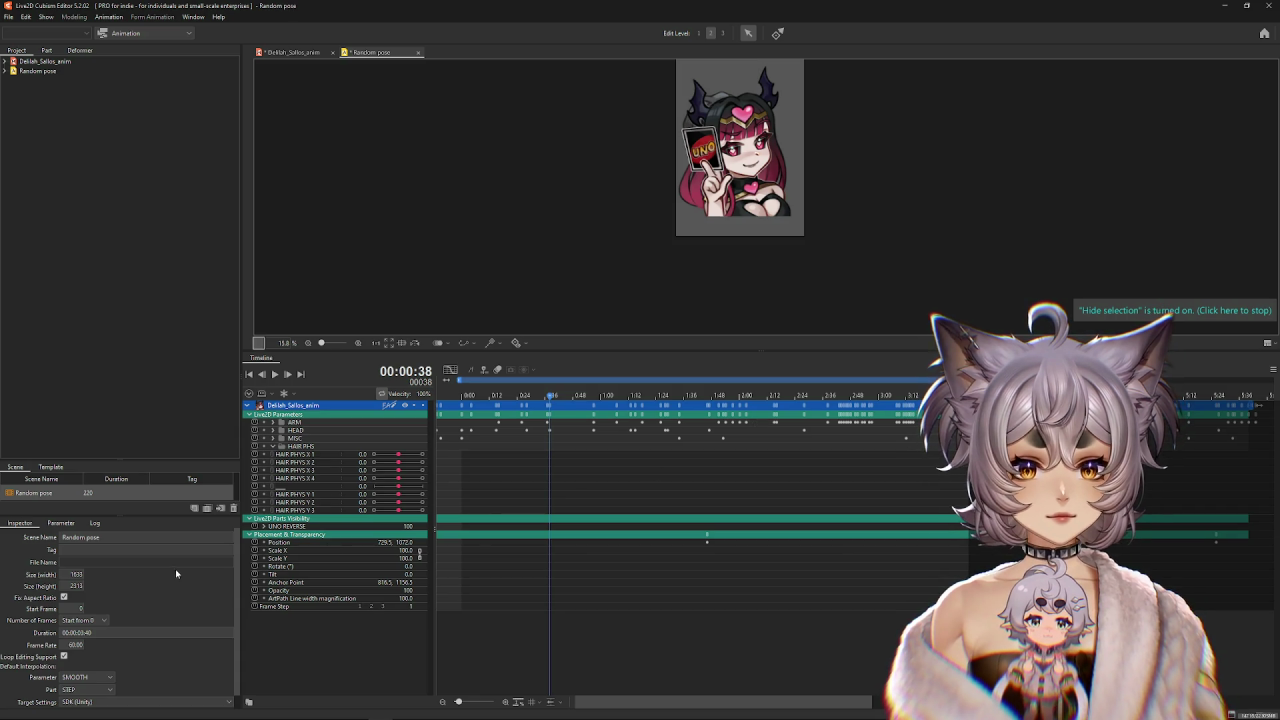
pyautogui.click(64, 657)
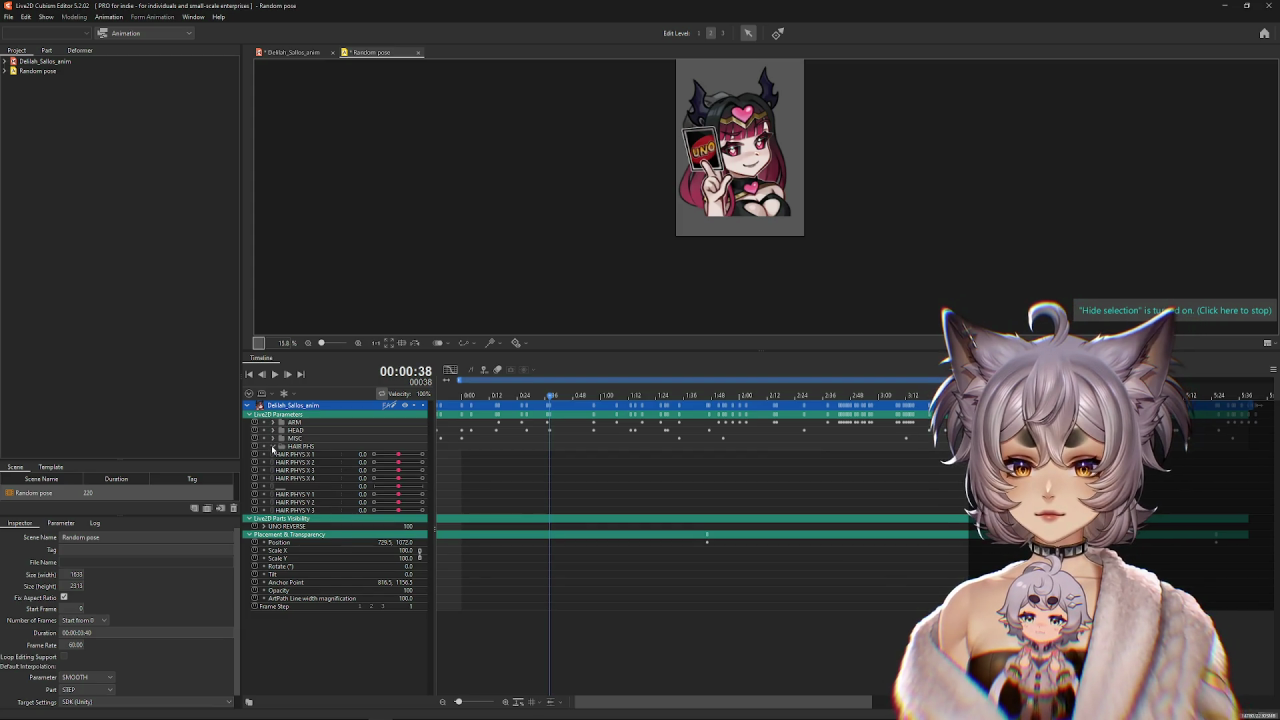
pyautogui.click(272, 446)
pyautogui.click(972, 531)
pyautogui.moveTo(972, 531)
pyautogui.mouseDown()
pyautogui.moveTo(1211, 531)
pyautogui.moveTo(486, 540)
pyautogui.mouseUp()
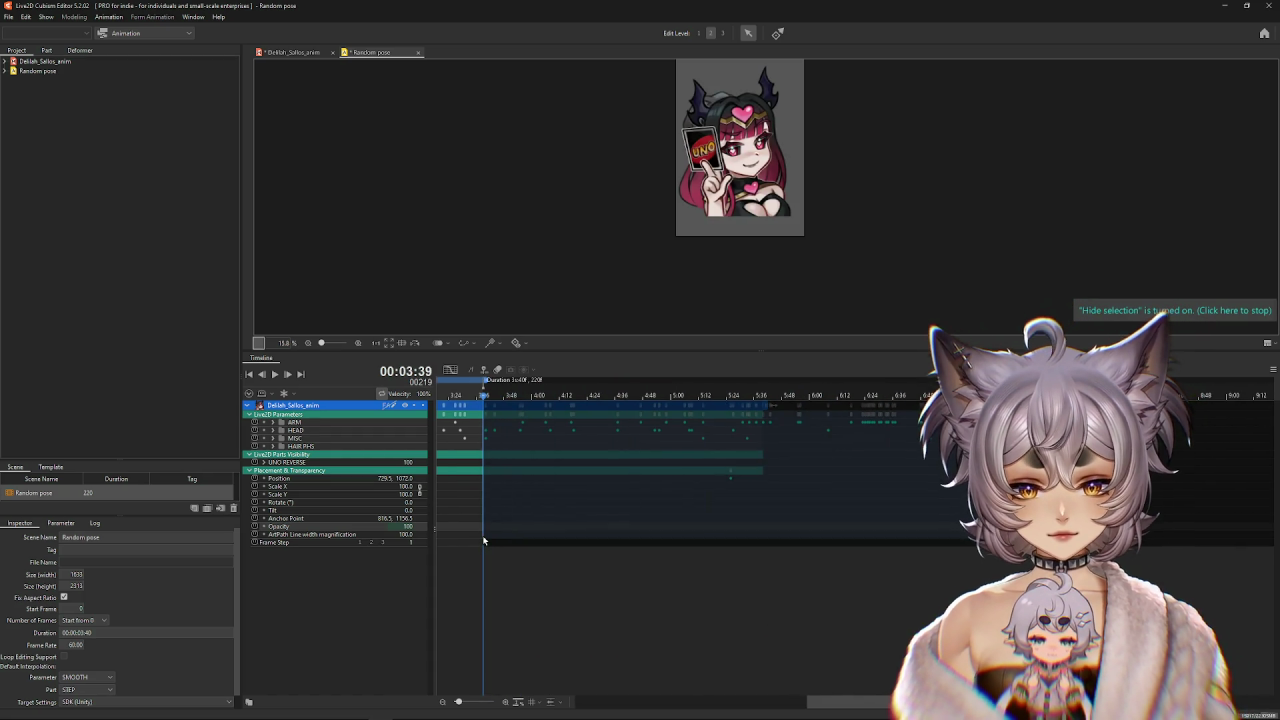
pyautogui.moveTo(850, 701); pyautogui.dragTo(682, 701)
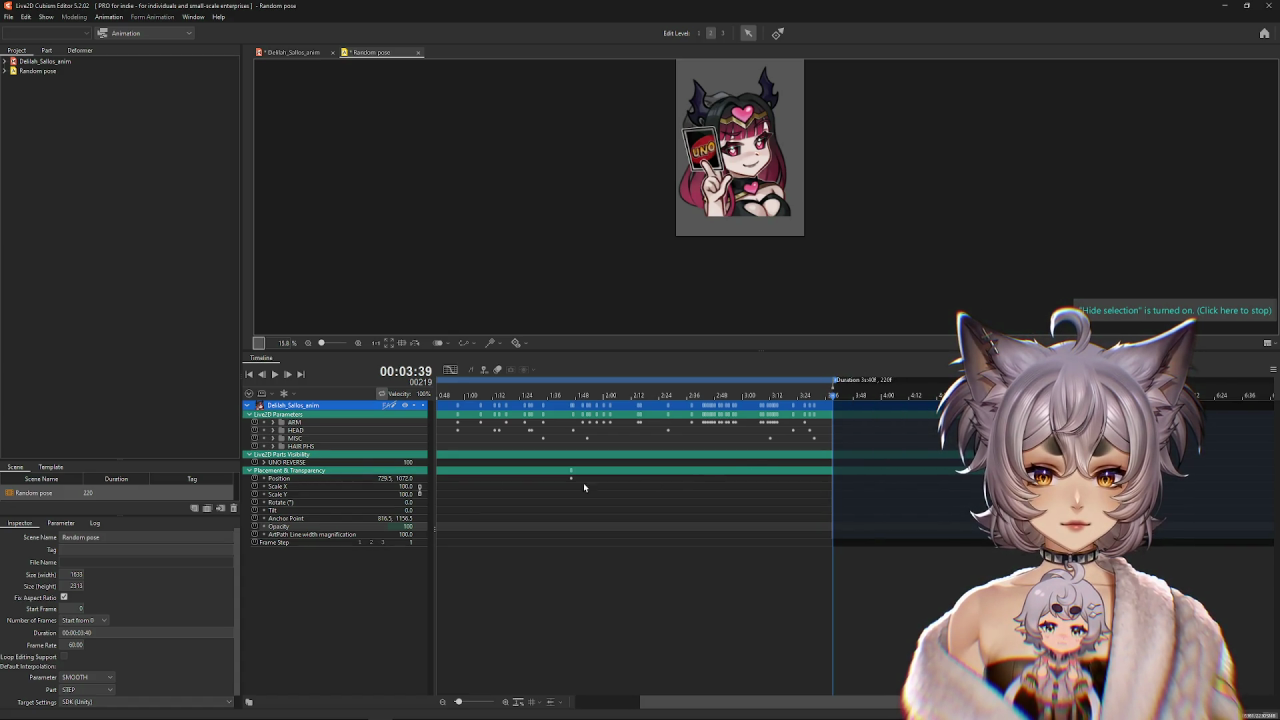
# Select all keyframes, compress their spacing, then stretch them to end near 3:12.
pyautogui.hotkey('ctrl', 'a')
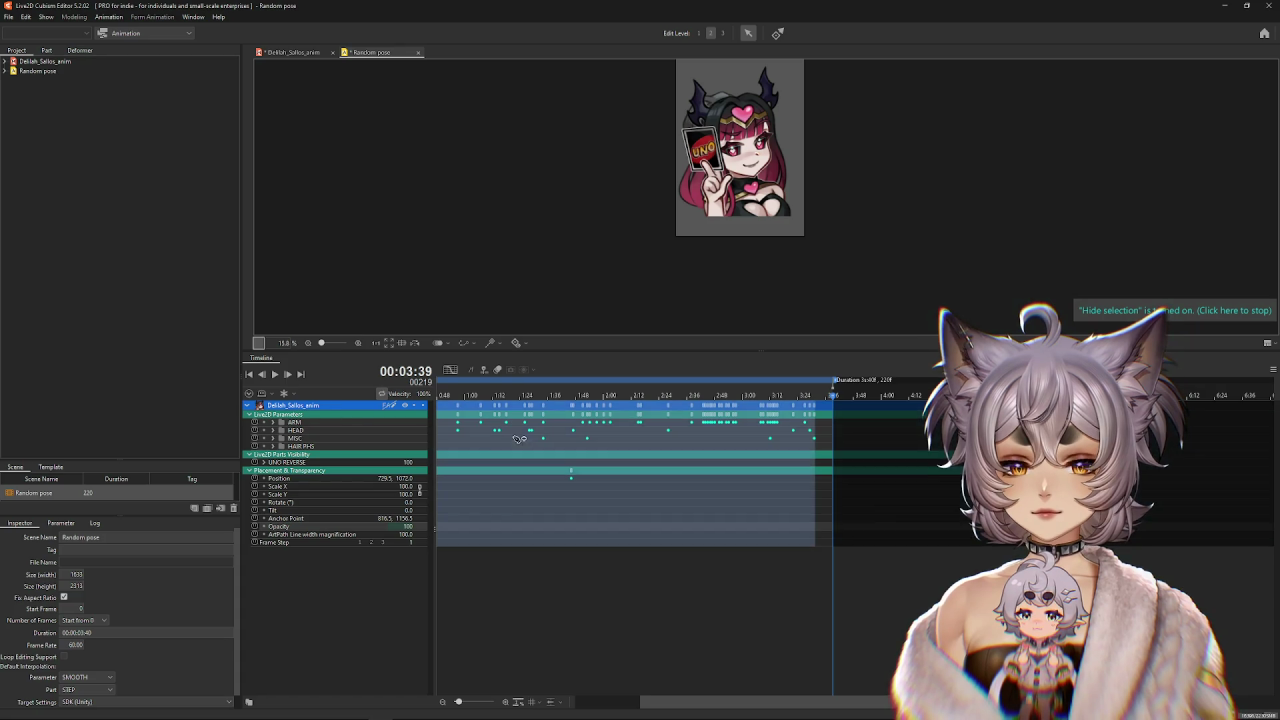
pyautogui.click(517, 702)
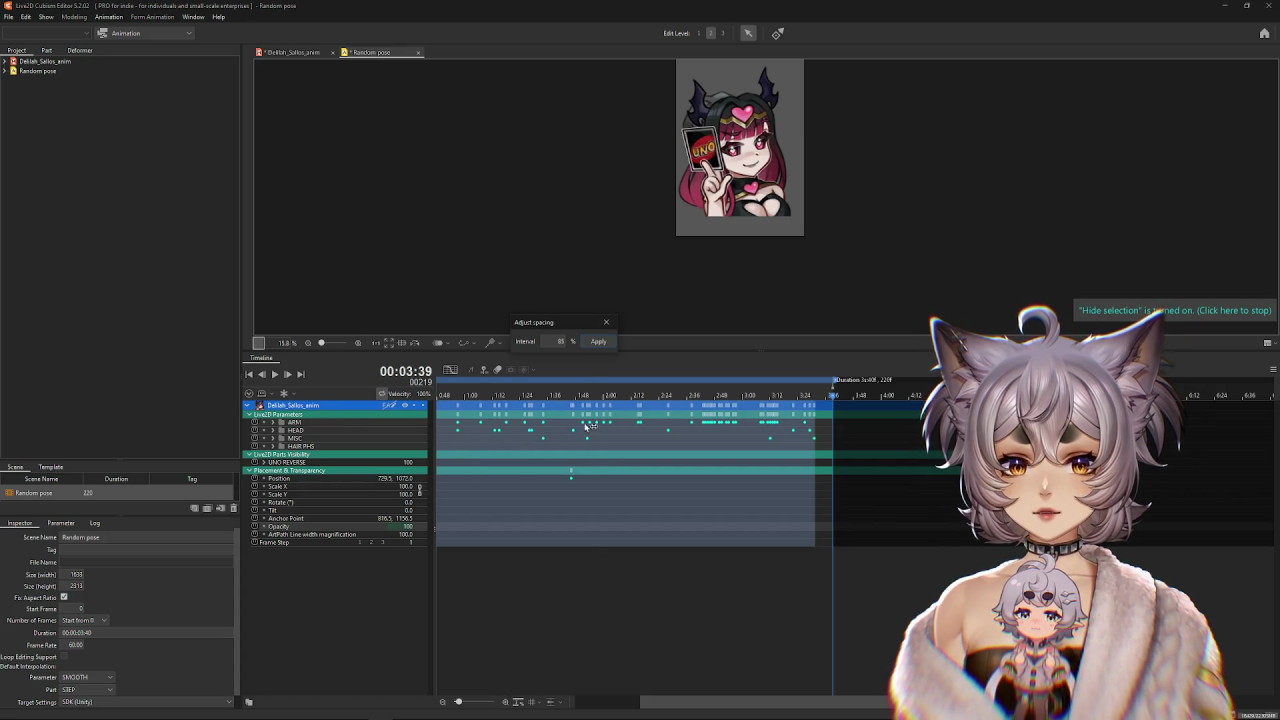
pyautogui.click(597, 342)
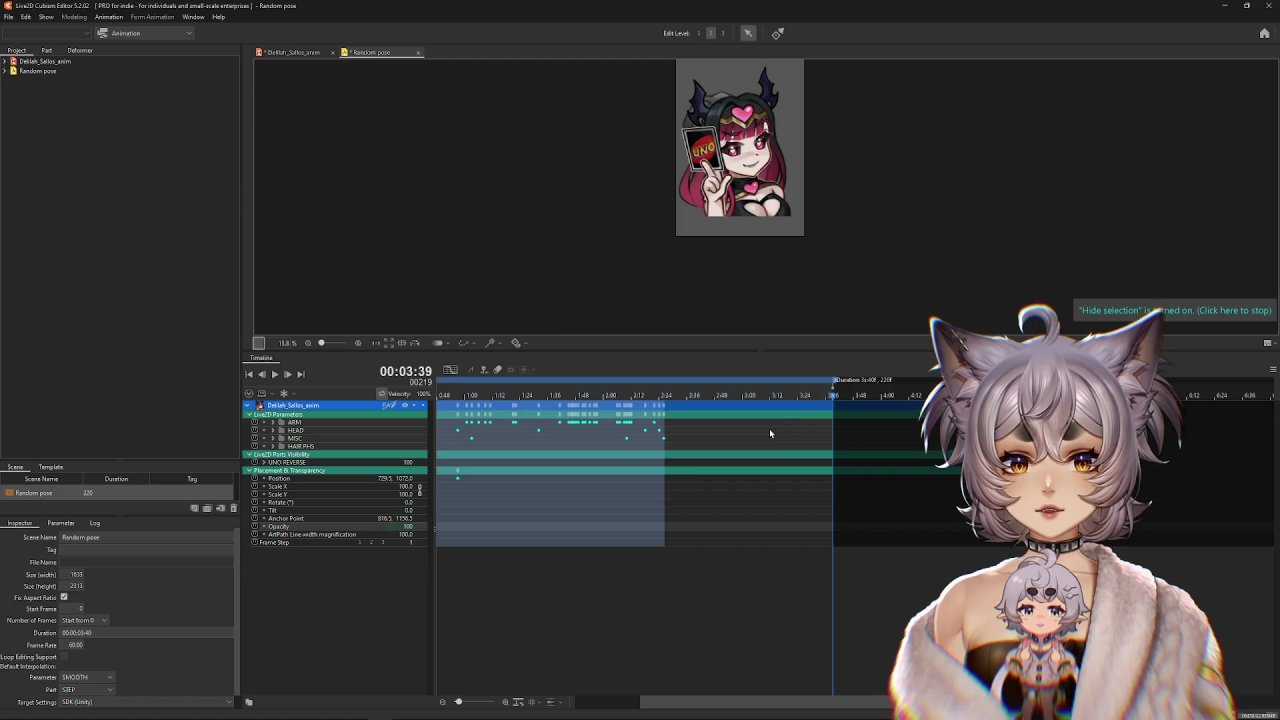
pyautogui.moveTo(780, 700); pyautogui.dragTo(698, 702)
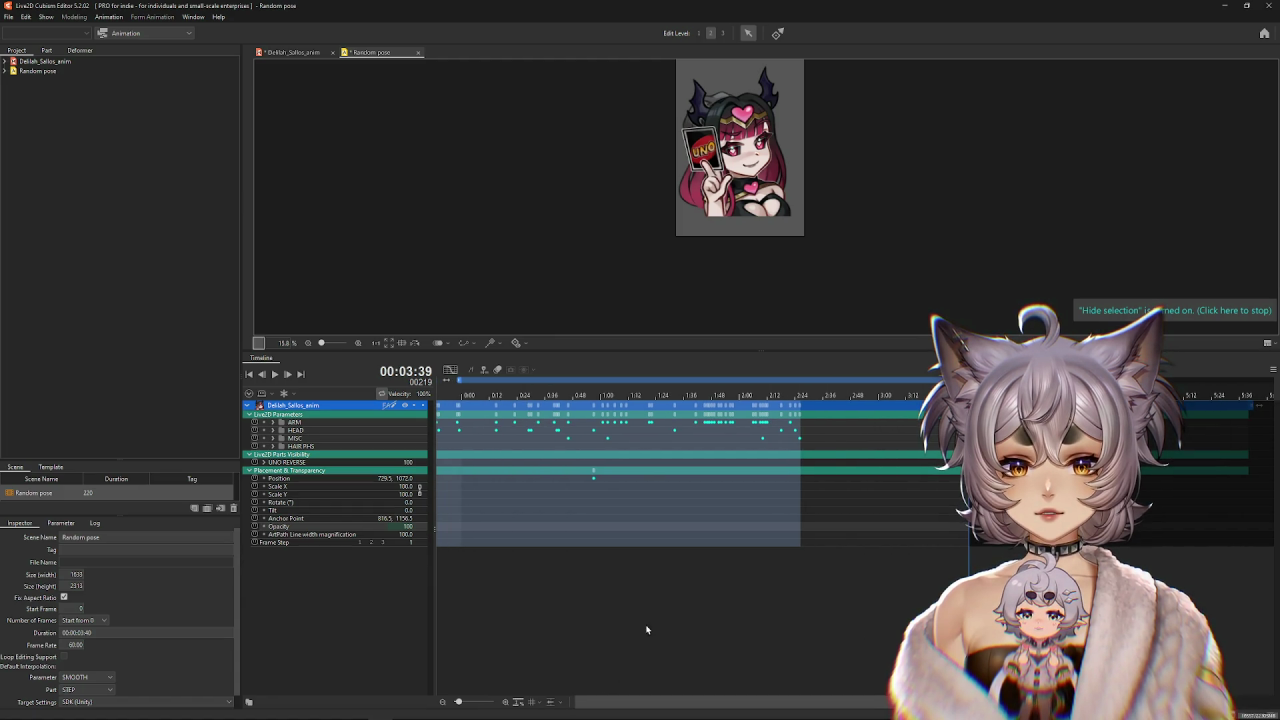
pyautogui.moveTo(521, 384); pyautogui.dragTo(589, 390)
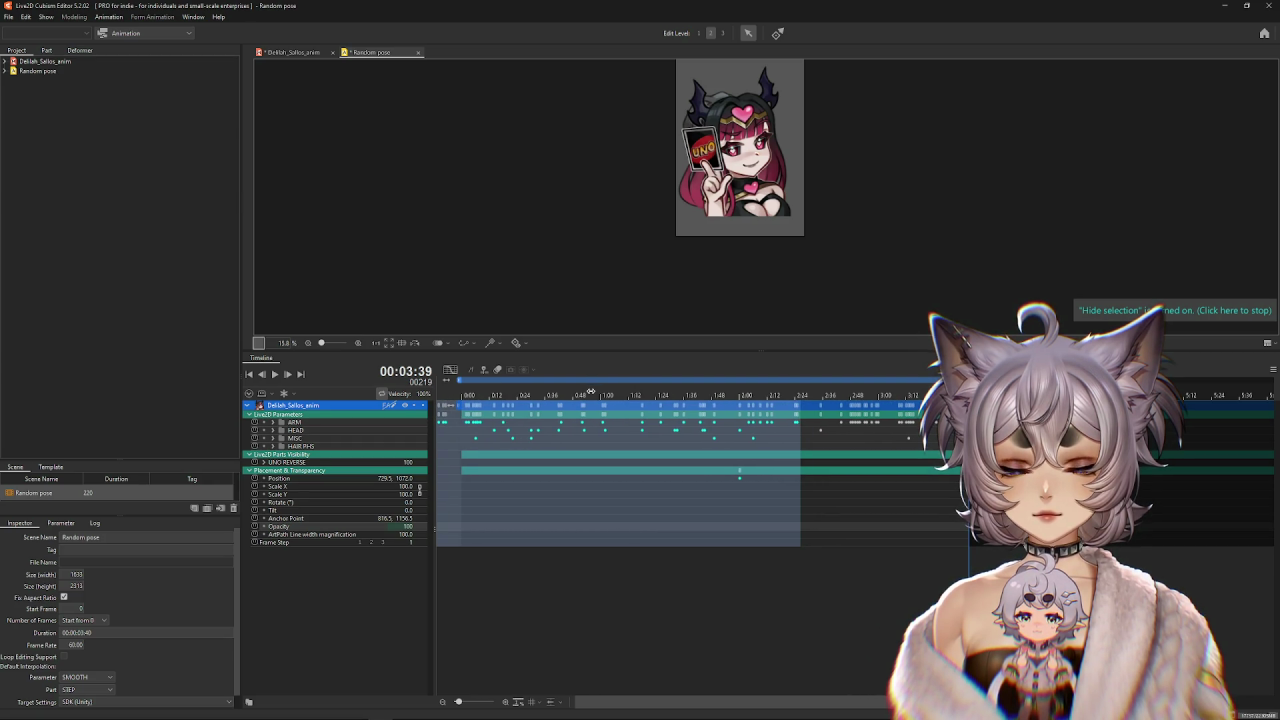
pyautogui.click(573, 514)
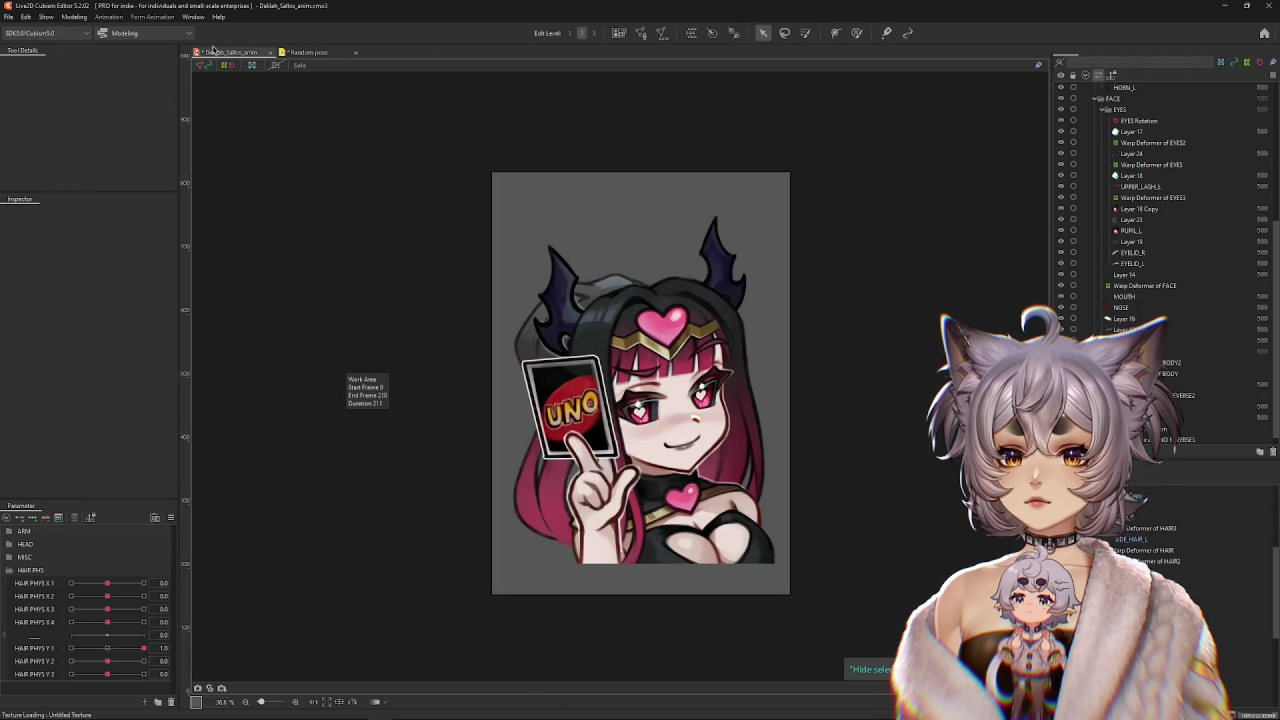
pyautogui.click(74, 17)
pyautogui.click(110, 240)
pyautogui.click(235, 33)
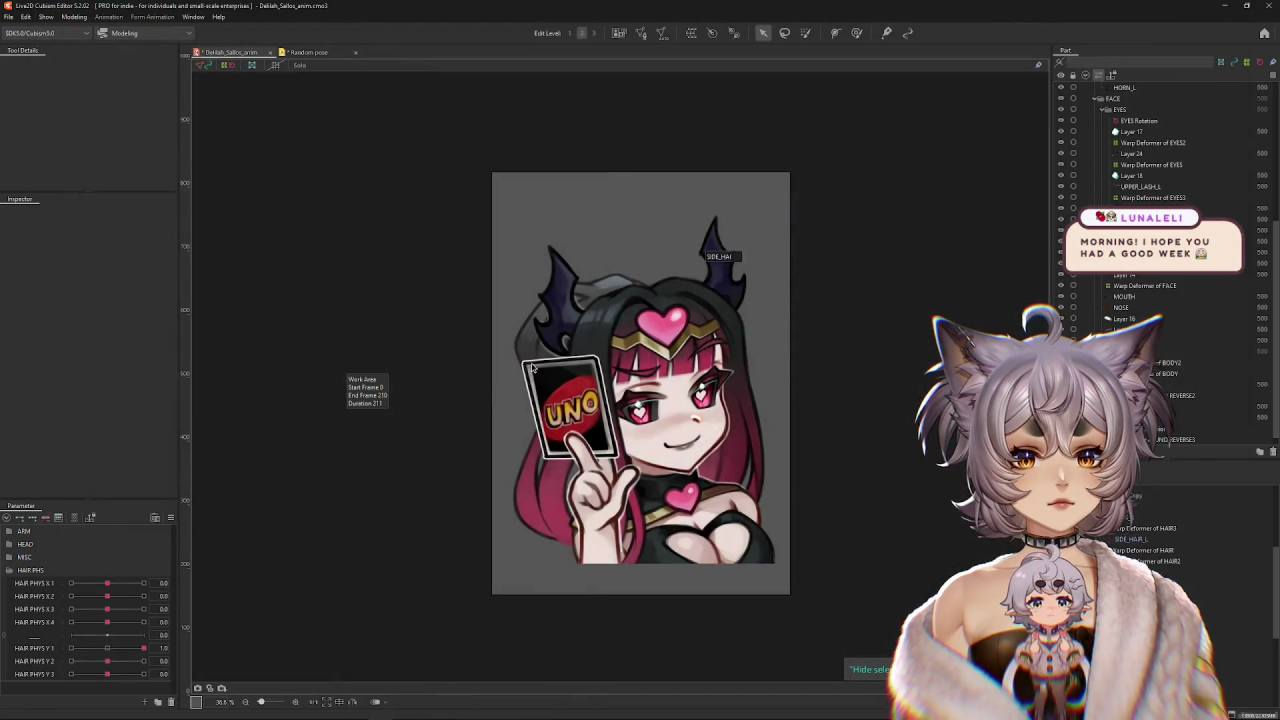
pyautogui.click(1262, 5)
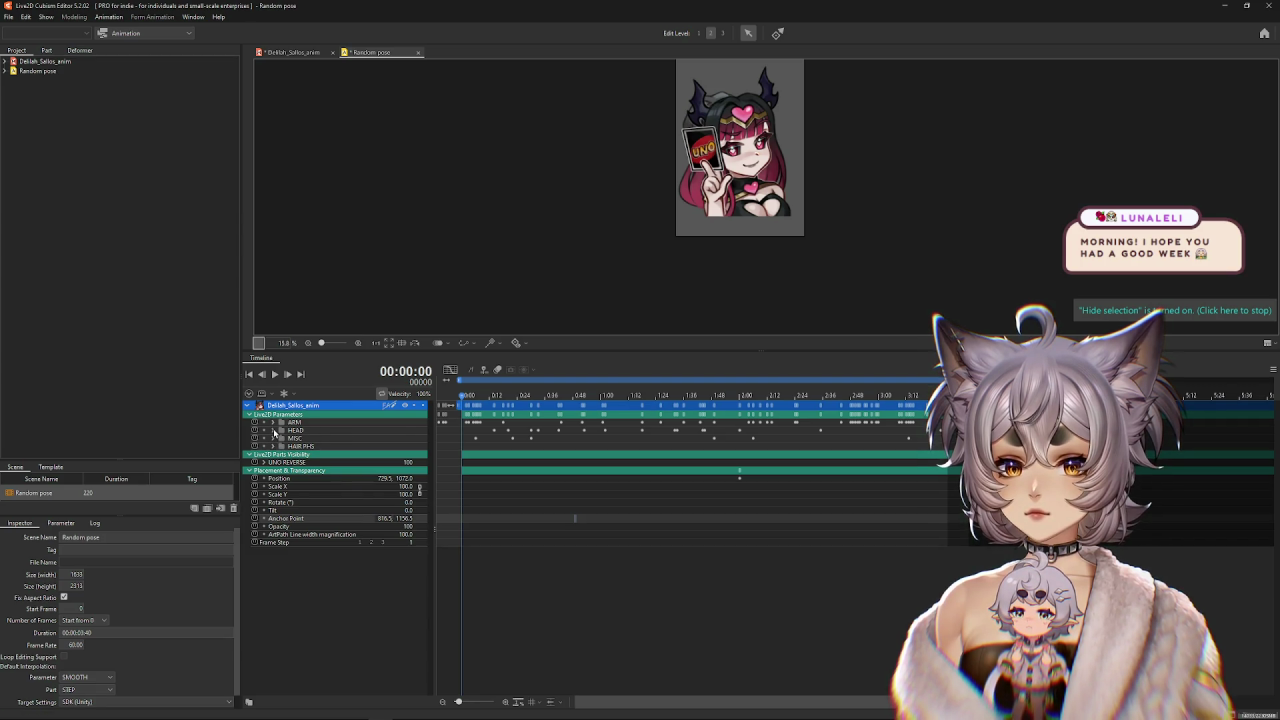
# Expand HEAD and pull the work area end earlier.
pyautogui.click(273, 430)
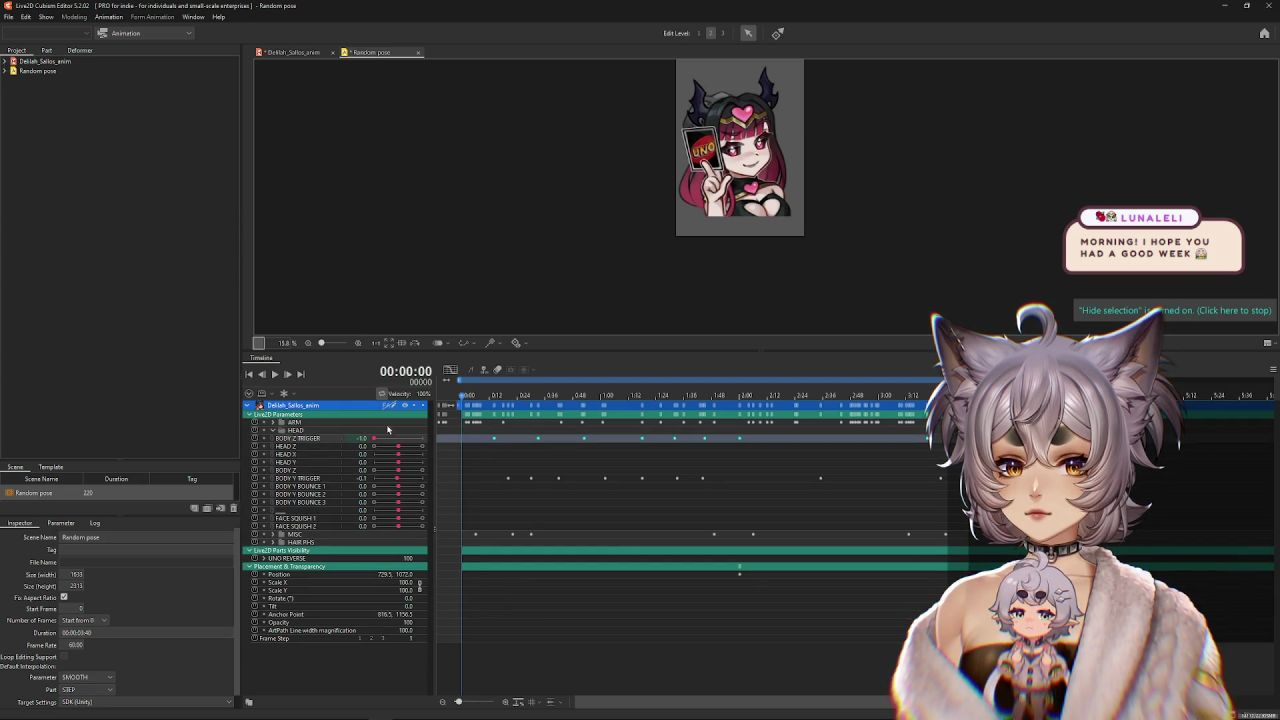
pyautogui.hscroll(-2, 445, 380)
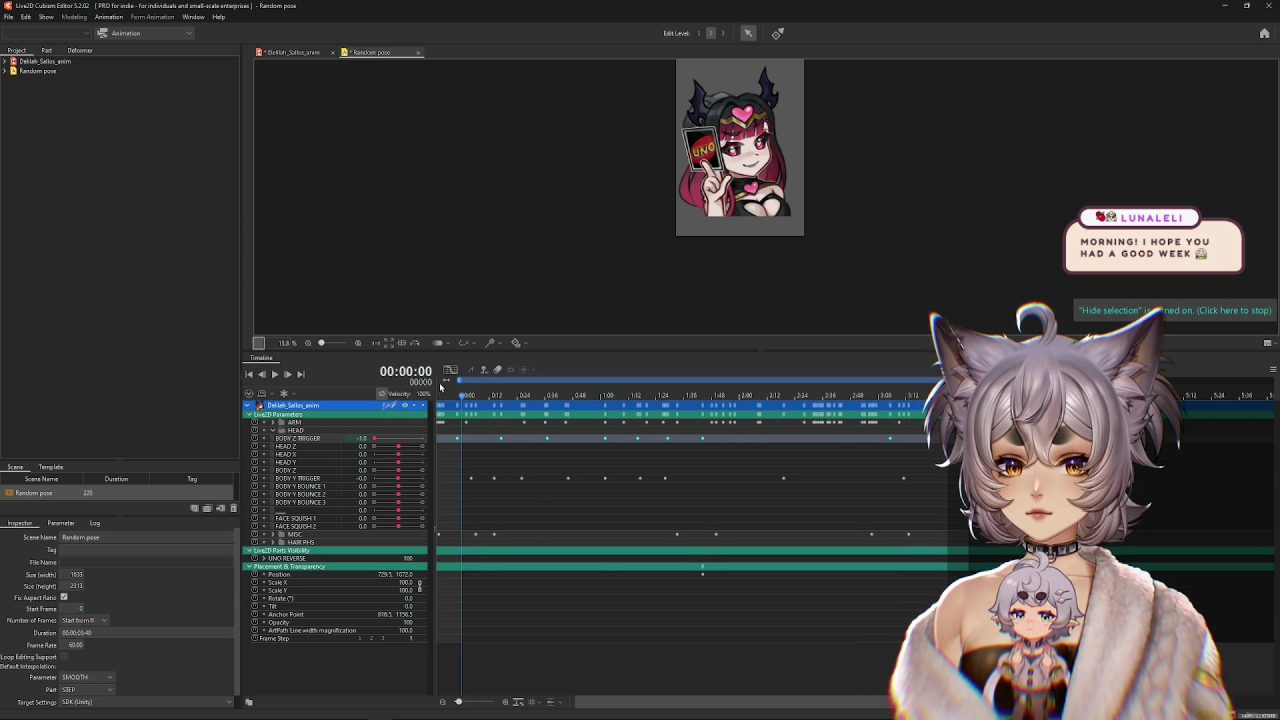
pyautogui.hscroll(-1, 441, 386)
pyautogui.moveTo(447, 381); pyautogui.dragTo(436, 383)
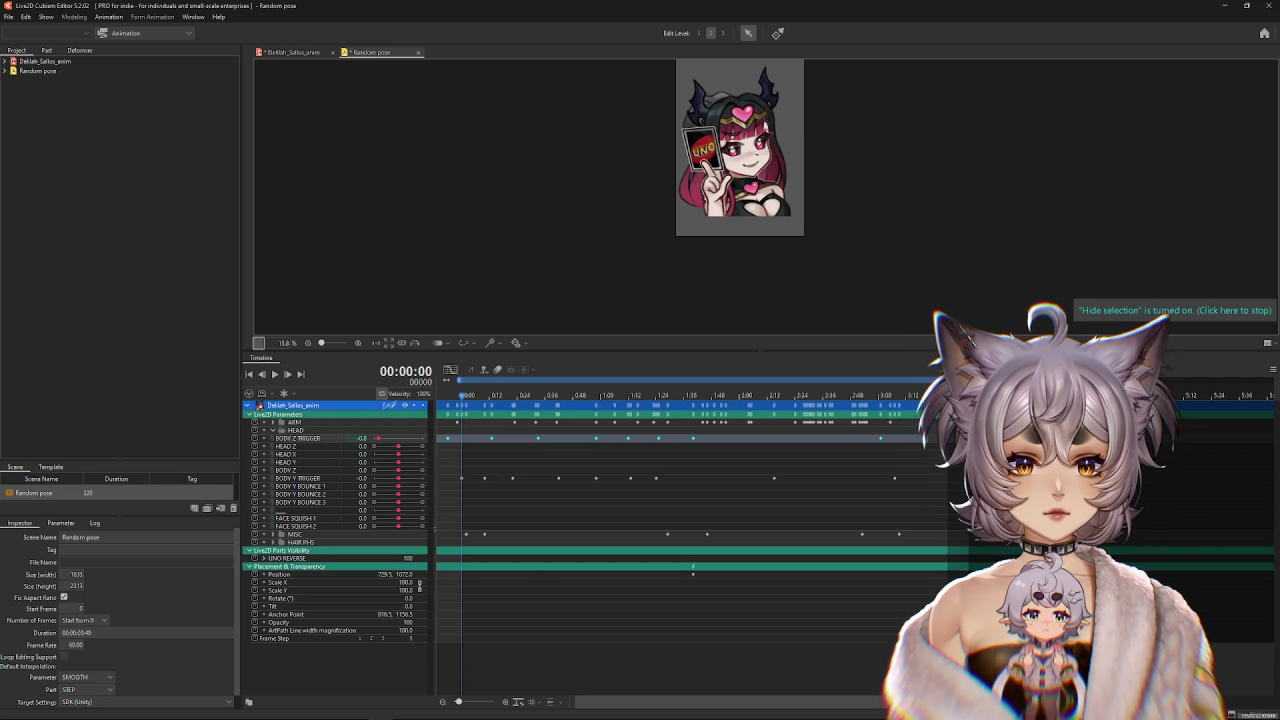
pyautogui.moveTo(946, 381); pyautogui.dragTo(899, 381)
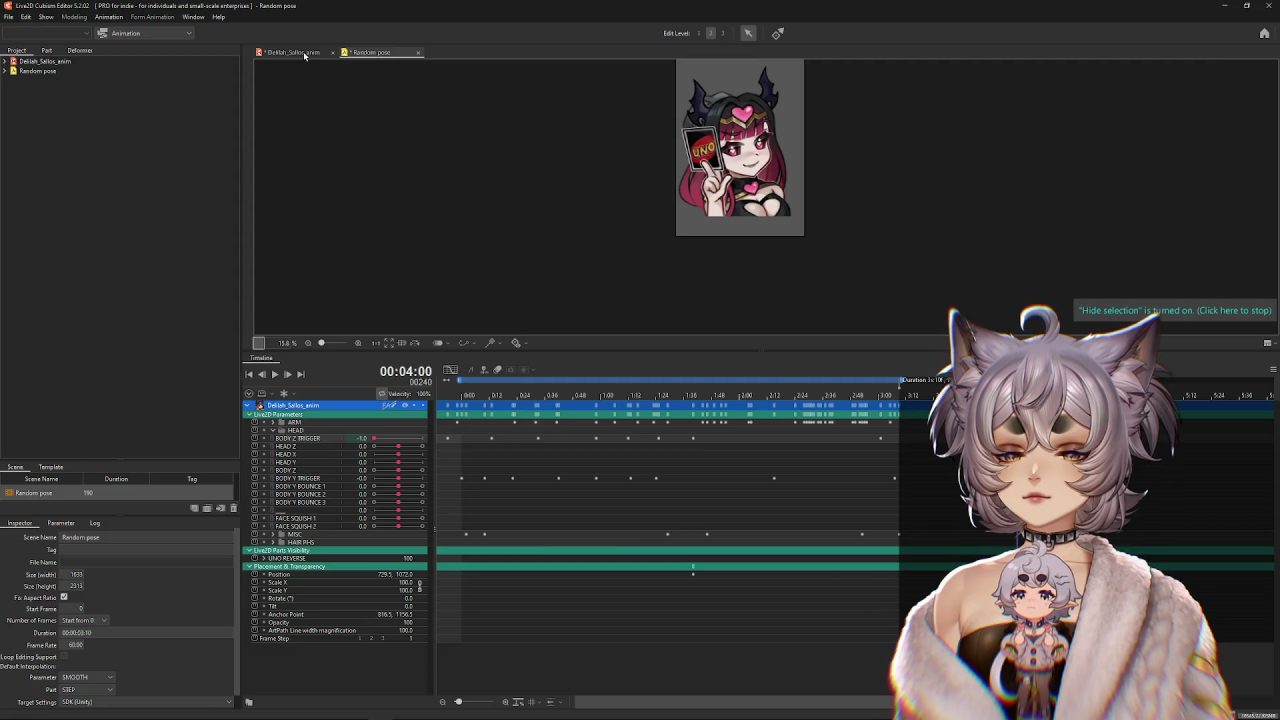
# Play the physics preview in Physics Settings and return to Random pose.
pyautogui.click(305, 55)
pyautogui.click(74, 17)
pyautogui.click(115, 240)
pyautogui.click(233, 33)
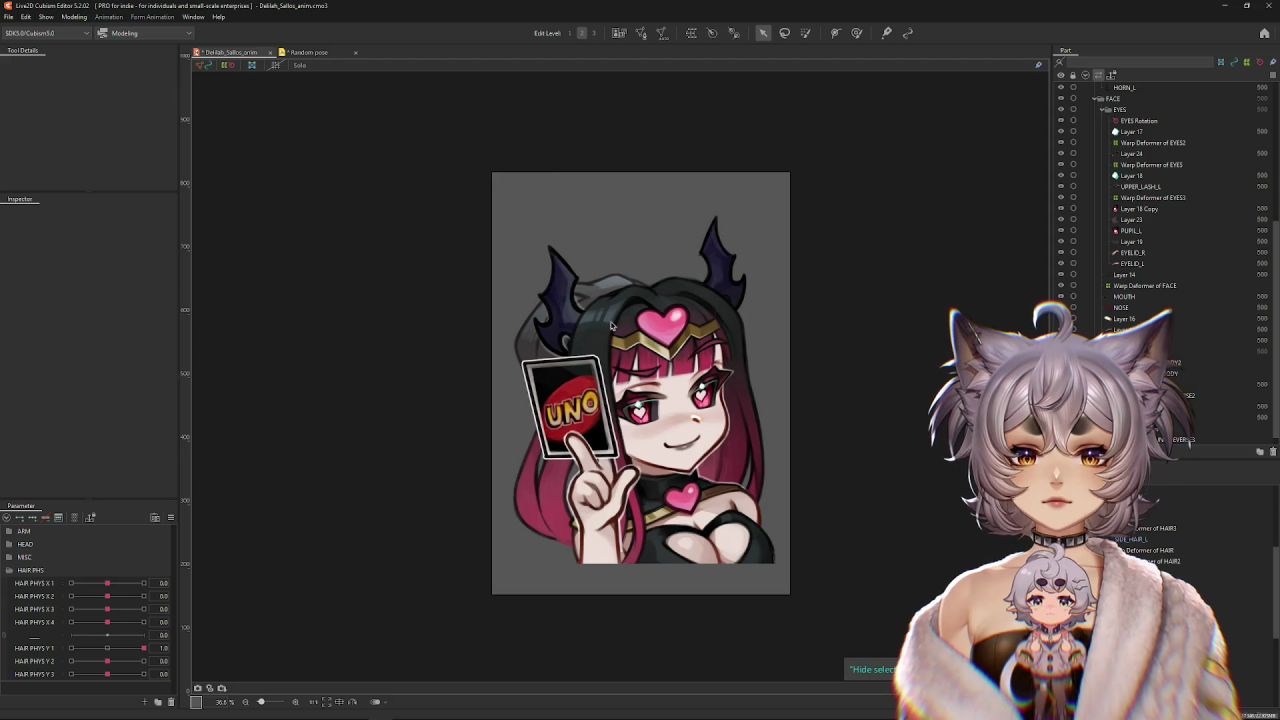
pyautogui.click(317, 51)
# Drag the scene end to 204 frames and mark a time range ending near 3:03.
pyautogui.moveTo(900, 382); pyautogui.dragTo(930, 381)
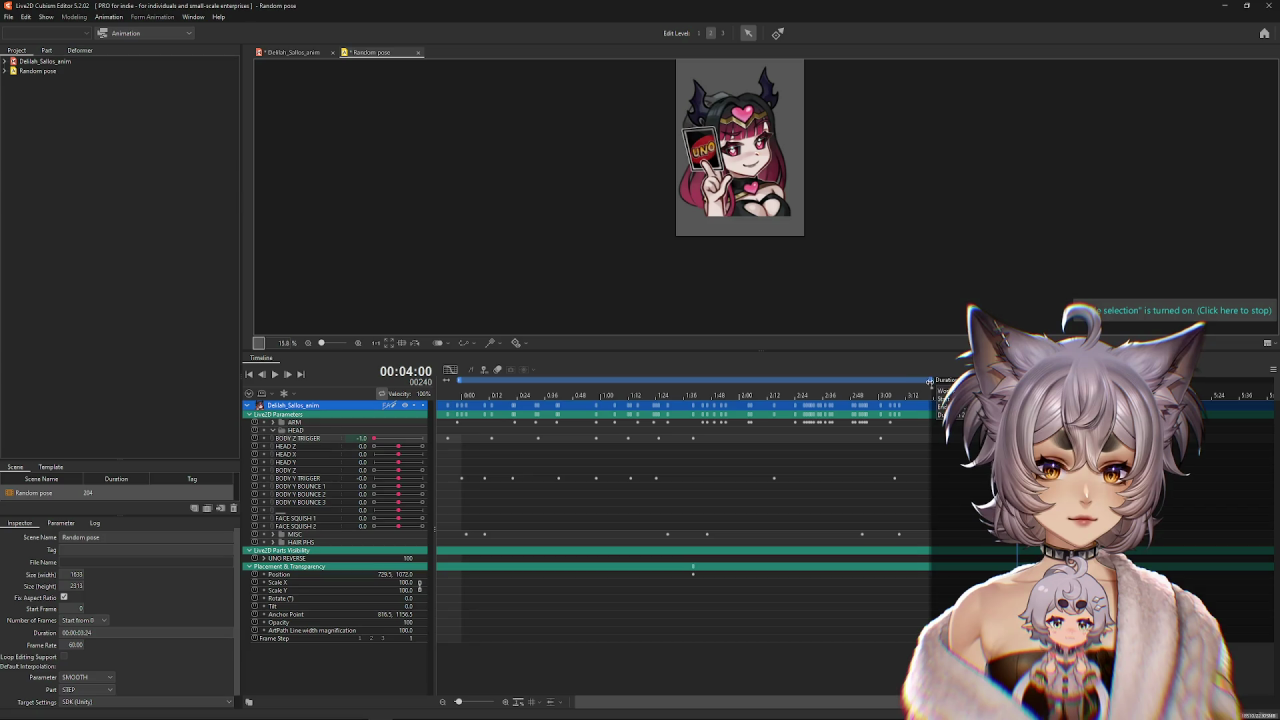
pyautogui.moveTo(447, 382)
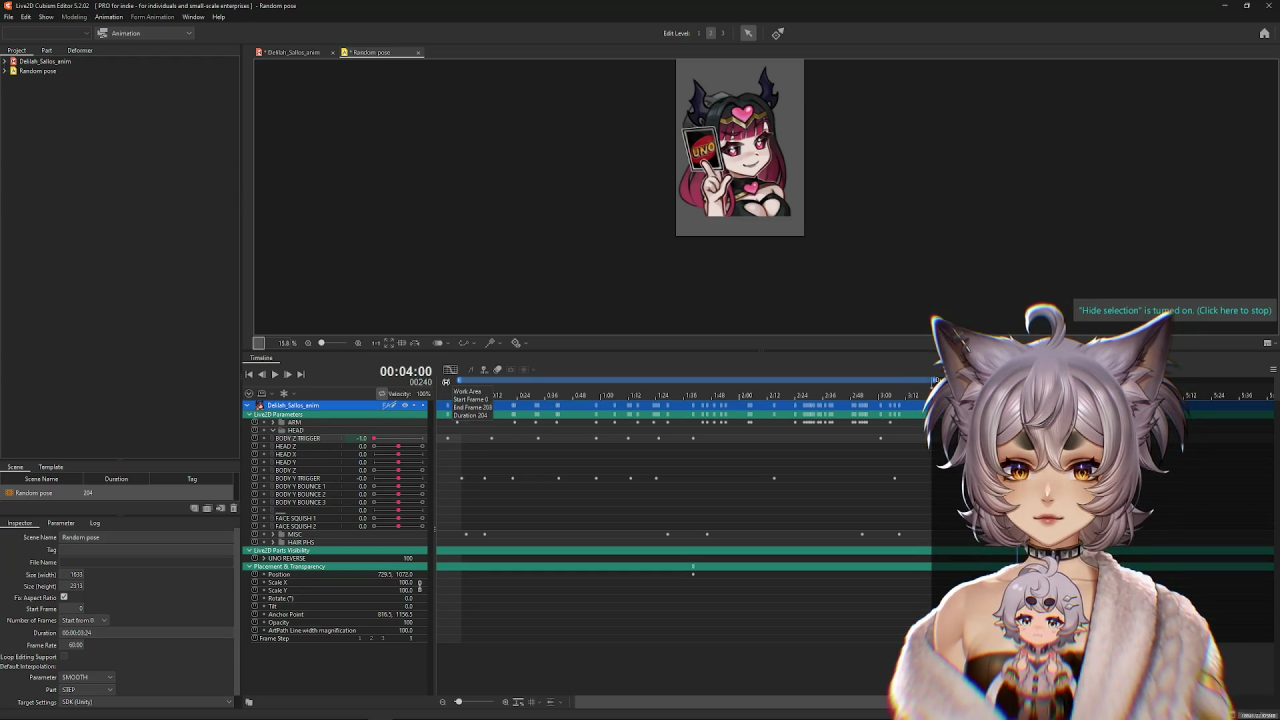
pyautogui.moveTo(448, 382); pyautogui.dragTo(477, 387)
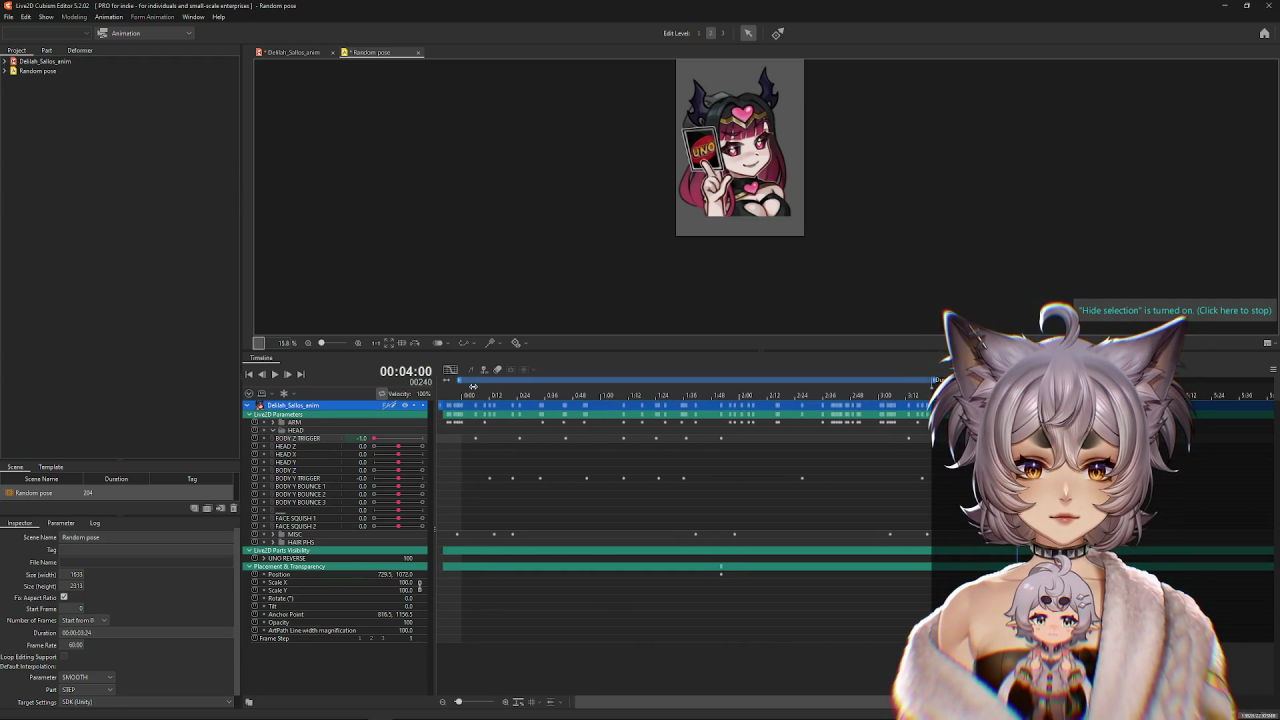
pyautogui.click(886, 636)
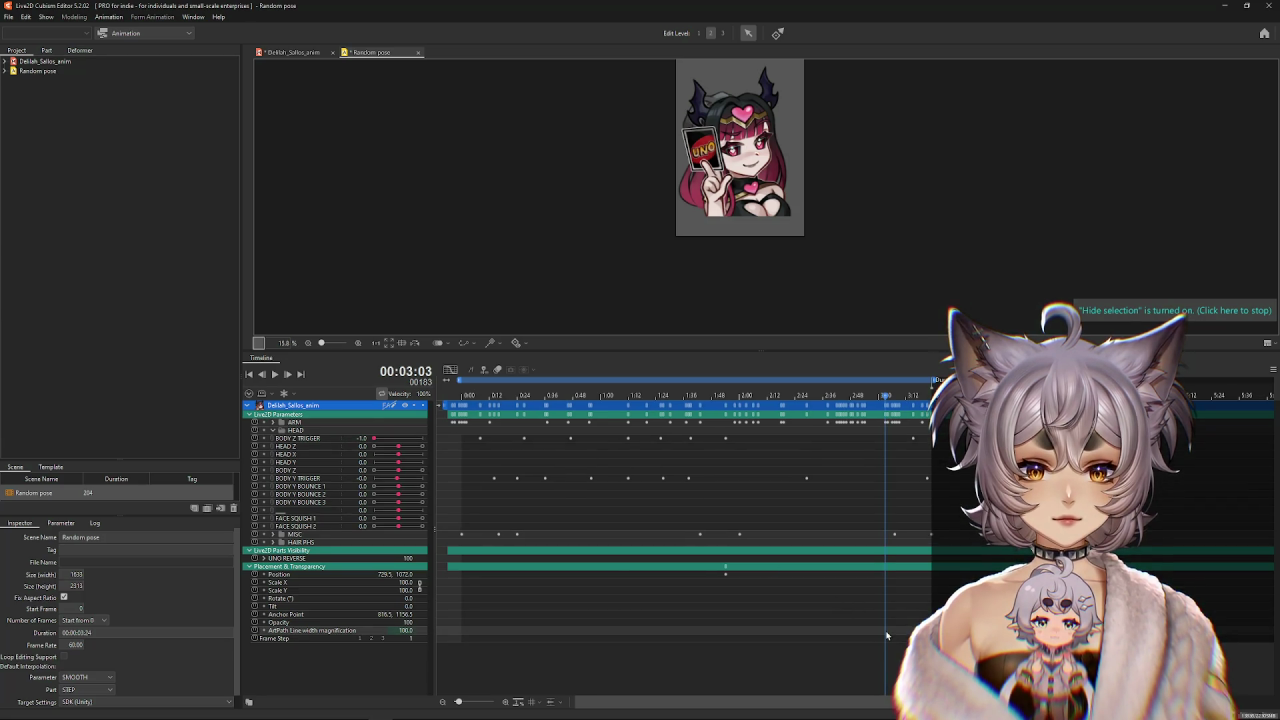
pyautogui.moveTo(886, 636); pyautogui.dragTo(762, 420)
pyautogui.click(866, 527)
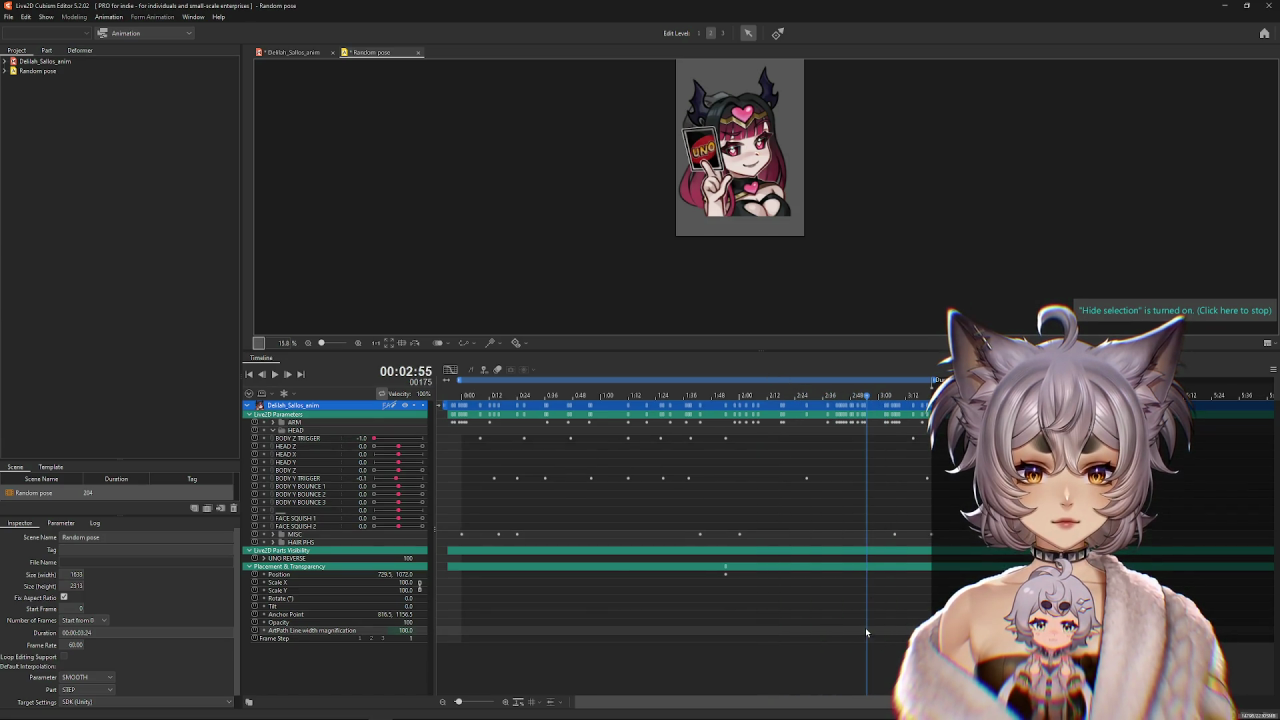
# Box-select the keyframes from 0:00 to about 2:58 and shift them slightly earlier.
pyautogui.moveTo(866, 632); pyautogui.dragTo(496, 424)
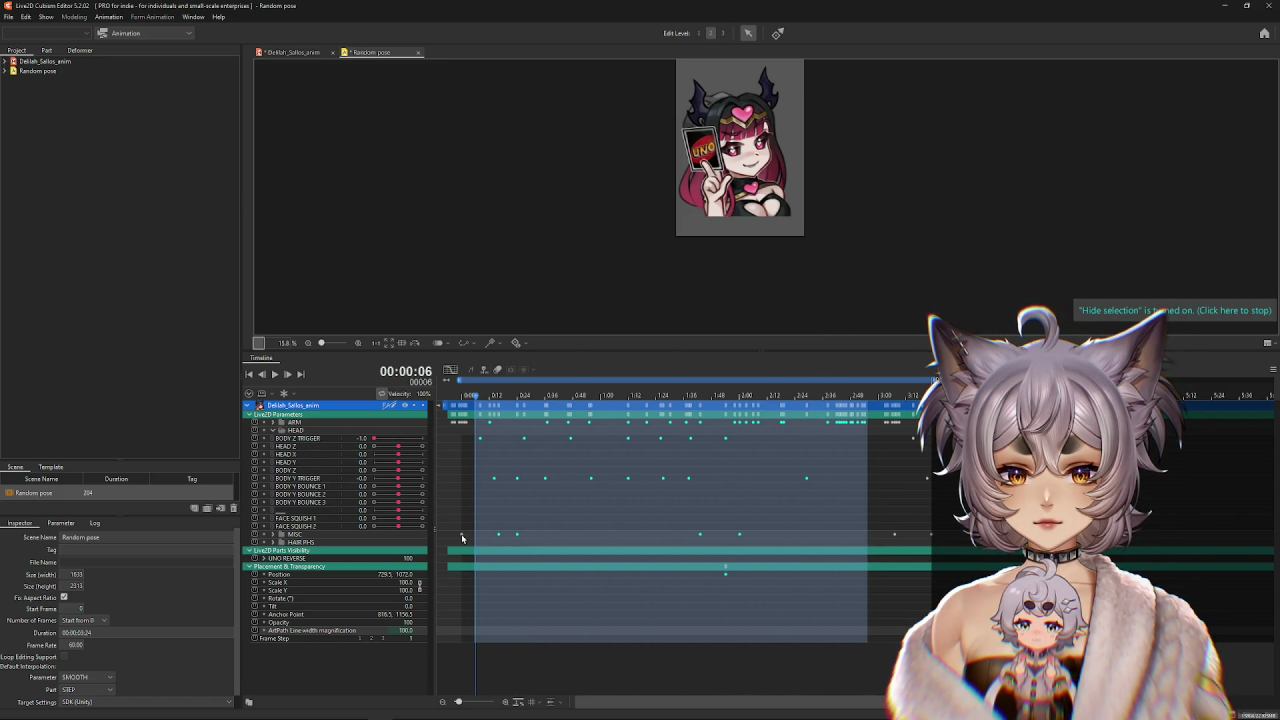
pyautogui.click(638, 626)
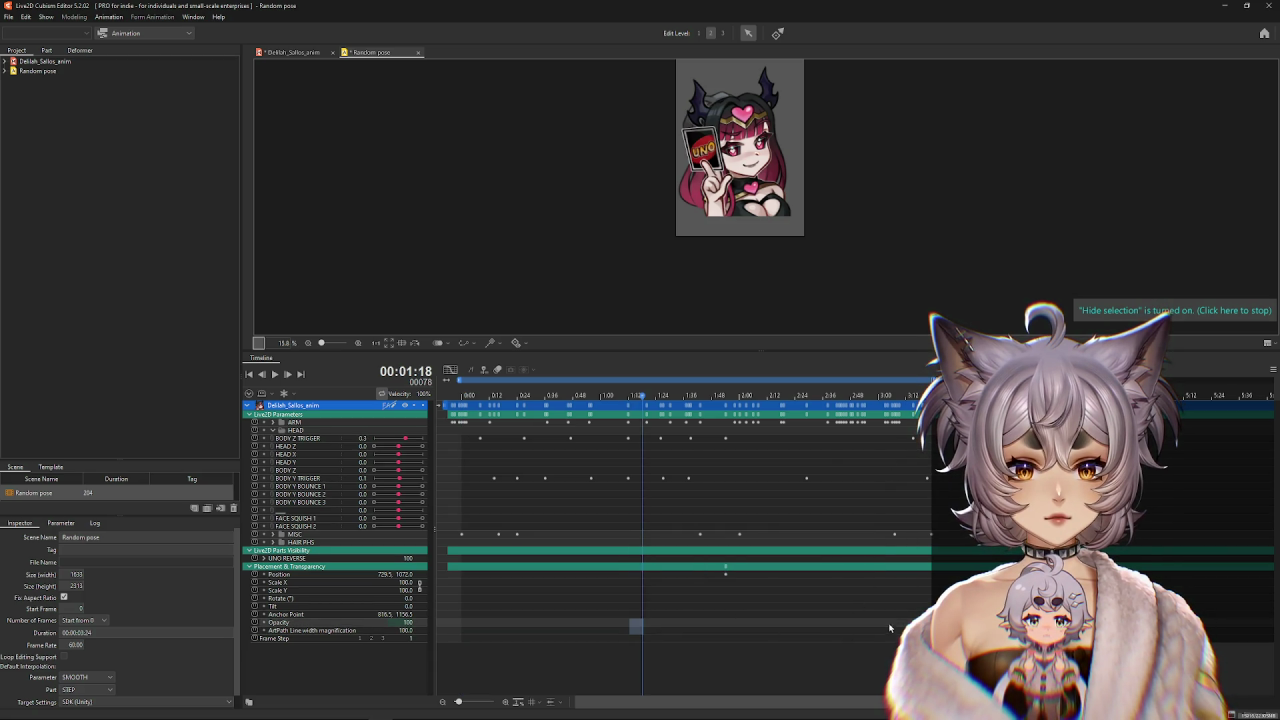
pyautogui.moveTo(876, 638); pyautogui.dragTo(465, 421)
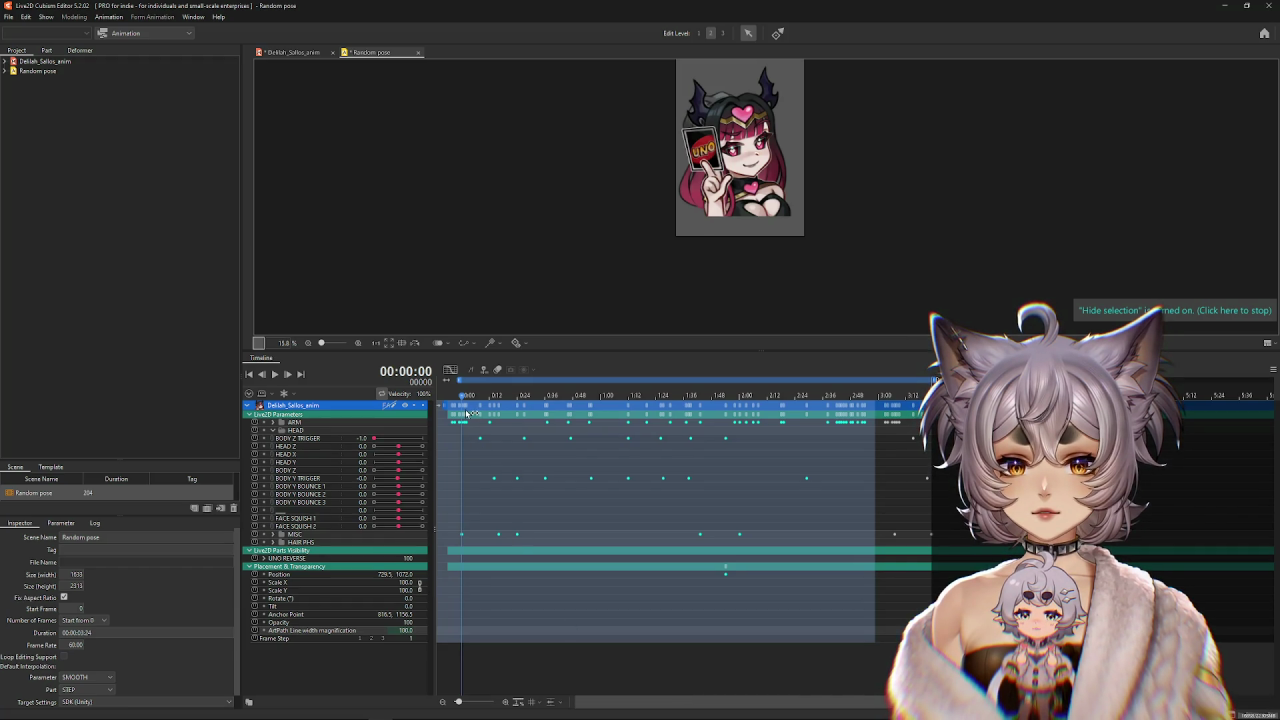
pyautogui.moveTo(466, 412); pyautogui.dragTo(441, 412)
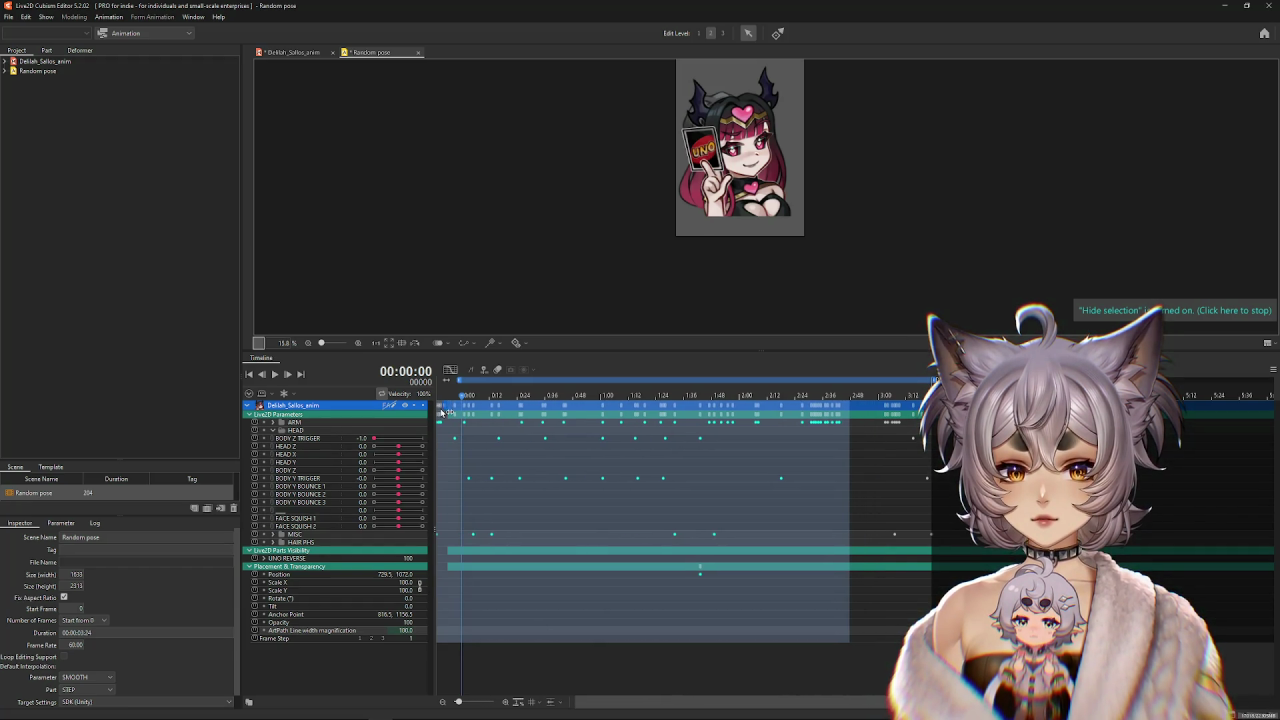
pyautogui.moveTo(457, 418); pyautogui.dragTo(462, 418)
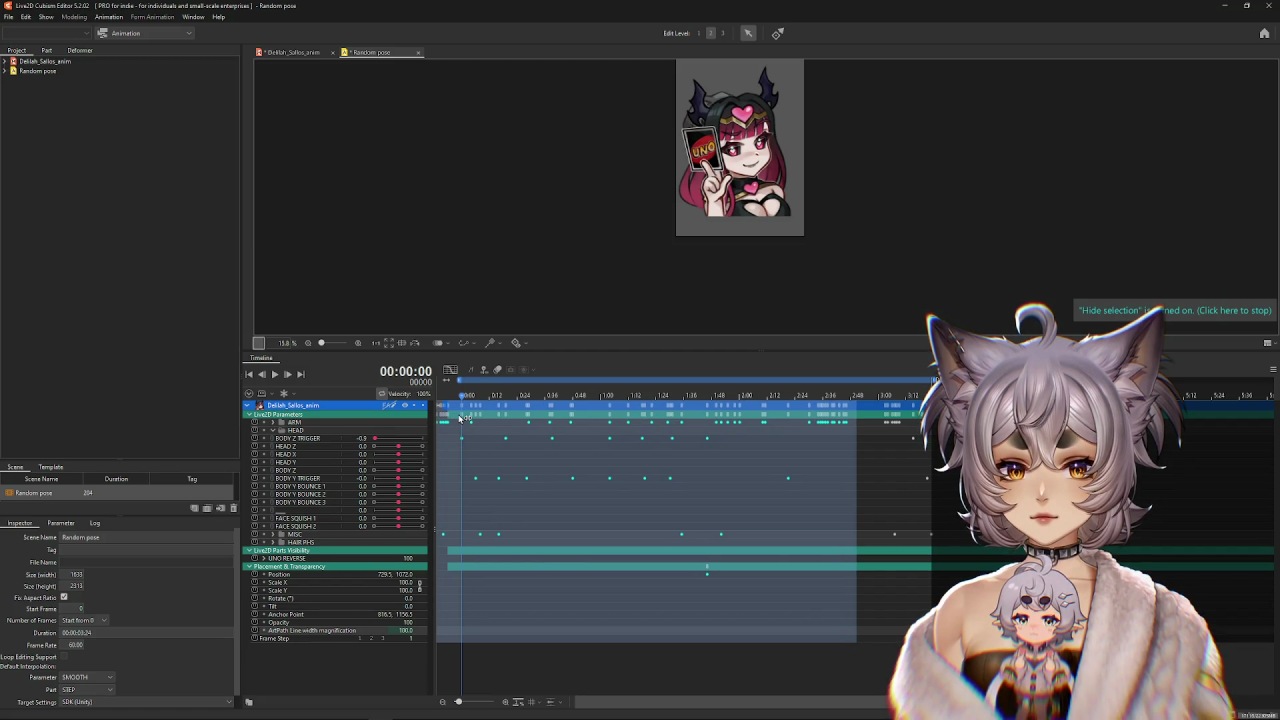
pyautogui.click(683, 512)
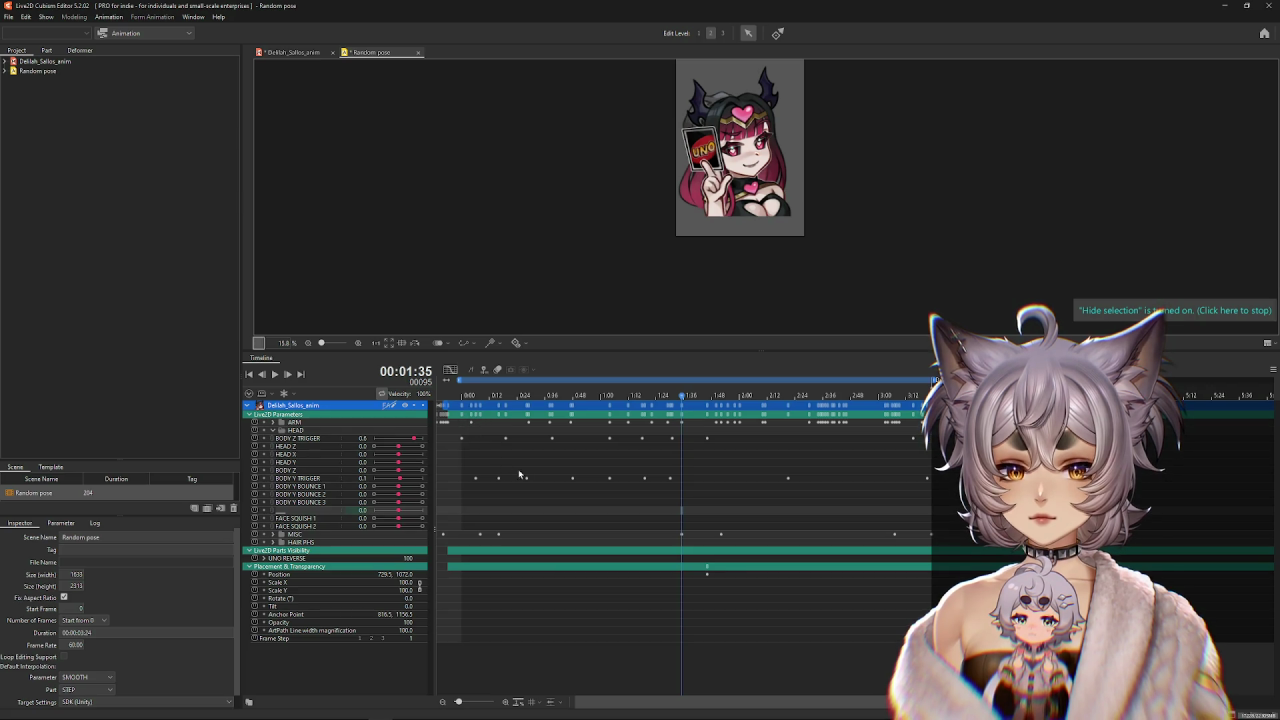
pyautogui.hotkey('ctrl', 'z')
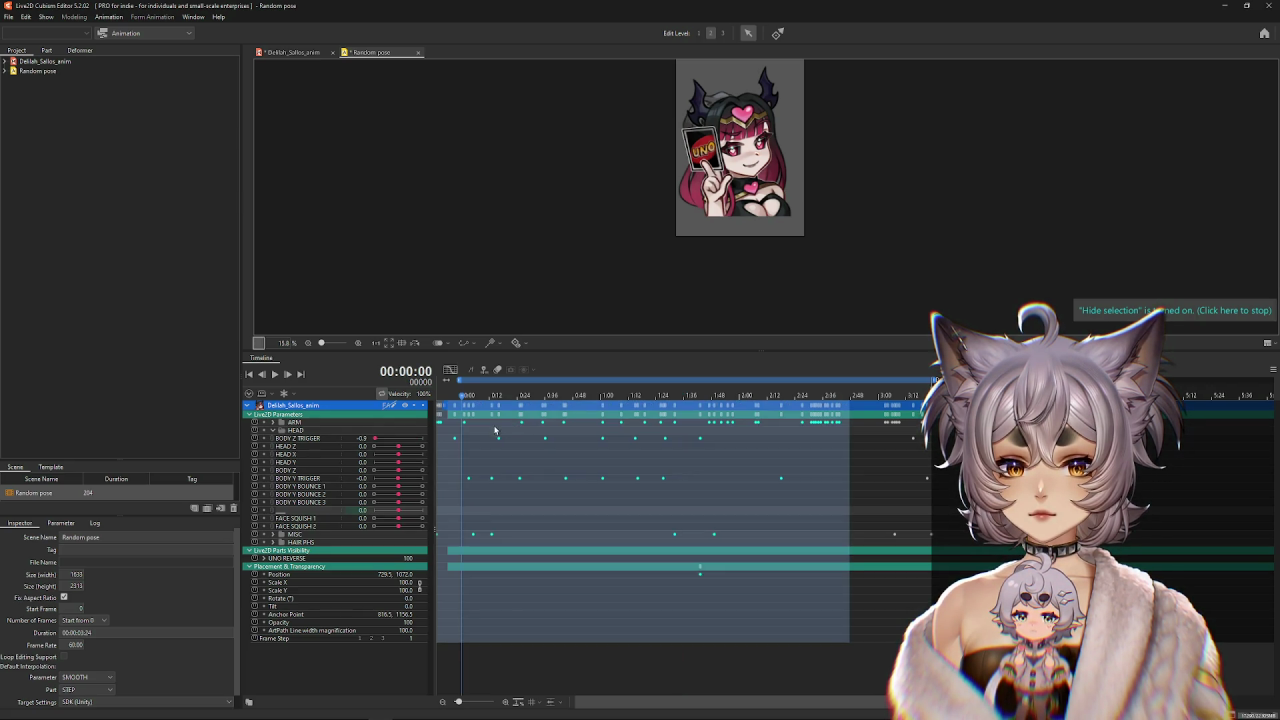
pyautogui.moveTo(472, 418); pyautogui.dragTo(481, 419)
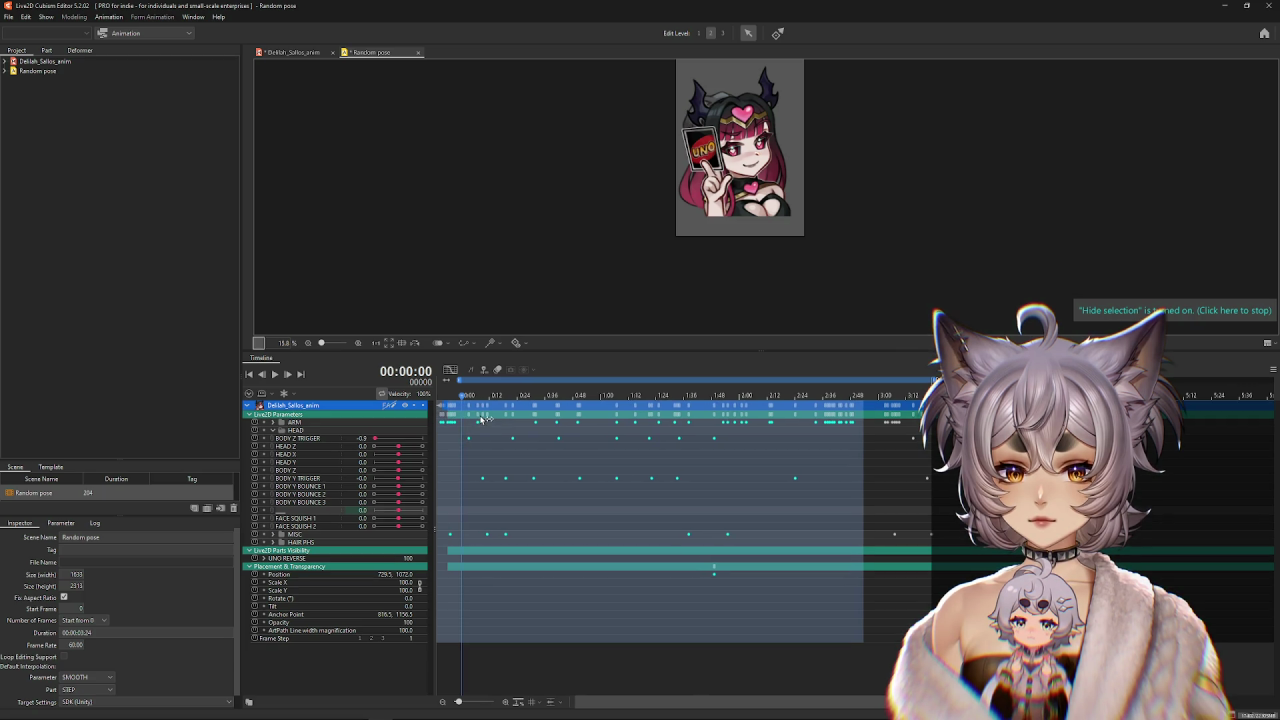
# Select the middle BODY Y TRIGGER keyframes and play the physics preview.
pyautogui.click(304, 480)
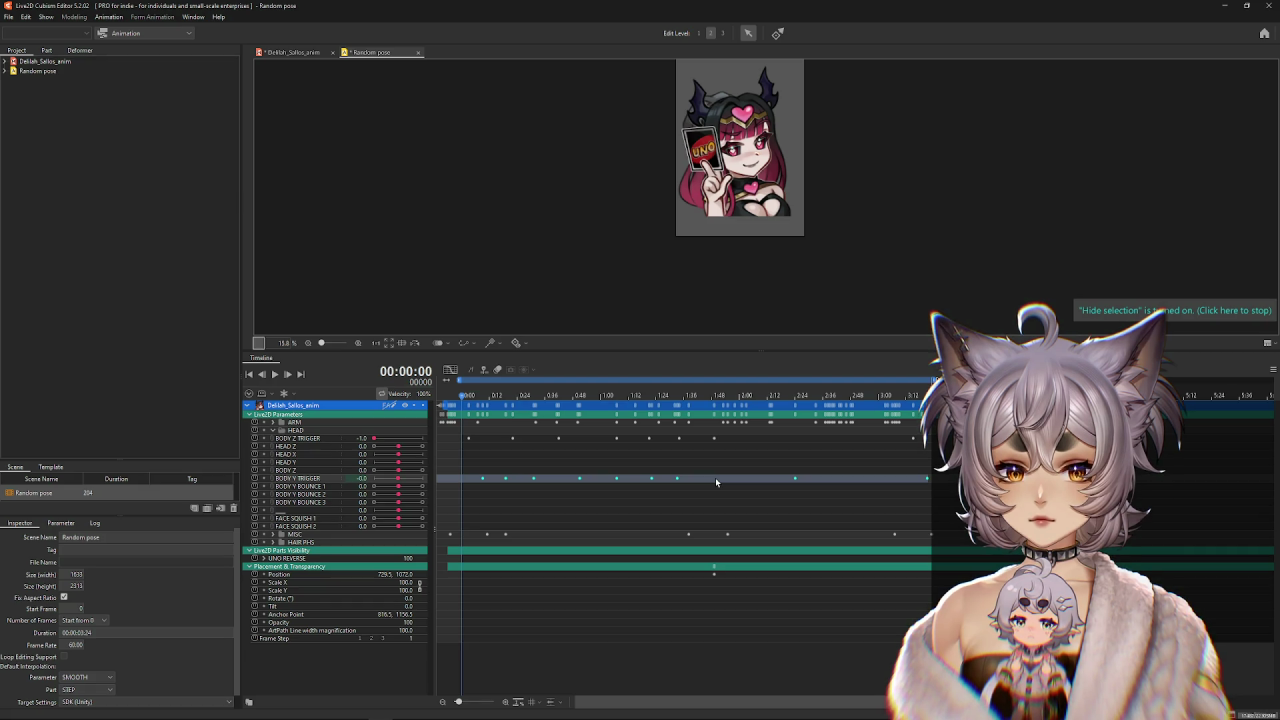
pyautogui.moveTo(696, 482); pyautogui.dragTo(481, 482)
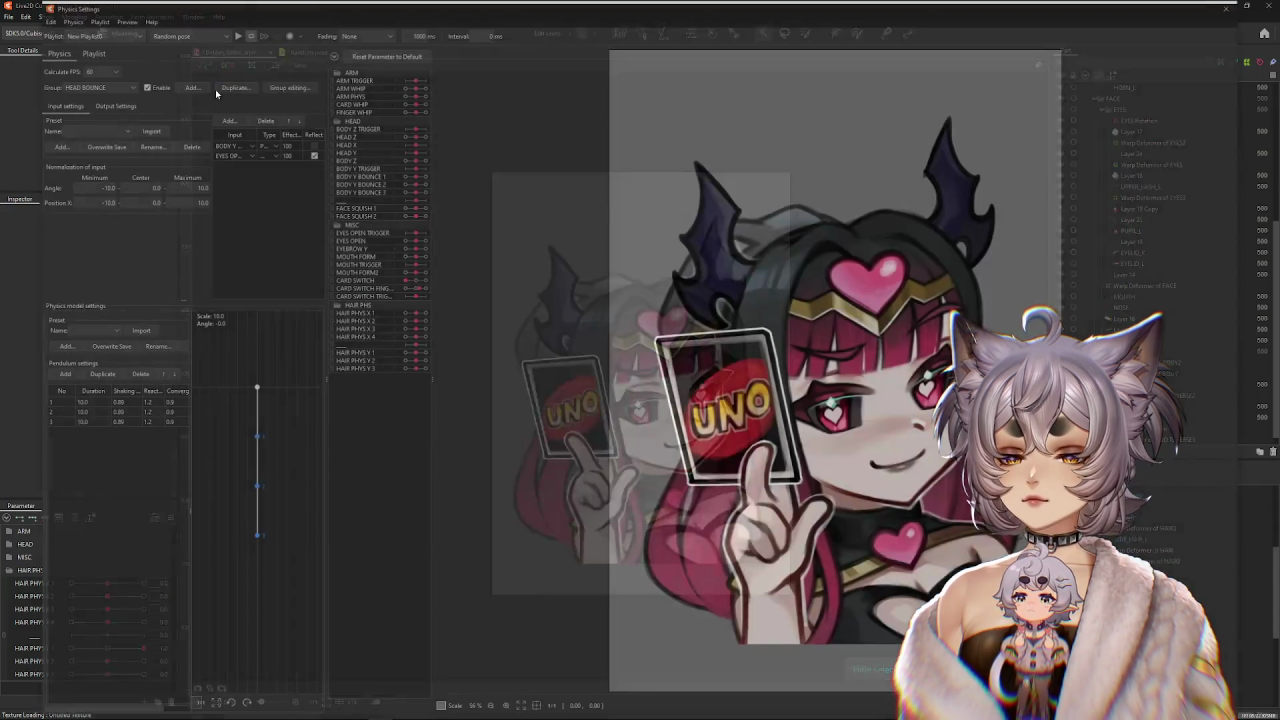
pyautogui.click(234, 34)
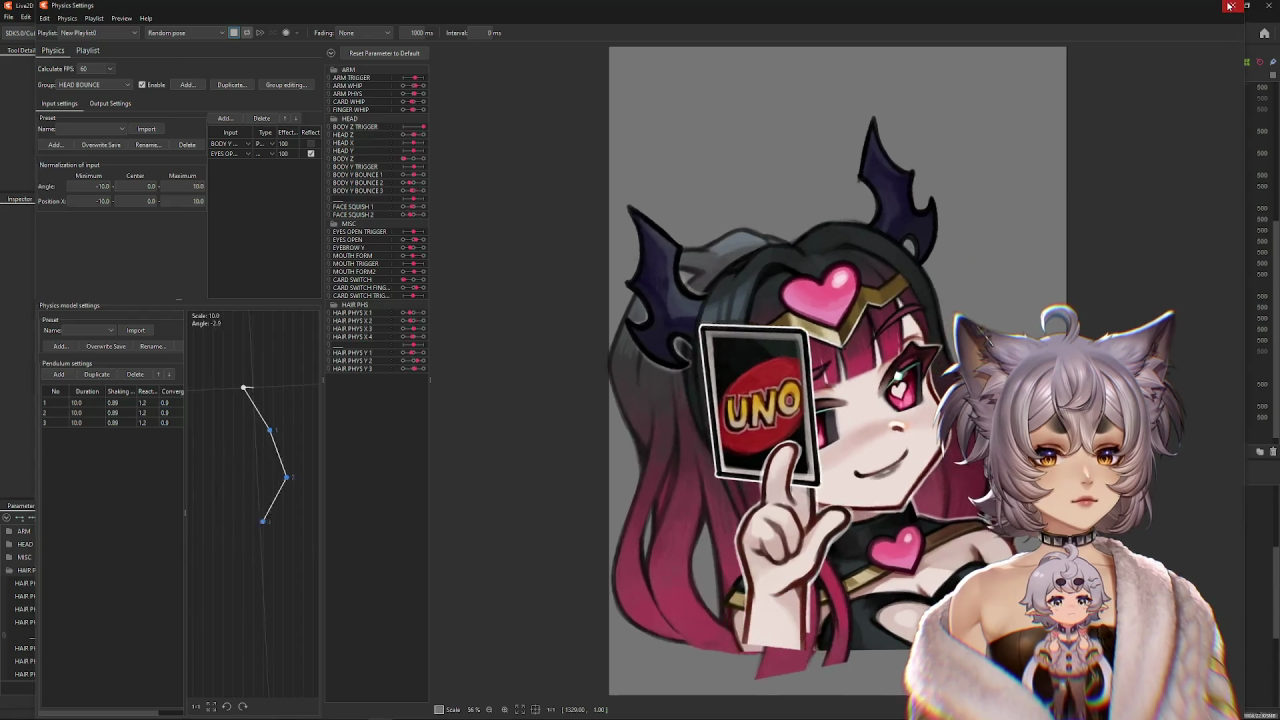
# Close the Physics Settings window after the pendulum preview.
pyautogui.click(1230, 6)
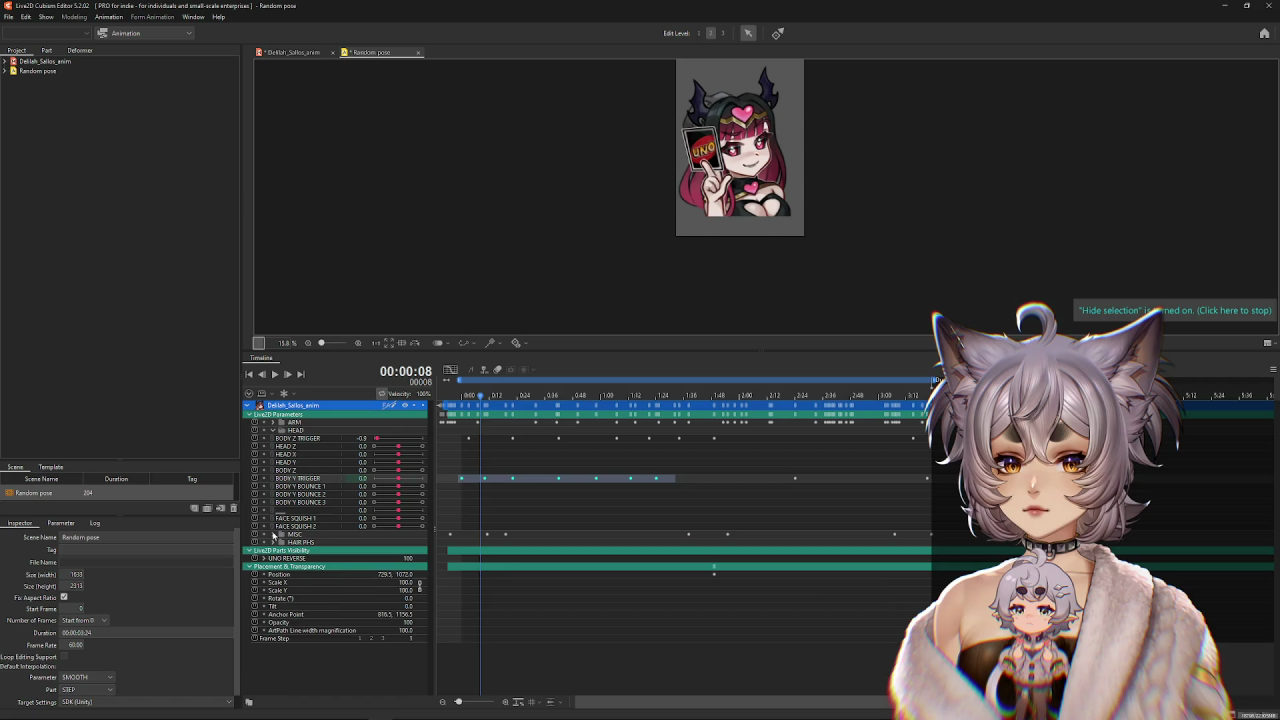
# Expand the MISC group and select the early CARD SWITCH TRIGGER keyframes.
pyautogui.click(273, 535)
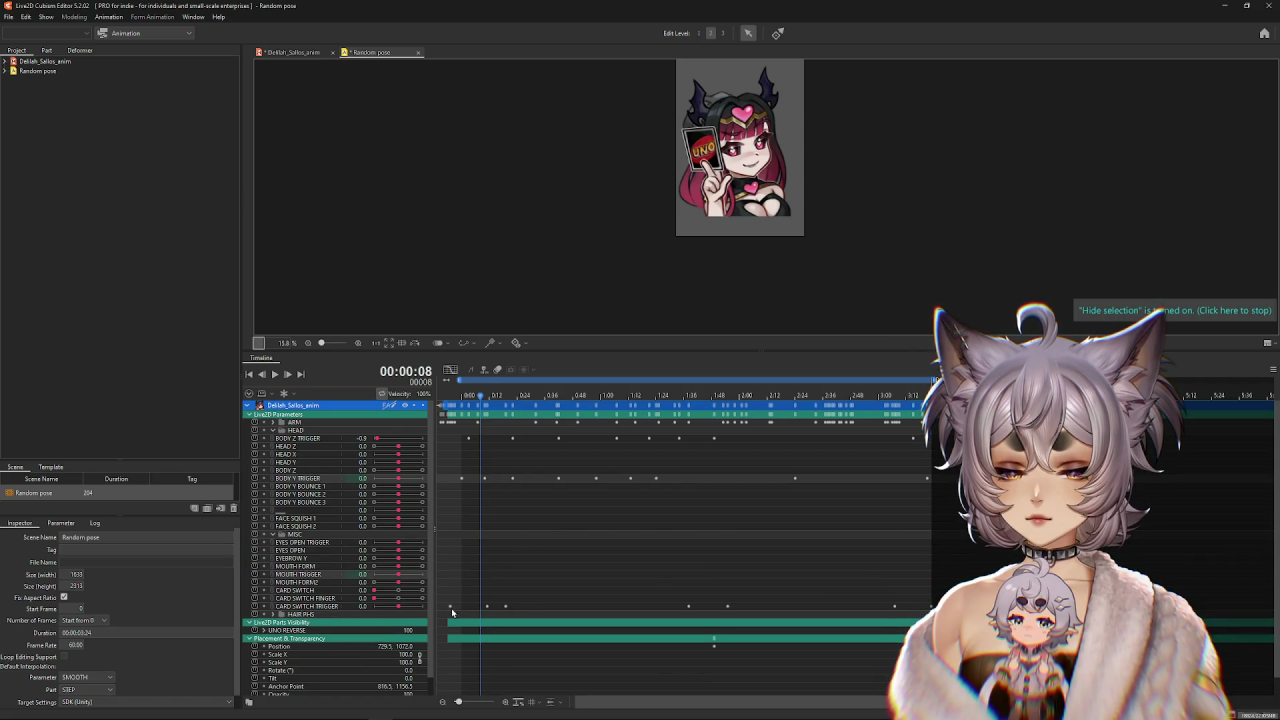
pyautogui.click(290, 606)
pyautogui.moveTo(558, 606); pyautogui.dragTo(489, 613)
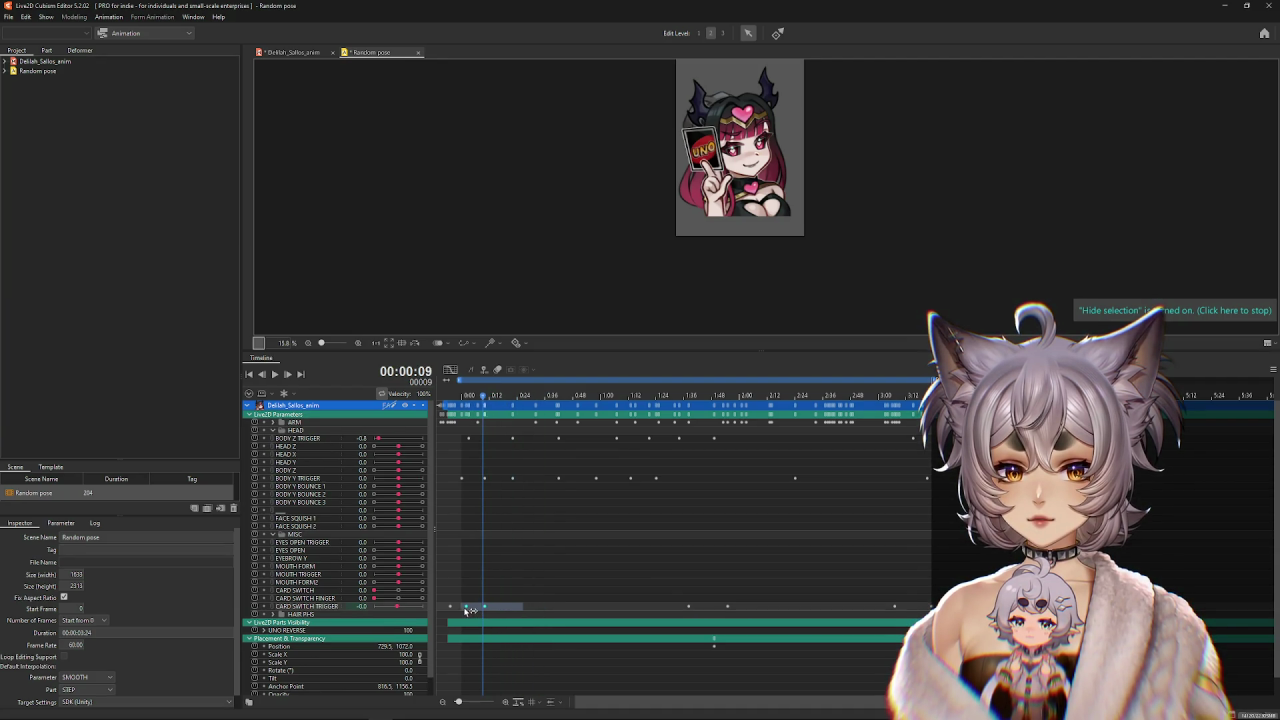
# Scrub the playhead through the animation to review poses, returning to the start.
pyautogui.click(468, 607)
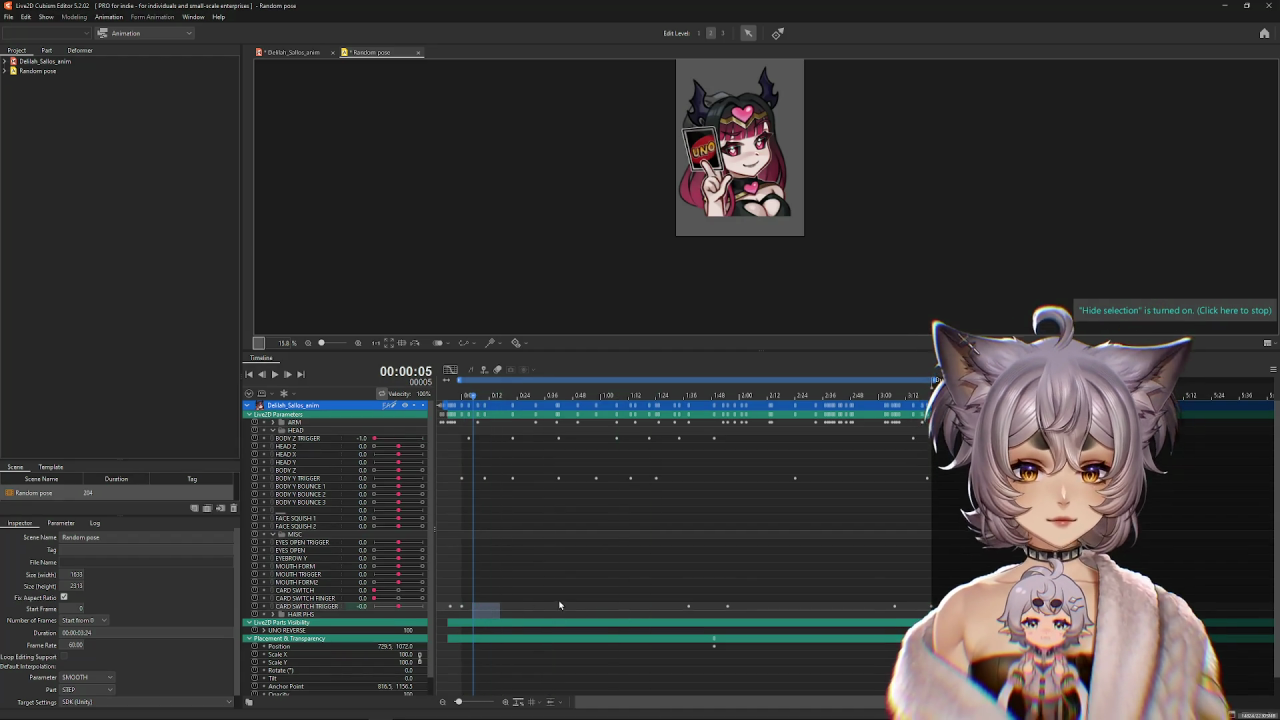
pyautogui.click(557, 395)
pyautogui.moveTo(552, 402); pyautogui.dragTo(827, 421)
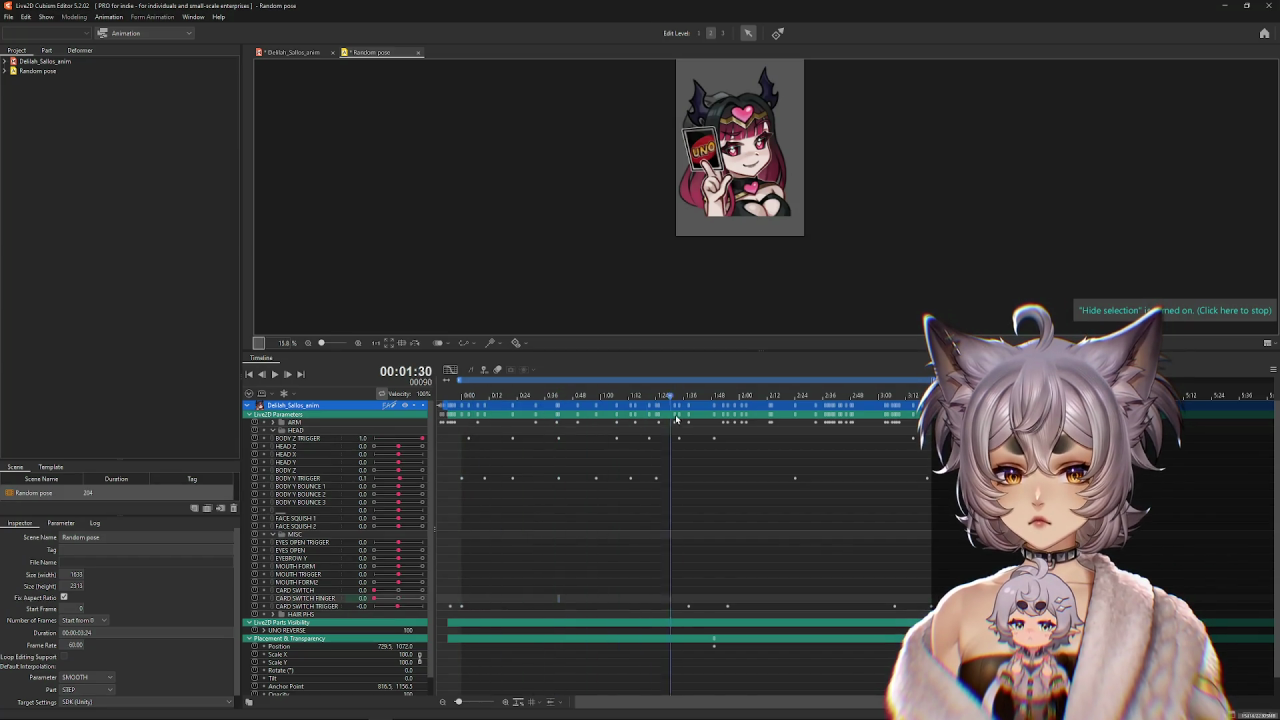
pyautogui.moveTo(908, 420); pyautogui.dragTo(438, 423)
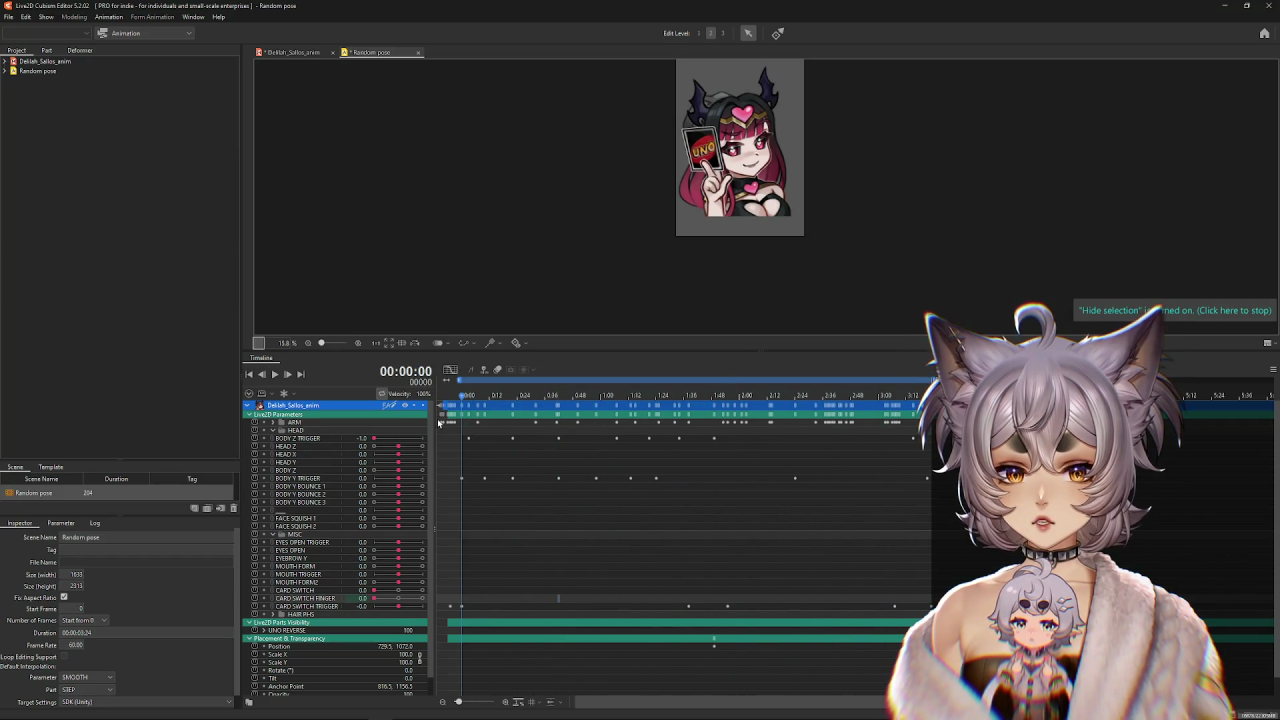
pyautogui.click(316, 480)
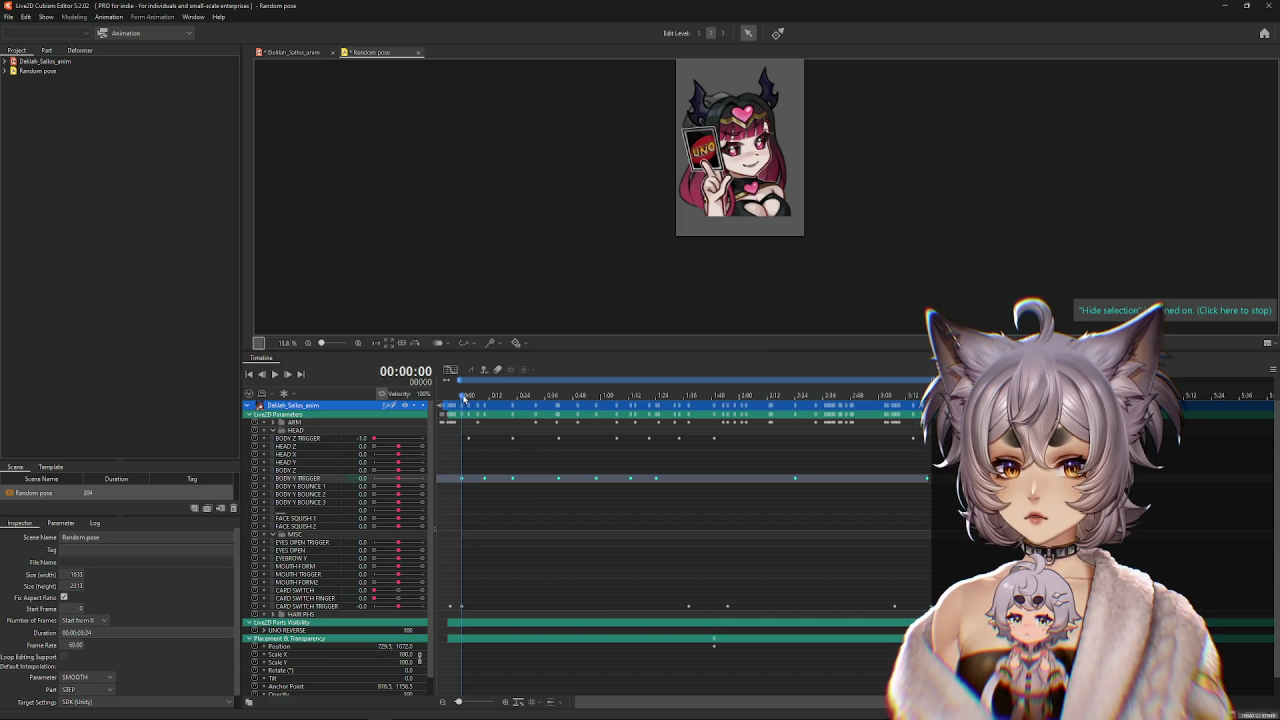
pyautogui.moveTo(490, 403); pyautogui.dragTo(455, 404)
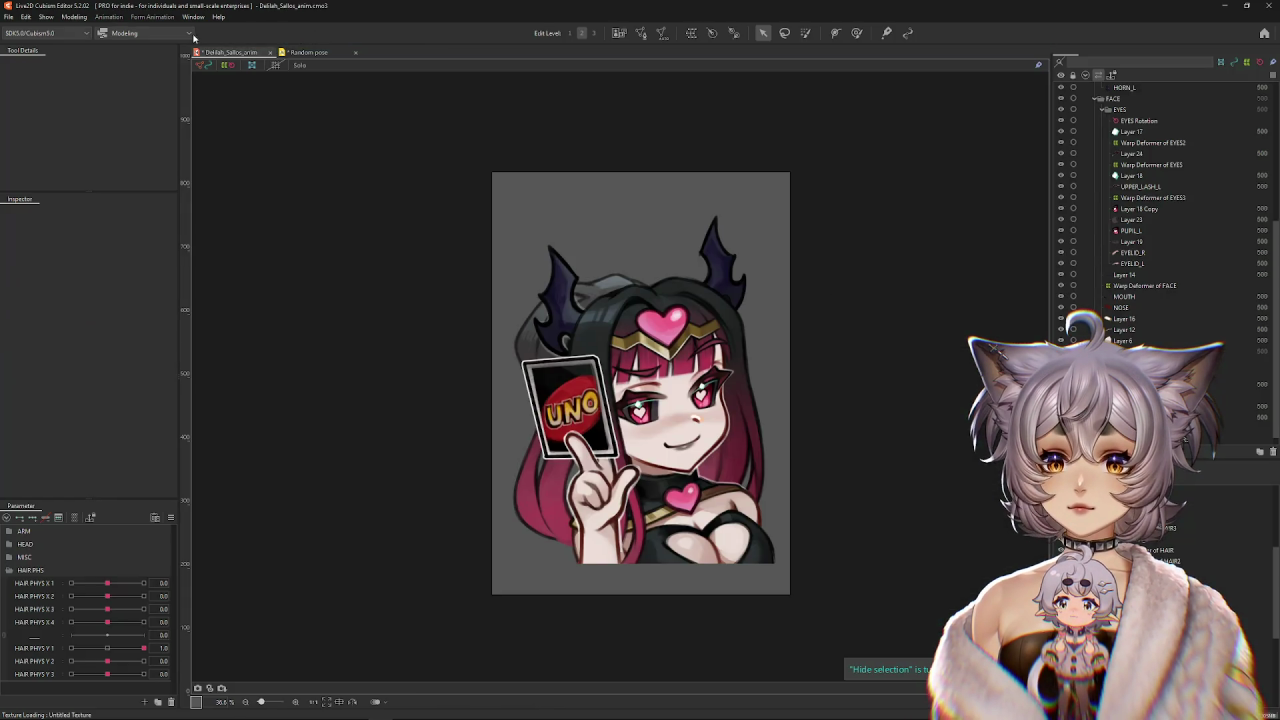
pyautogui.click(76, 16)
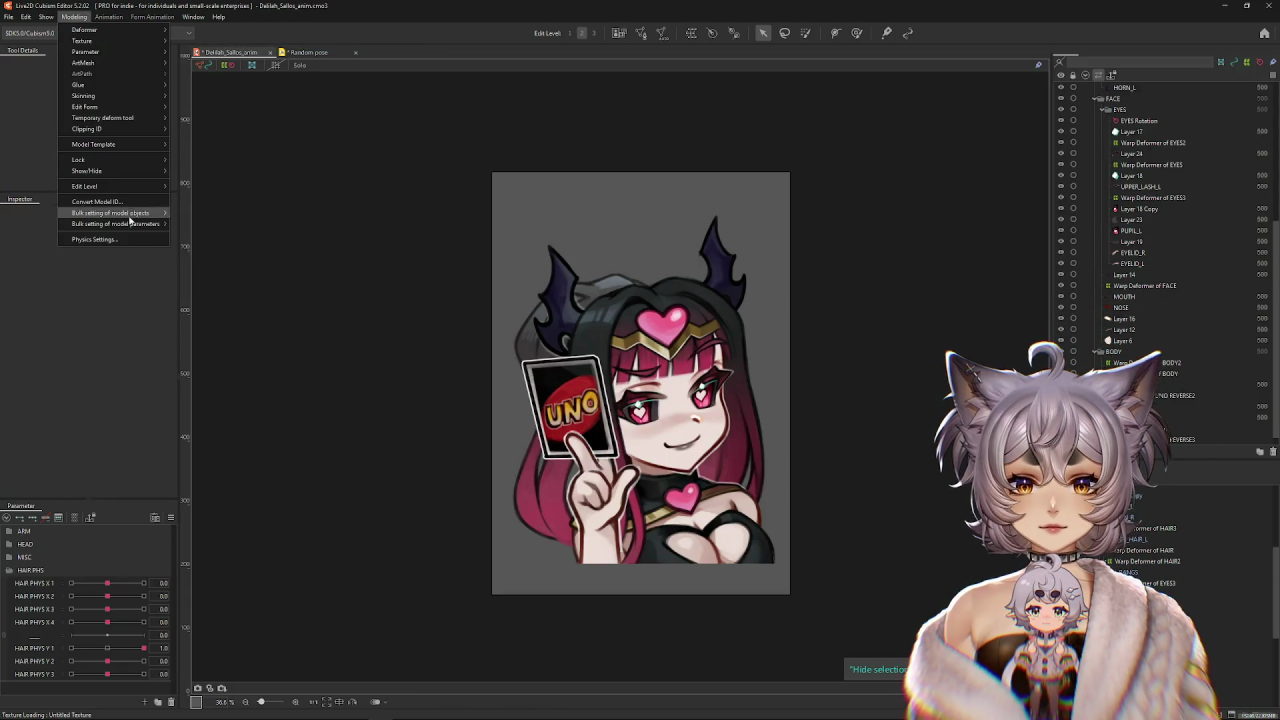
pyautogui.click(145, 217)
pyautogui.click(234, 33)
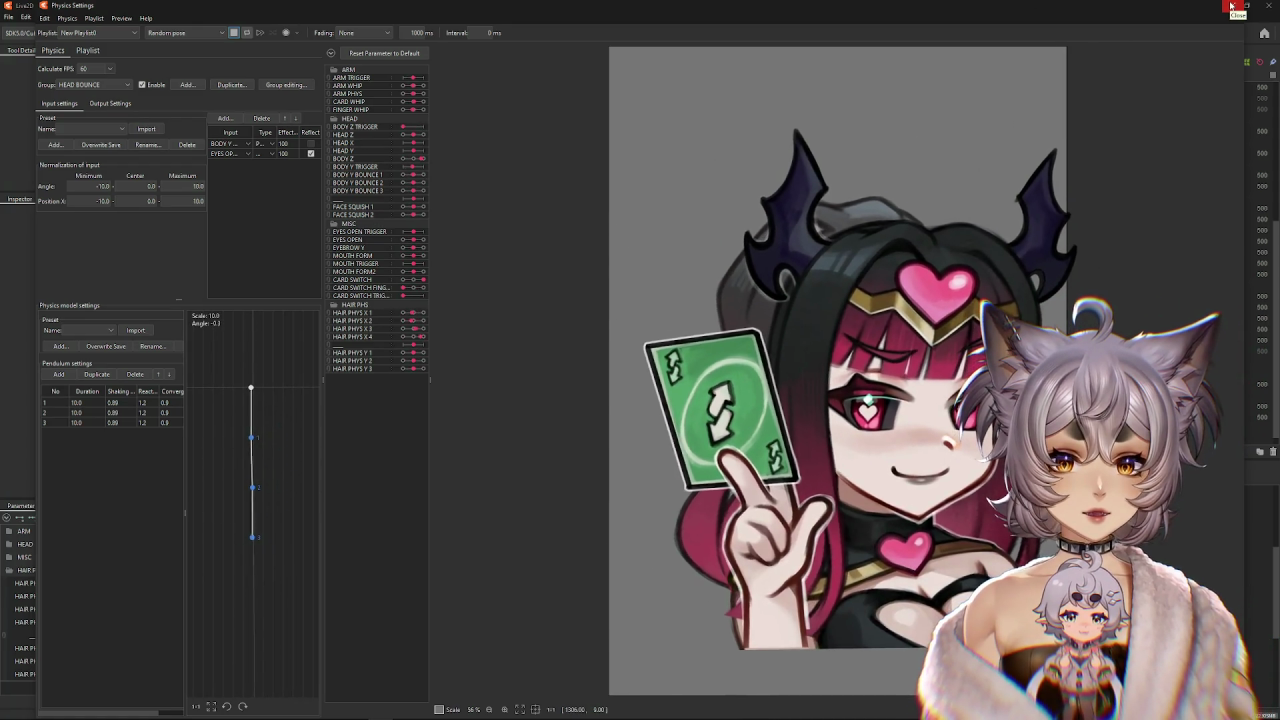
pyautogui.click(1232, 6)
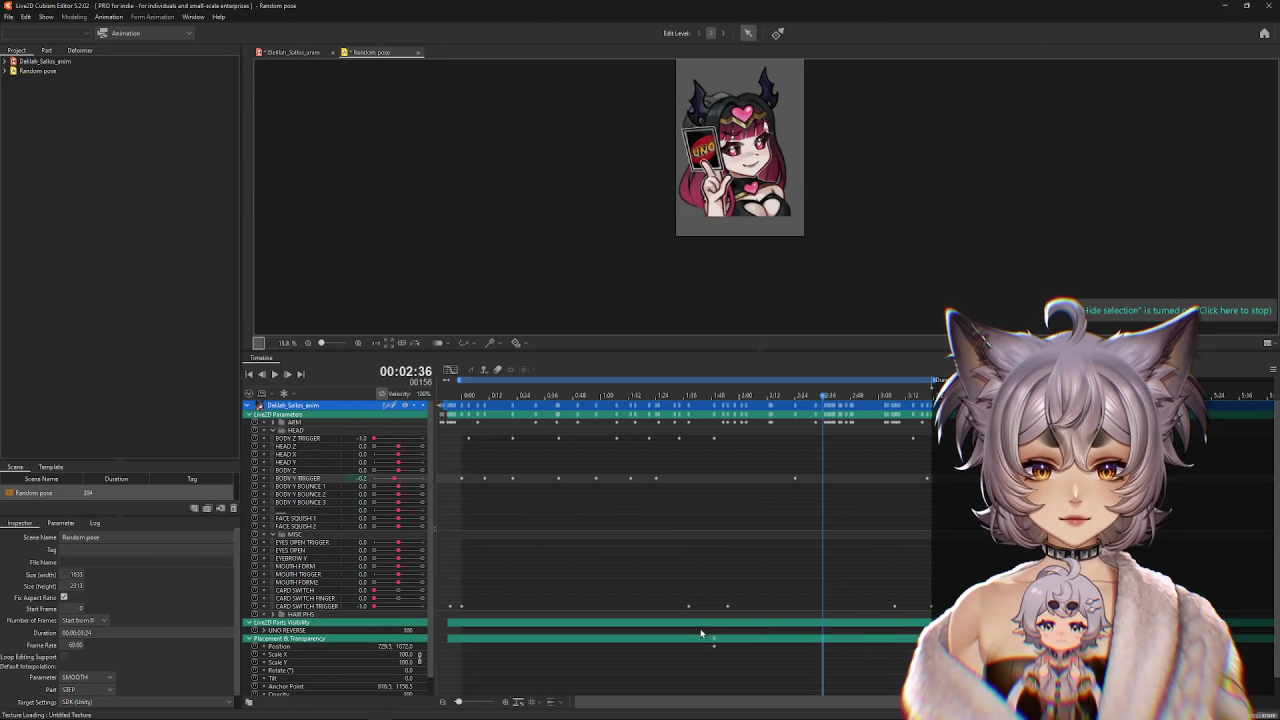
pyautogui.moveTo(810, 599); pyautogui.dragTo(937, 607)
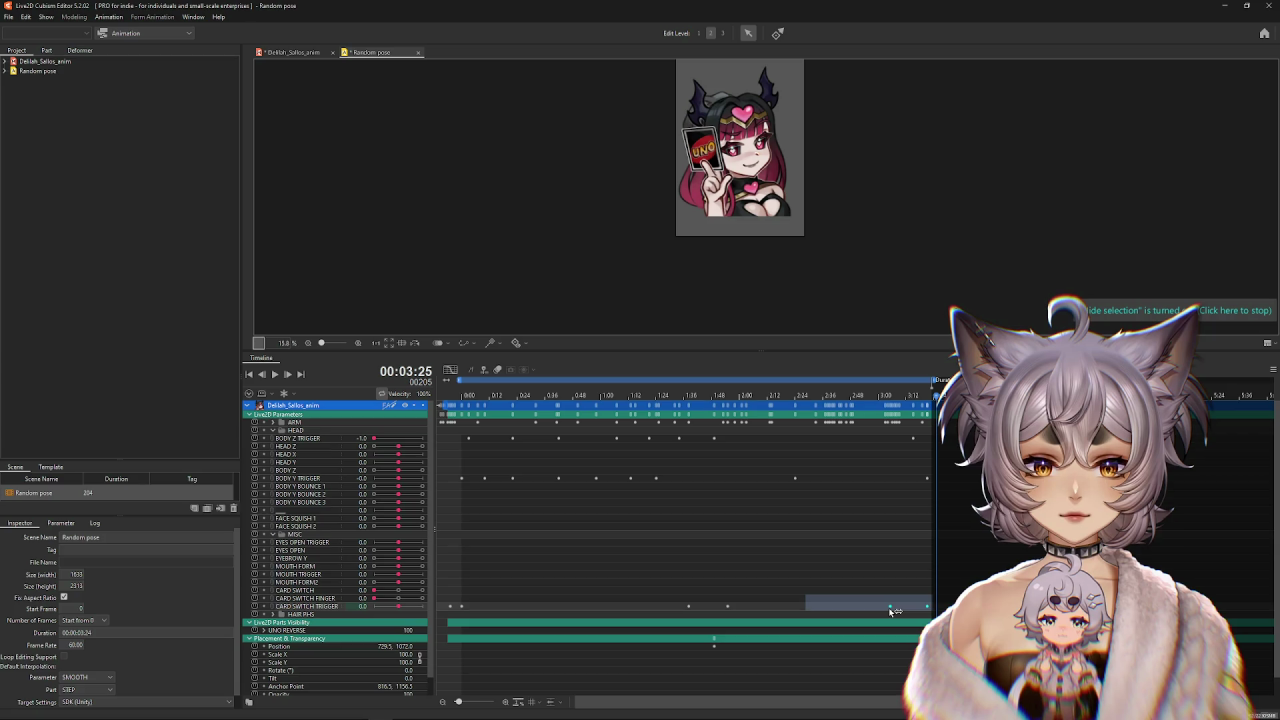
# Nudge the late card-switch keyframes later and trim the scene end to 189 frames.
pyautogui.moveTo(893, 609); pyautogui.dragTo(899, 609)
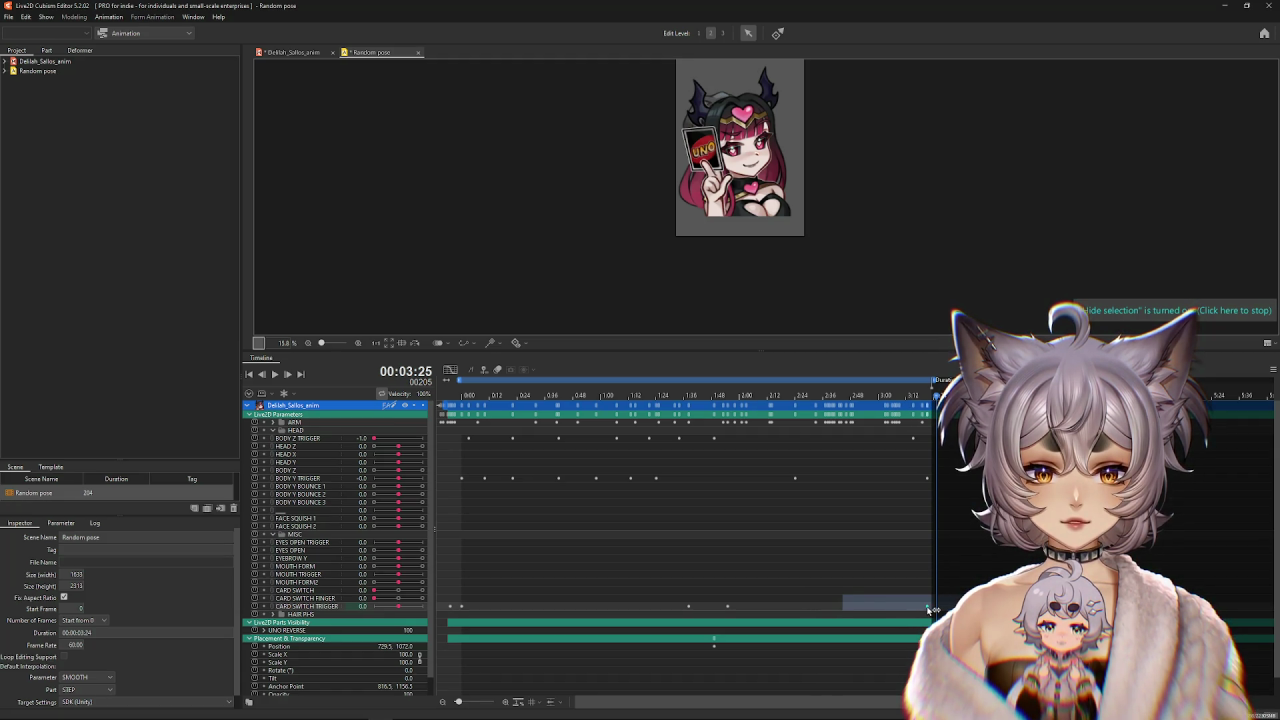
pyautogui.moveTo(932, 408)
pyautogui.mouseDown()
pyautogui.moveTo(876, 408)
pyautogui.moveTo(921, 382)
pyautogui.mouseUp()
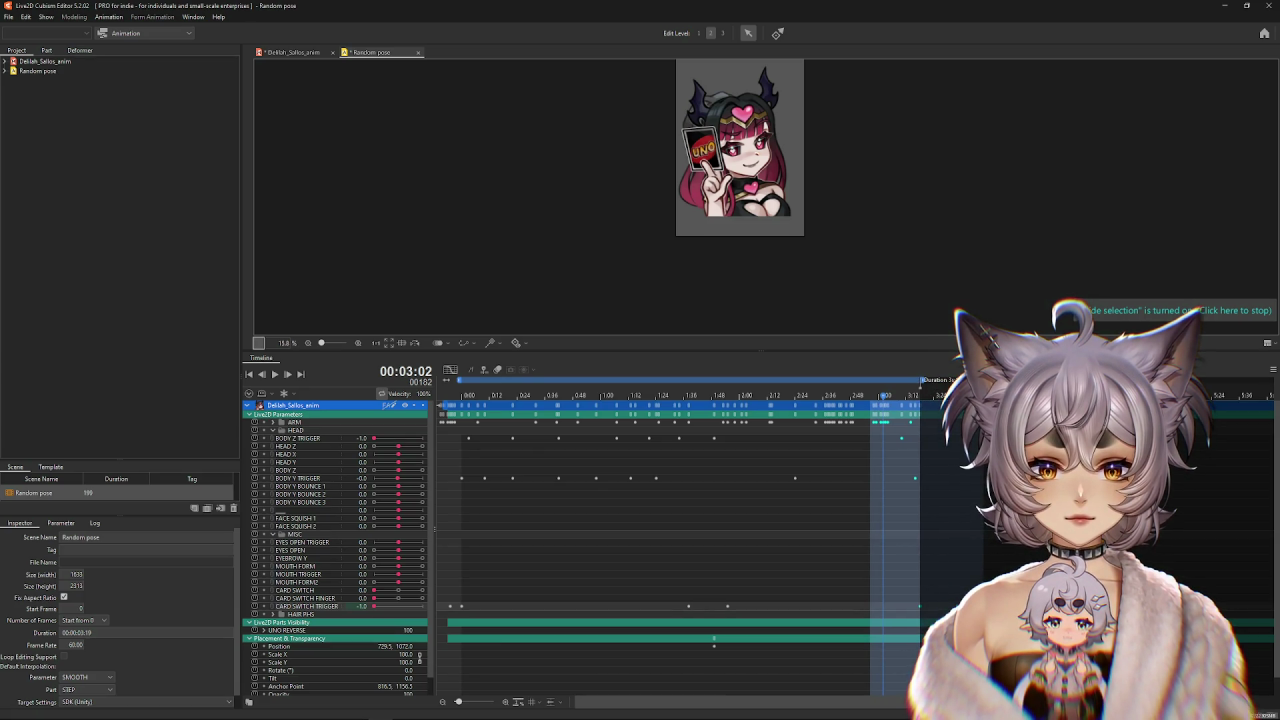
pyautogui.click(957, 395)
pyautogui.click(847, 396)
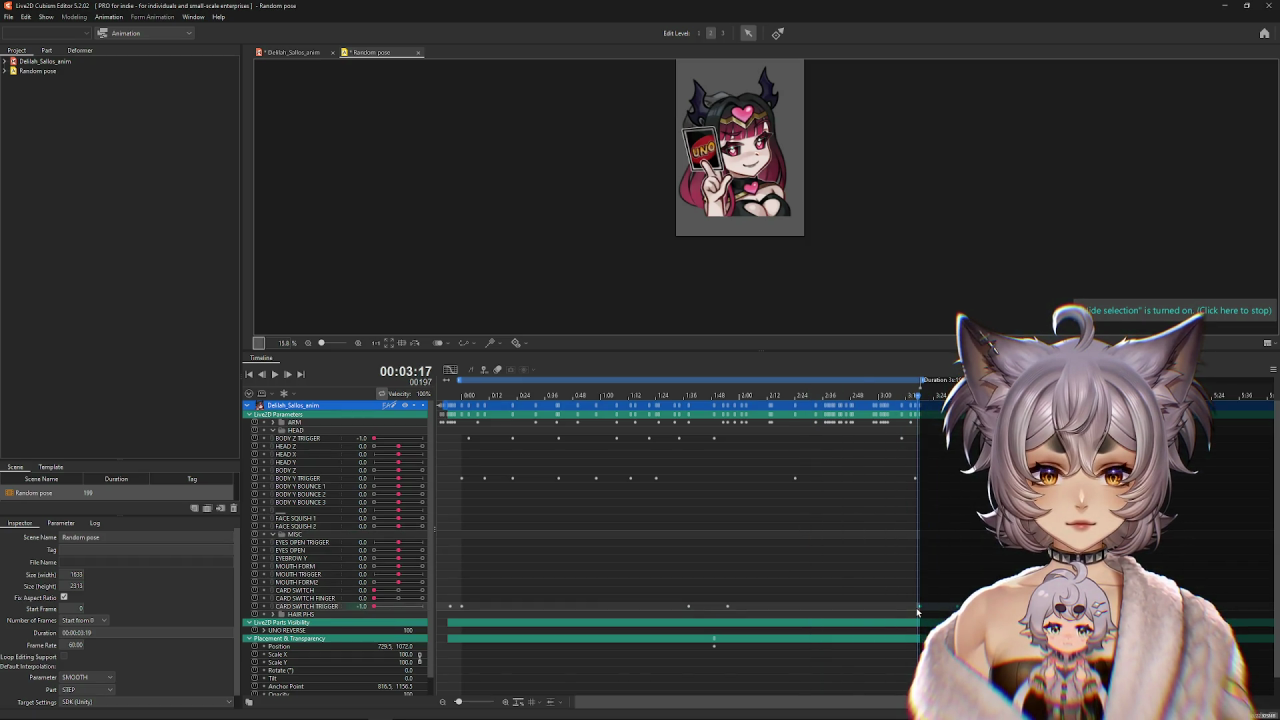
# Move the first CARD SWITCH TRIGGER keyframe to frame 0.
pyautogui.click(477, 610)
pyautogui.click(463, 608)
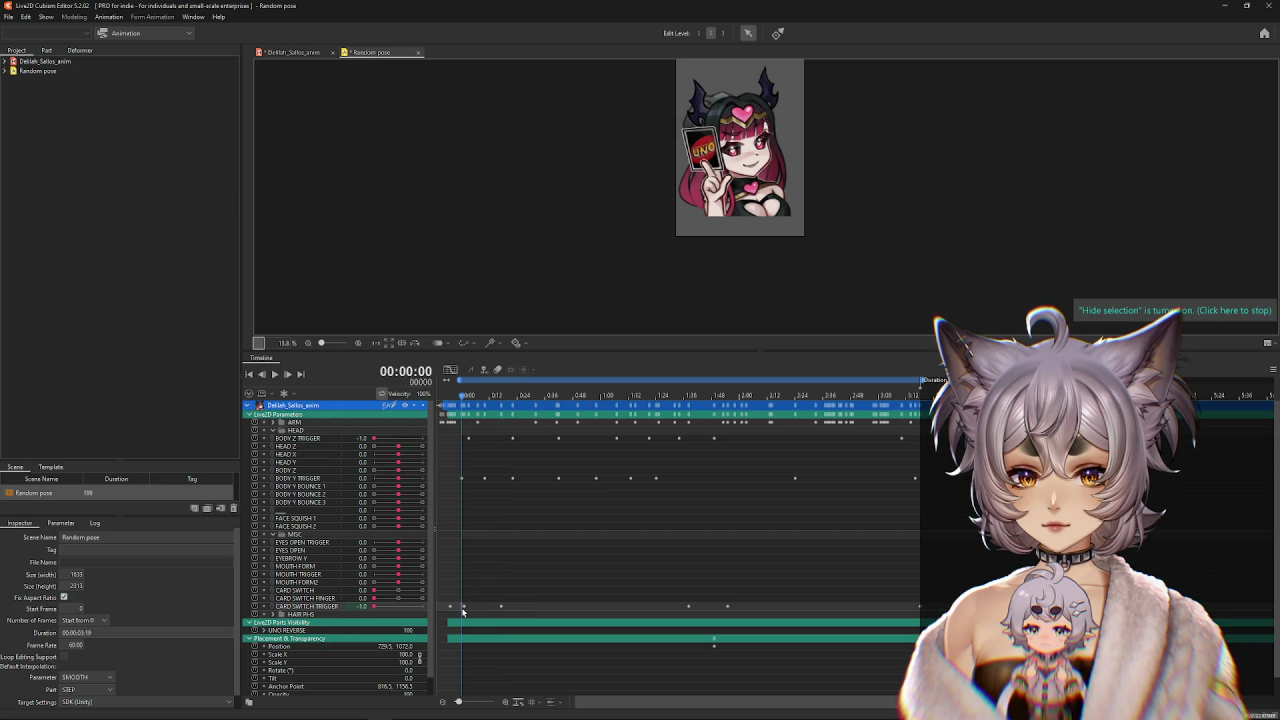
pyautogui.moveTo(466, 608); pyautogui.dragTo(463, 610)
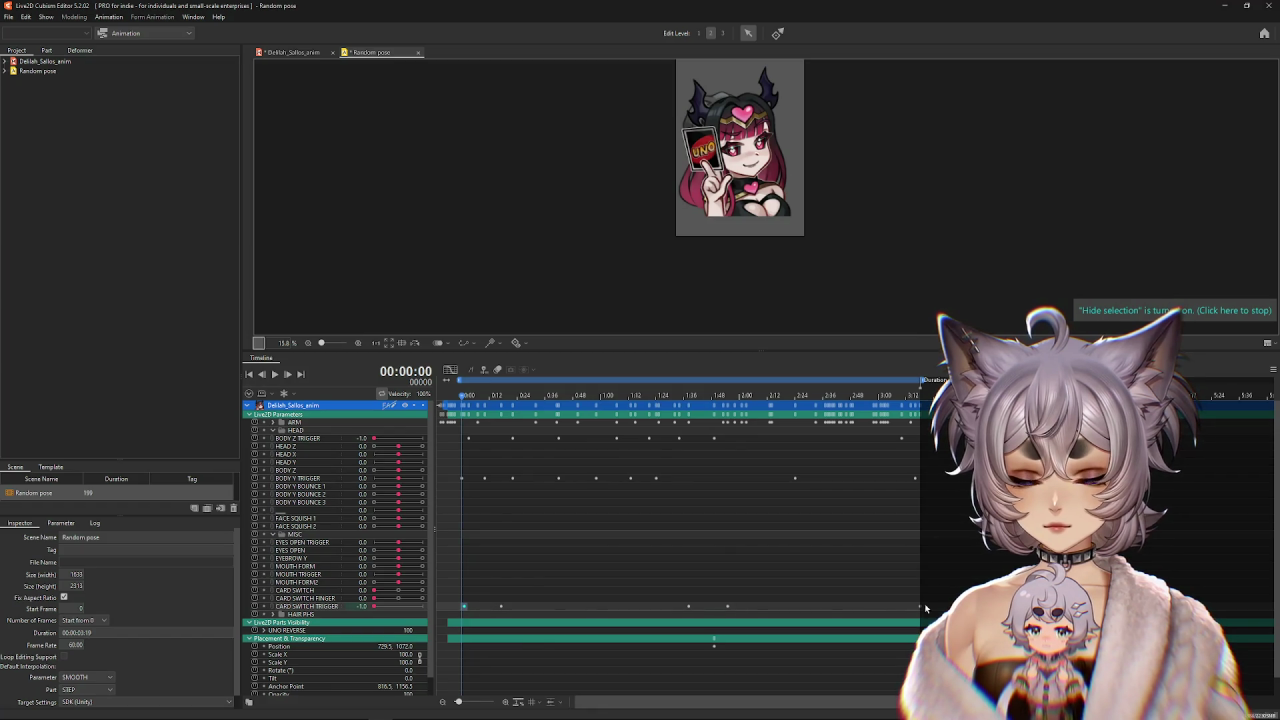
pyautogui.click(976, 608)
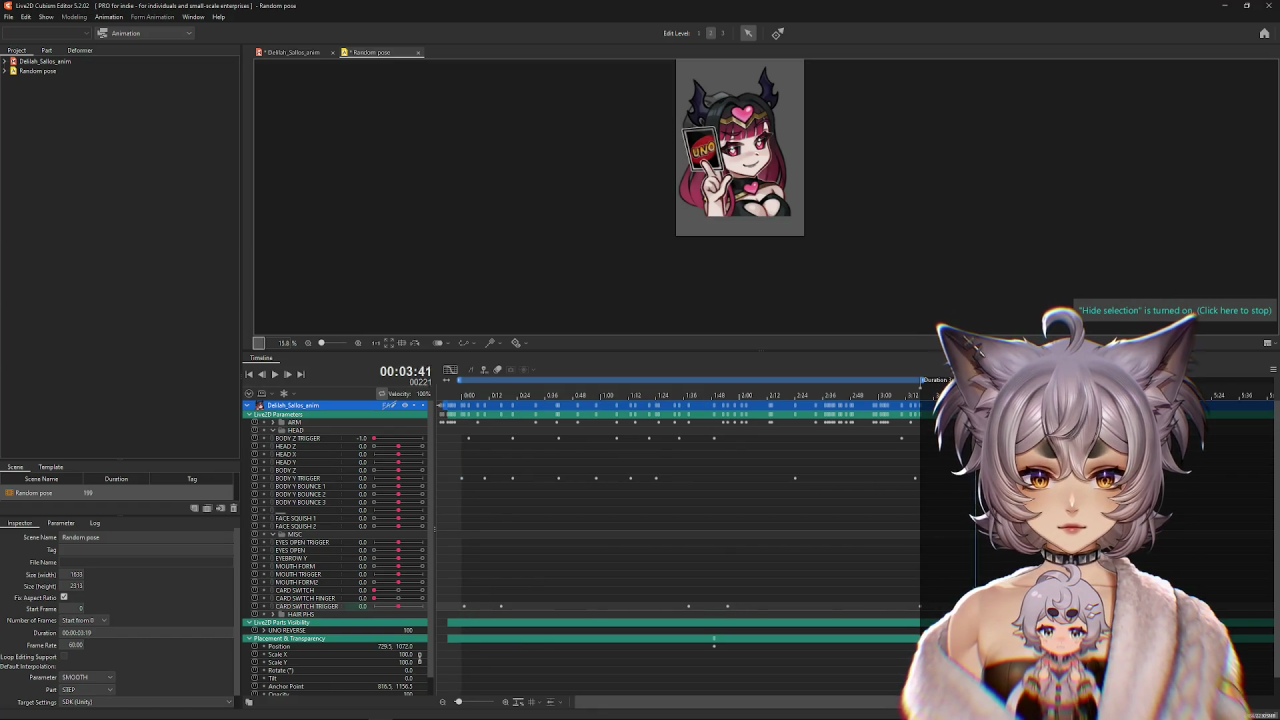
# Preview the physics simulation in Physics Settings from about 0:25, then stop it.
pyautogui.click(518, 597)
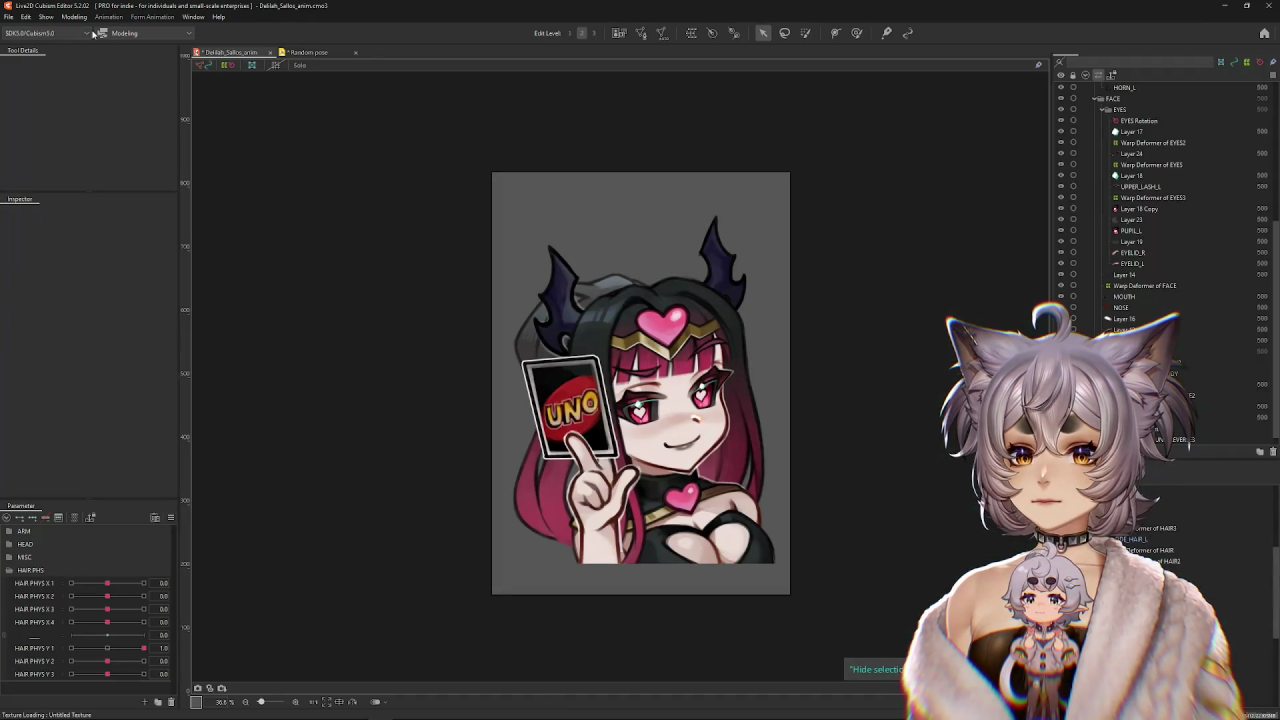
pyautogui.click(70, 17)
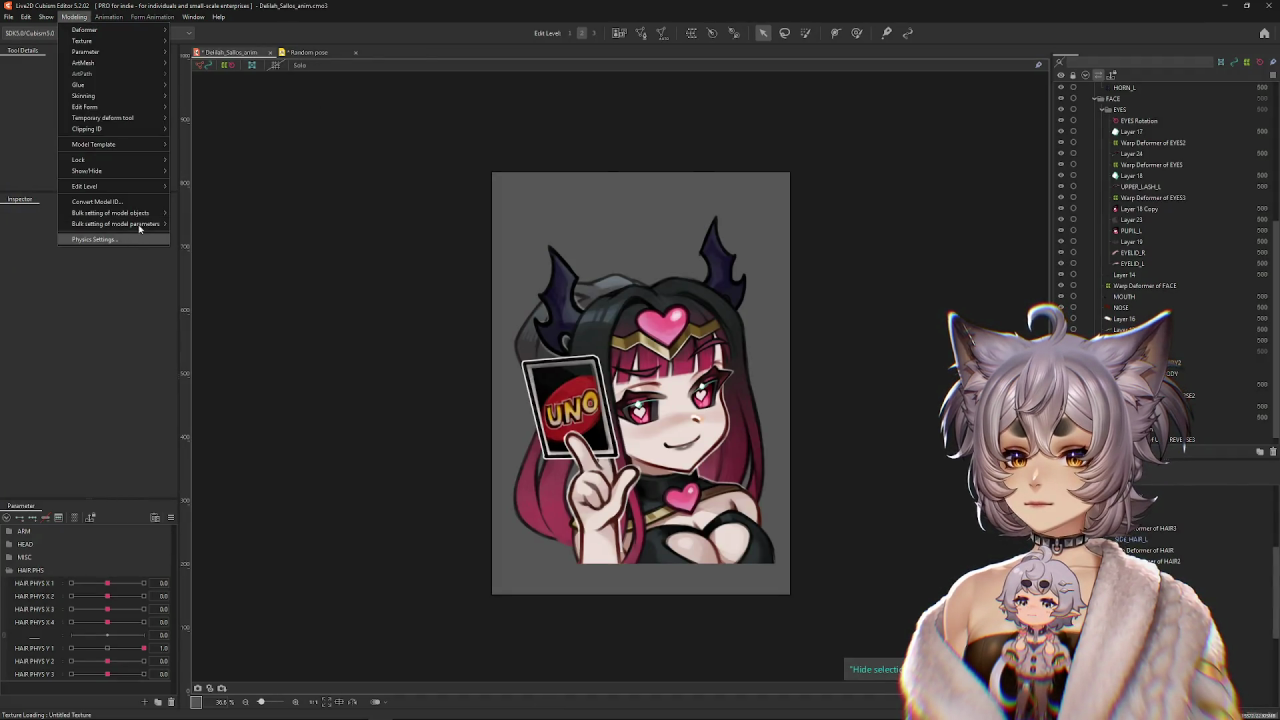
pyautogui.click(90, 237)
pyautogui.click(234, 33)
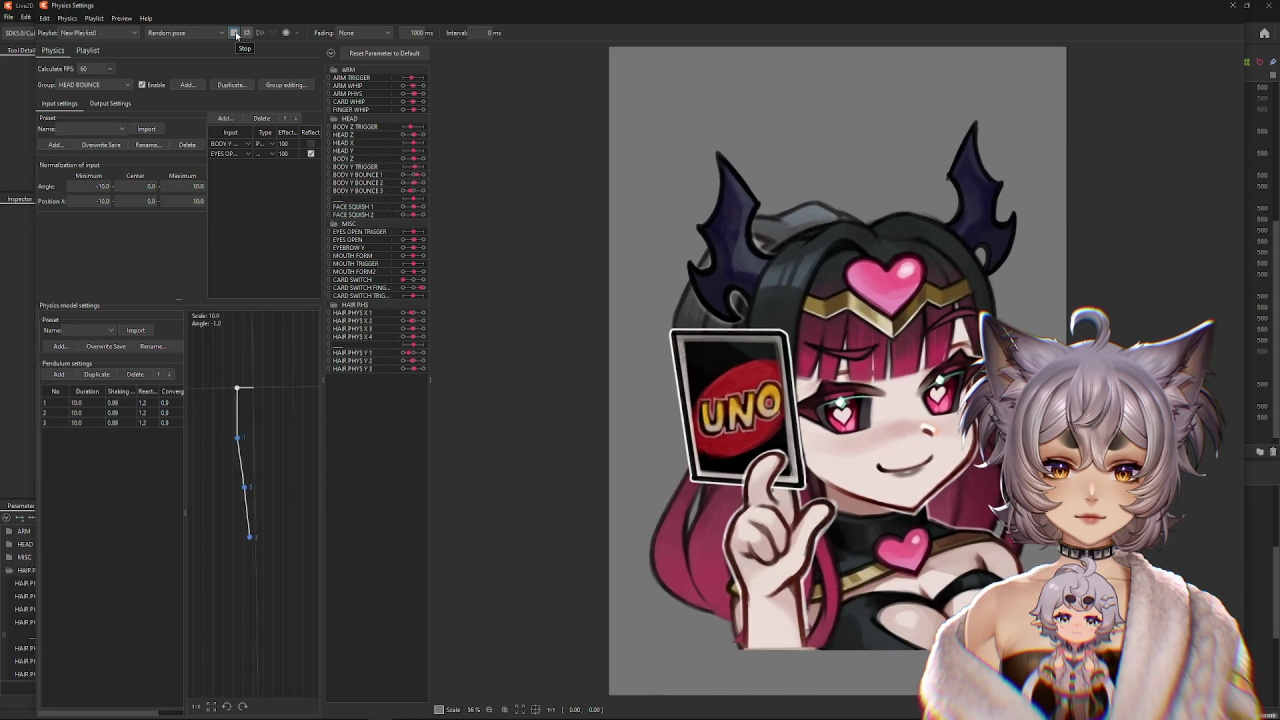
pyautogui.click(237, 35)
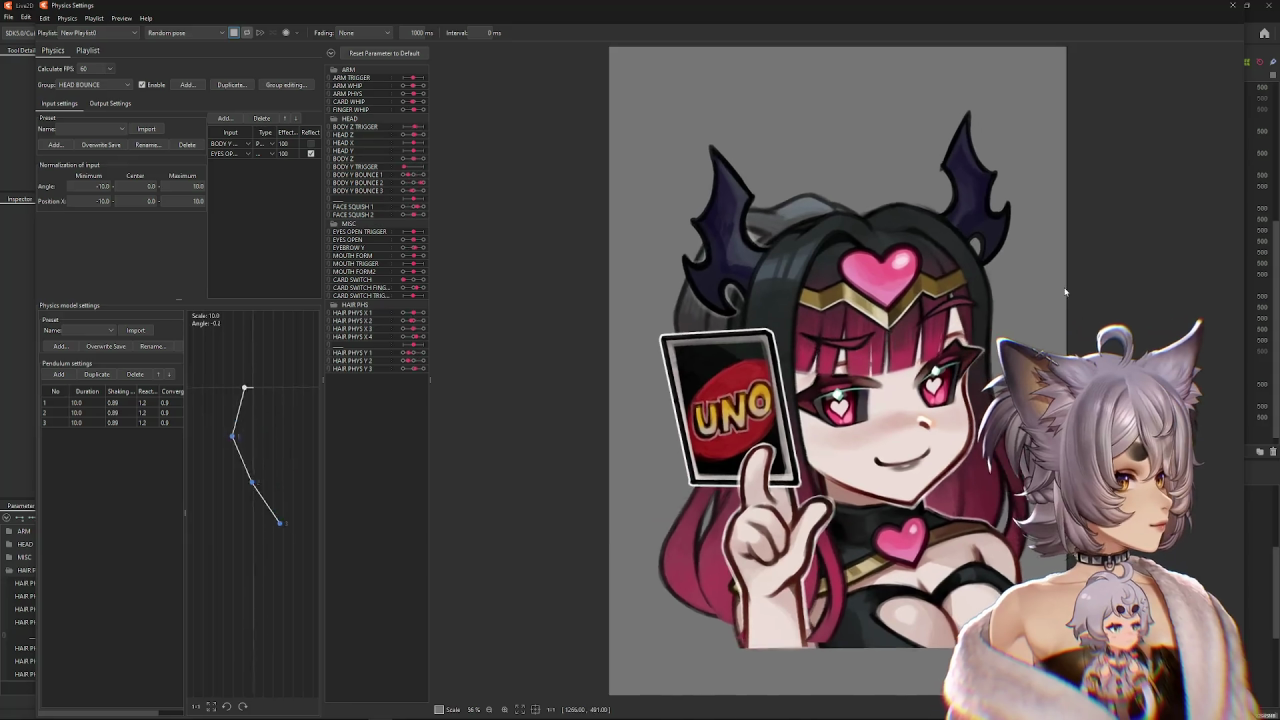
# Re-centre the preview and return to the Random pose animation timeline.
pyautogui.scroll(-3, 1100, 390)
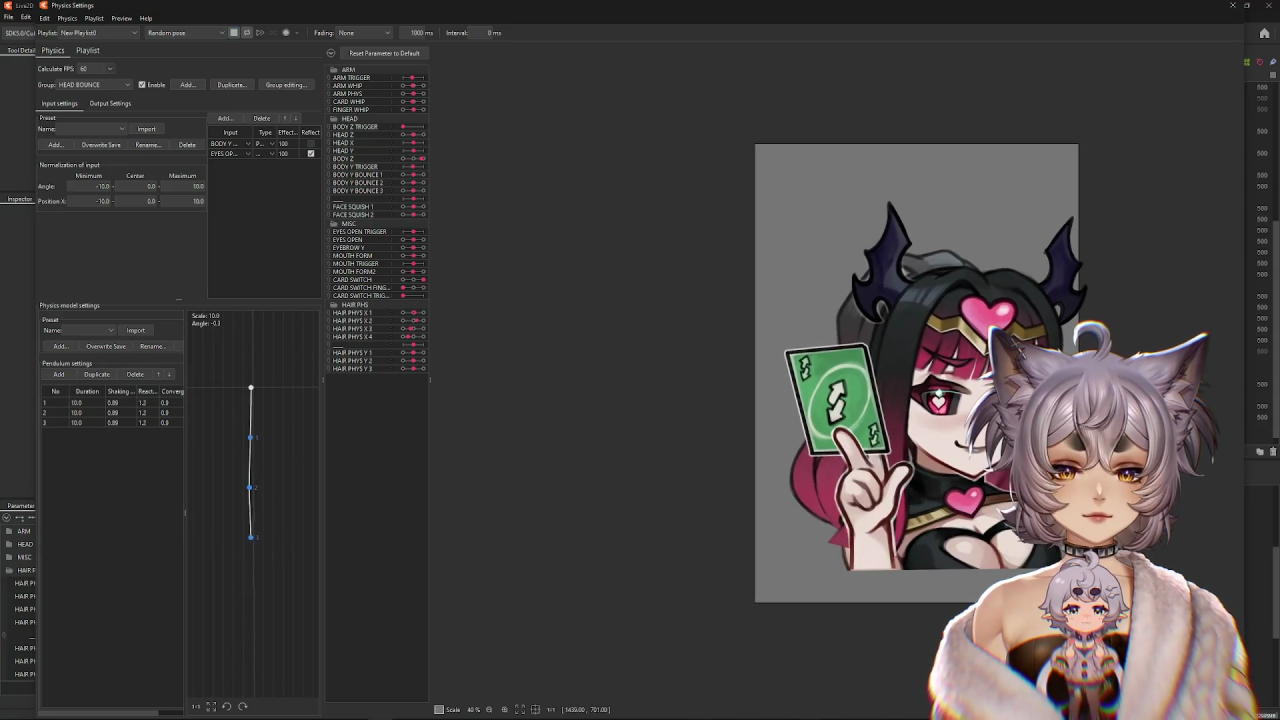
pyautogui.moveTo(1062, 392); pyautogui.dragTo(906, 392)
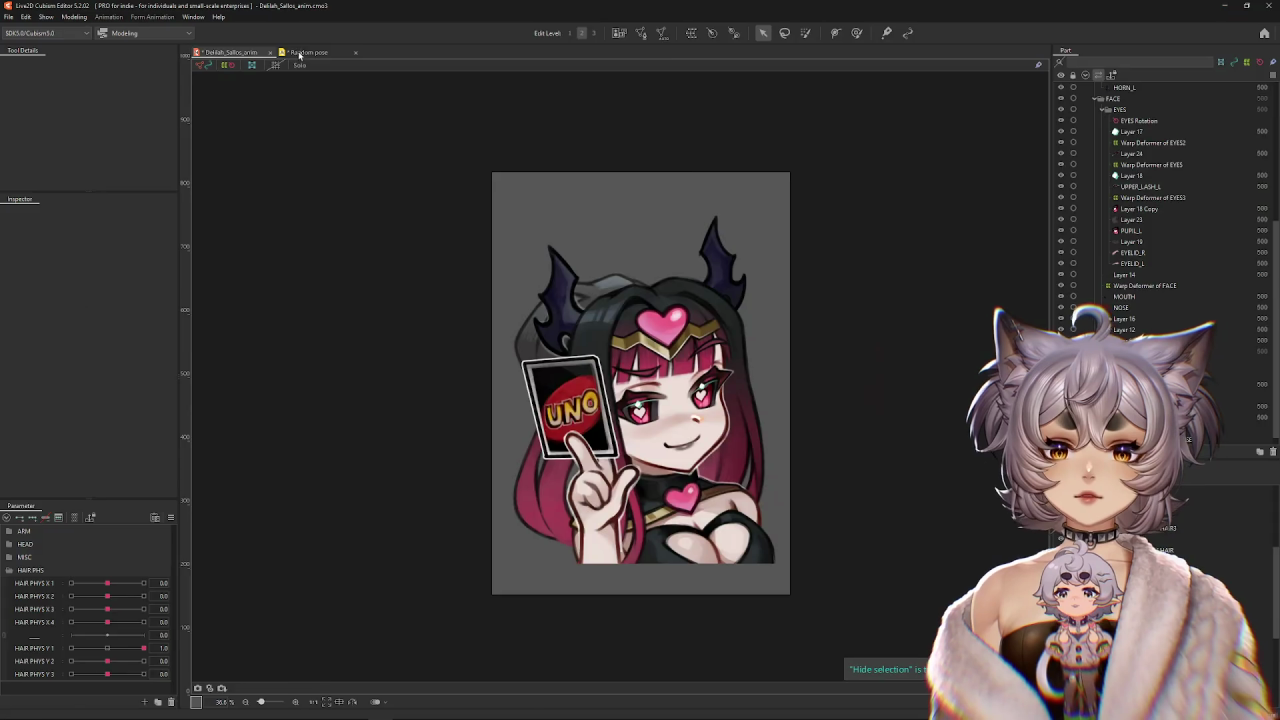
pyautogui.click(299, 53)
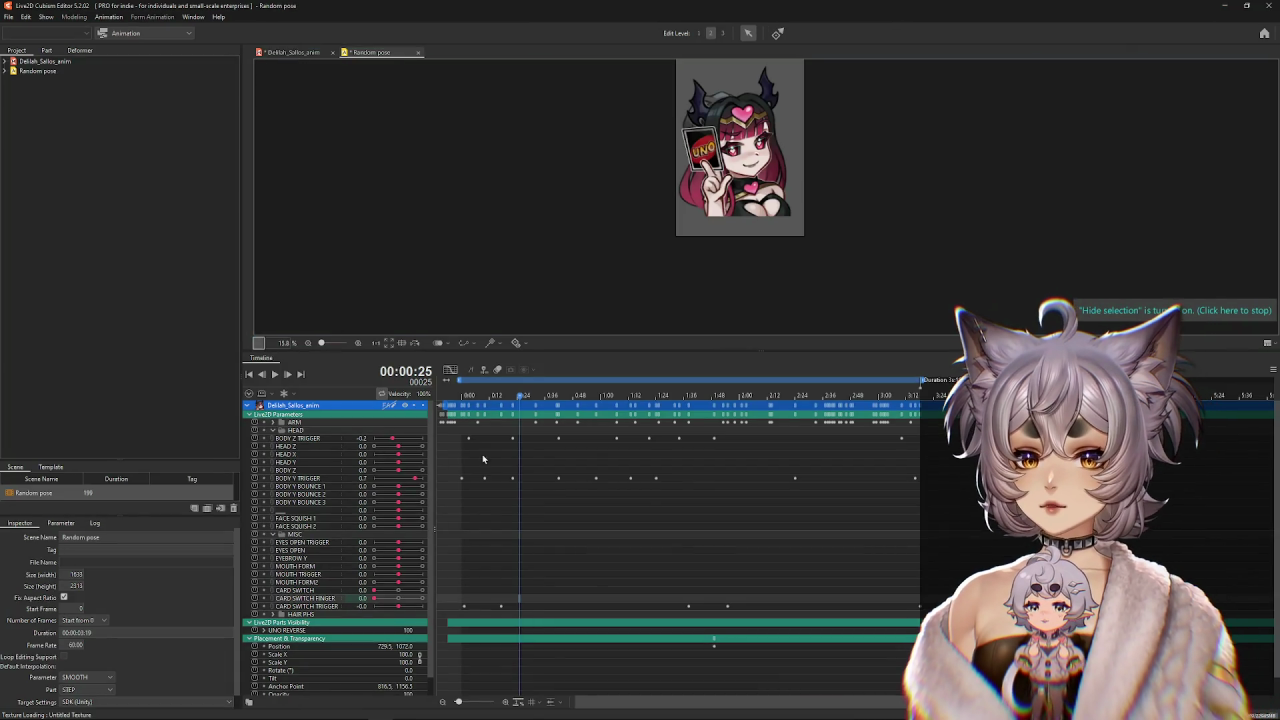
# Drag-scale the BODY Y TRIGGER keyframes in the graph editor so the bounce starts at frame 0.
pyautogui.click(299, 479)
pyautogui.click(451, 371)
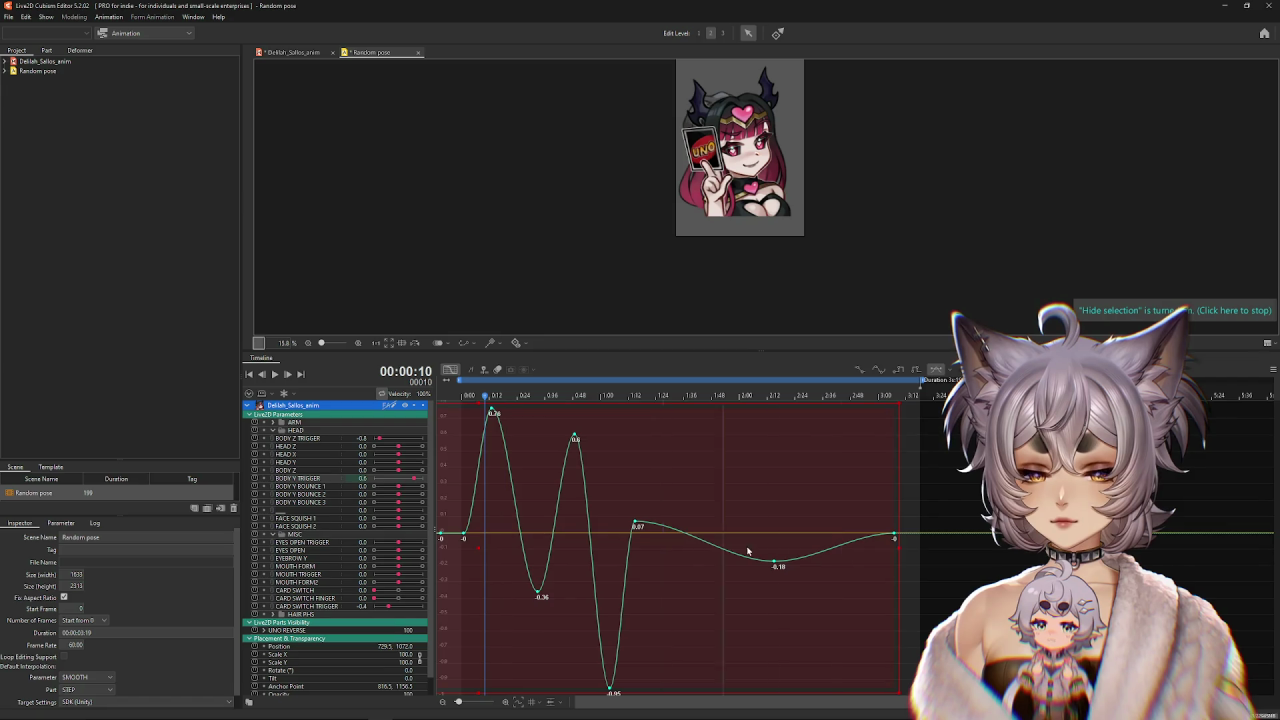
pyautogui.moveTo(899, 546); pyautogui.dragTo(919, 548)
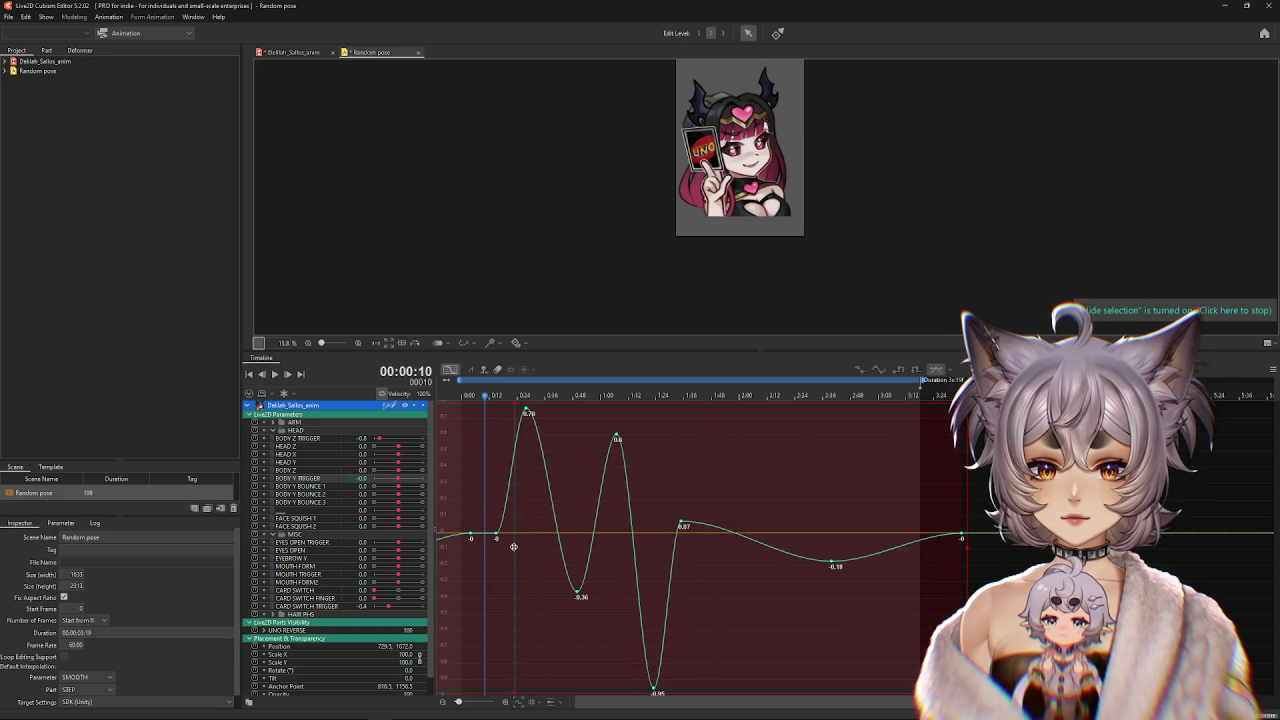
pyautogui.moveTo(513, 546); pyautogui.dragTo(484, 549)
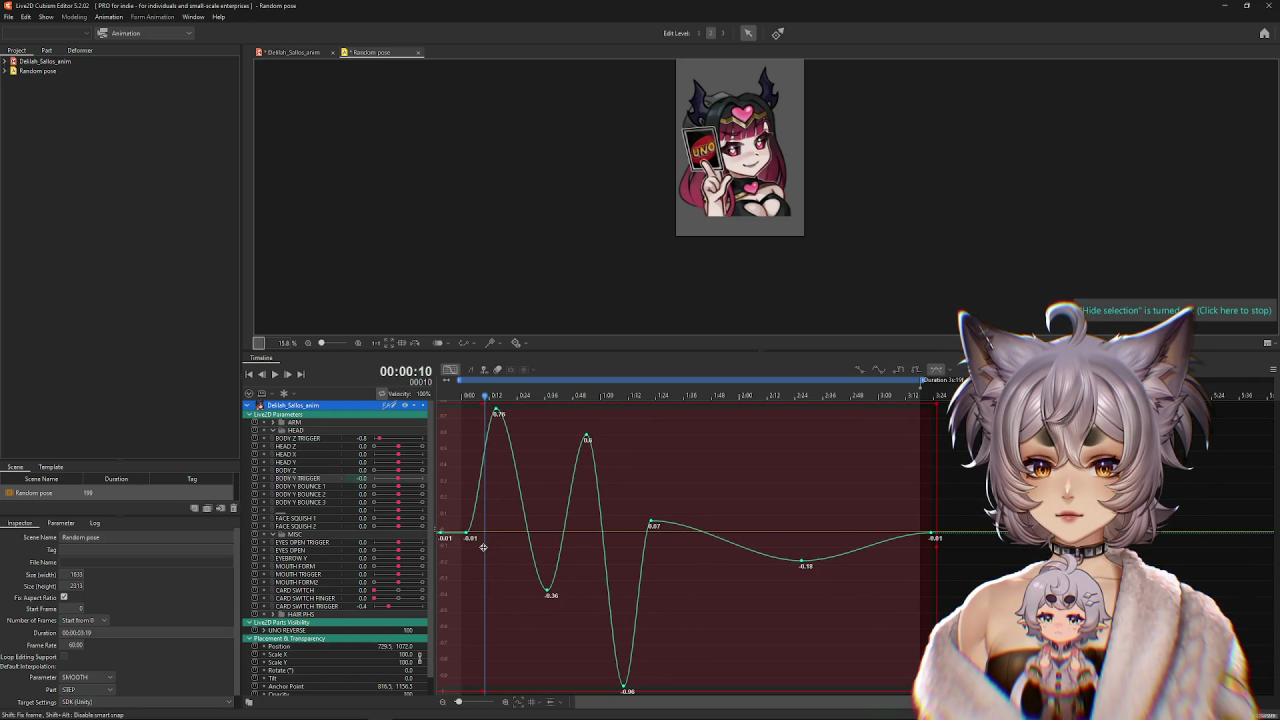
pyautogui.moveTo(948, 548); pyautogui.dragTo(980, 549)
pyautogui.moveTo(544, 546); pyautogui.dragTo(492, 544)
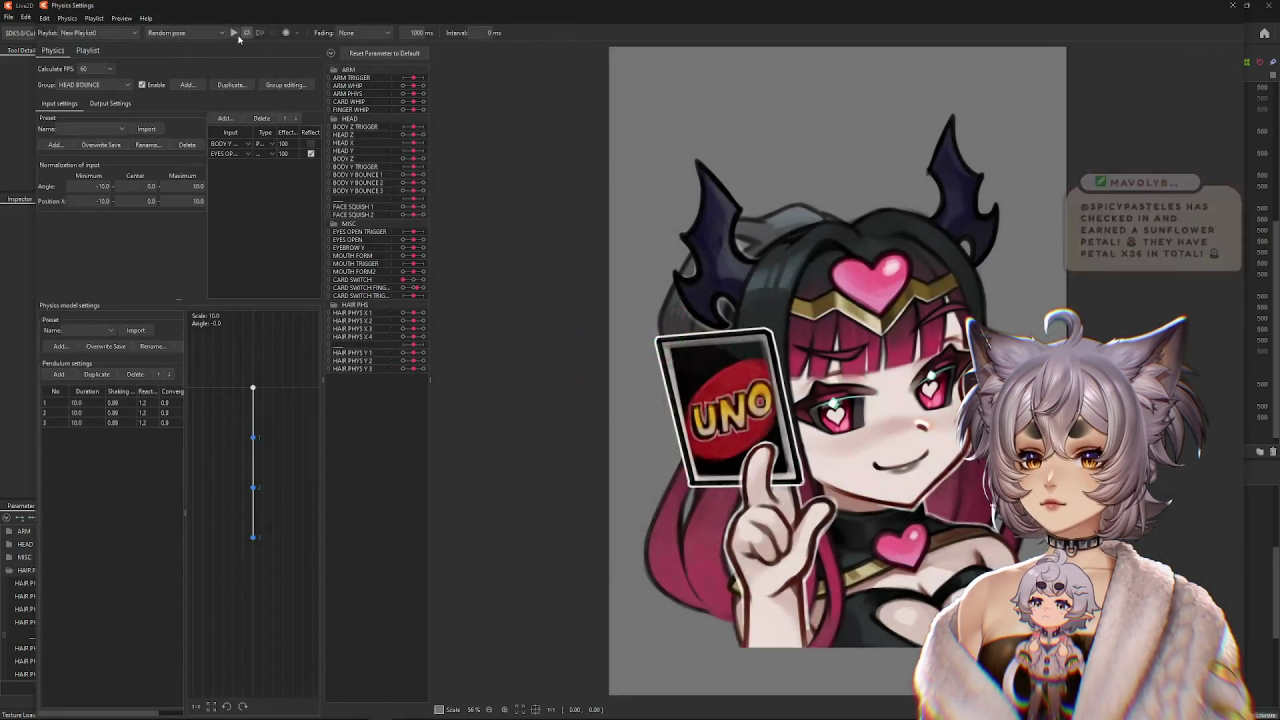
# Play the HEAD BOUNCE physics preview, zoom the canvas, and show the physics group list.
pyautogui.click(236, 36)
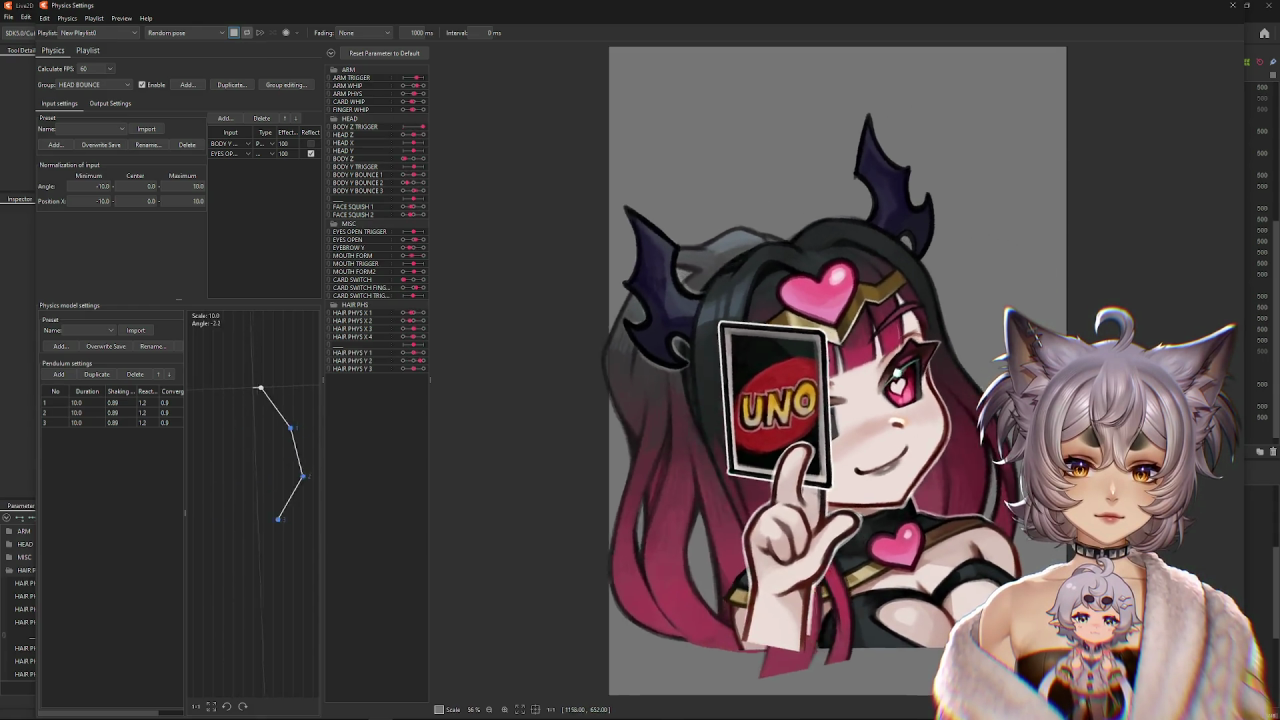
pyautogui.scroll(-3, 1074, 376)
pyautogui.scroll(3, 1197, 378)
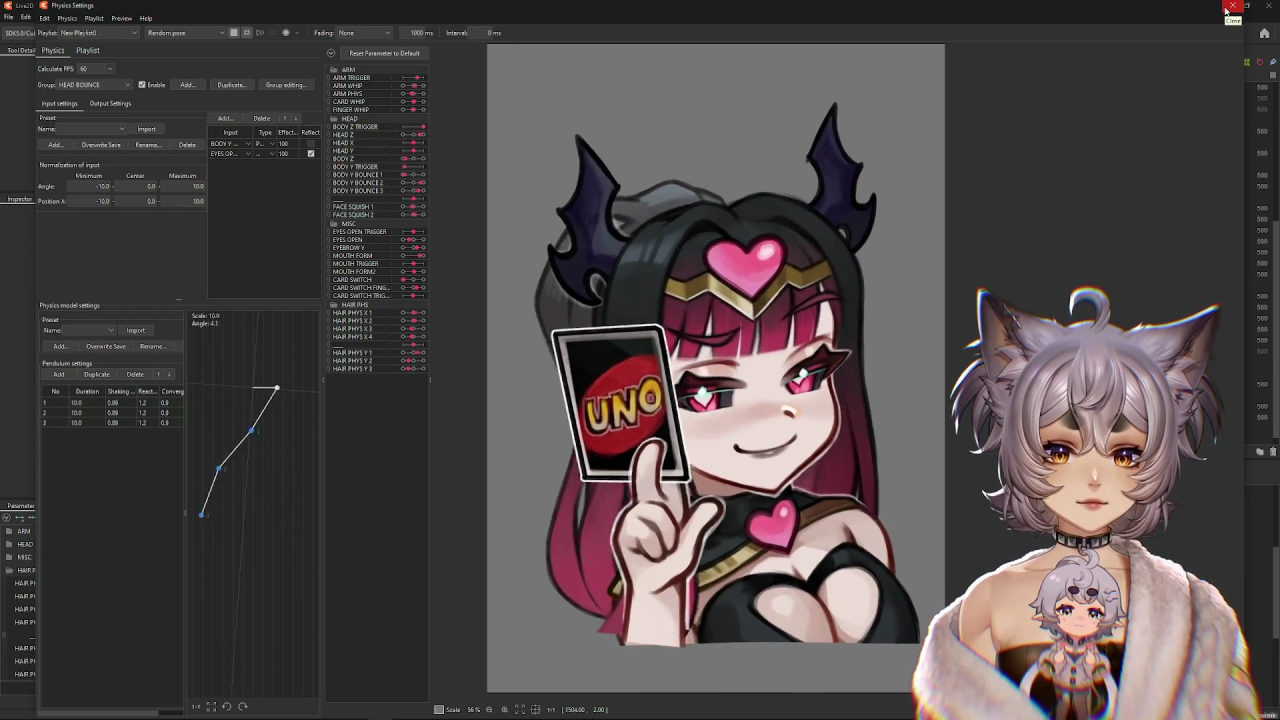
pyautogui.scroll(2, 1079, 153)
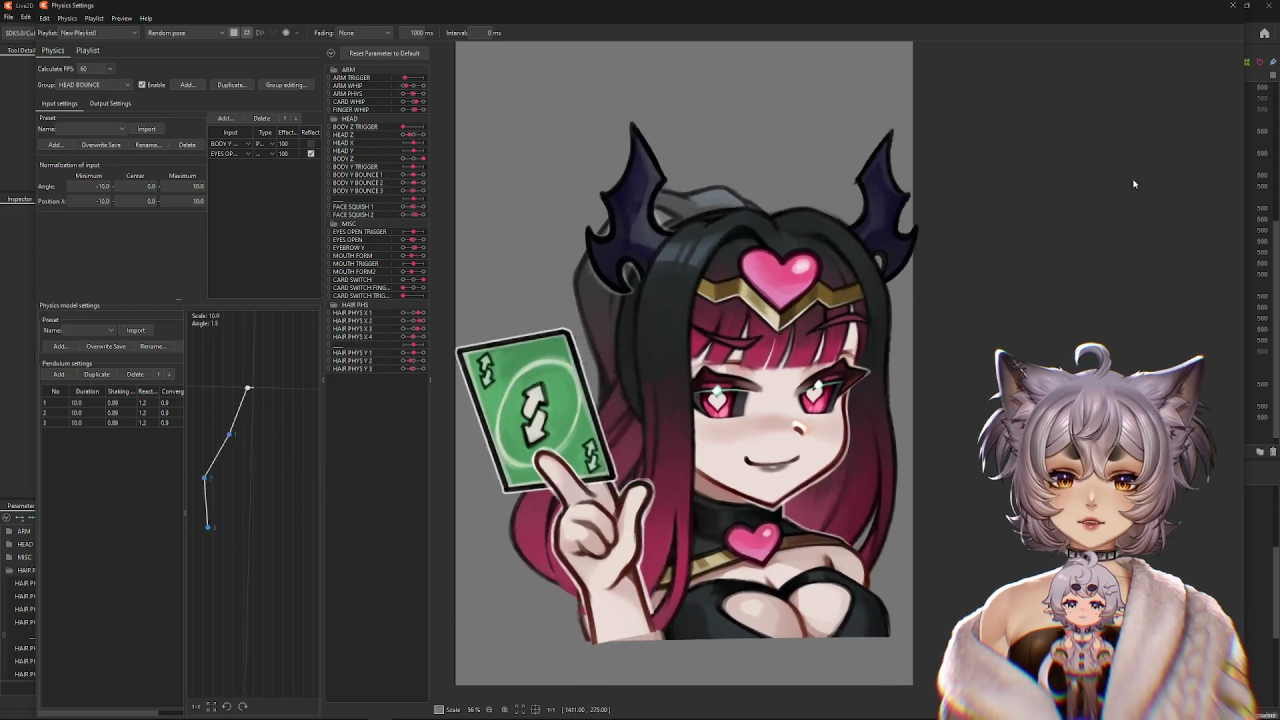
pyautogui.click(78, 85)
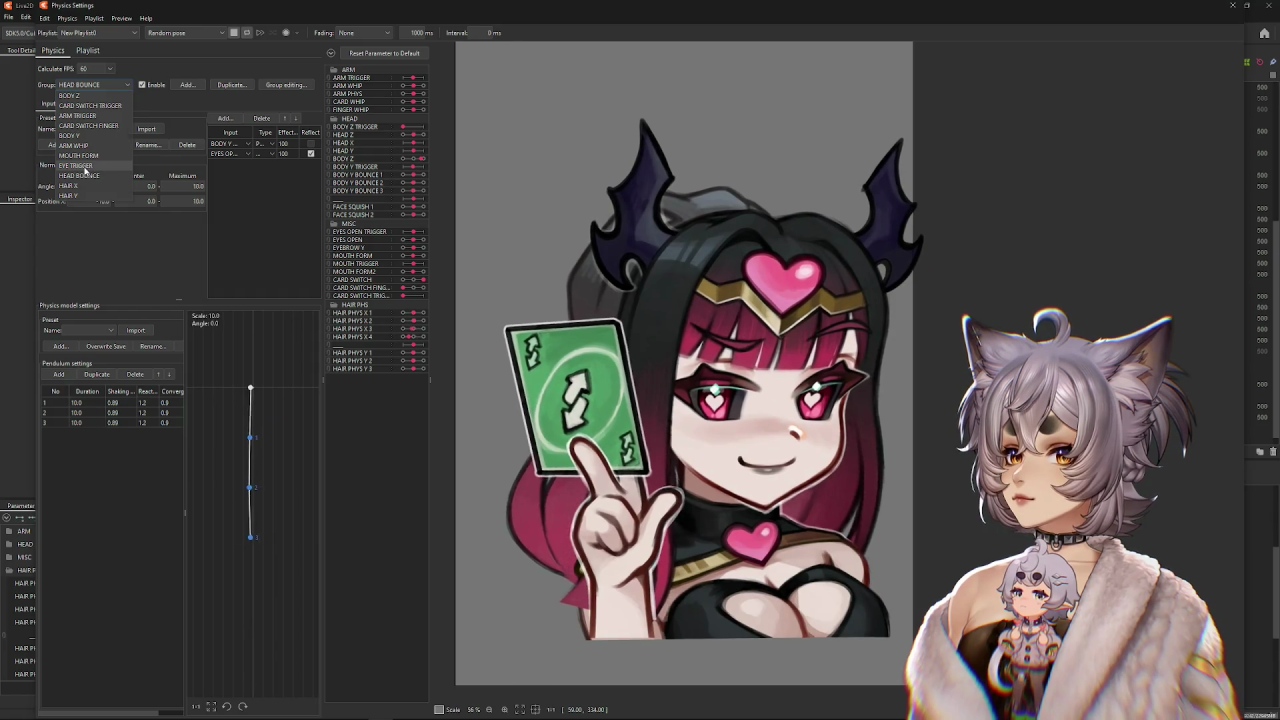
# Switch to the EYE TRIGGER physics group and set its EYES OPEN input effect to 0.
pyautogui.doubleClick(285, 153)
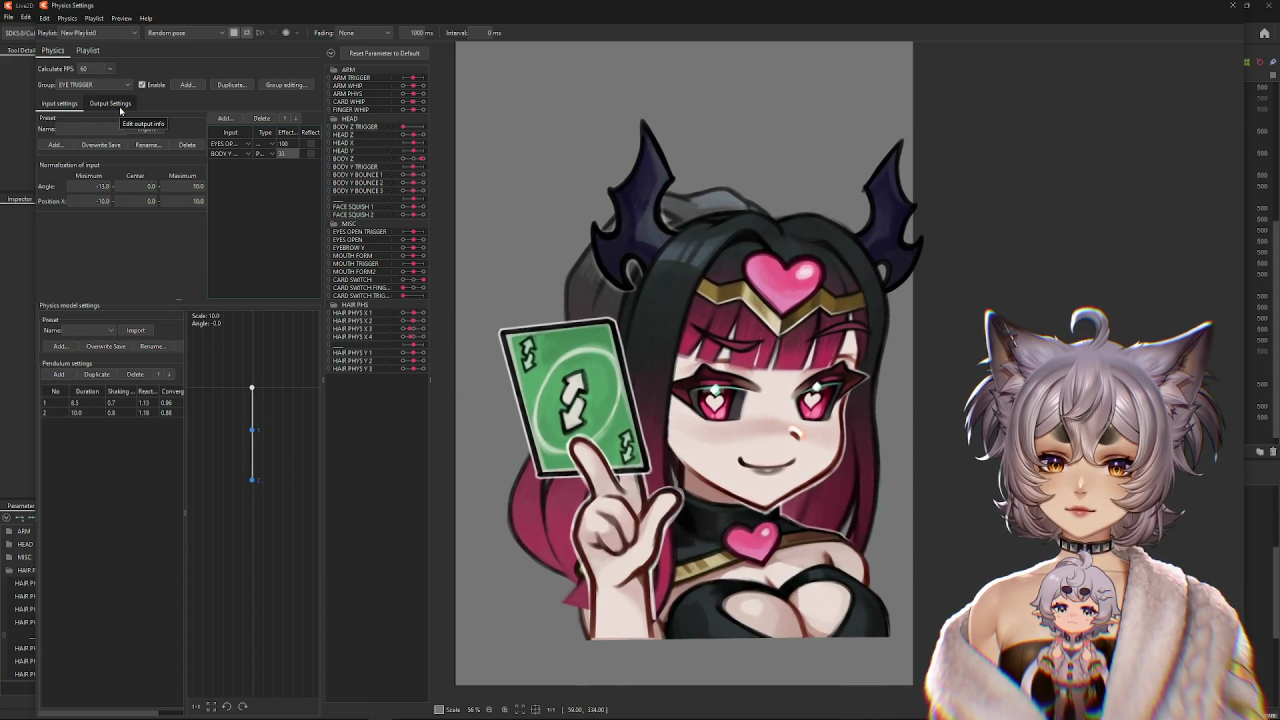
pyautogui.scroll(-2, 1043, 280)
pyautogui.scroll(1, 1043, 280)
pyautogui.scroll(-2, 658, 287)
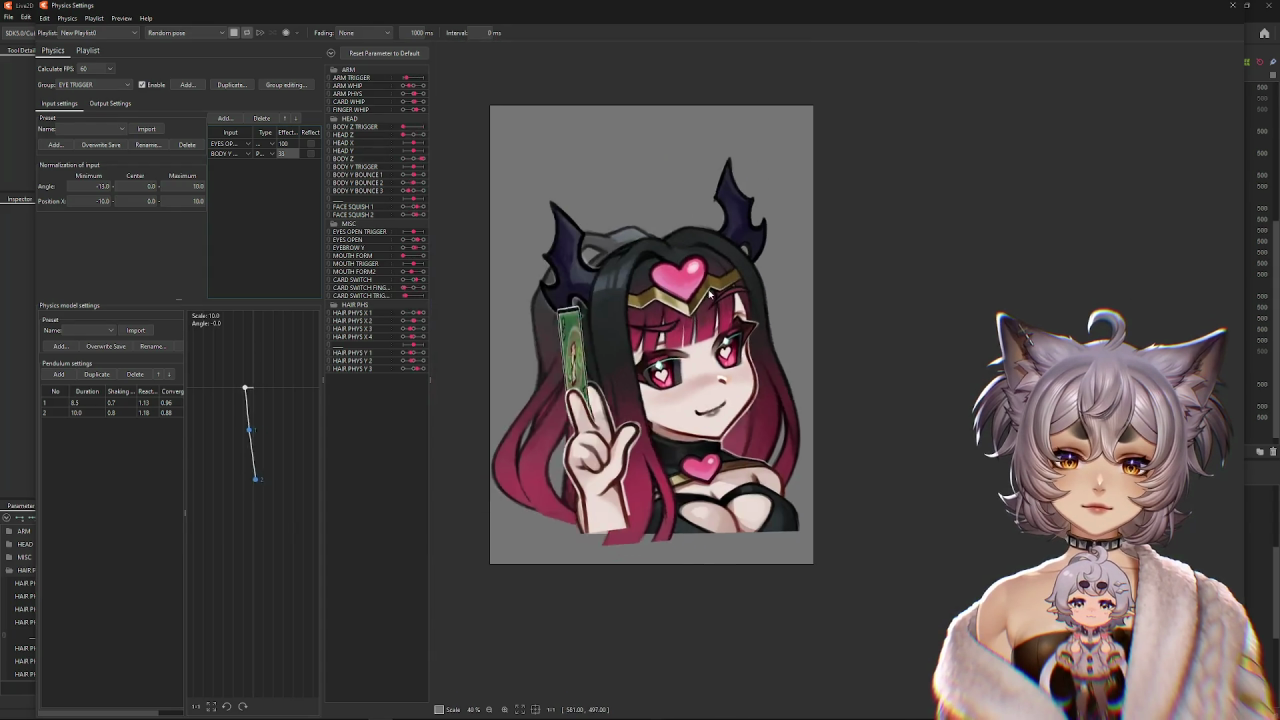
pyautogui.scroll(-1, 658, 287)
pyautogui.scroll(-2, 794, 280)
pyautogui.scroll(-3, 845, 281)
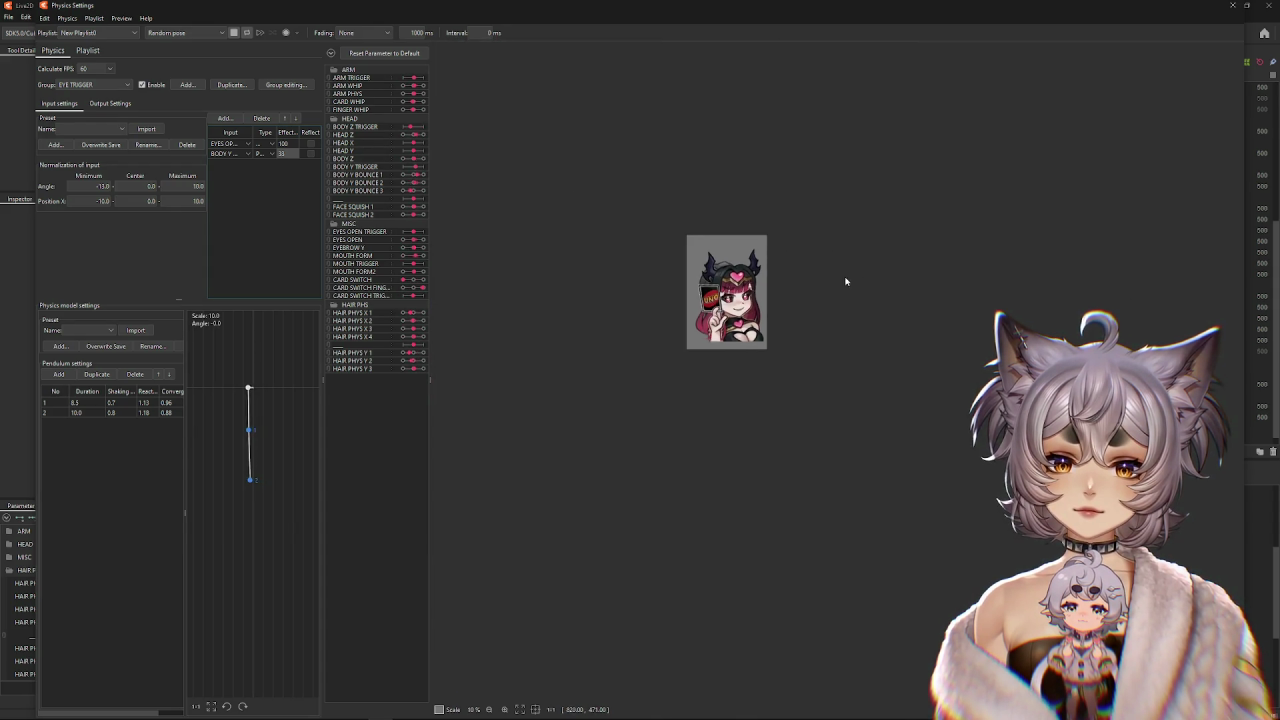
pyautogui.scroll(1, 789, 277)
pyautogui.scroll(1, 789, 277)
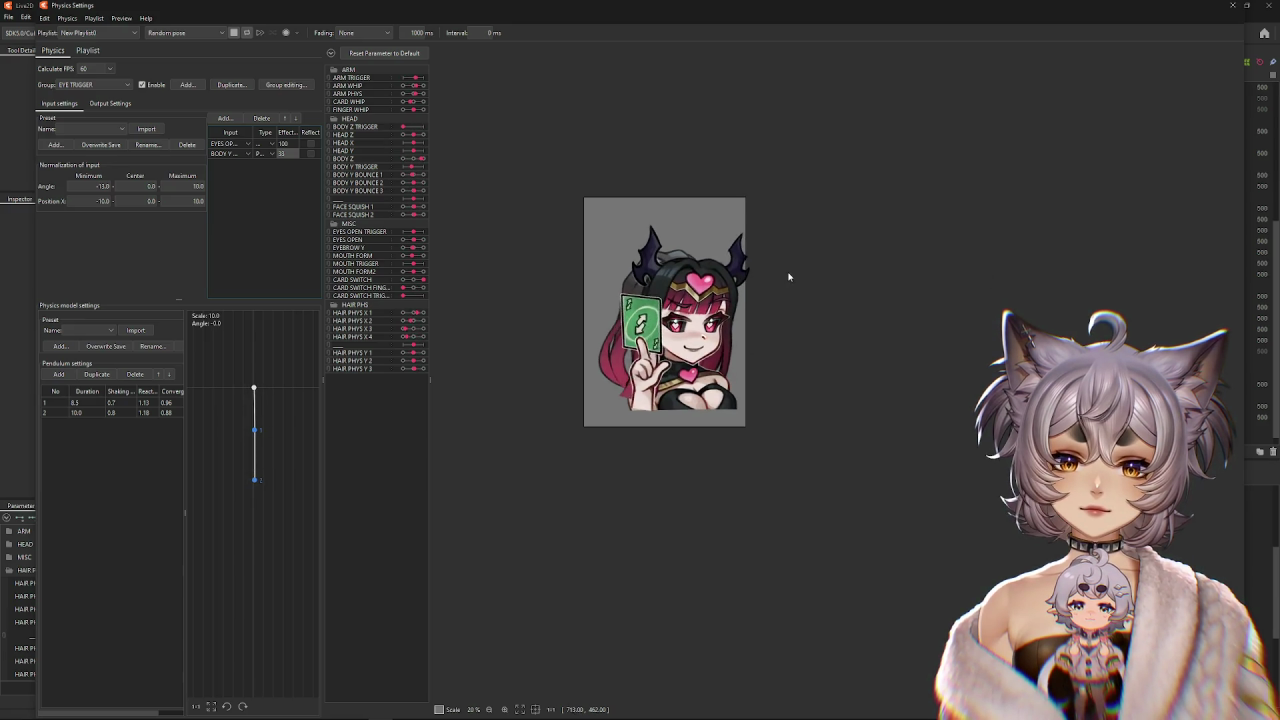
pyautogui.write('33')
pyautogui.click(285, 143)
pyautogui.write('8')
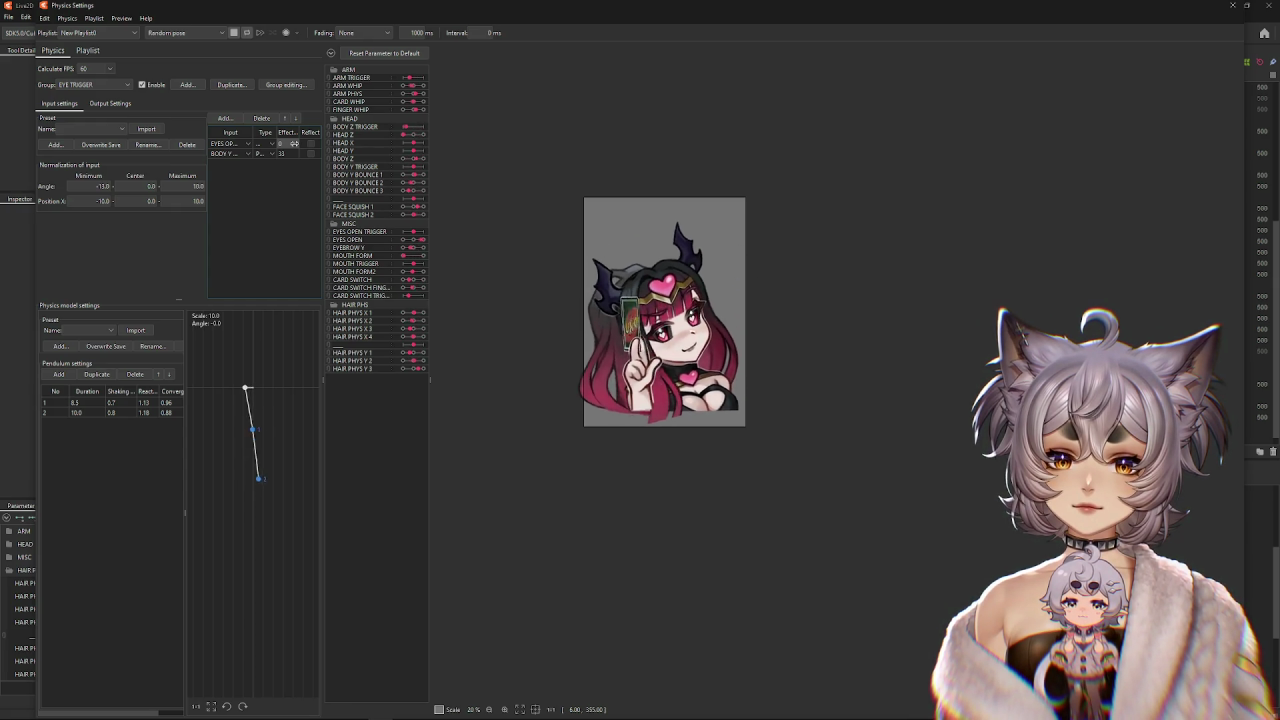
pyautogui.write('00')
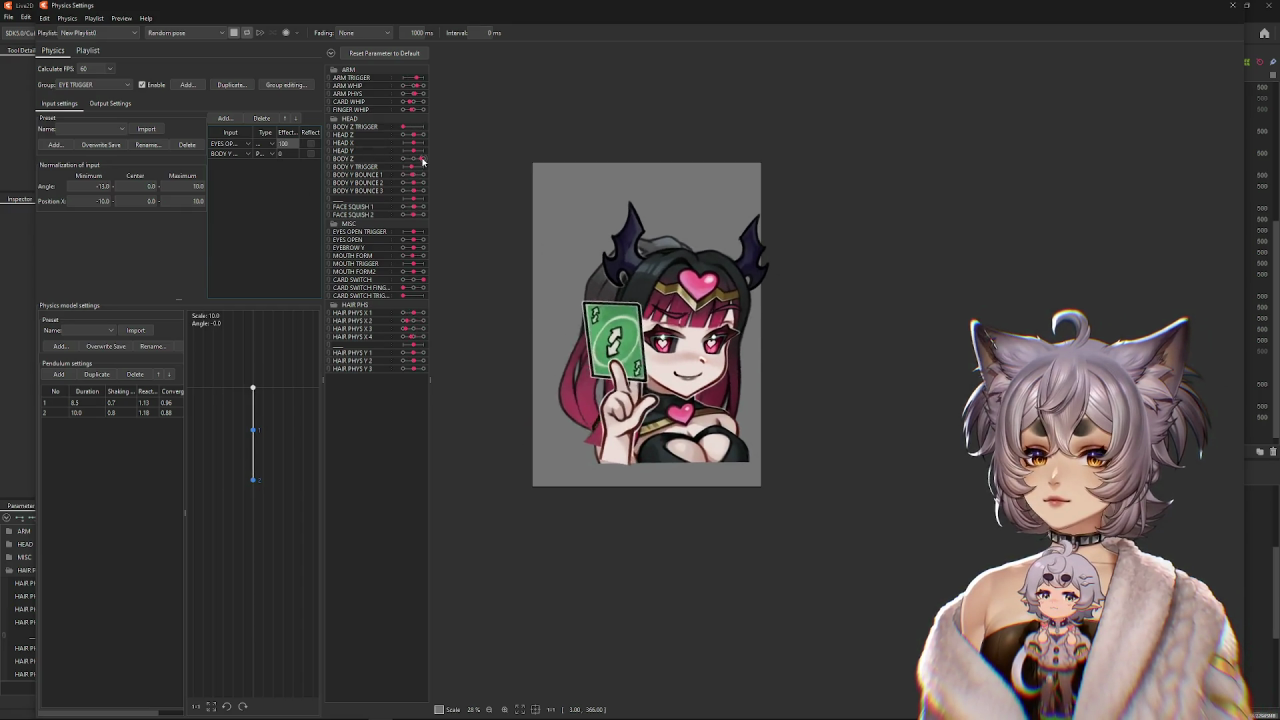
# Delete the EYES OPEN input and change the remaining input's type.
pyautogui.scroll(2, 586, 288)
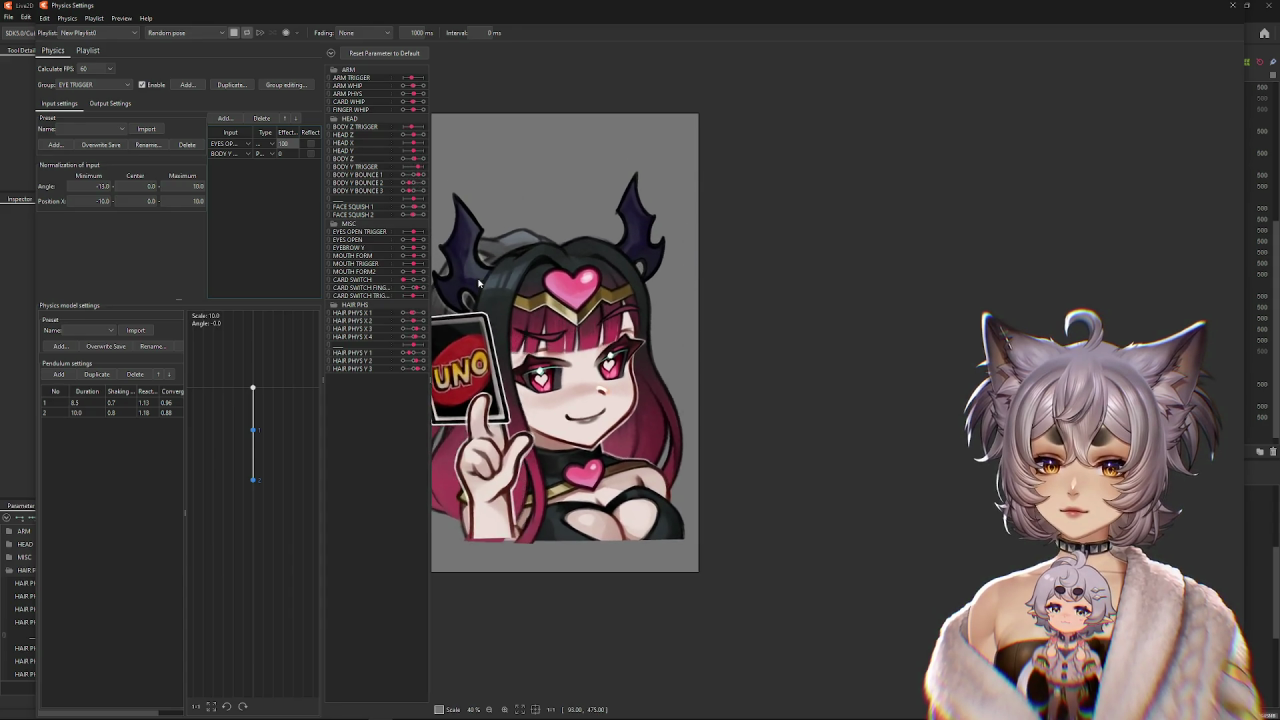
pyautogui.click(262, 118)
pyautogui.scroll(-2, 563, 237)
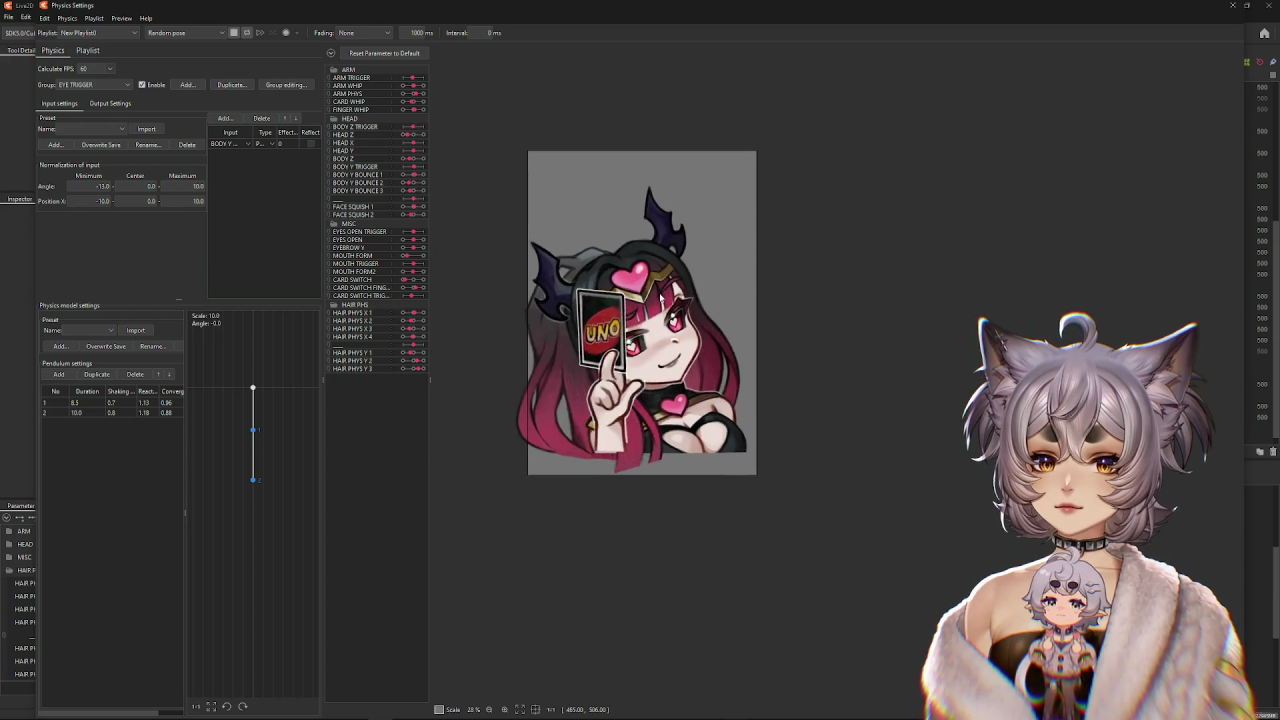
pyautogui.scroll(2, 560, 260)
pyautogui.click(265, 143)
pyautogui.click(269, 154)
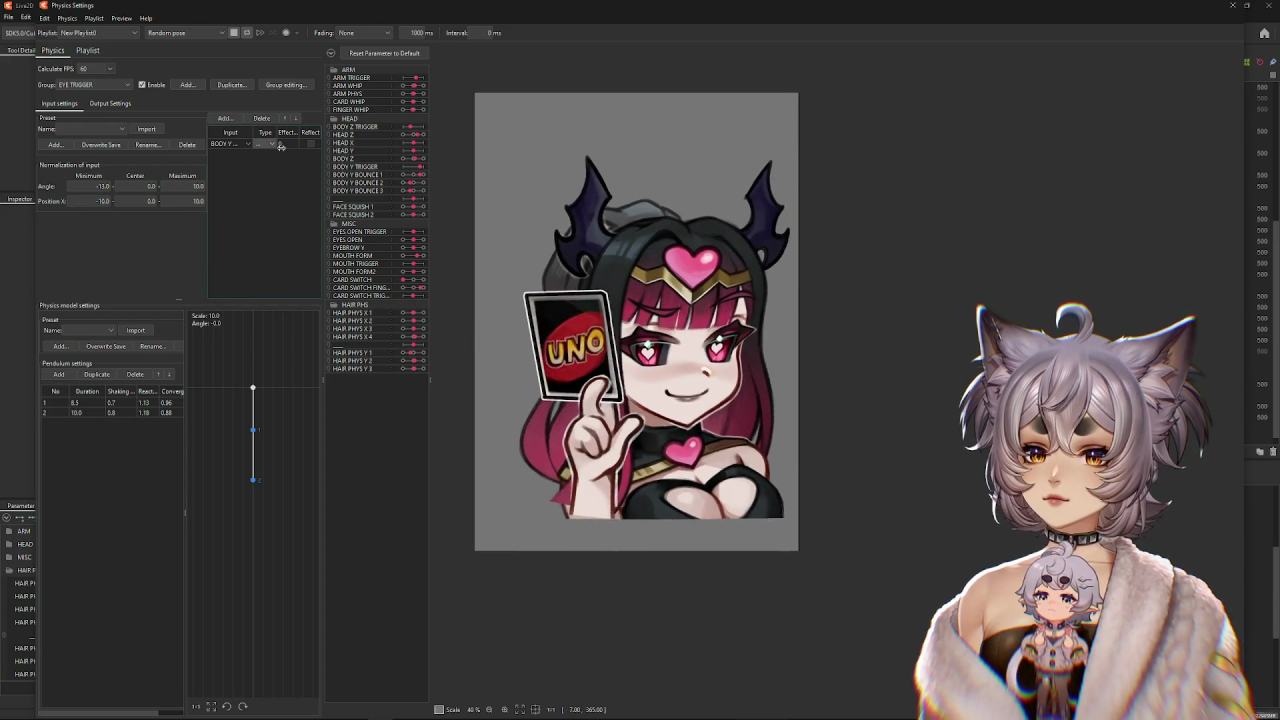
# Reset the EYE TRIGGER output maximum values in Output Settings.
pyautogui.click(110, 103)
pyautogui.click(270, 161)
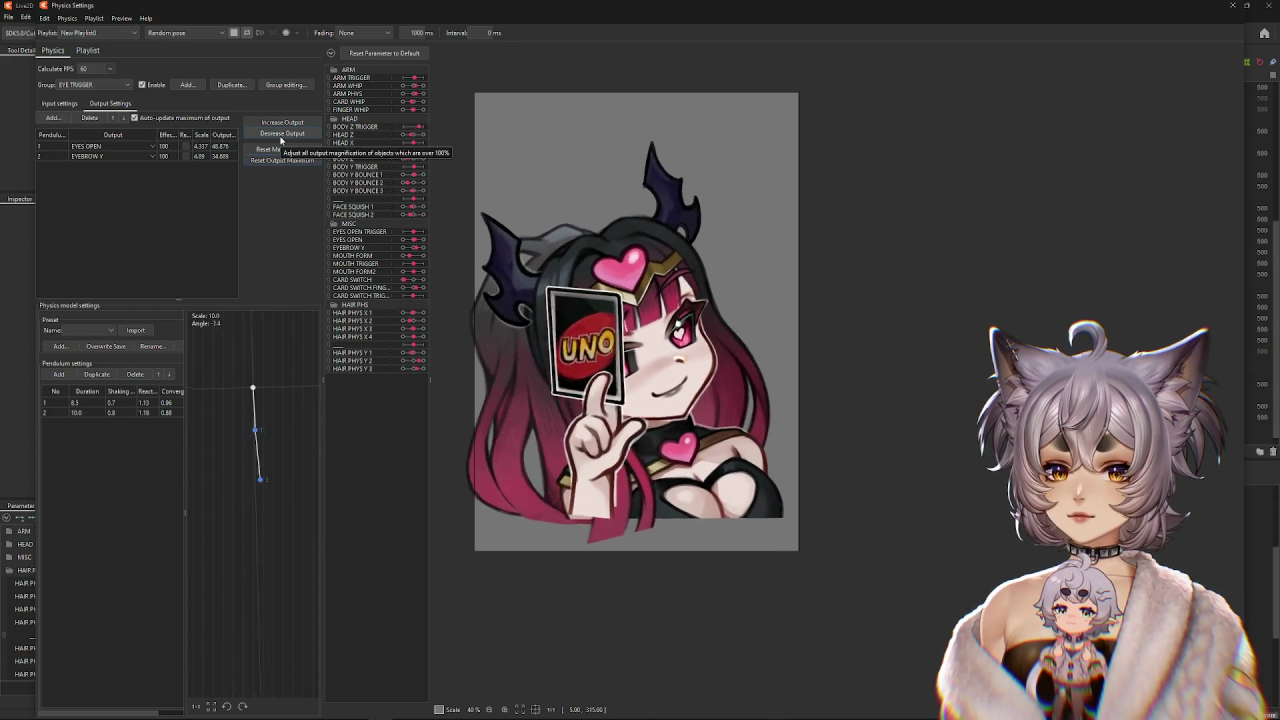
pyautogui.click(59, 103)
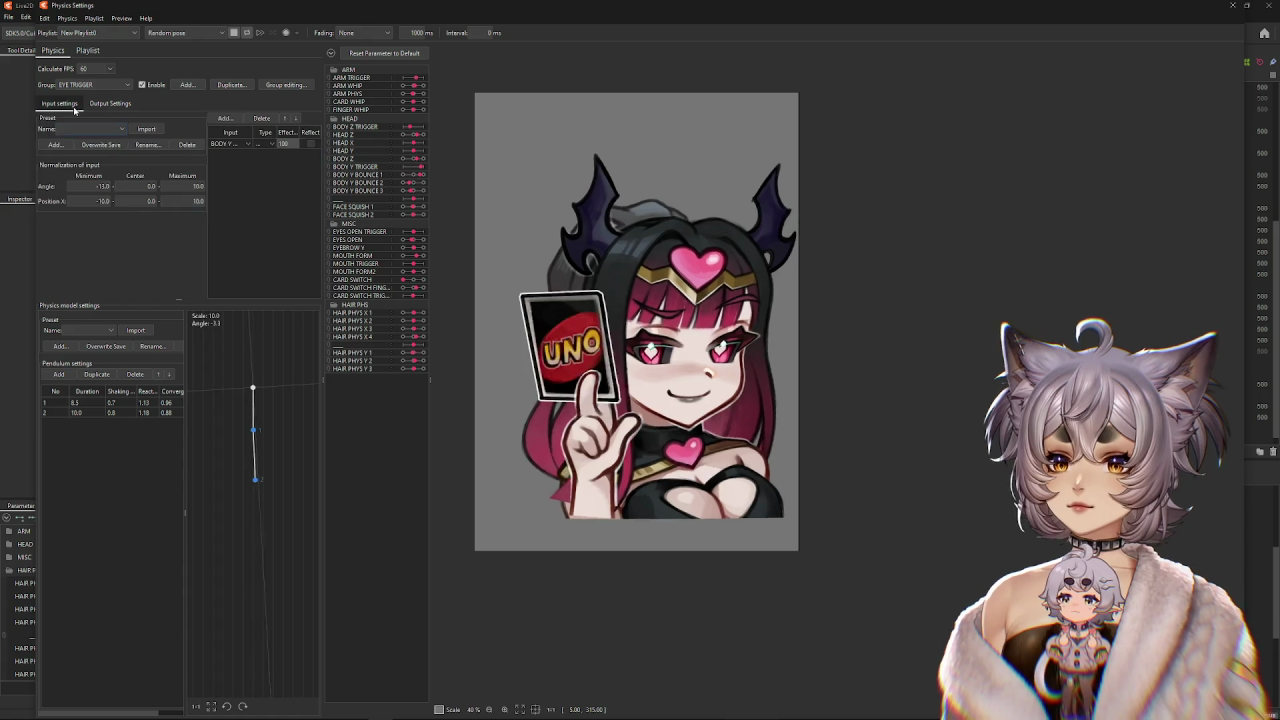
# Set BODY Y TRIGGER as the EYE TRIGGER group's input parameter.
pyautogui.click(225, 144)
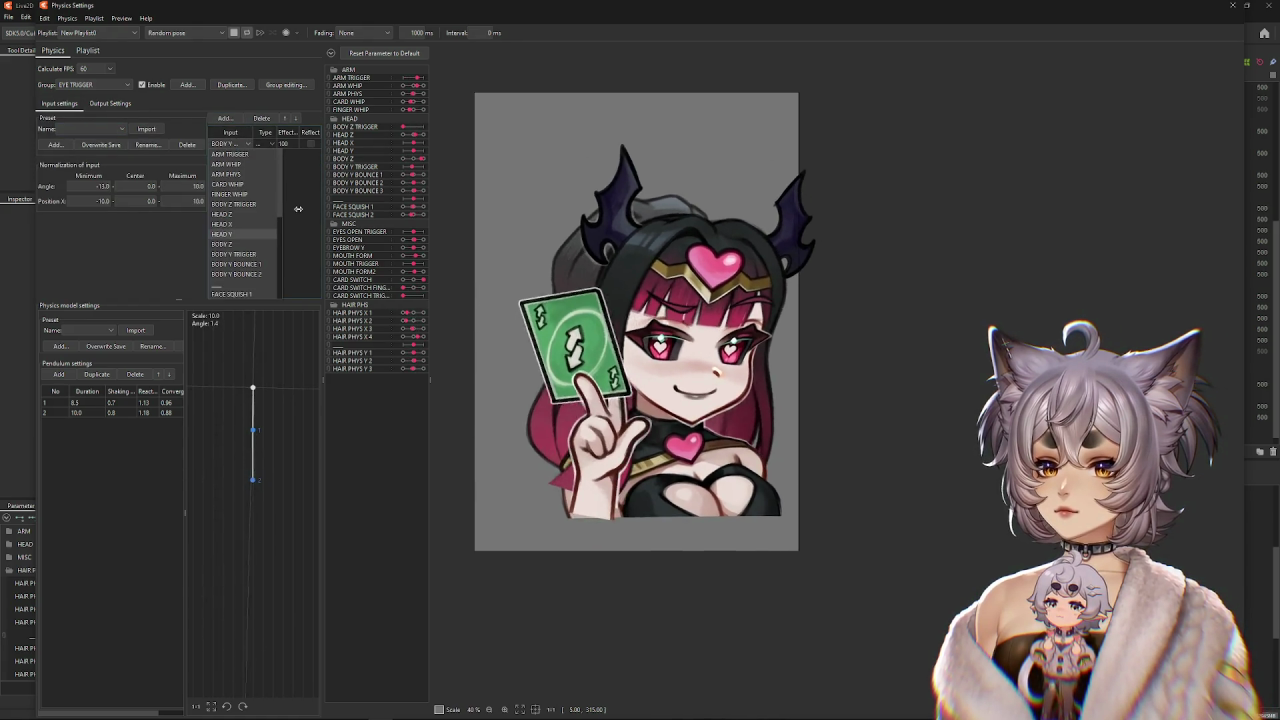
pyautogui.moveTo(245, 141); pyautogui.dragTo(258, 133)
pyautogui.click(240, 147)
pyautogui.click(250, 254)
# Adjust output scaling so EYES OPEN uses 5.140 and EYEBROW Y 10.83, both reaching 100.
pyautogui.click(110, 103)
pyautogui.rightClick(242, 155)
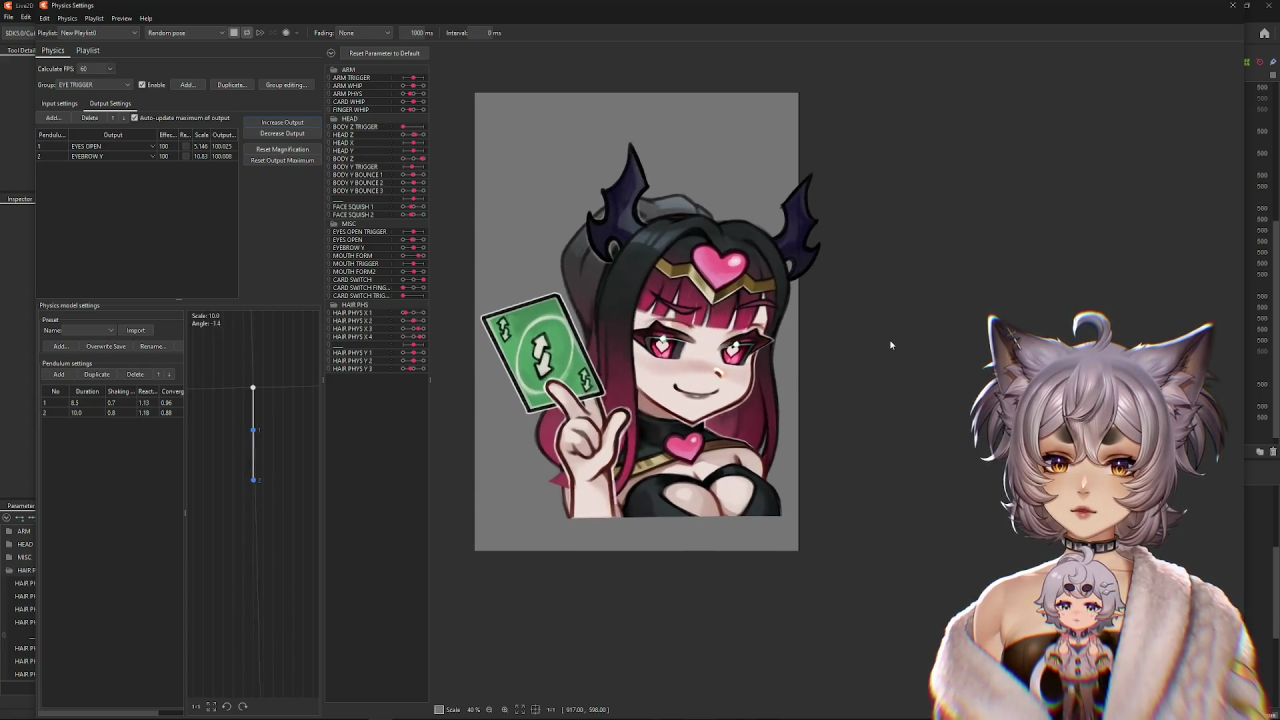
pyautogui.click(93, 86)
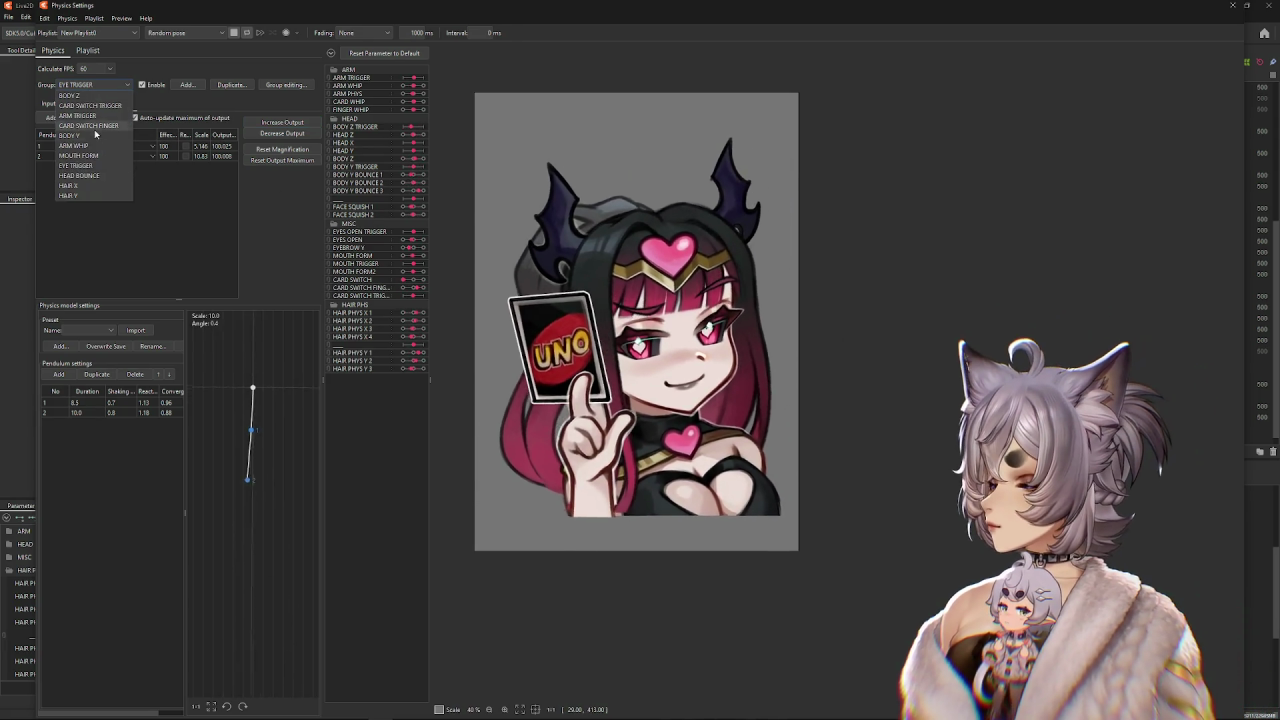
# View the MOUTH FORM group (output scales 7.266 and 7.992), then switch to ARM TRIGGER.
pyautogui.click(94, 155)
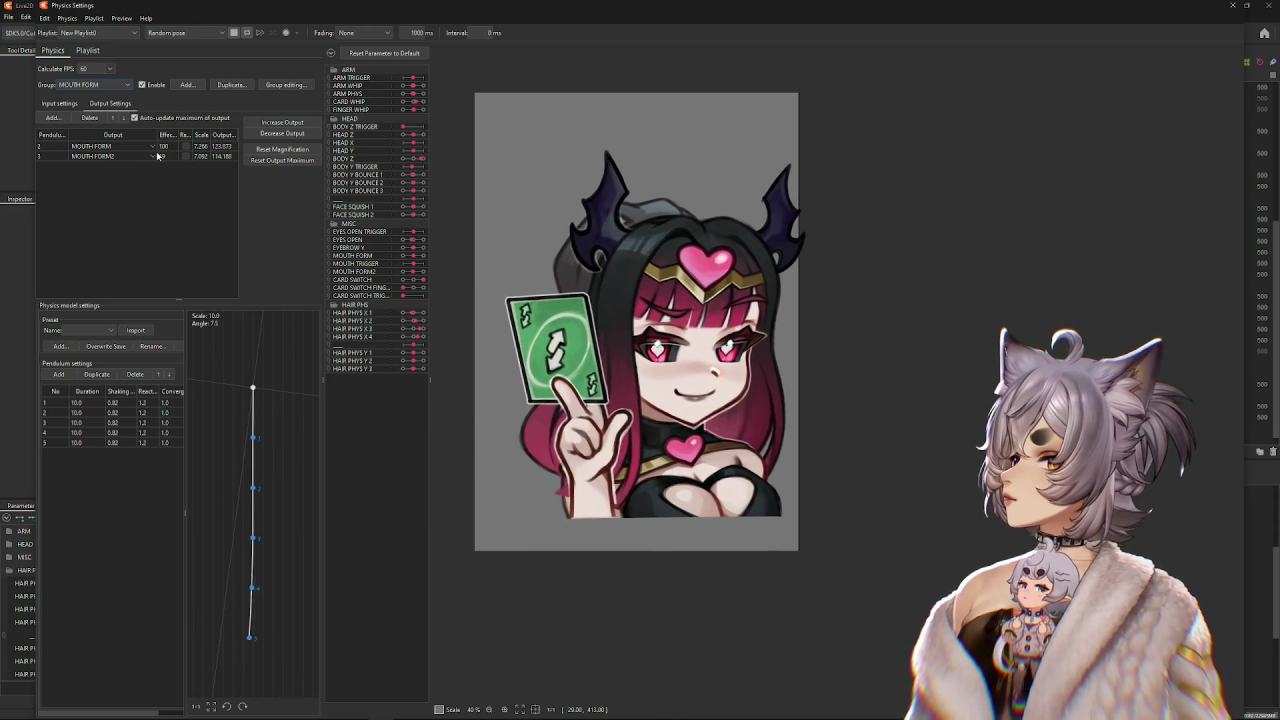
pyautogui.click(74, 86)
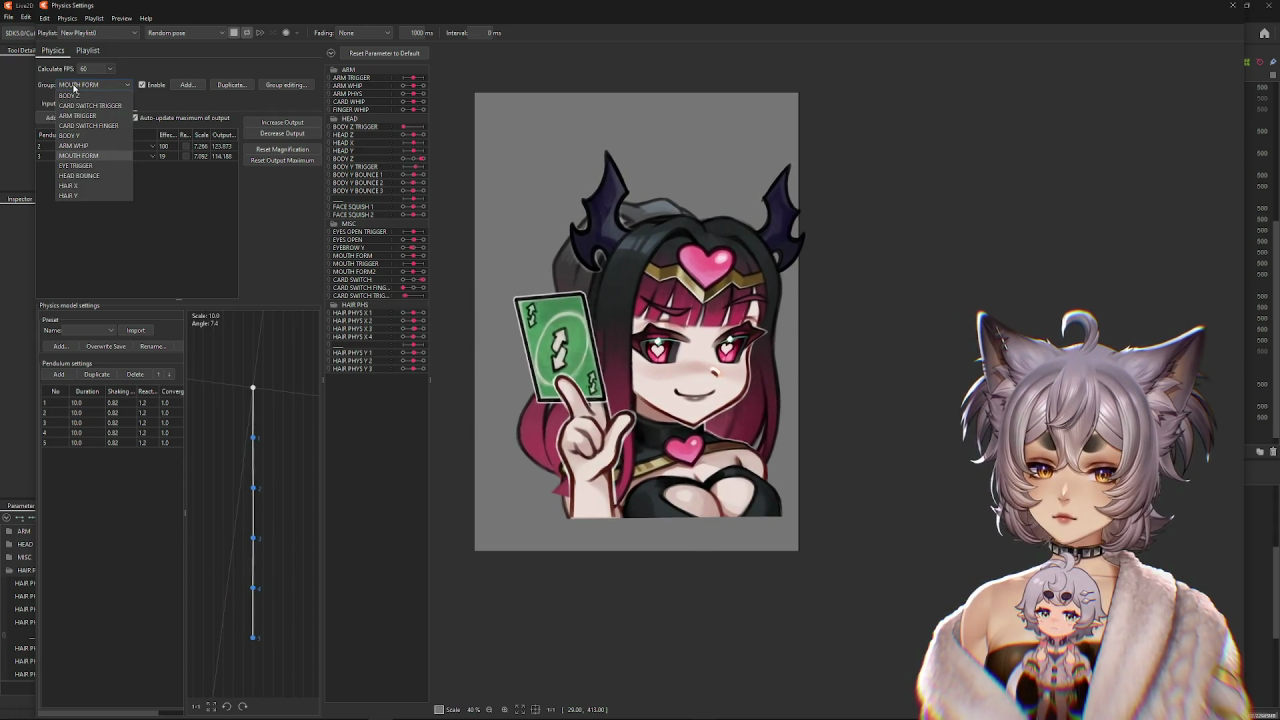
pyautogui.click(74, 86)
pyautogui.click(74, 86)
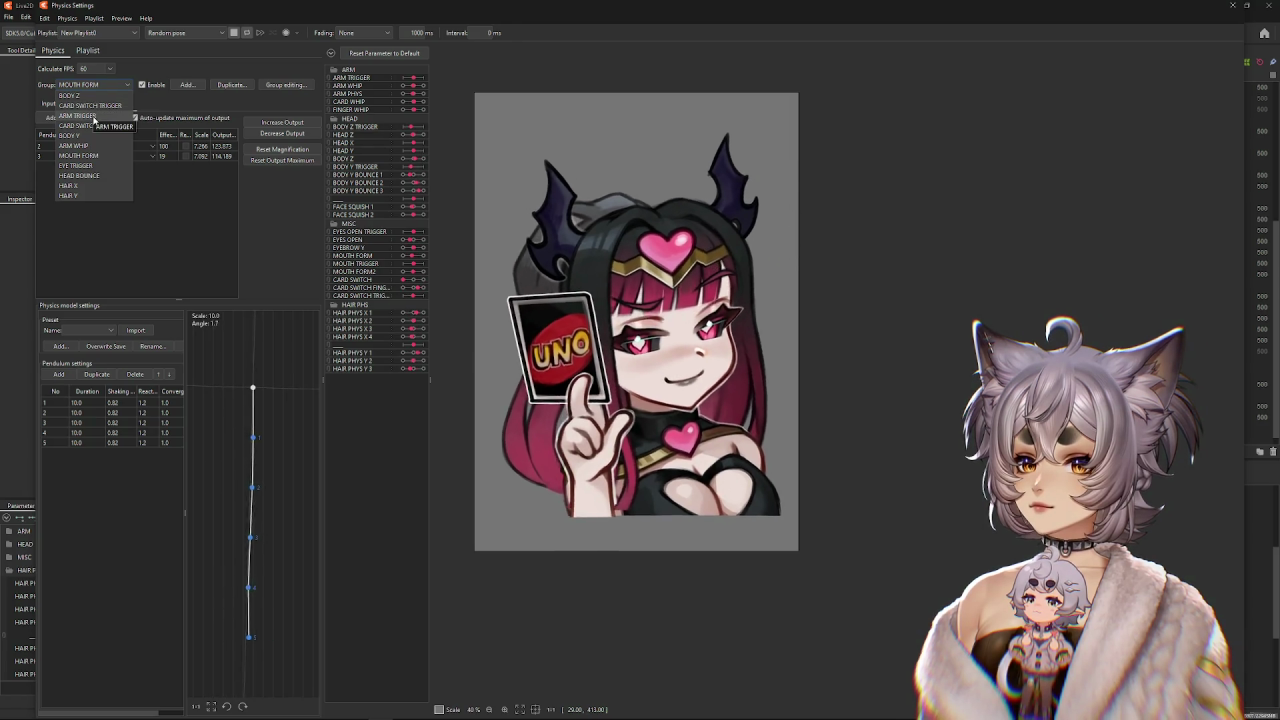
pyautogui.click(80, 116)
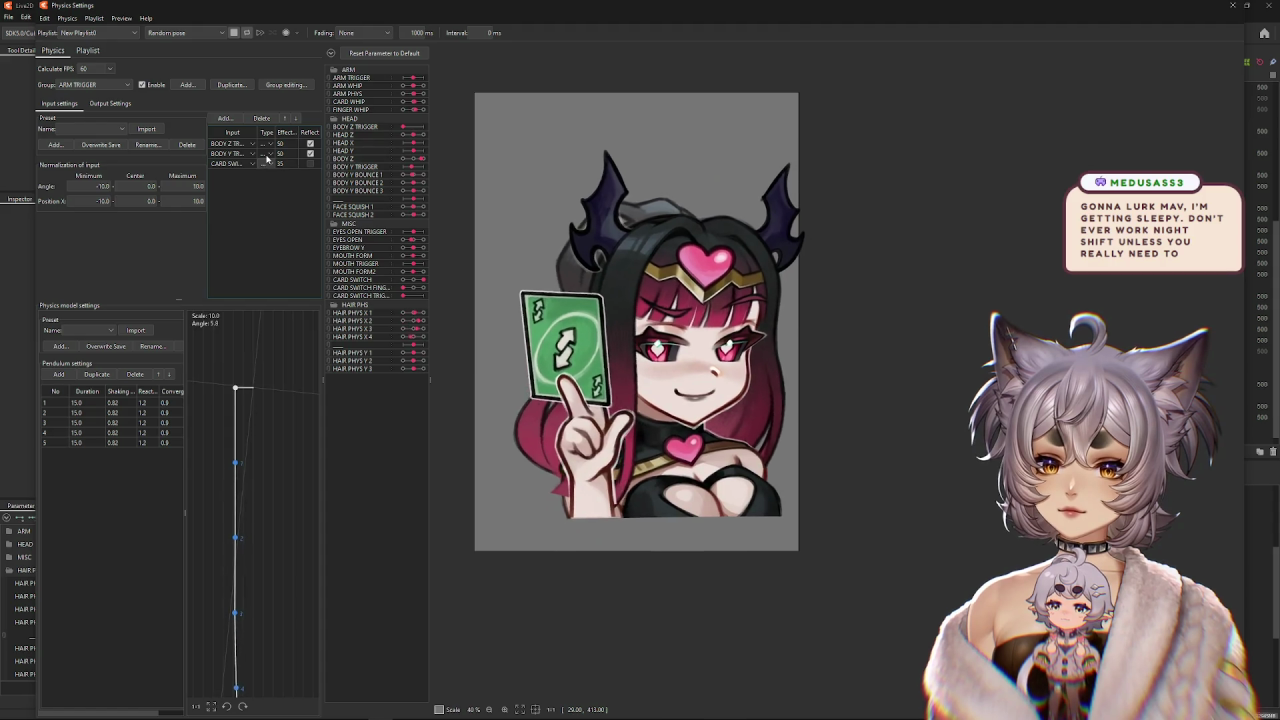
# Reverse the ARM TRIGGER BODY Y input and fit the output magnification to the parameter range.
pyautogui.click(110, 103)
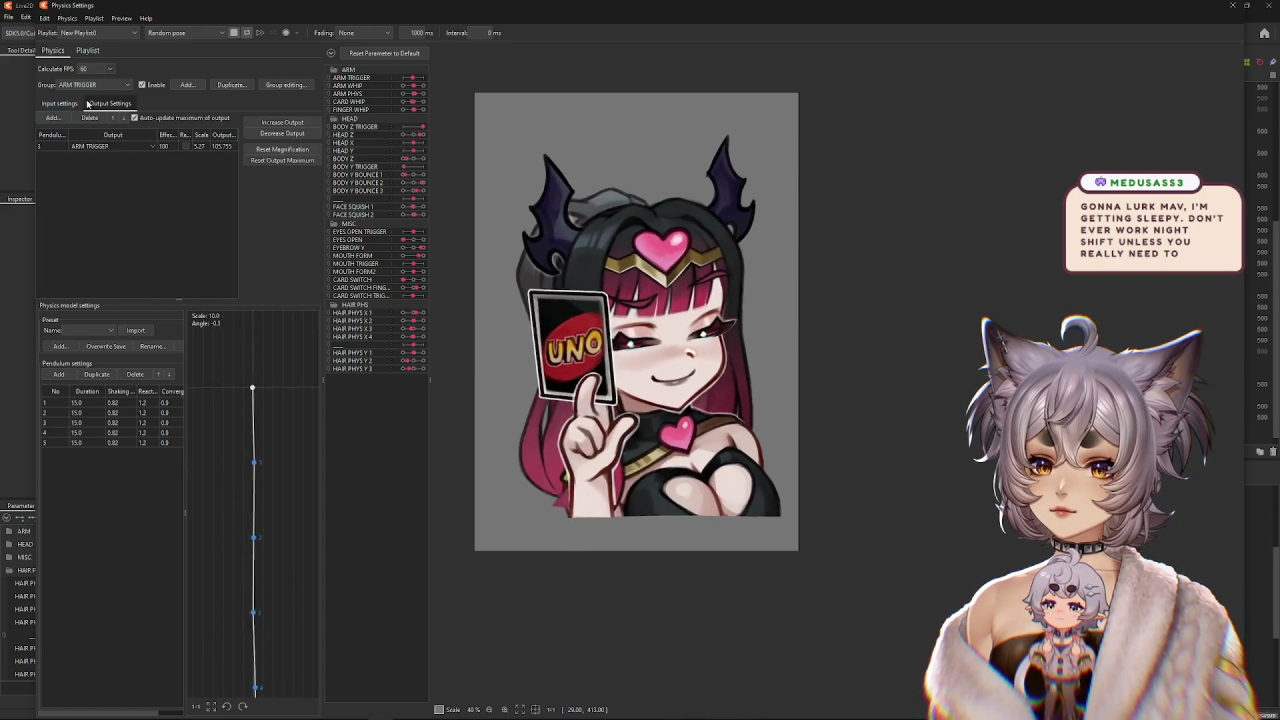
pyautogui.click(72, 103)
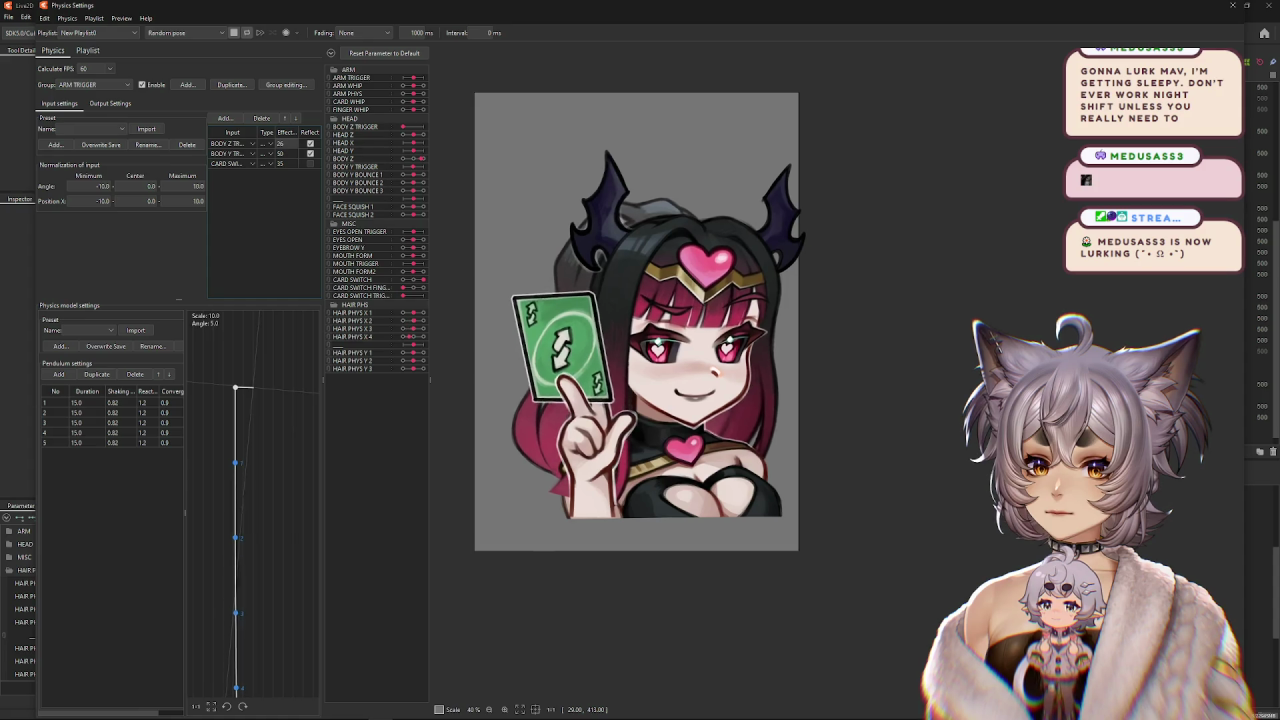
pyautogui.click(310, 153)
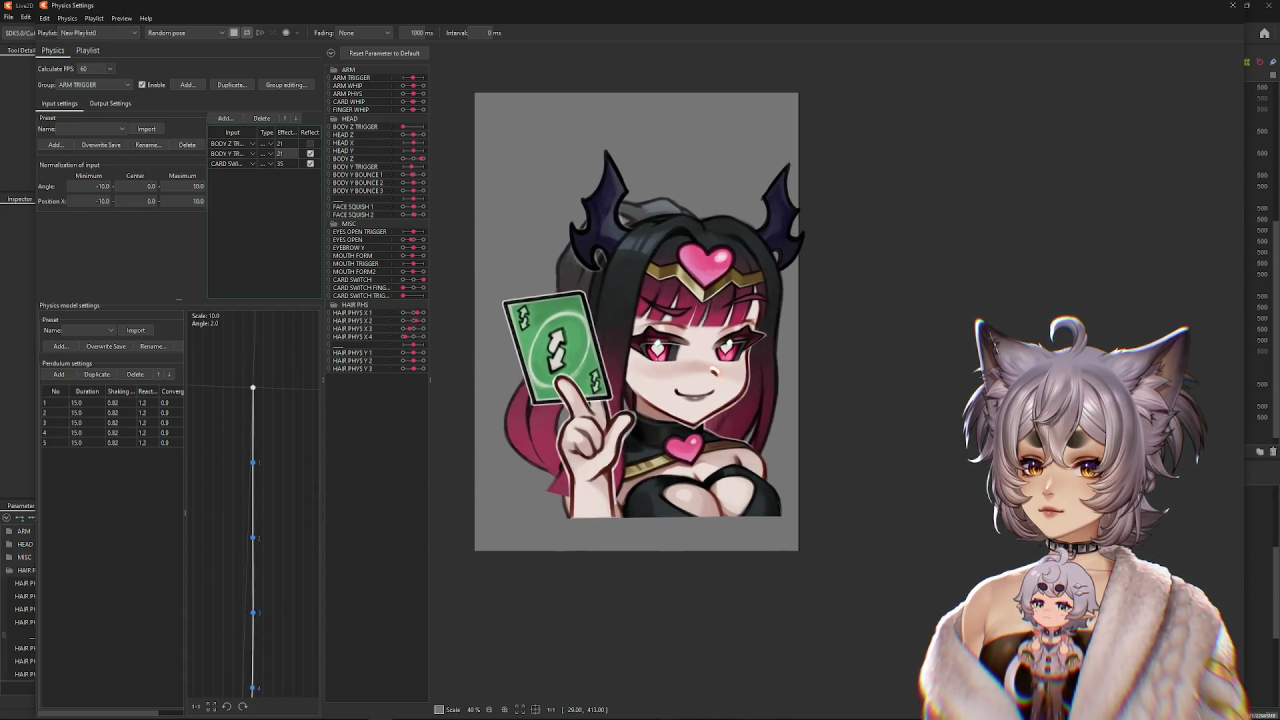
pyautogui.click(126, 102)
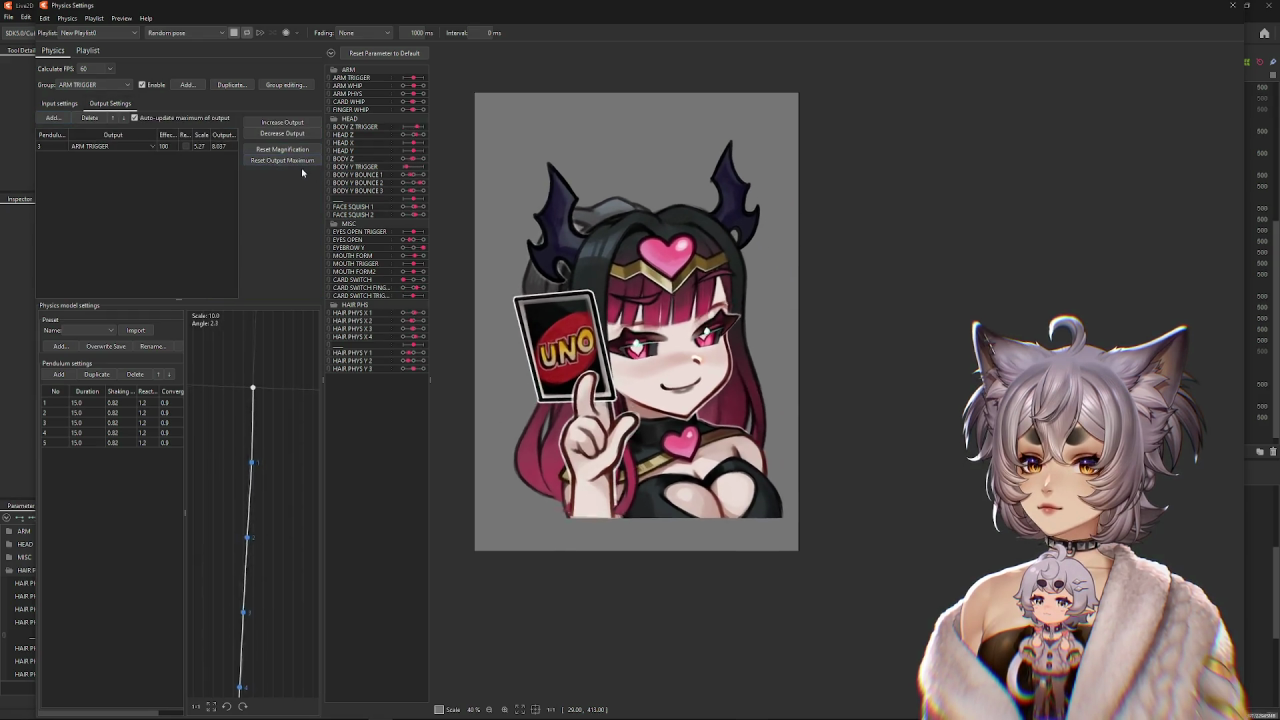
pyautogui.click(289, 124)
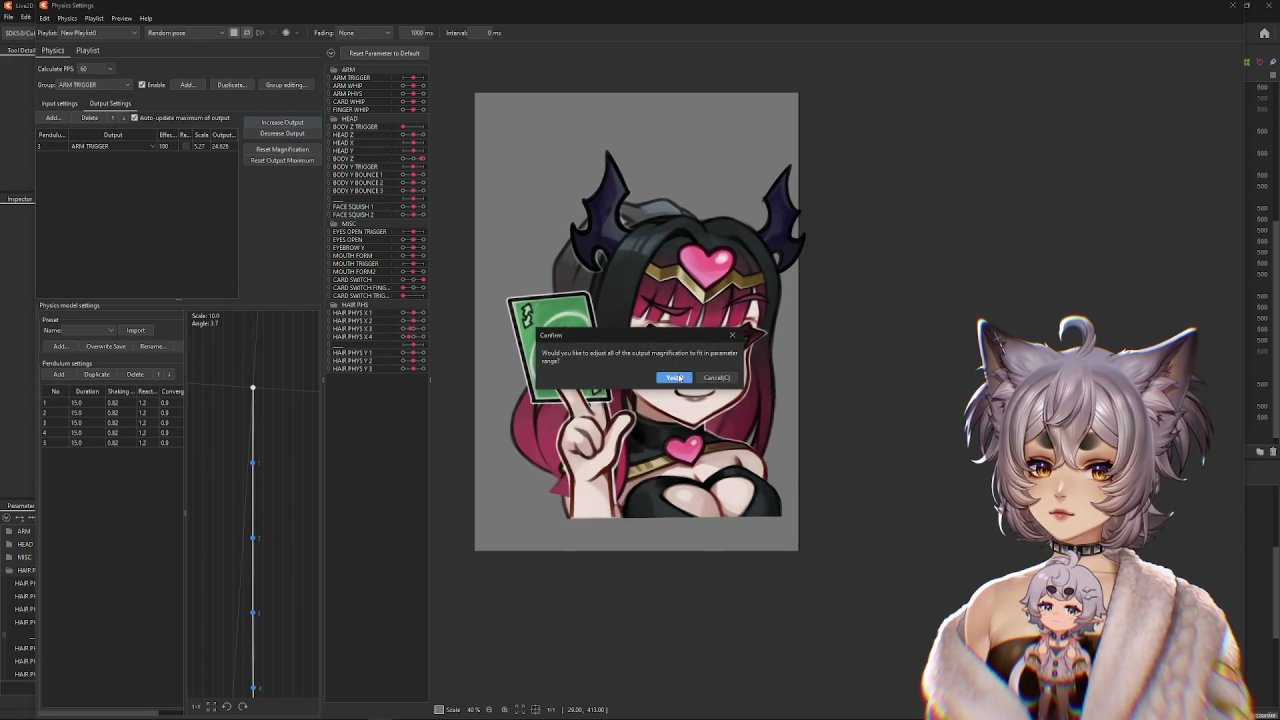
pyautogui.click(675, 377)
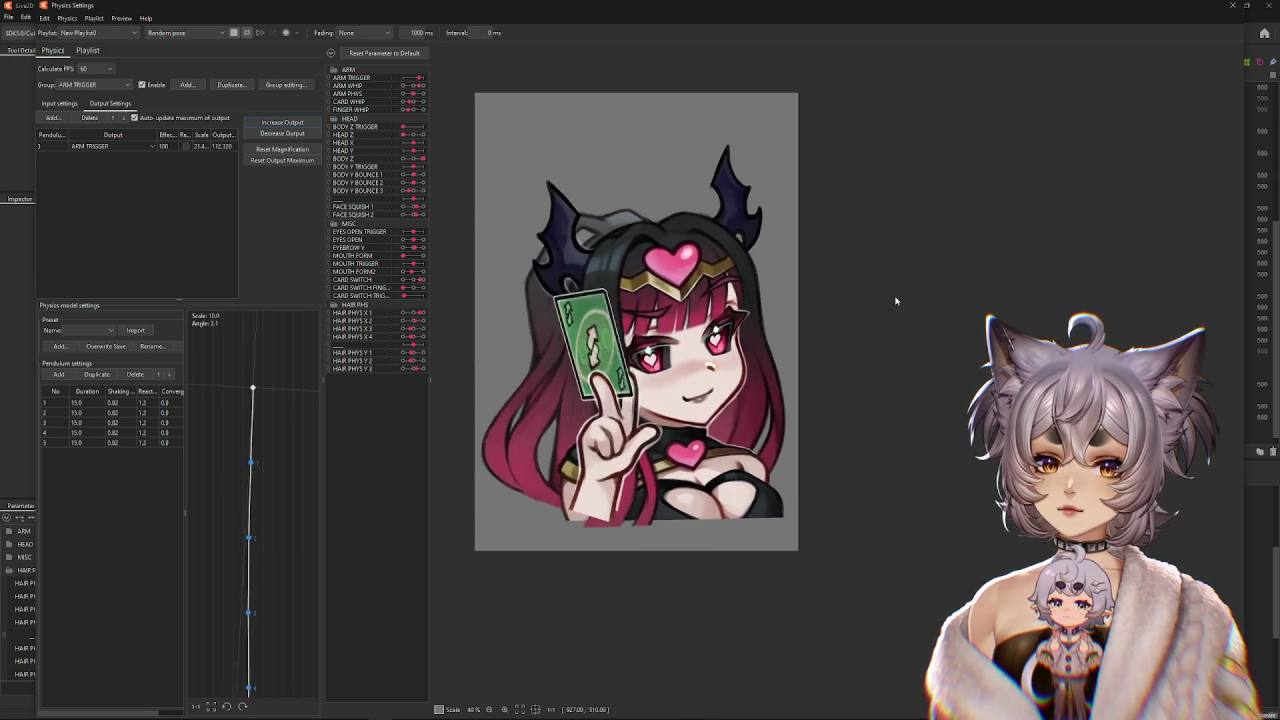
# Reset the ARM TRIGGER output magnification to 100.
pyautogui.click(59, 103)
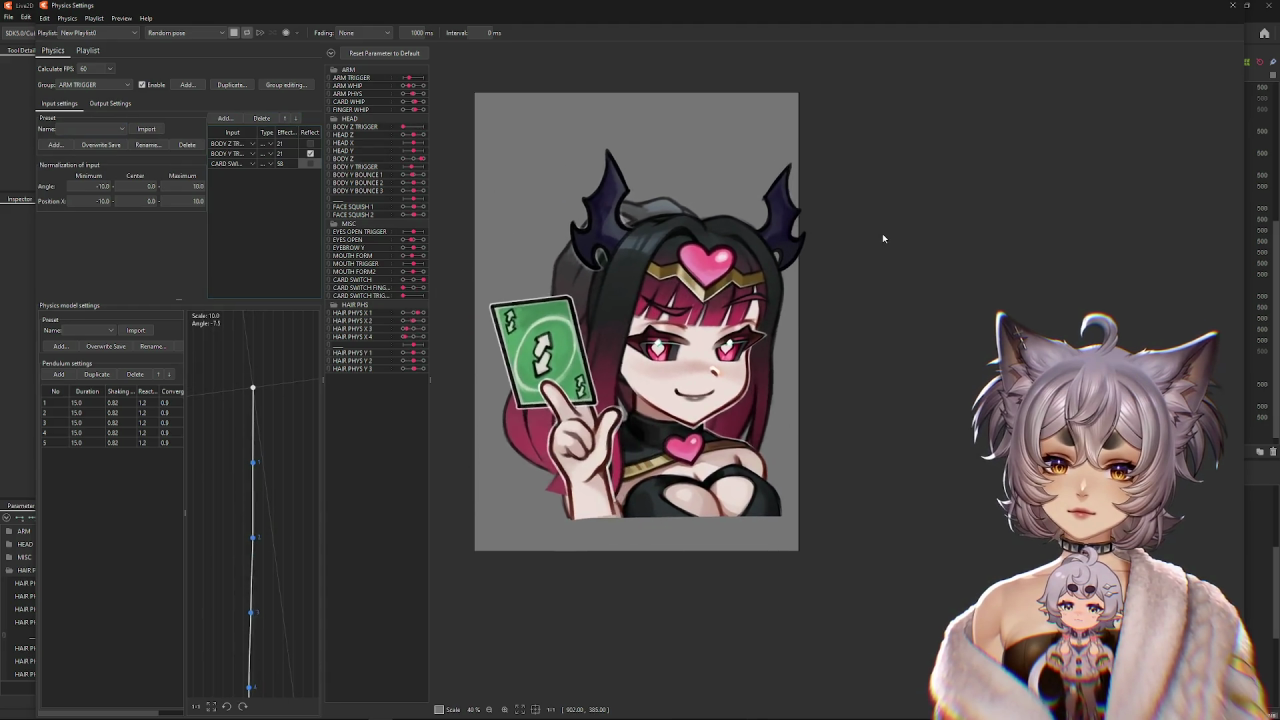
pyautogui.click(110, 103)
pyautogui.rightClick(244, 119)
pyautogui.click(274, 150)
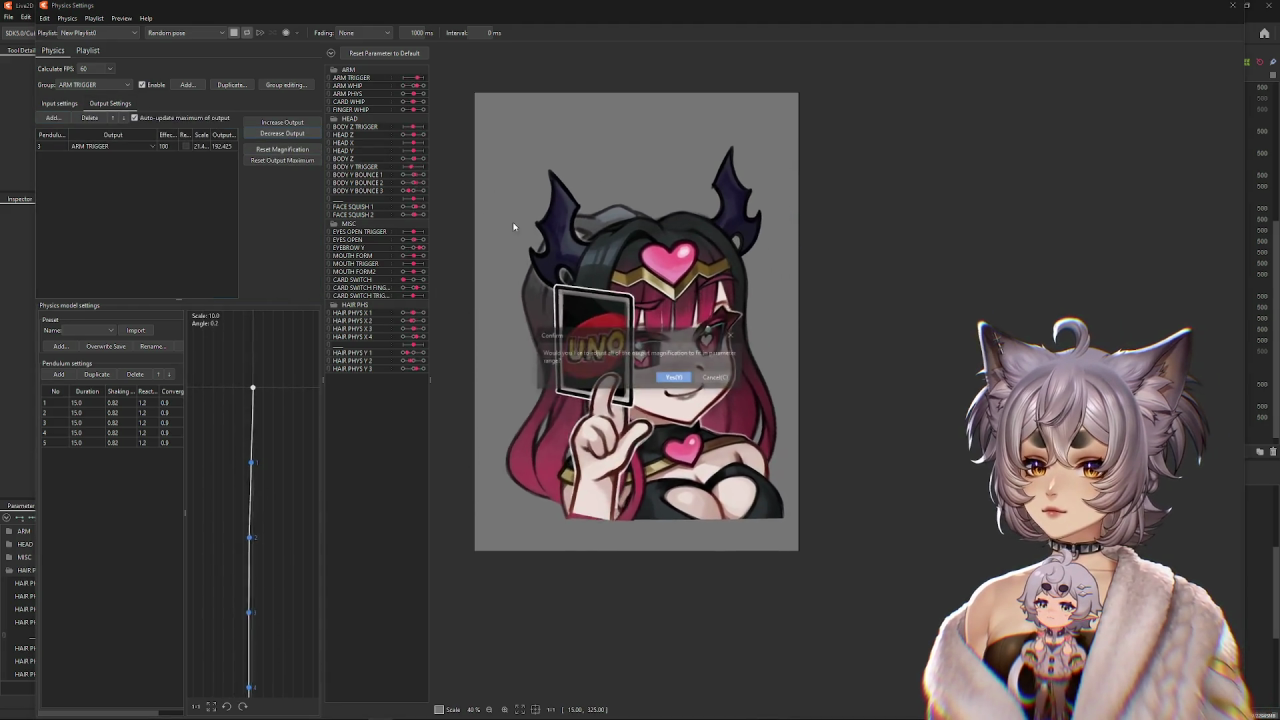
pyautogui.click(741, 369)
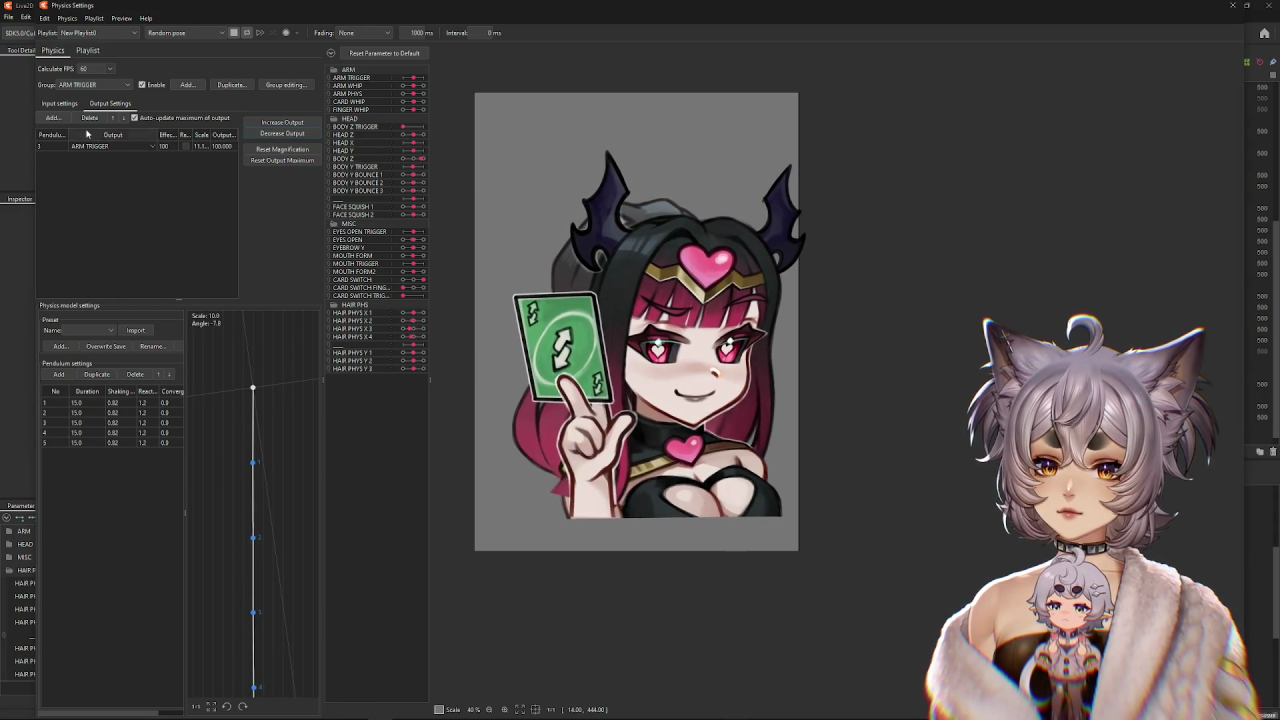
pyautogui.click(59, 103)
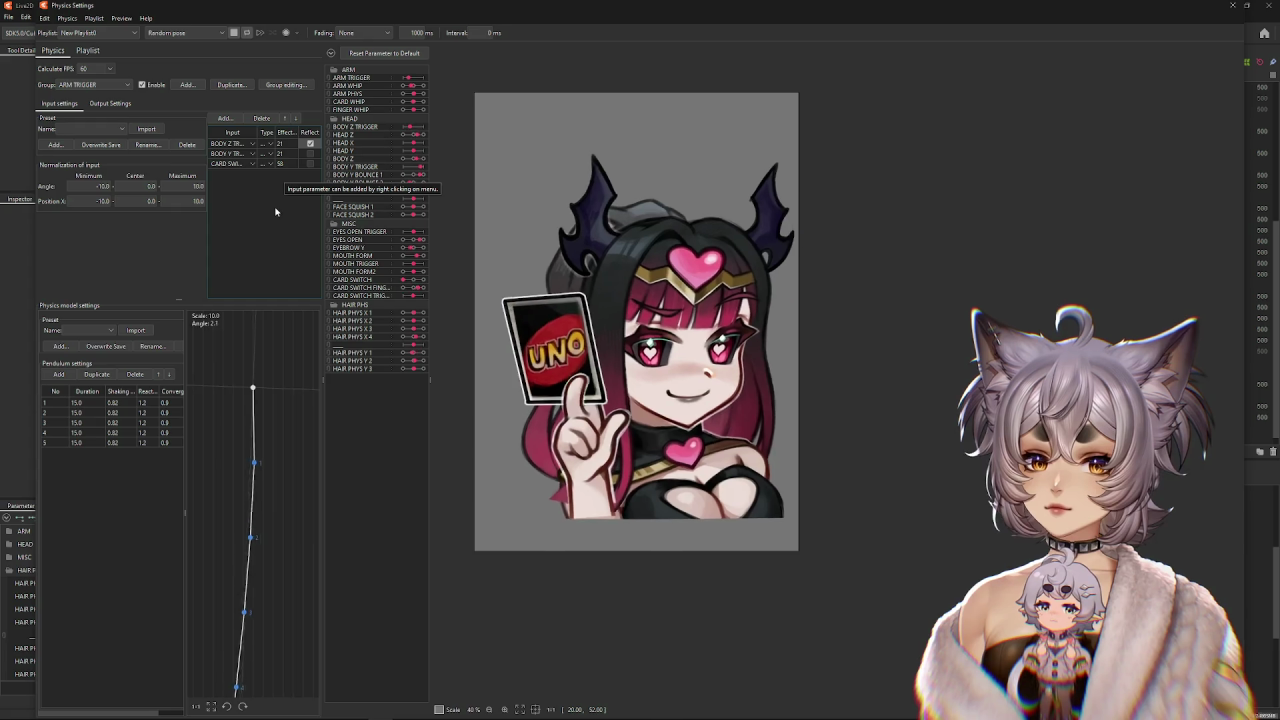
# Keep CARD SWITCH TRIGGER as an input and add CARD SWITCH as a fourth ARM TRIGGER input.
pyautogui.click(238, 166)
pyautogui.click(238, 166)
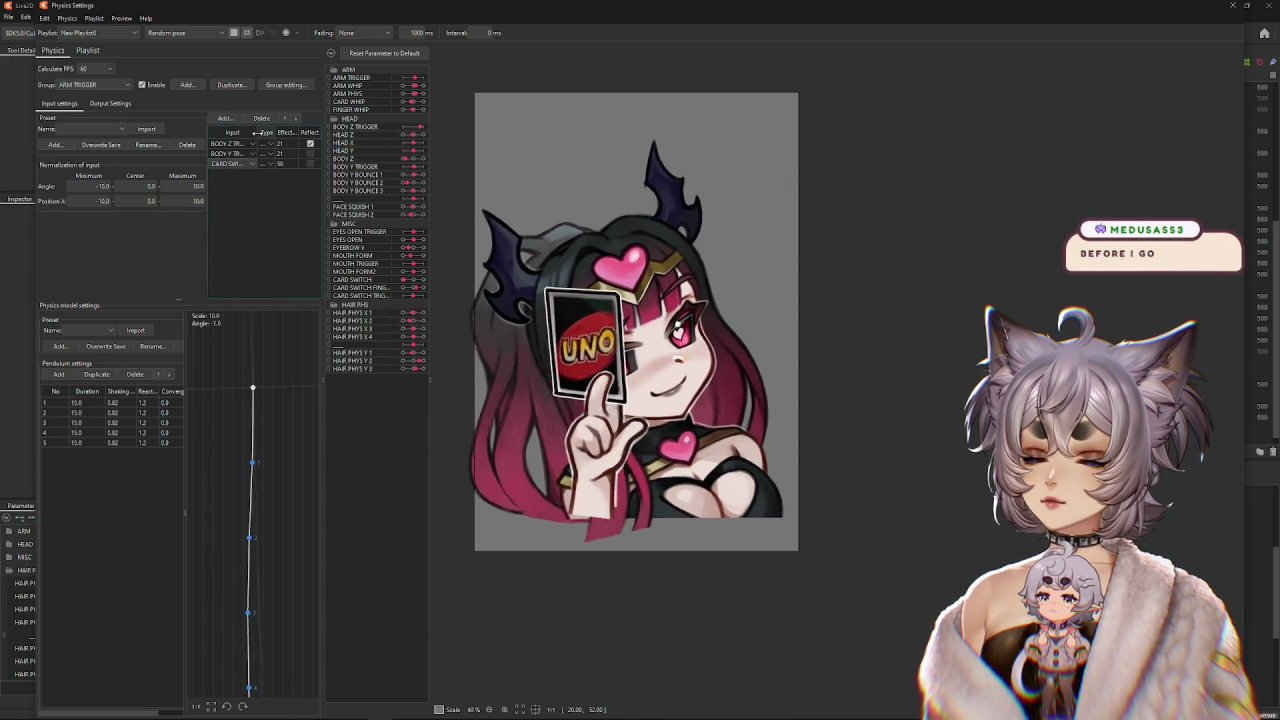
pyautogui.moveTo(257, 132); pyautogui.dragTo(291, 132)
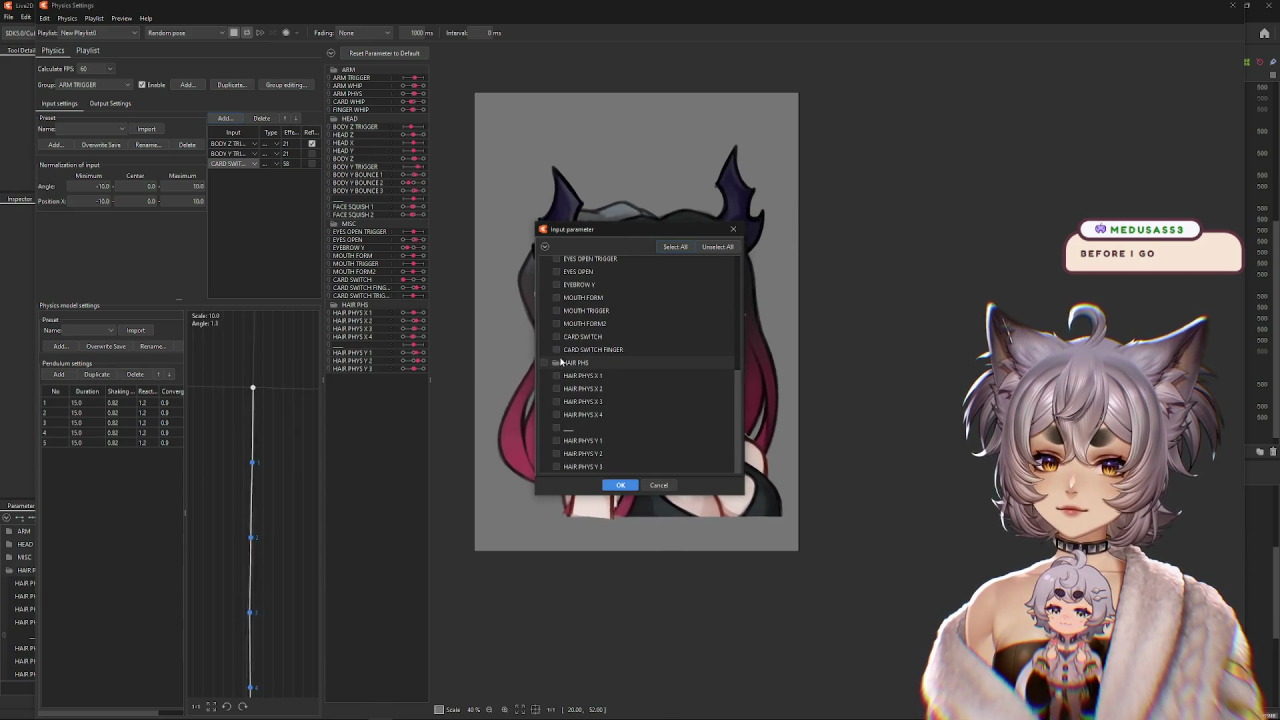
pyautogui.click(557, 337)
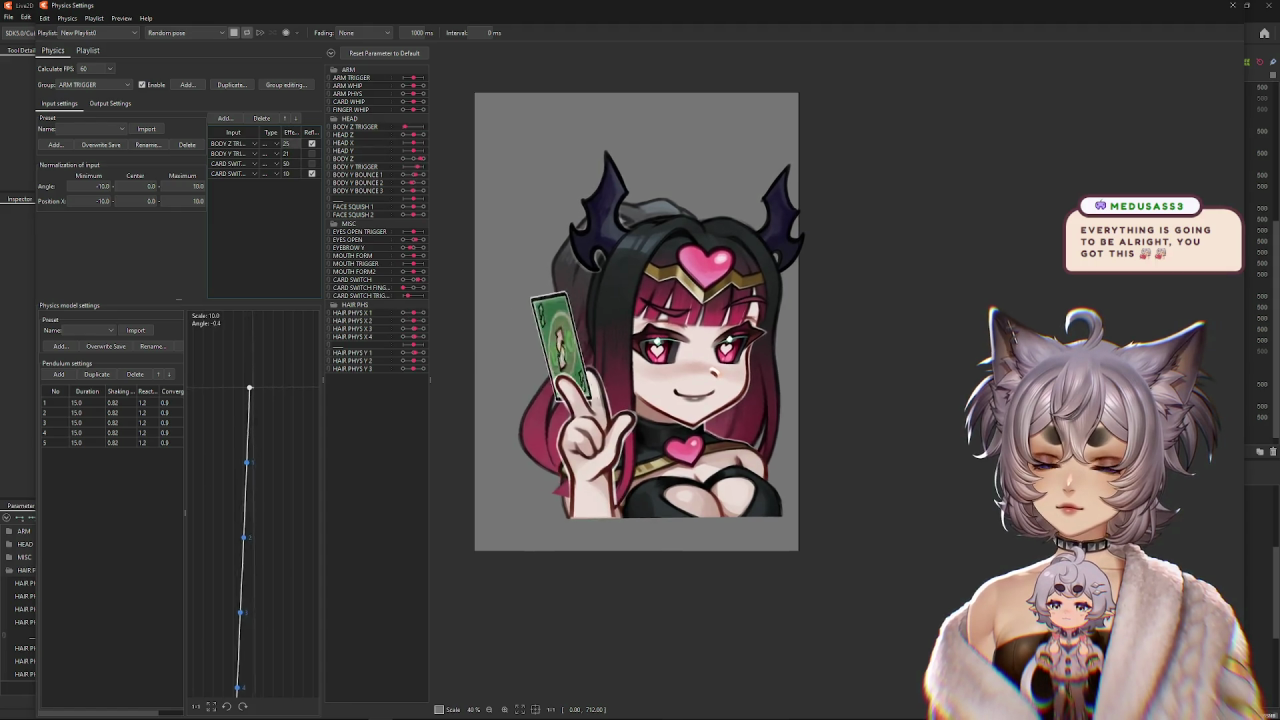
# Lower the ARM TRIGGER group's BODY Z and BODY Y TRIGGER input weights to 14 and 10.
pyautogui.click(276, 153)
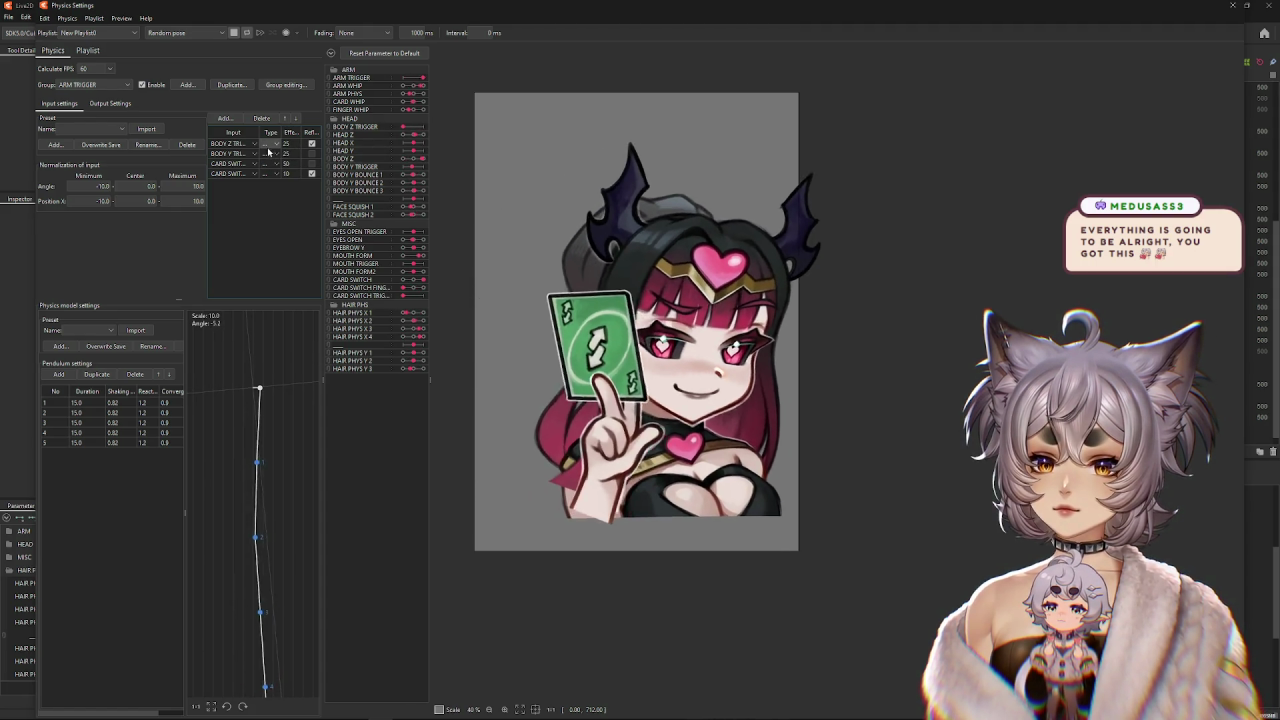
pyautogui.doubleClick(286, 143)
pyautogui.write('14')
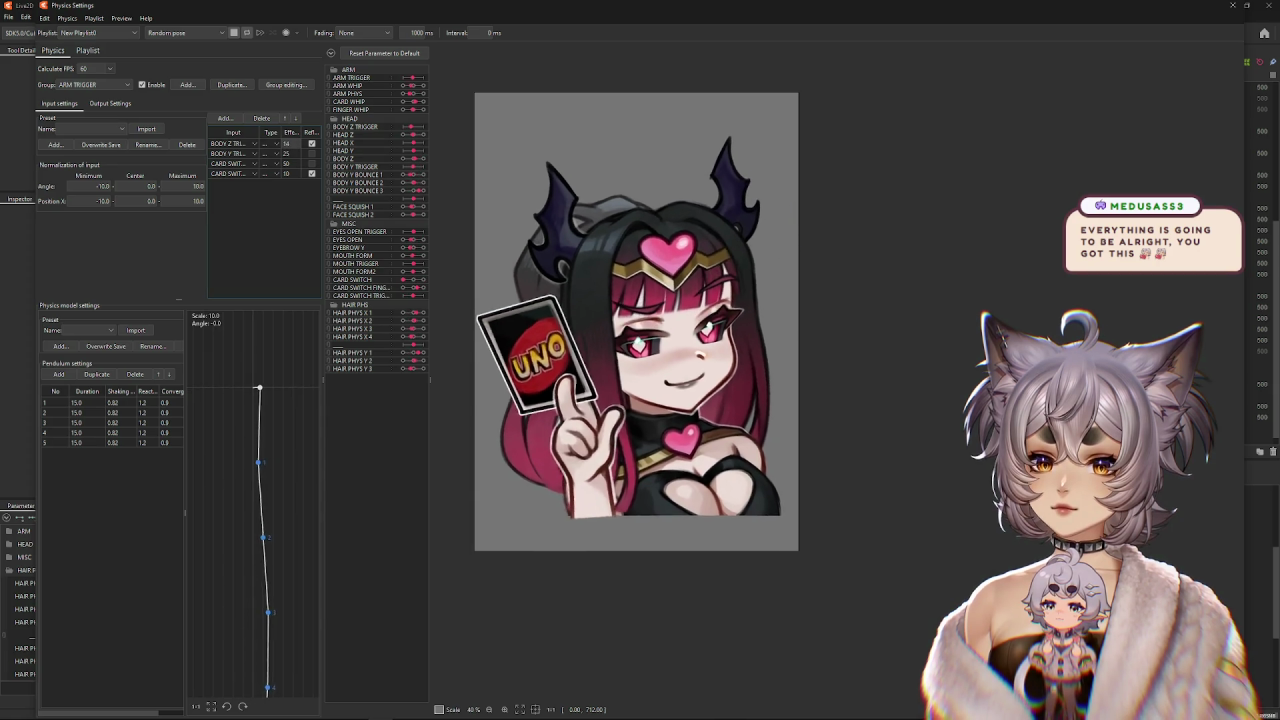
pyautogui.doubleClick(286, 153)
pyautogui.write('10')
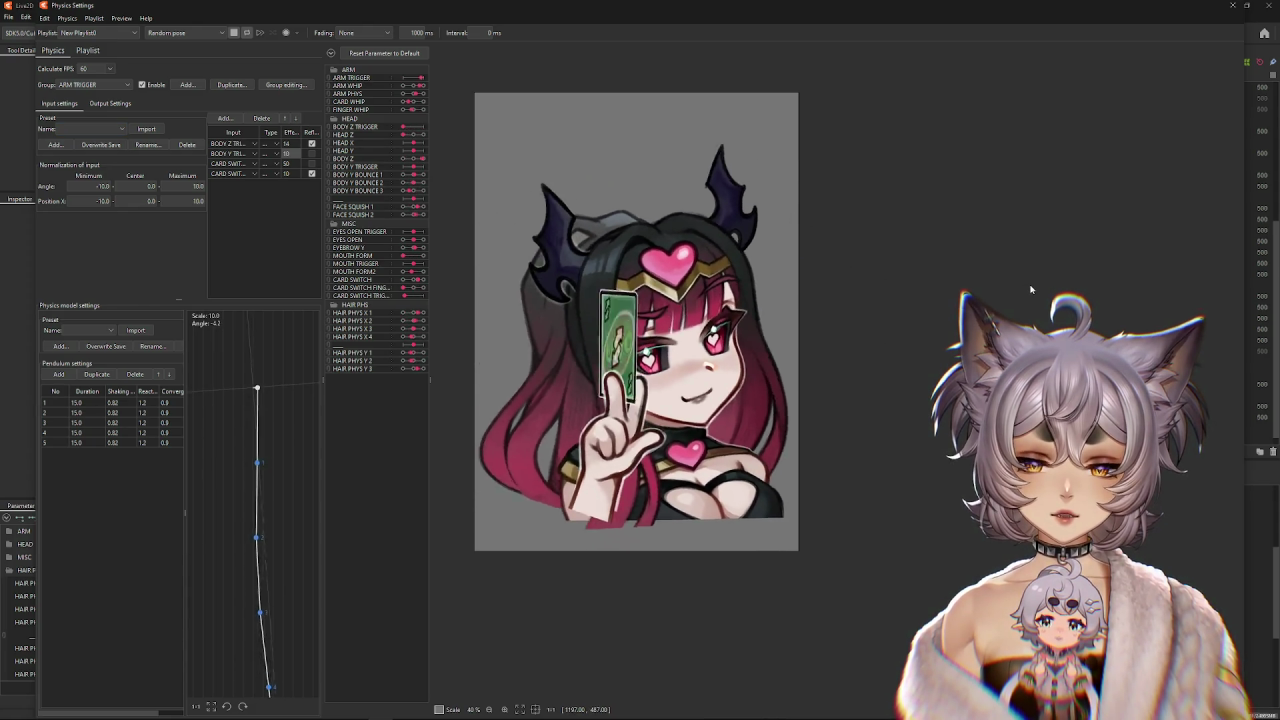
# Show ARM TRIGGER's output settings and bring up its output magnification options.
pyautogui.click(110, 103)
pyautogui.rightClick(246, 118)
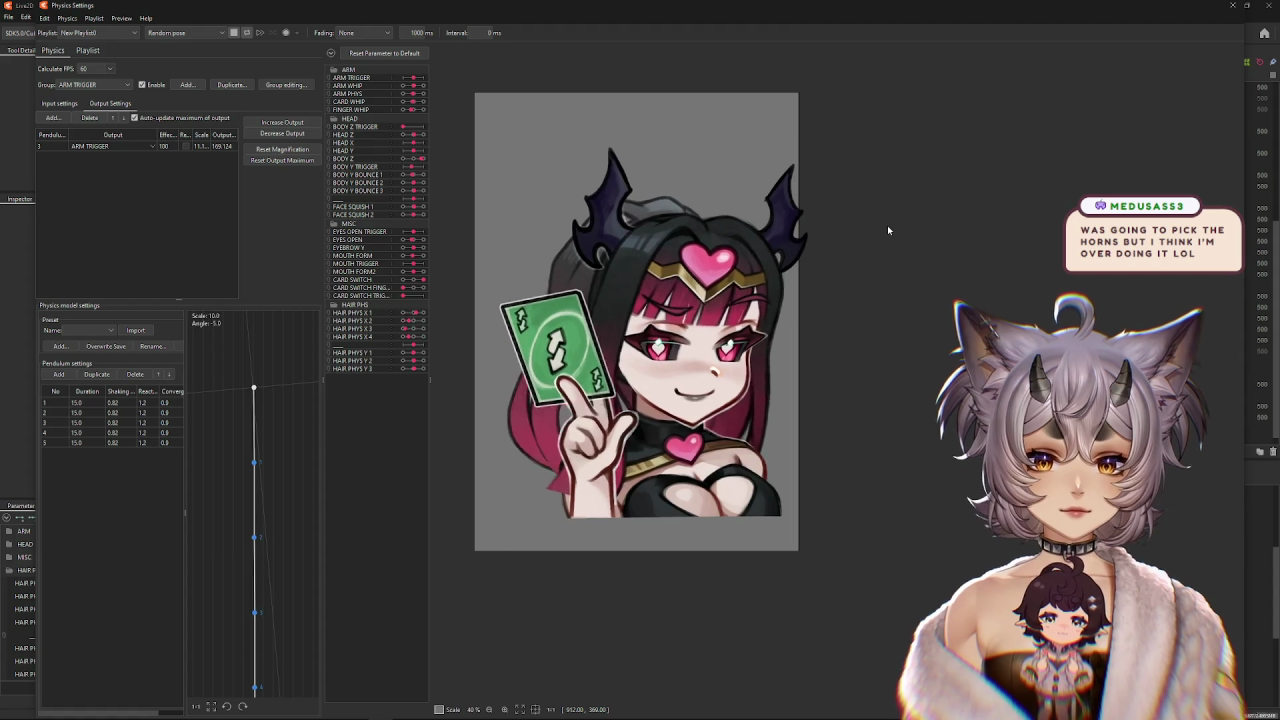
pyautogui.scroll(-3, 887, 225)
pyautogui.scroll(1, 923, 240)
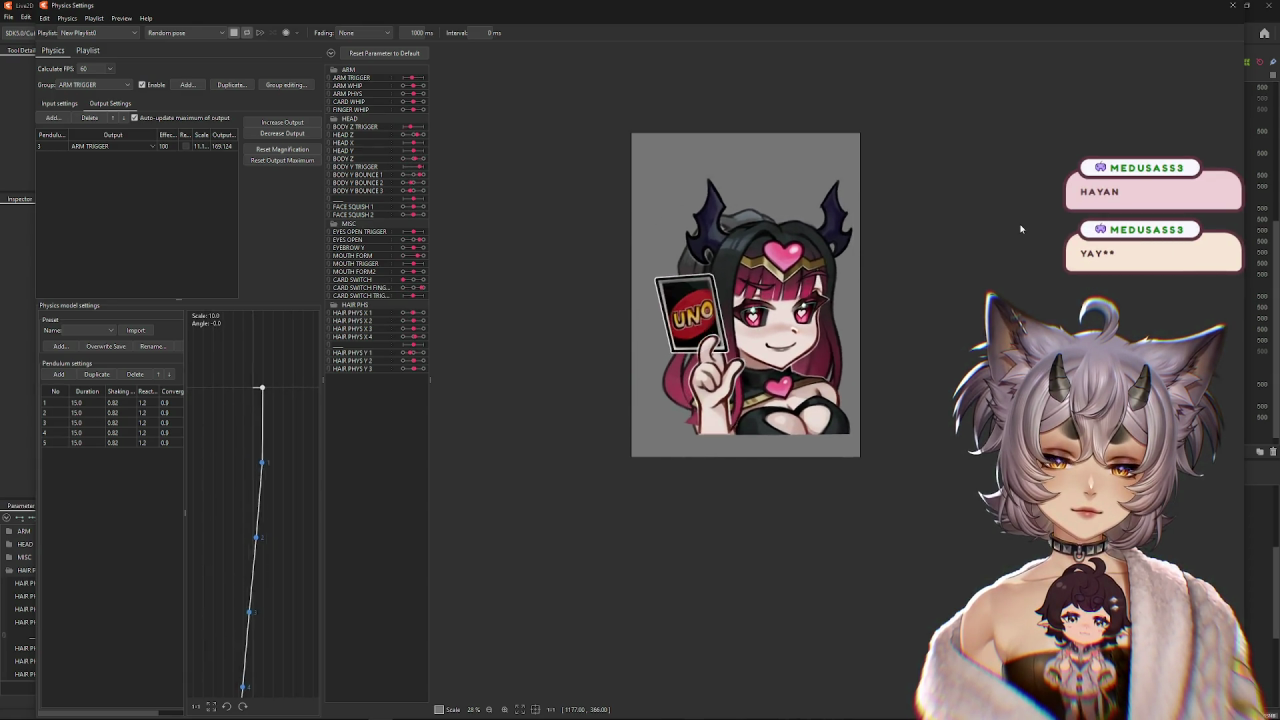
# Switch to the MOUTH FORM physics group and raise its output magnification twice.
pyautogui.click(72, 86)
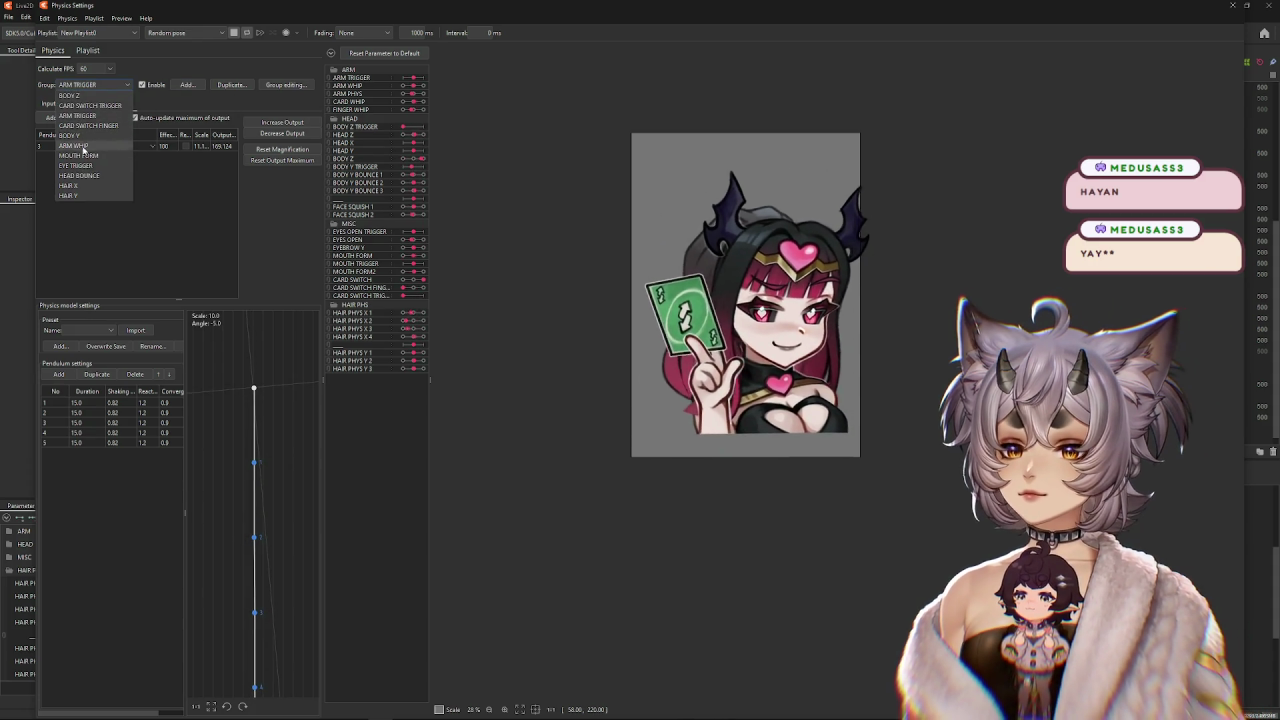
pyautogui.click(78, 155)
pyautogui.scroll(2, 592, 223)
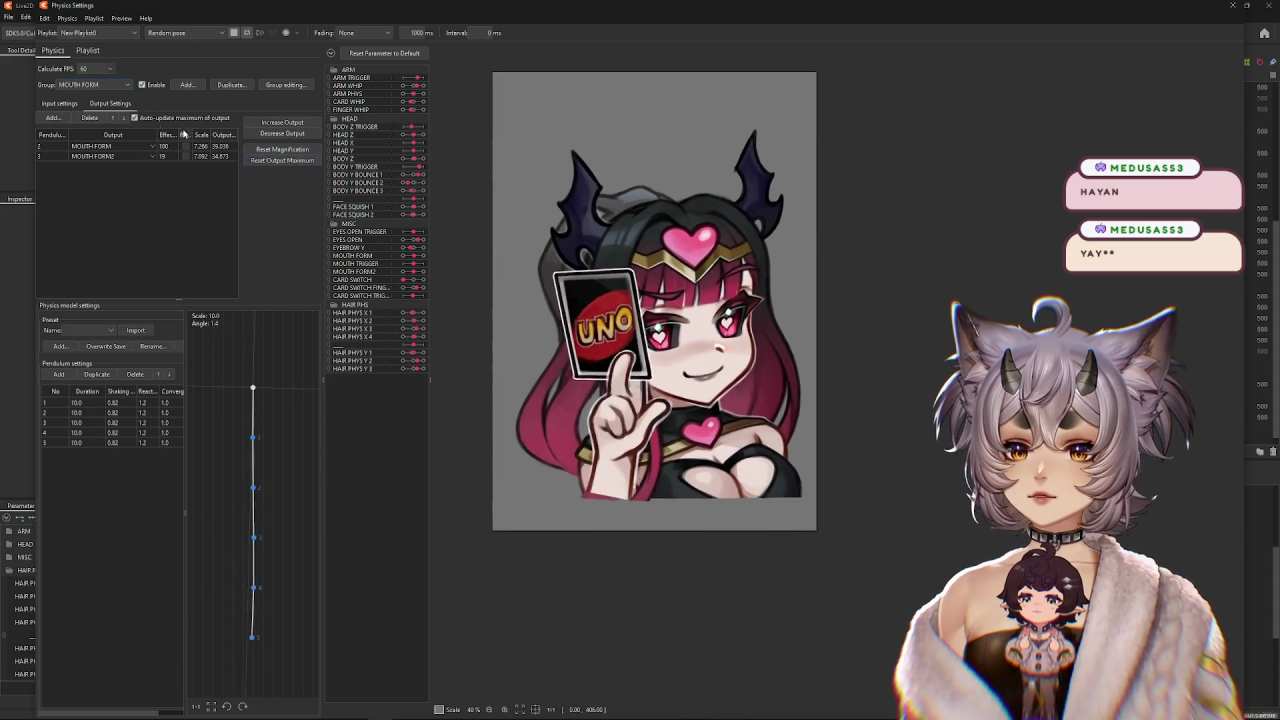
pyautogui.click(290, 122)
pyautogui.click(290, 122)
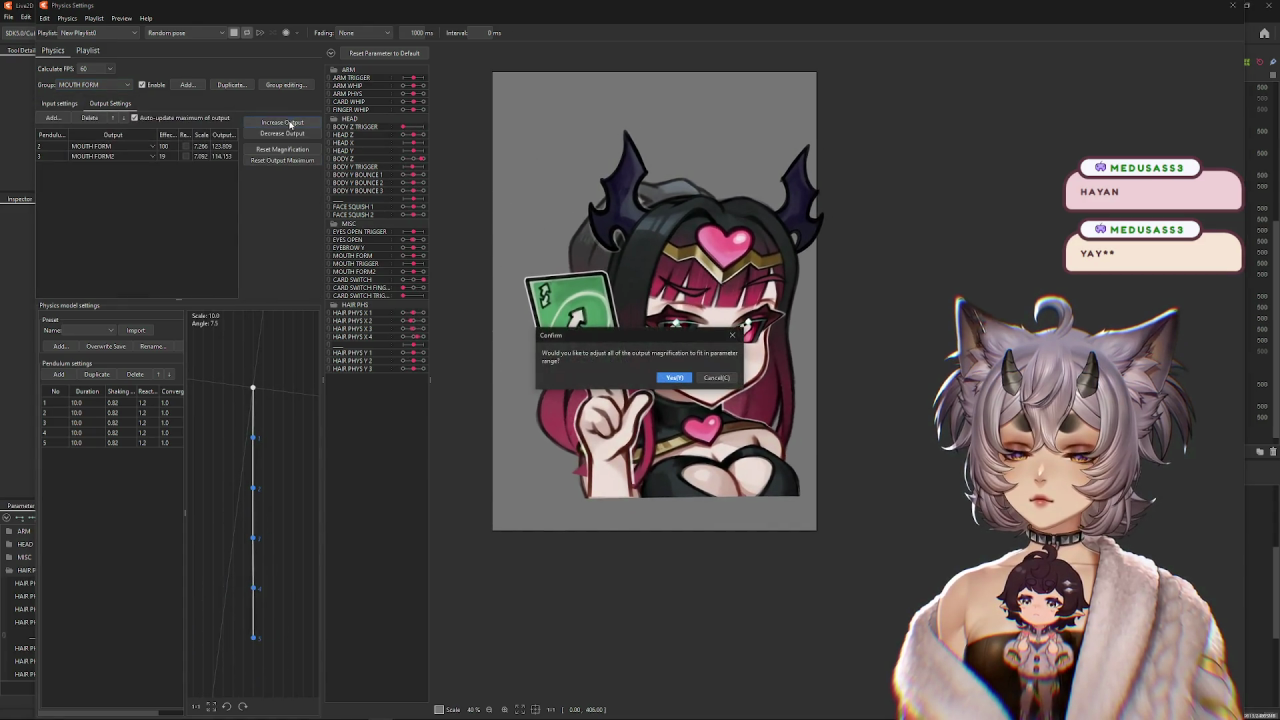
pyautogui.press('Return')
# Add HEAD Z as a new MOUTH FORM input, entering values 30 and 25.
pyautogui.click(59, 103)
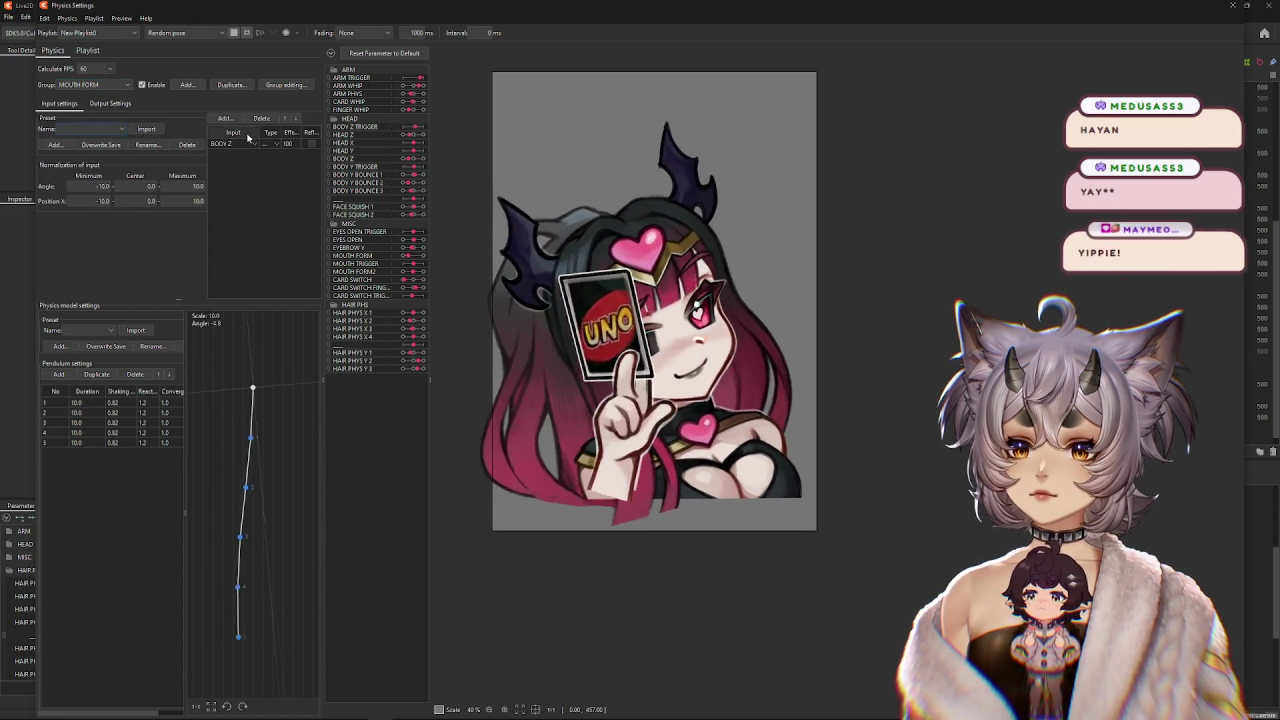
pyautogui.click(266, 145)
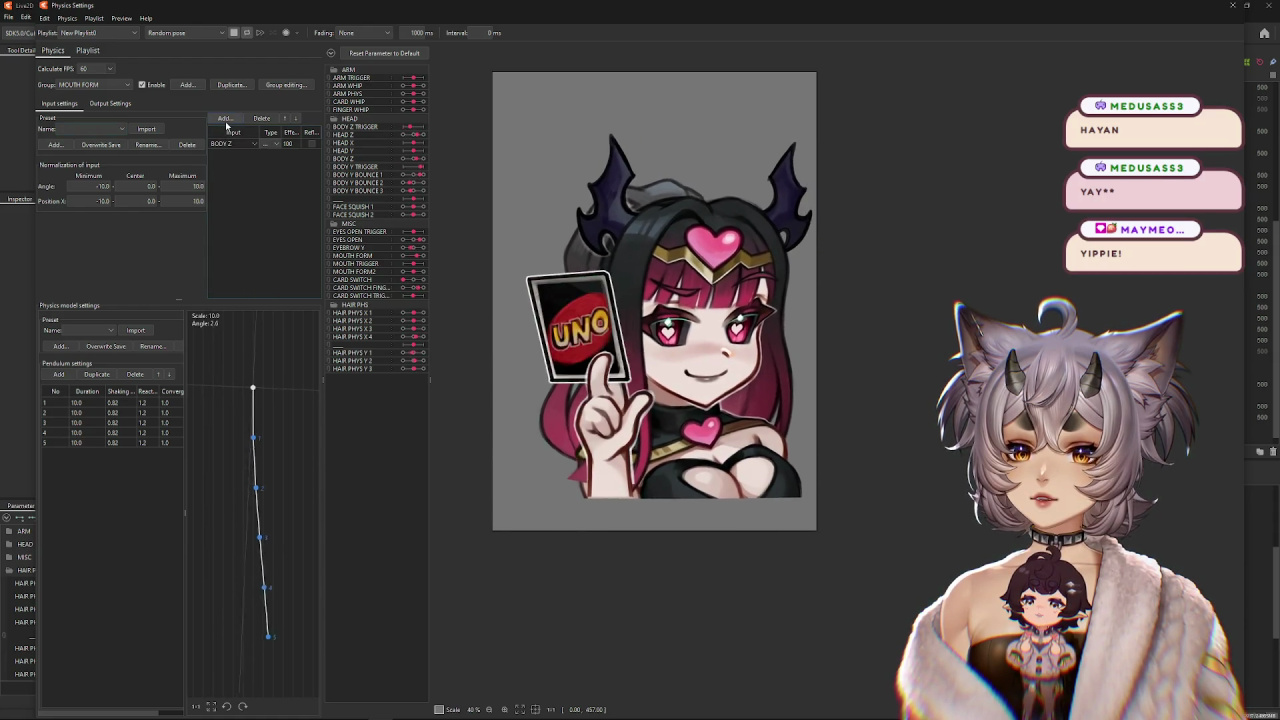
pyautogui.click(225, 119)
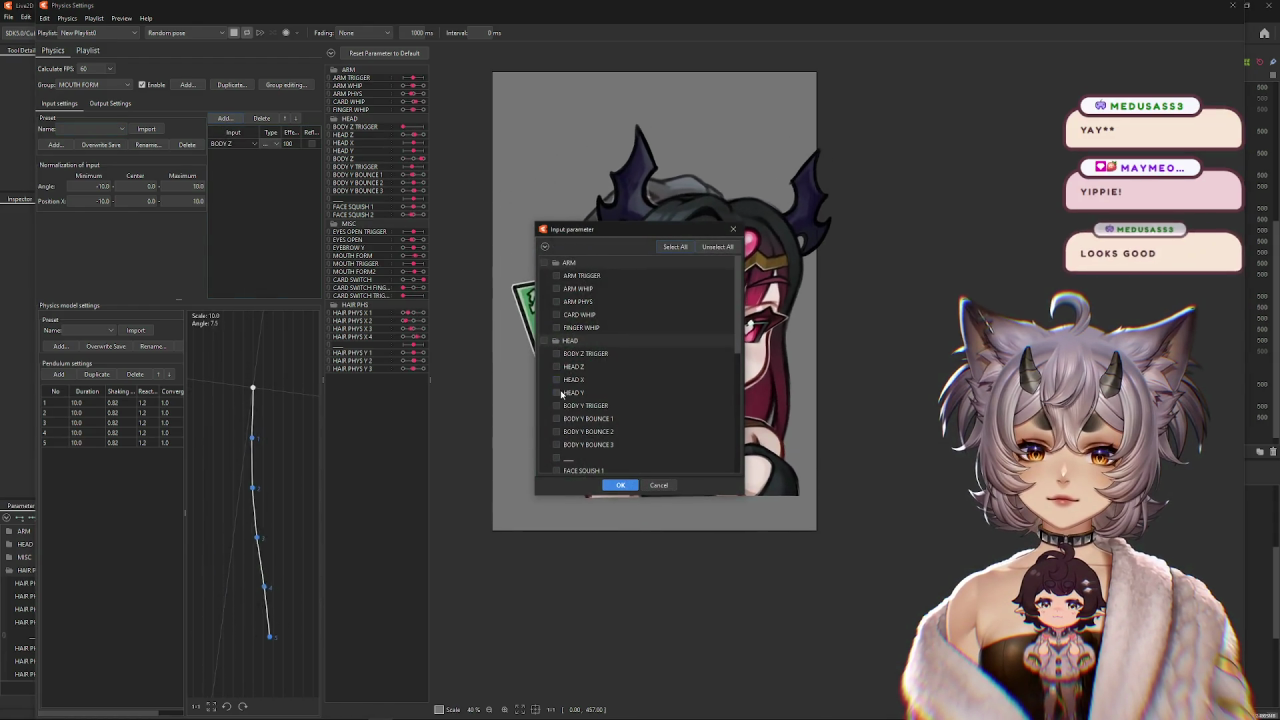
pyautogui.click(557, 392)
pyautogui.click(619, 485)
pyautogui.write('30')
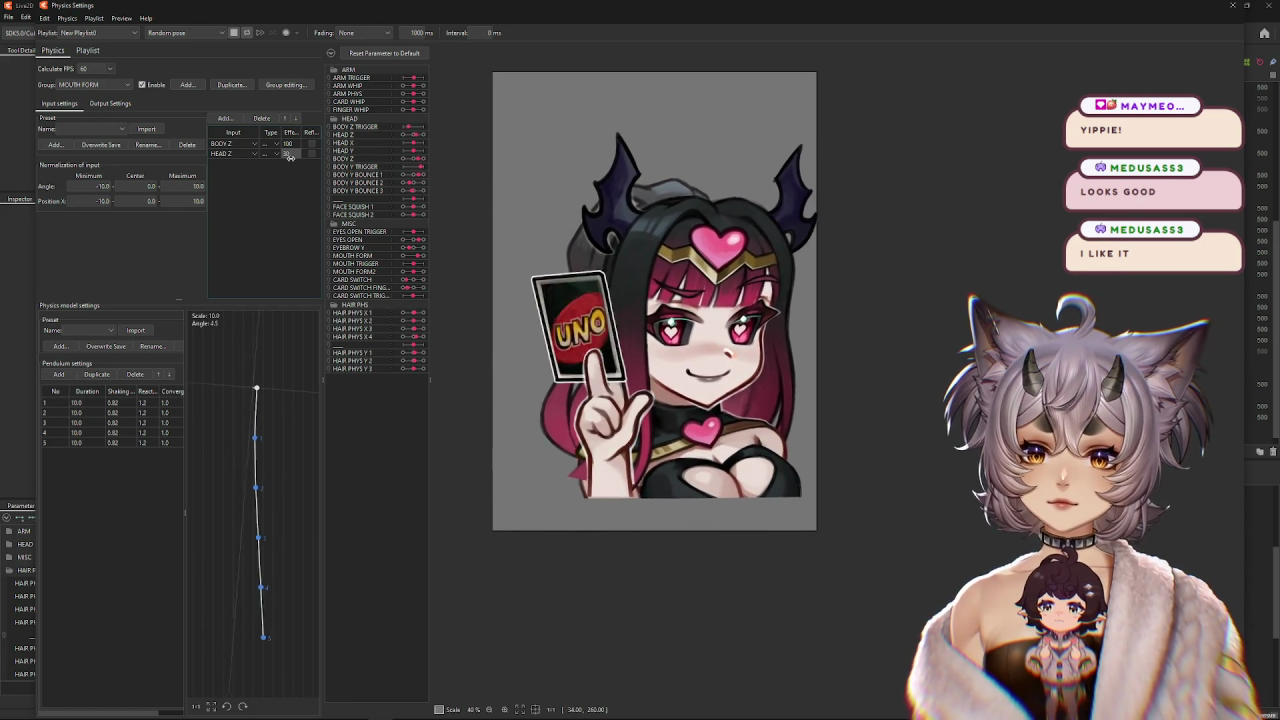
pyautogui.write('25')
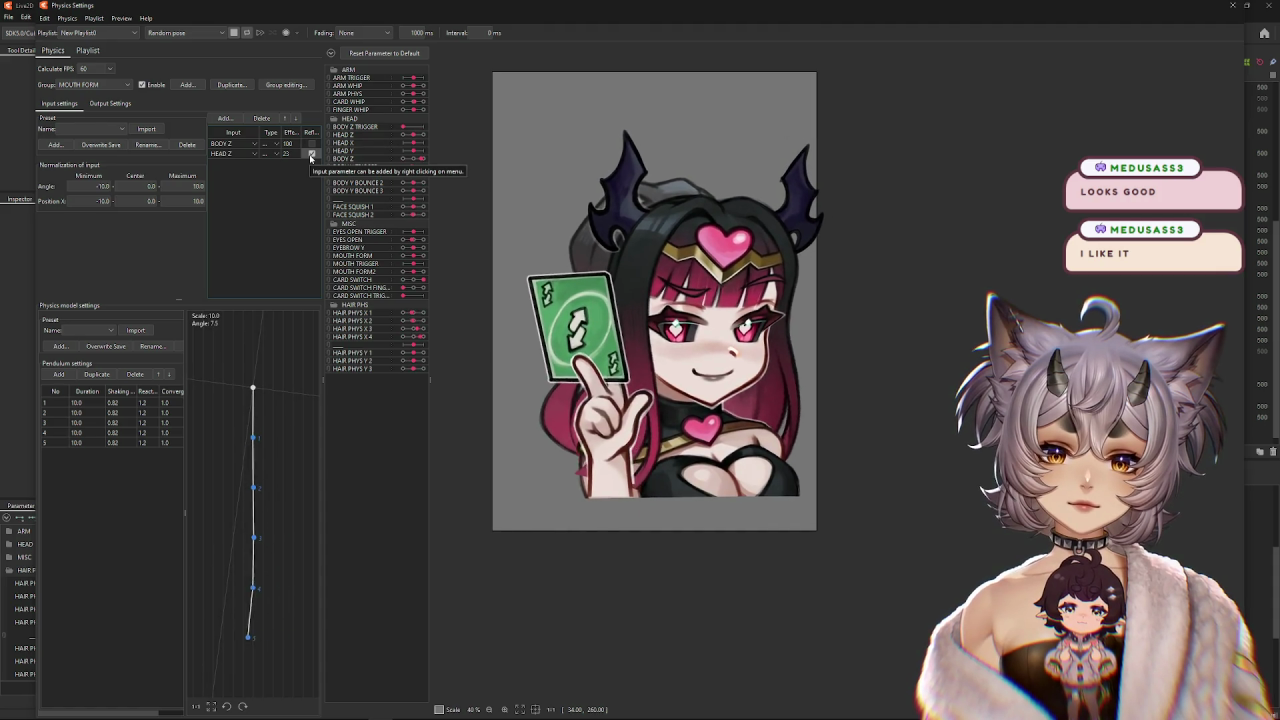
pyautogui.scroll(-3, 912, 257)
pyautogui.scroll(1, 912, 257)
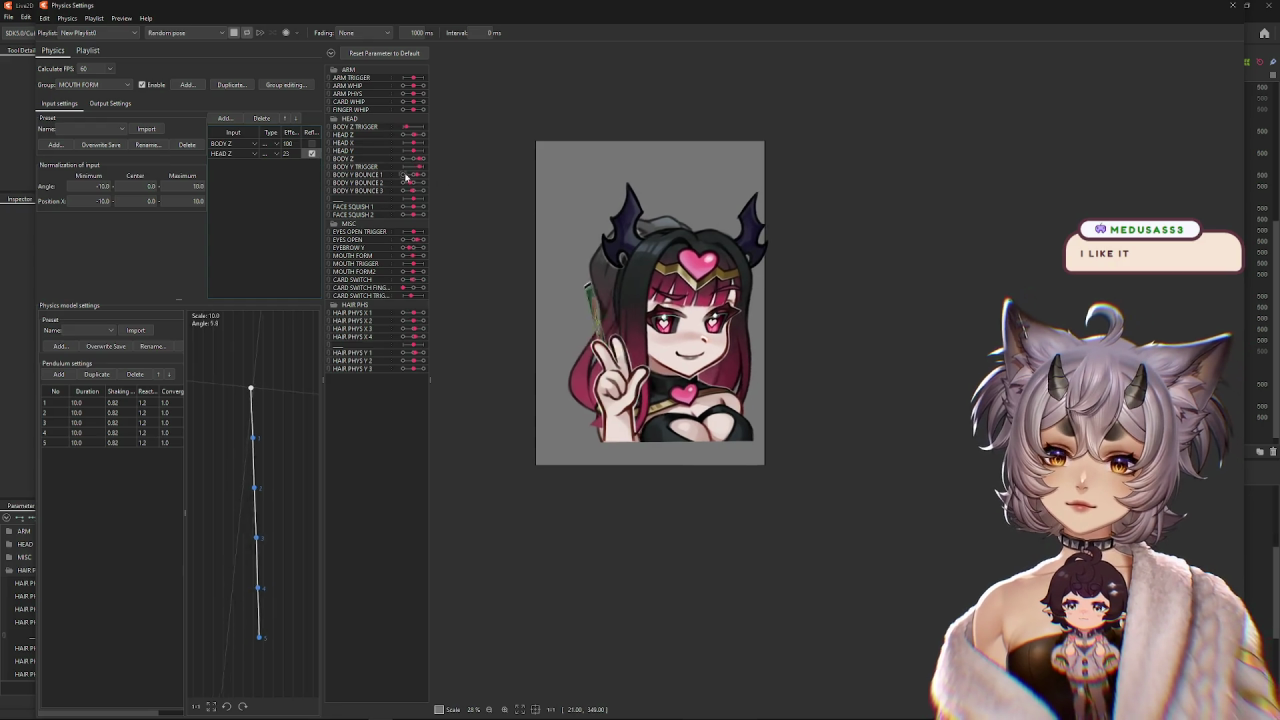
pyautogui.scroll(-2, 951, 286)
pyautogui.scroll(-2, 1126, 286)
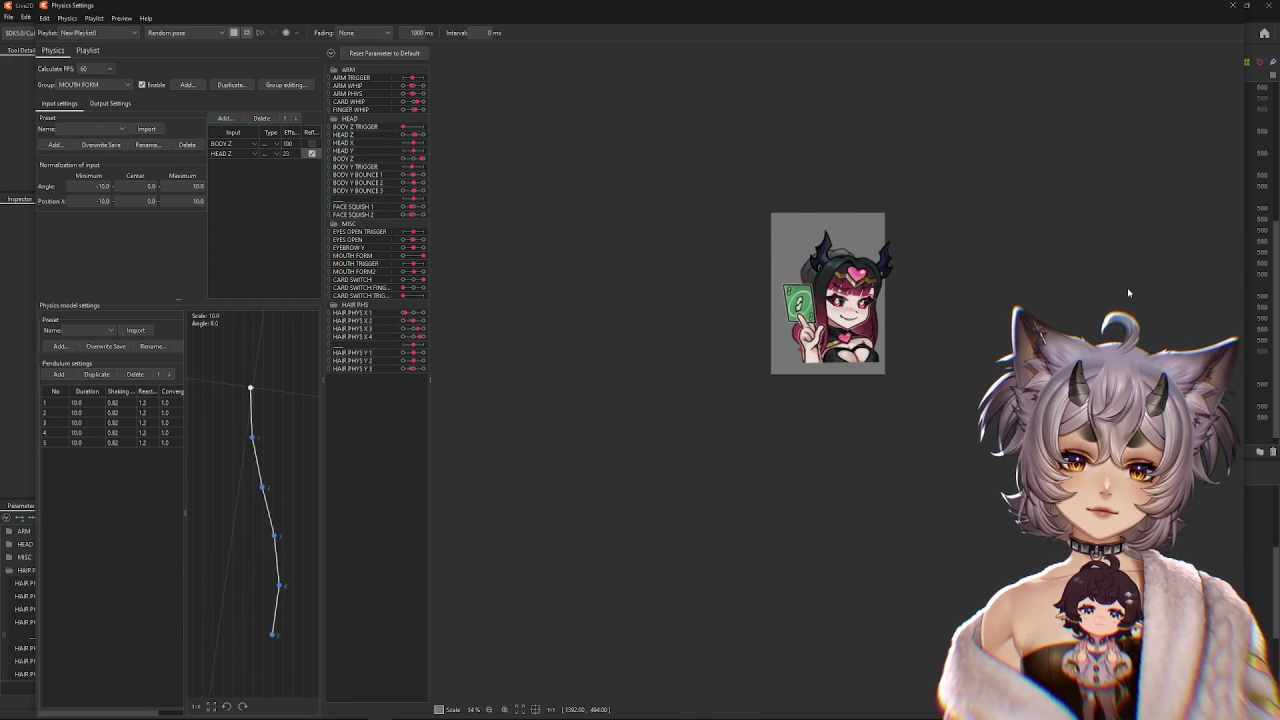
pyautogui.scroll(2, 1124, 290)
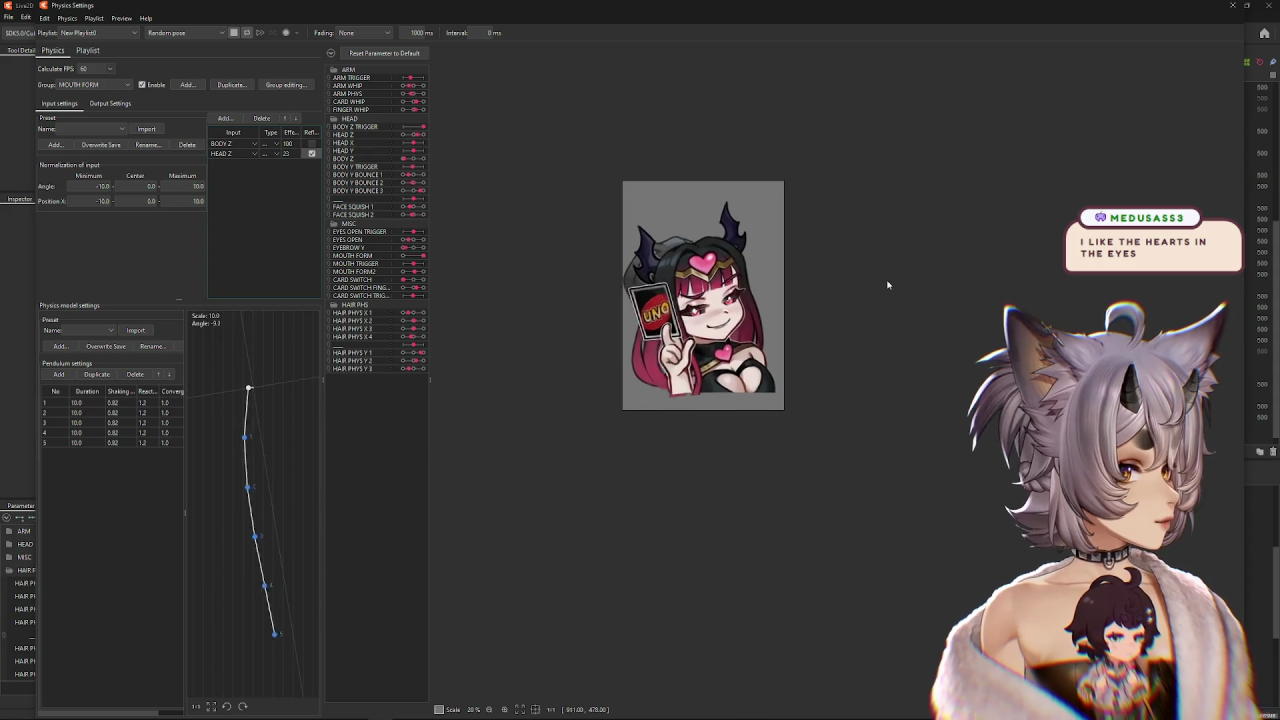
pyautogui.scroll(2, 793, 290)
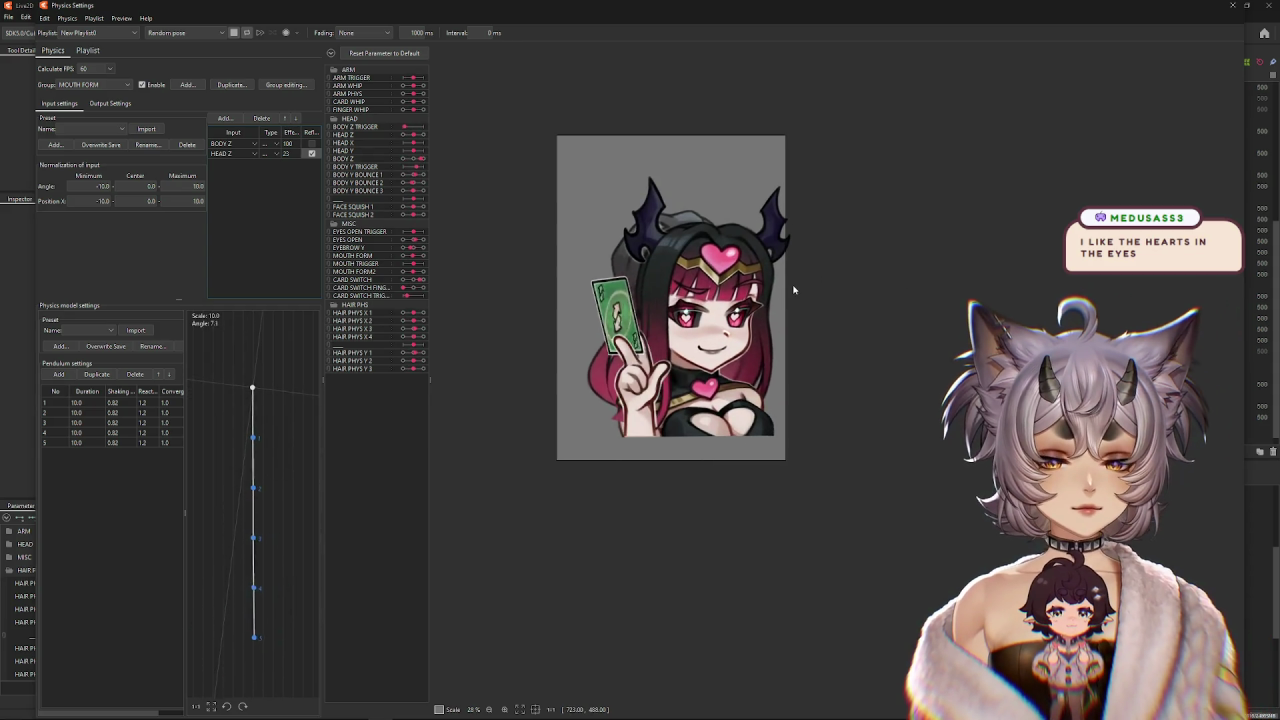
pyautogui.scroll(1, 793, 290)
pyautogui.scroll(-1, 763, 285)
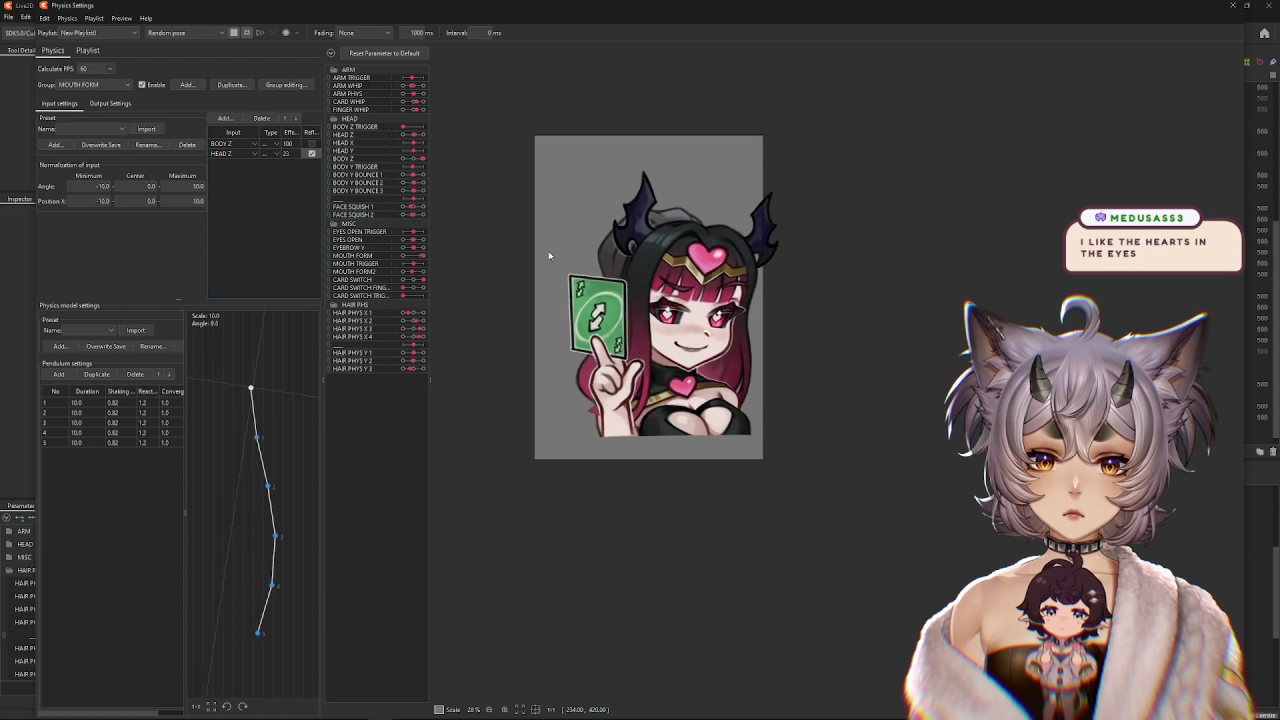
# Review MOUTH FORM's output settings against the preview, then close Physics Settings.
pyautogui.click(112, 103)
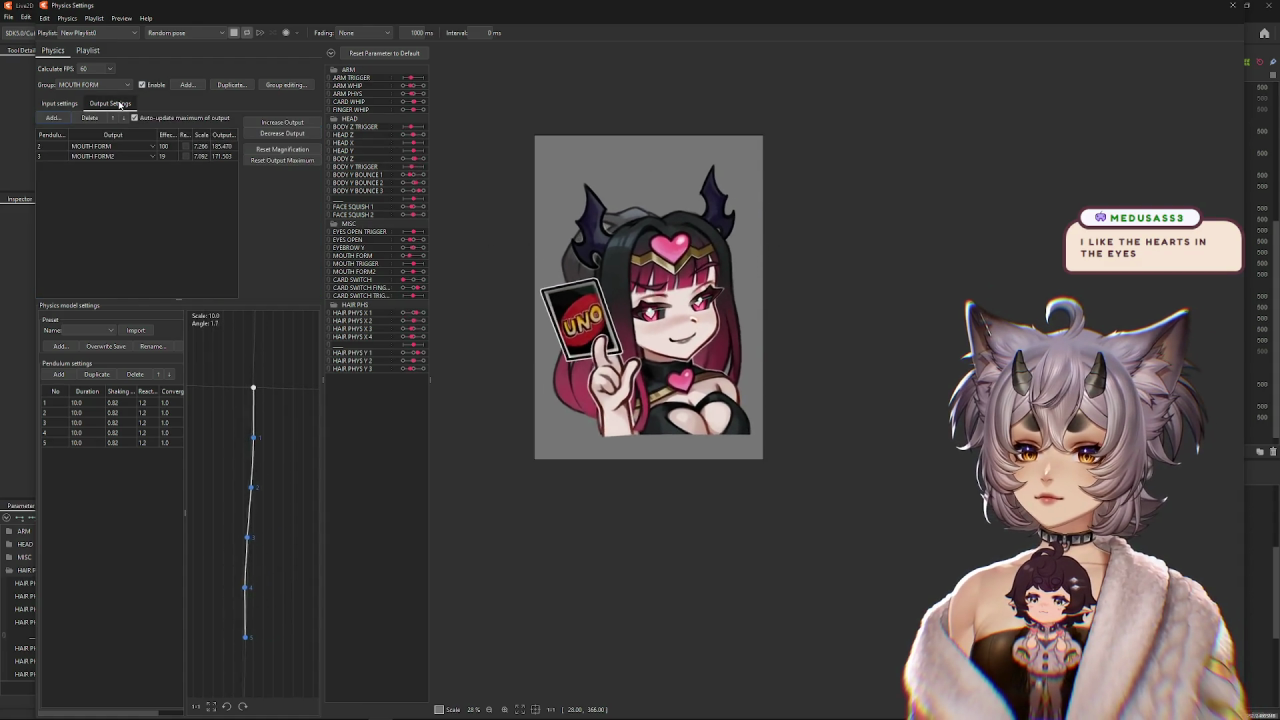
pyautogui.scroll(-3, 800, 190)
pyautogui.scroll(3, 700, 200)
pyautogui.scroll(2, 520, 206)
pyautogui.scroll(-1, 480, 205)
pyautogui.scroll(-1, 495, 198)
pyautogui.scroll(1, 483, 208)
pyautogui.scroll(-1, 483, 208)
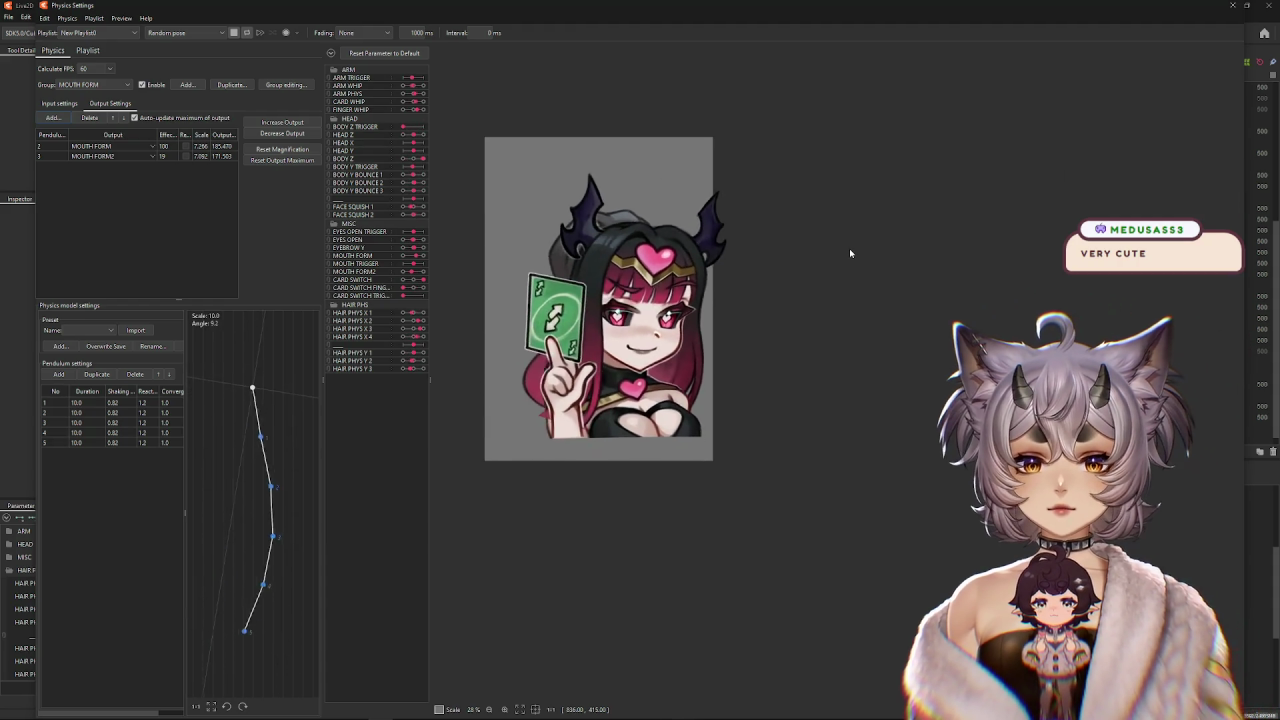
pyautogui.scroll(1, 577, 199)
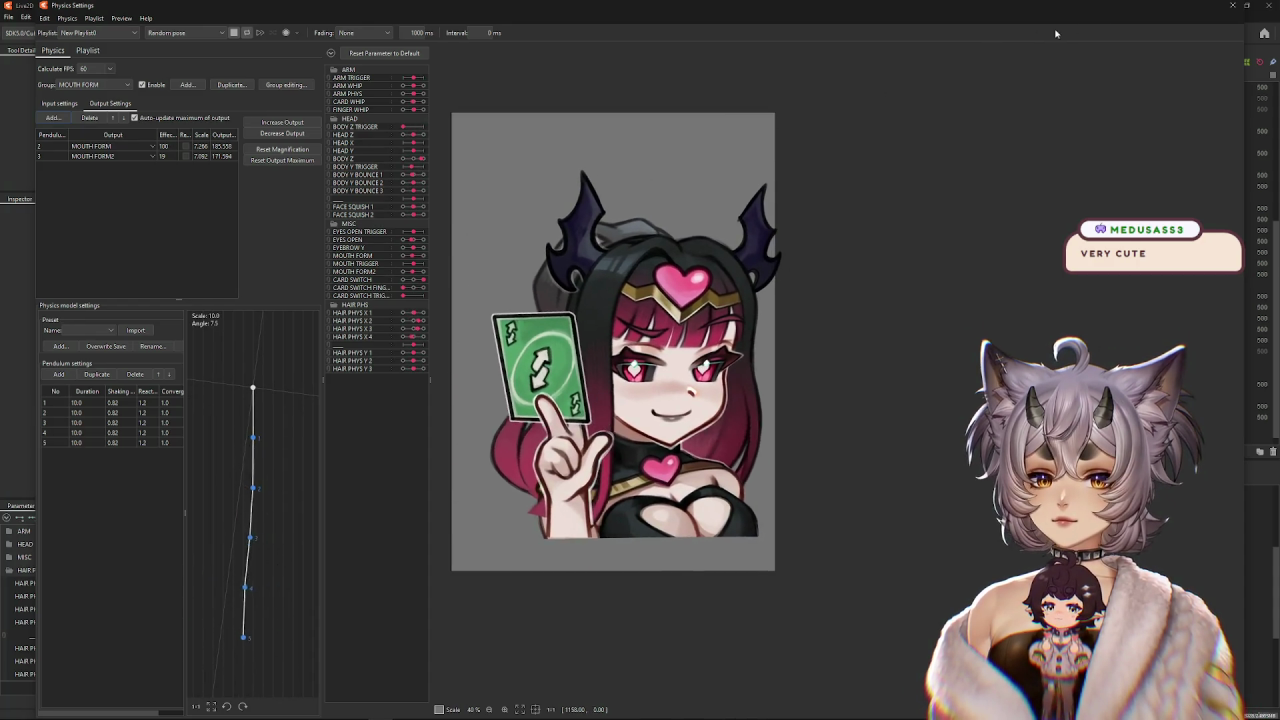
pyautogui.click(1229, 6)
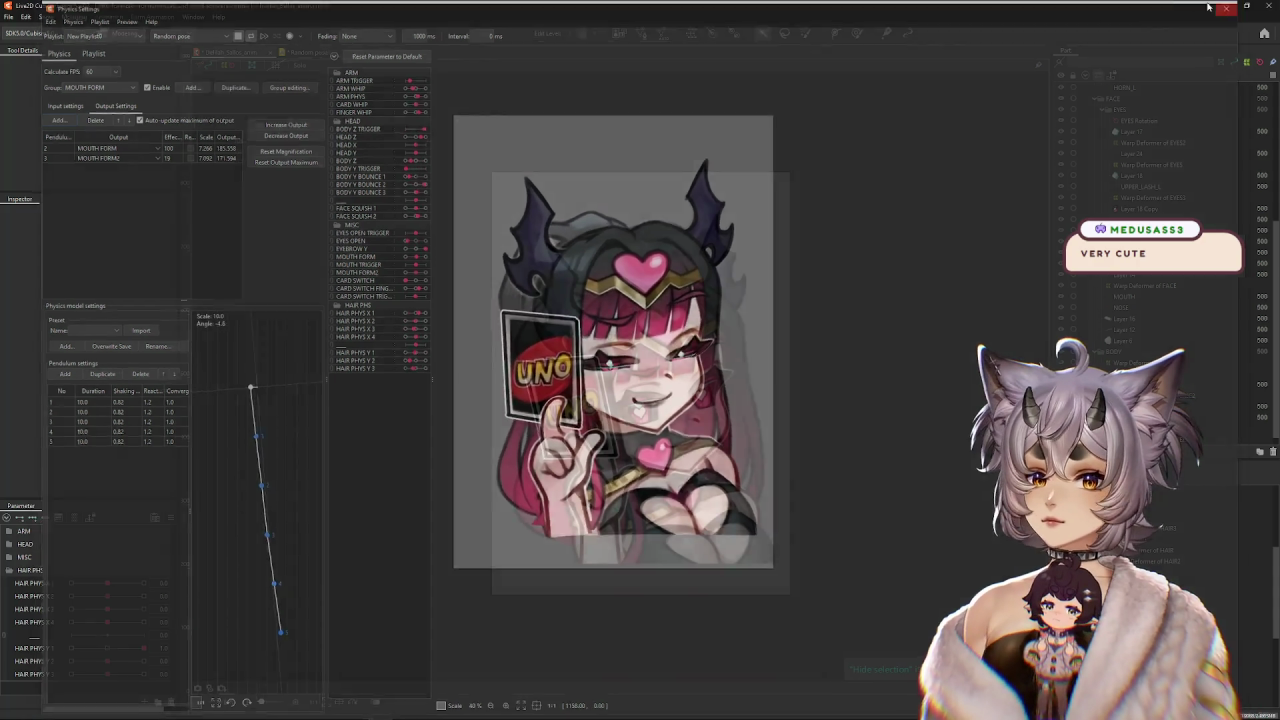
# Rewind Random pose to frame 0, show keyframes as a dopesheet, and enable Loop Editing Support.
pyautogui.click(330, 55)
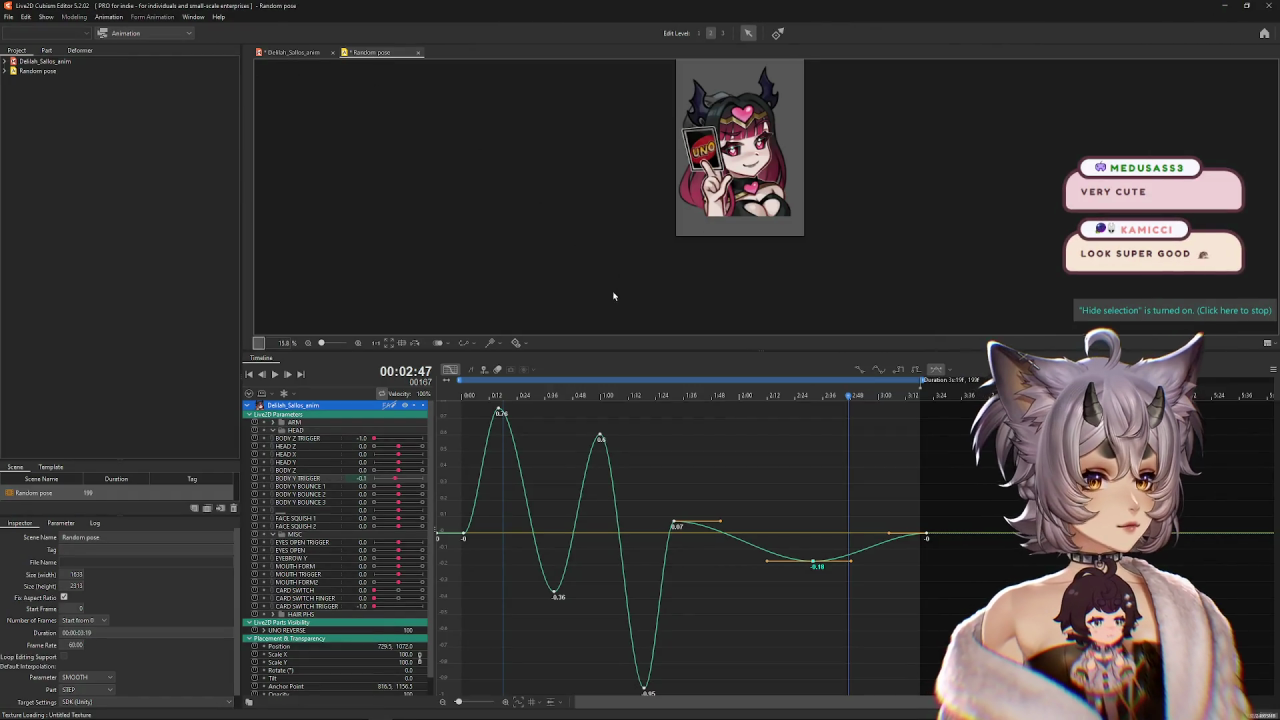
pyautogui.press('Home')
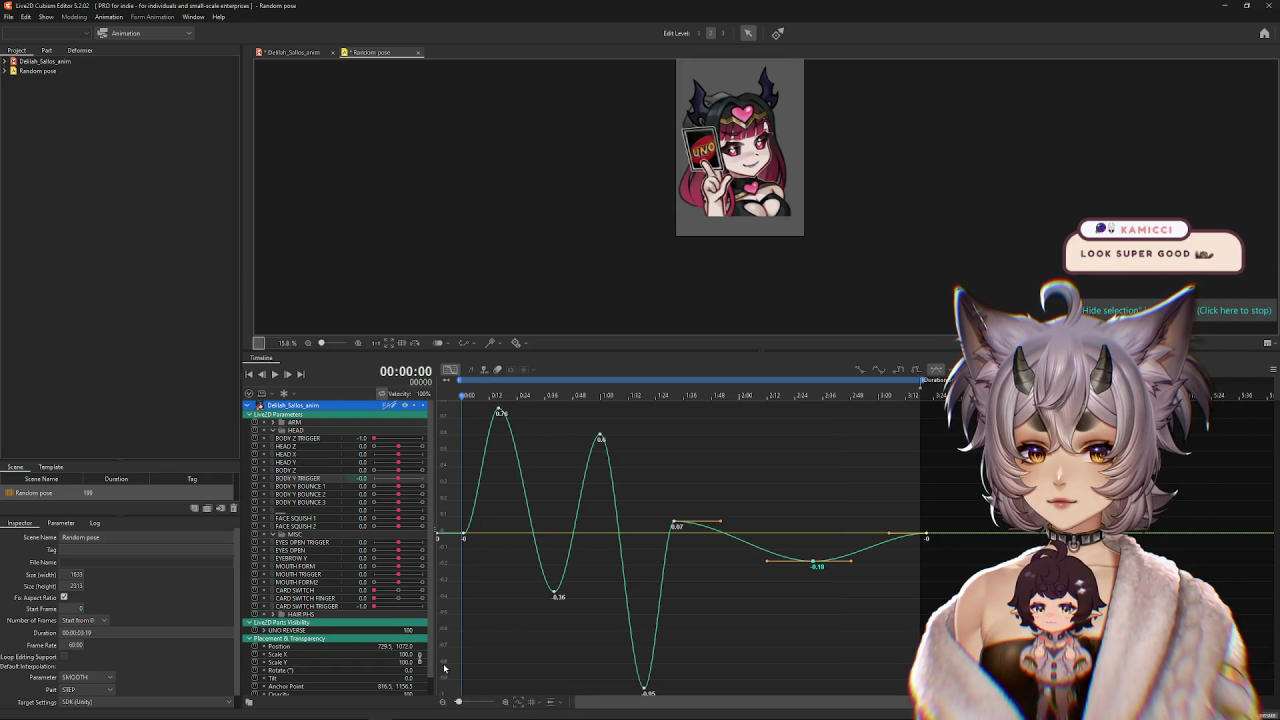
pyautogui.click(451, 370)
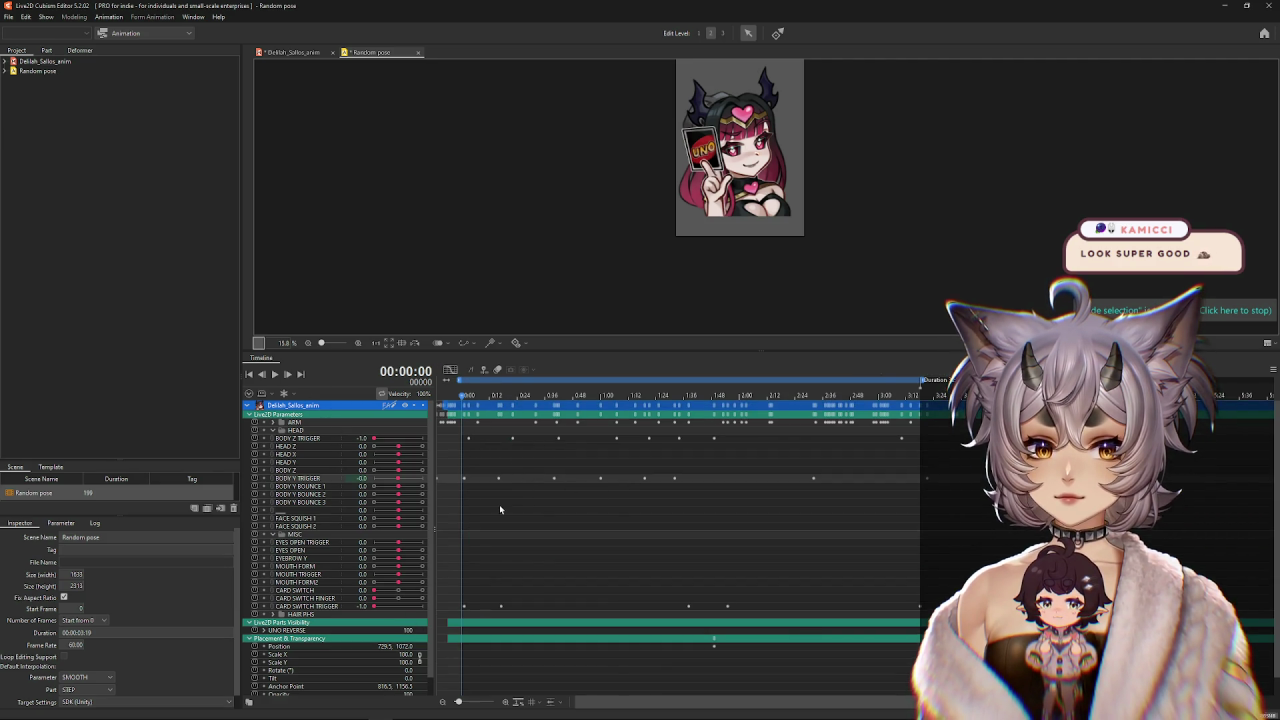
pyautogui.click(284, 394)
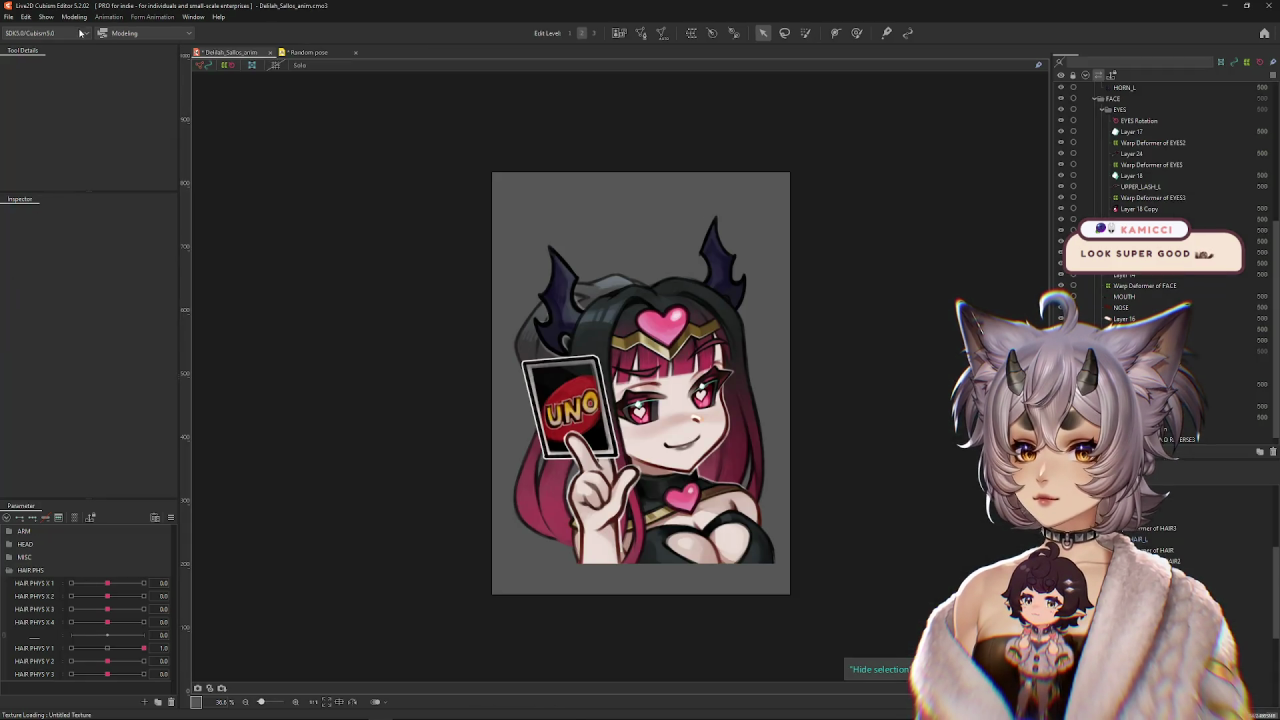
# Recheck the physics settings in the modeling workspace, then return to the Random pose timeline.
pyautogui.click(73, 17)
pyautogui.click(100, 240)
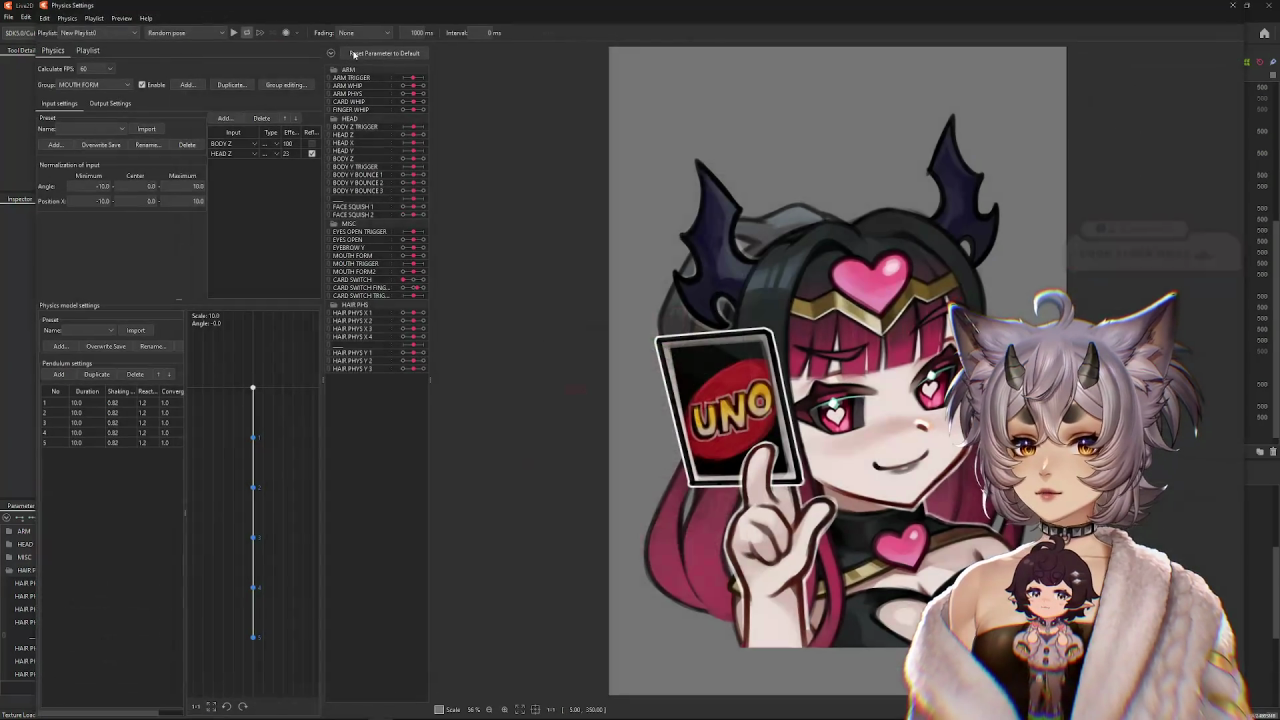
pyautogui.scroll(-2, 734, 298)
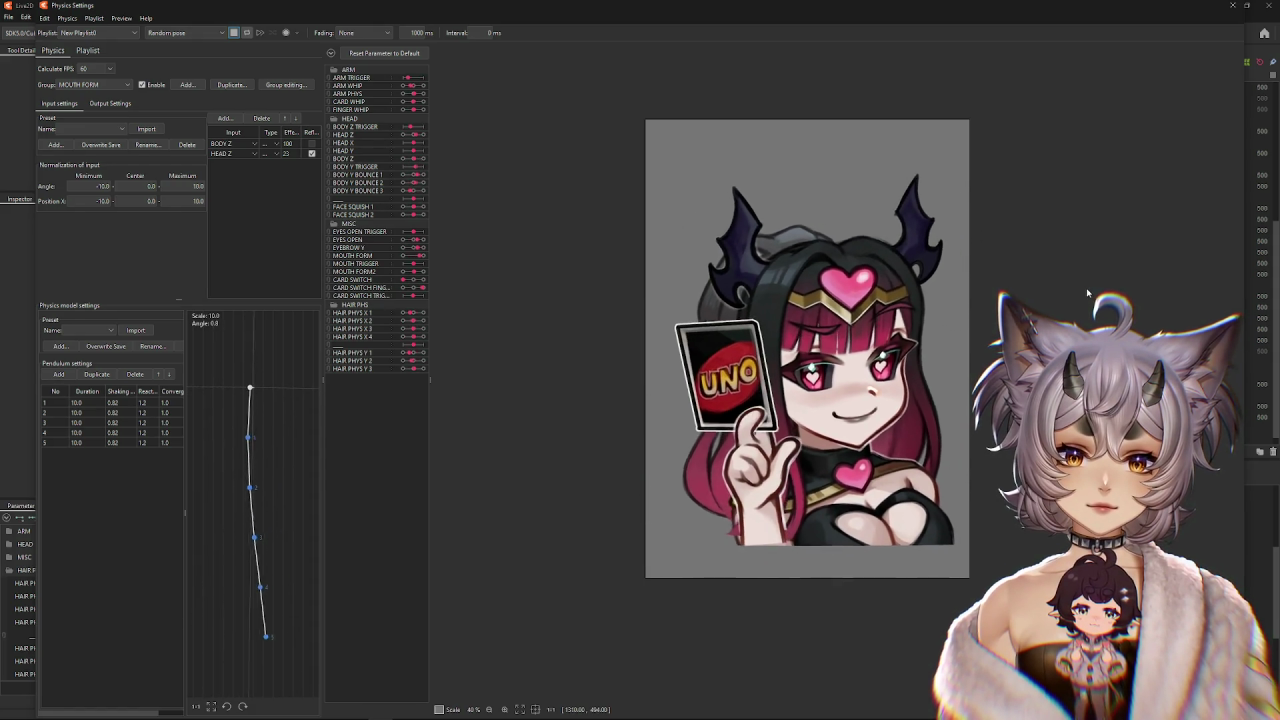
pyautogui.click(1232, 5)
pyautogui.click(300, 53)
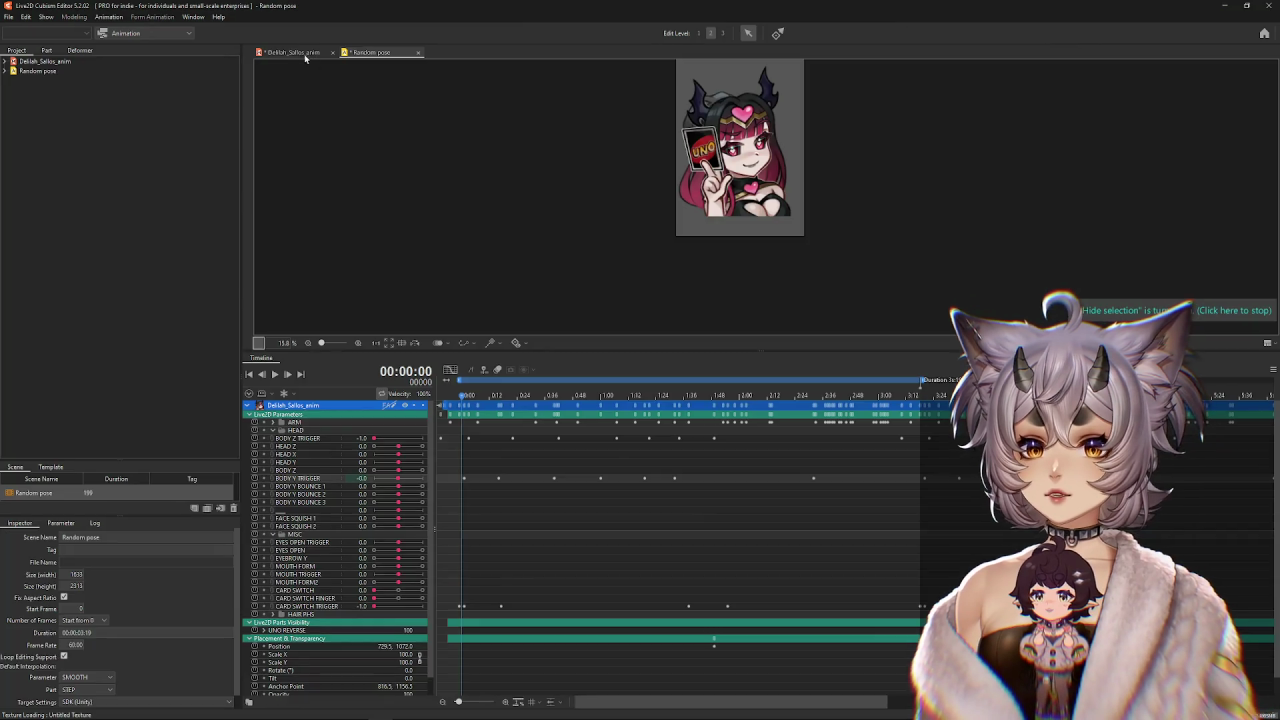
pyautogui.click(108, 17)
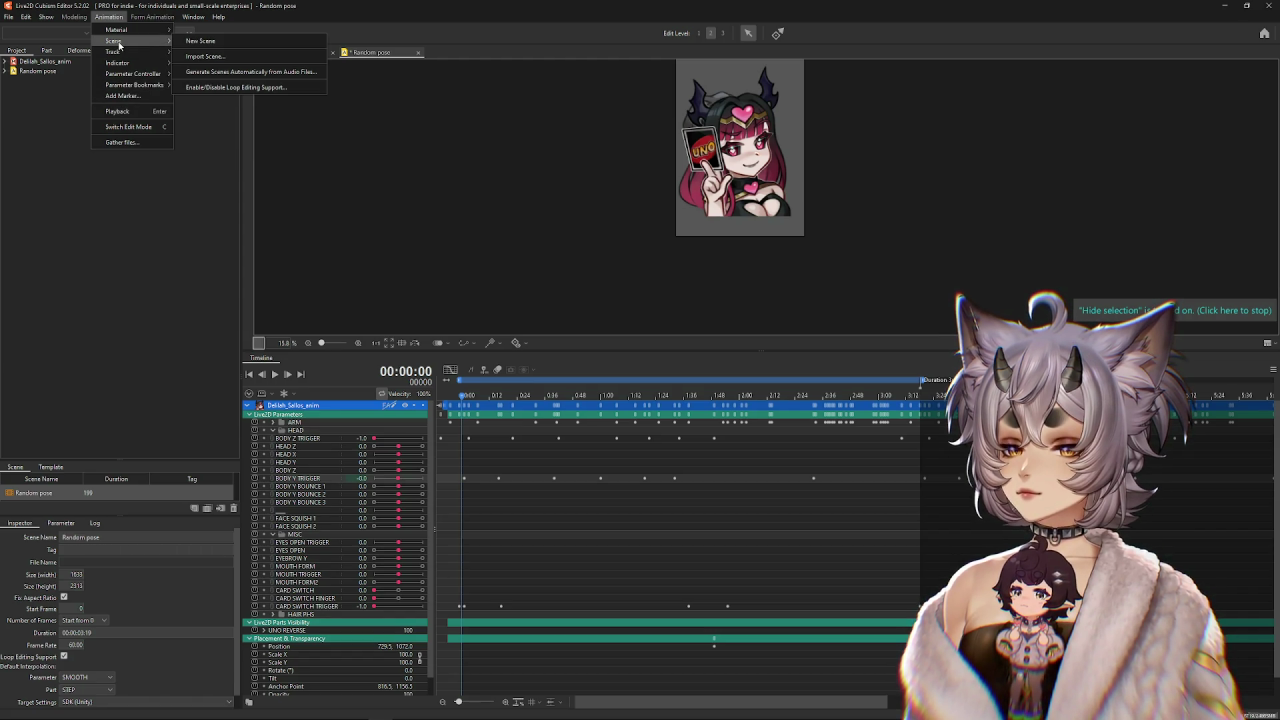
# Bake physics into keyframes for all parameters and enlarge the canvas above the timeline.
pyautogui.moveTo(113, 51)
pyautogui.click(245, 70)
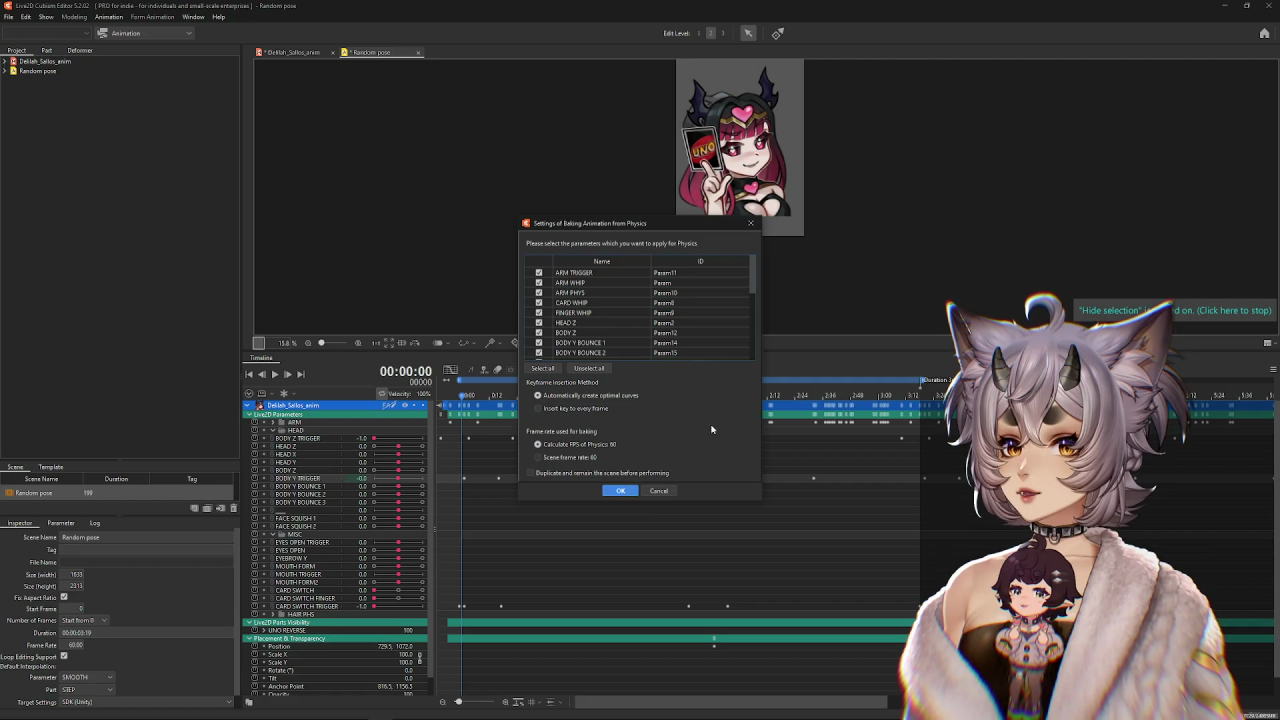
pyautogui.click(619, 491)
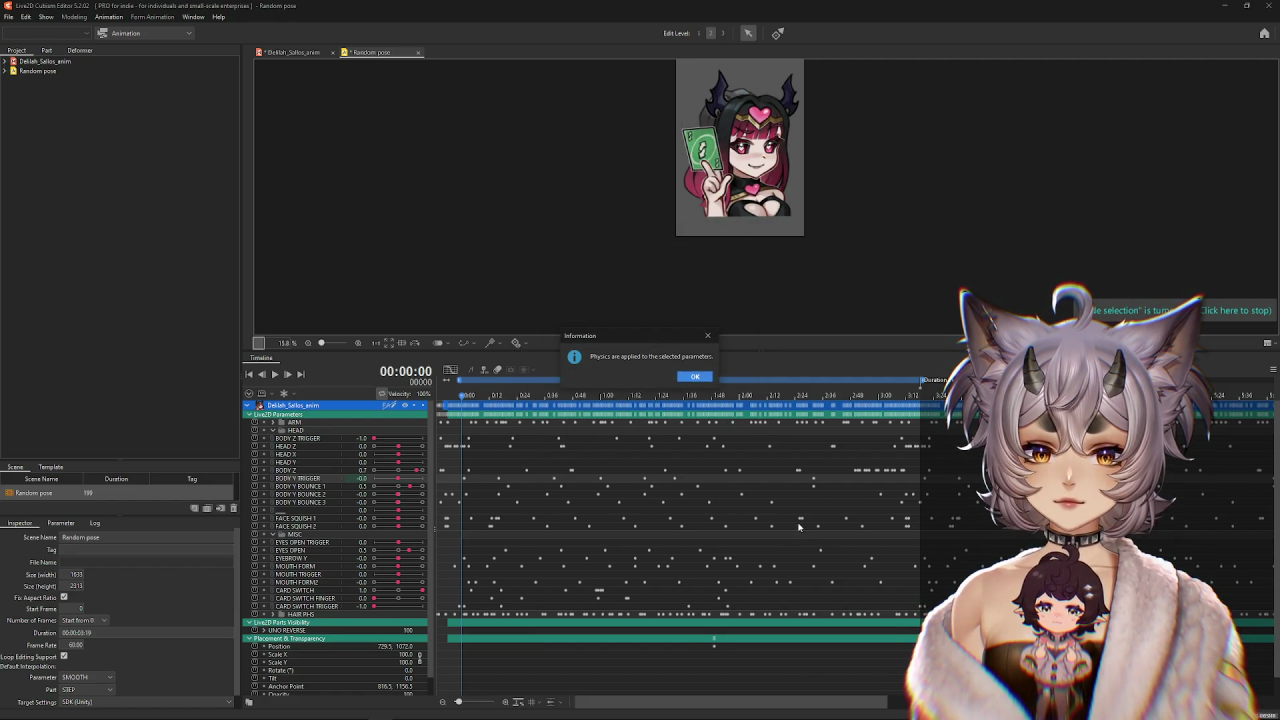
pyautogui.scroll(2, 737, 162)
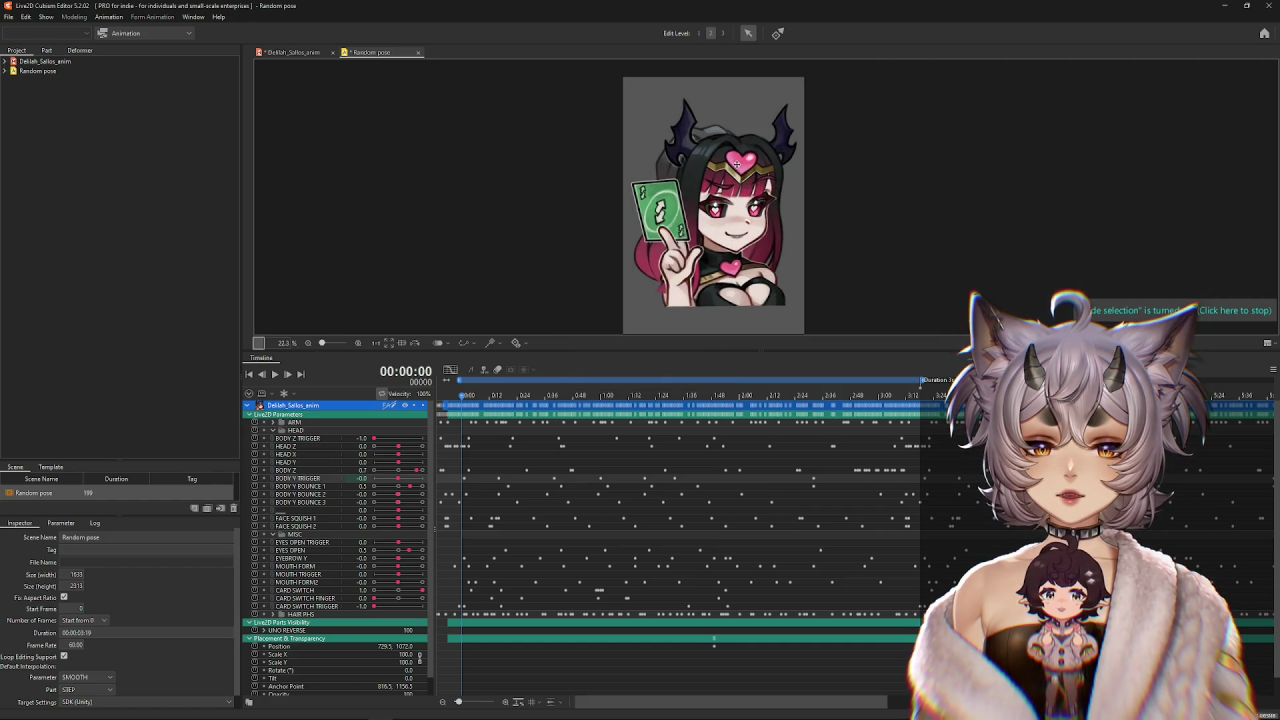
pyautogui.moveTo(760, 349); pyautogui.dragTo(690, 462)
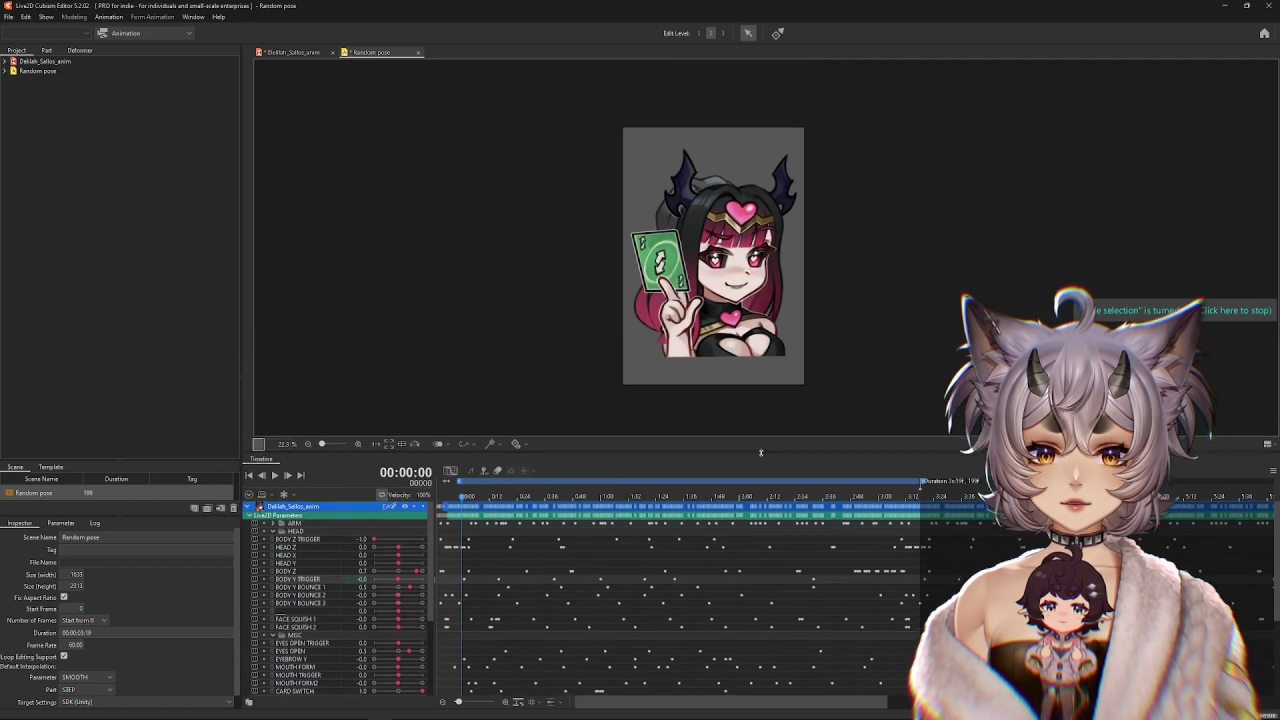
# Play back the baked animation, collapsing HEAD and replaying from about 1:03.
pyautogui.click(275, 487)
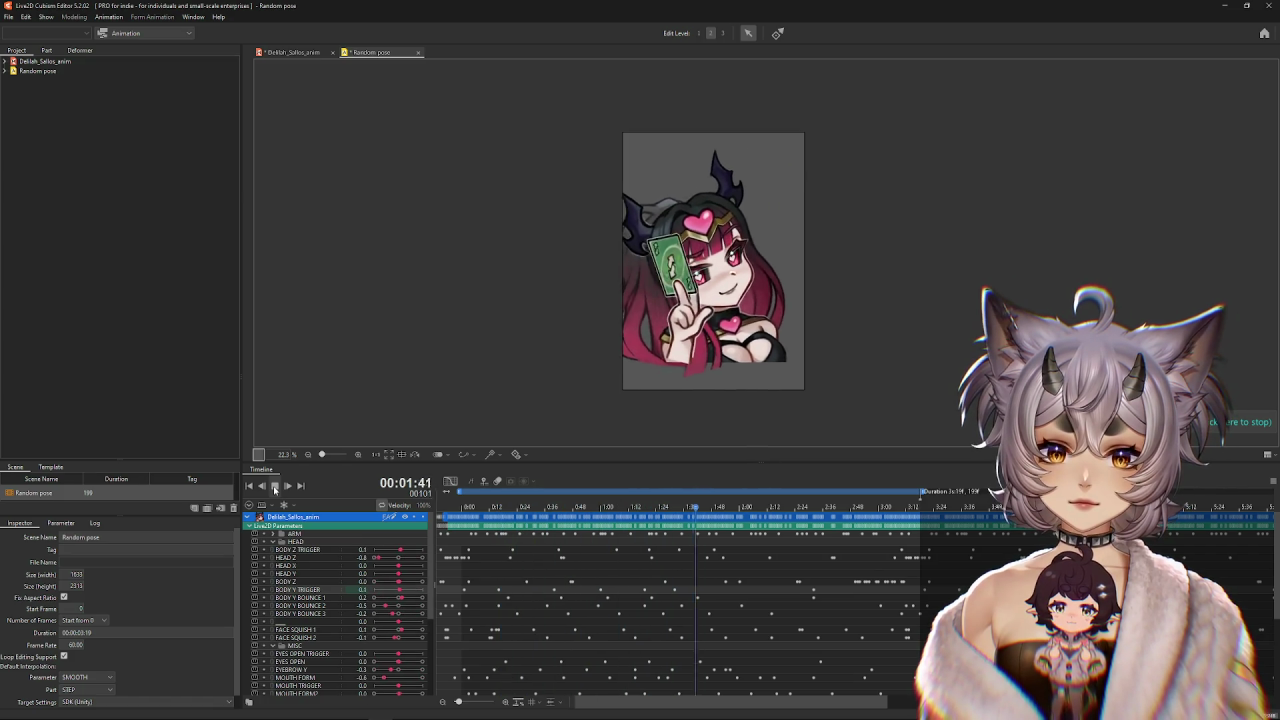
pyautogui.click(275, 487)
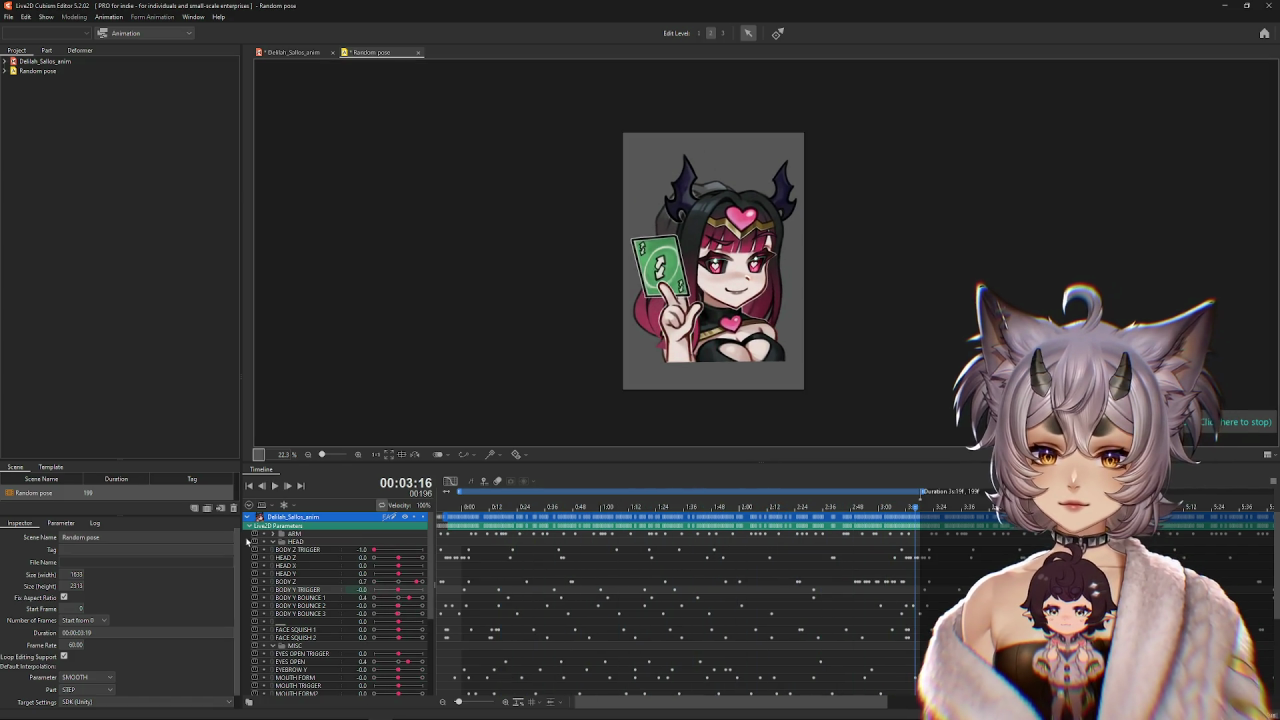
pyautogui.click(274, 542)
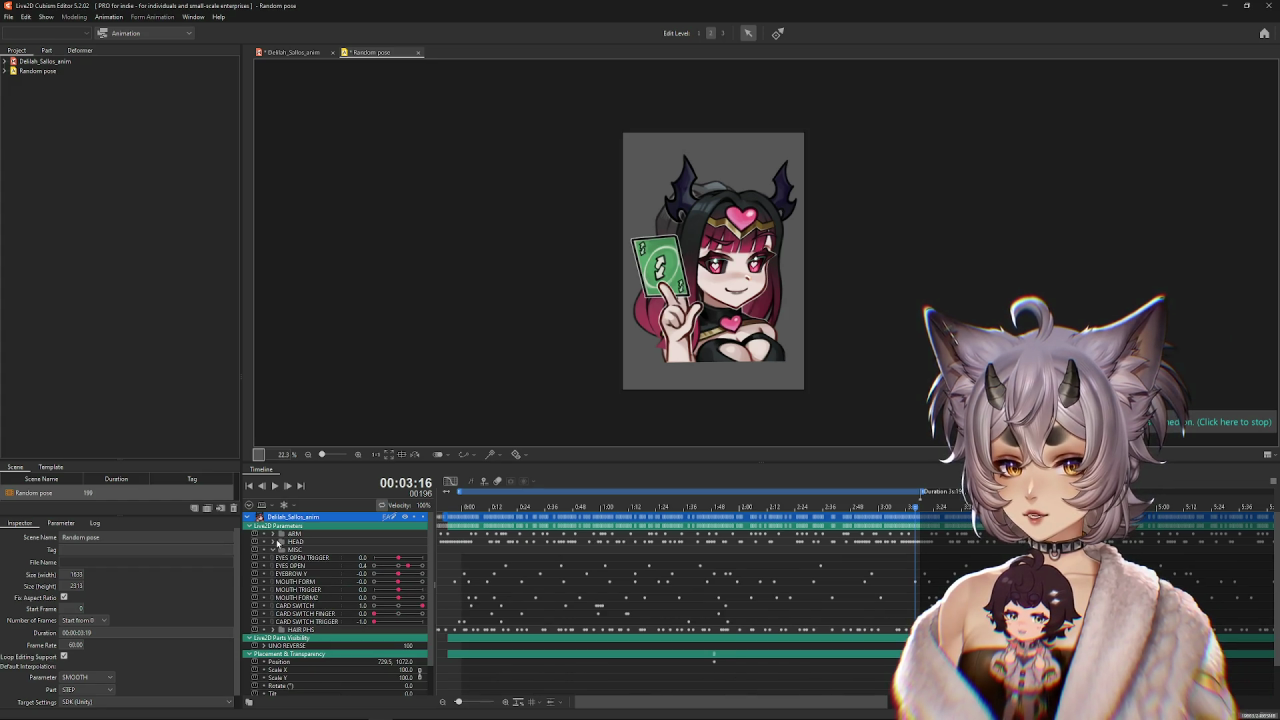
pyautogui.scroll(2, 748, 318)
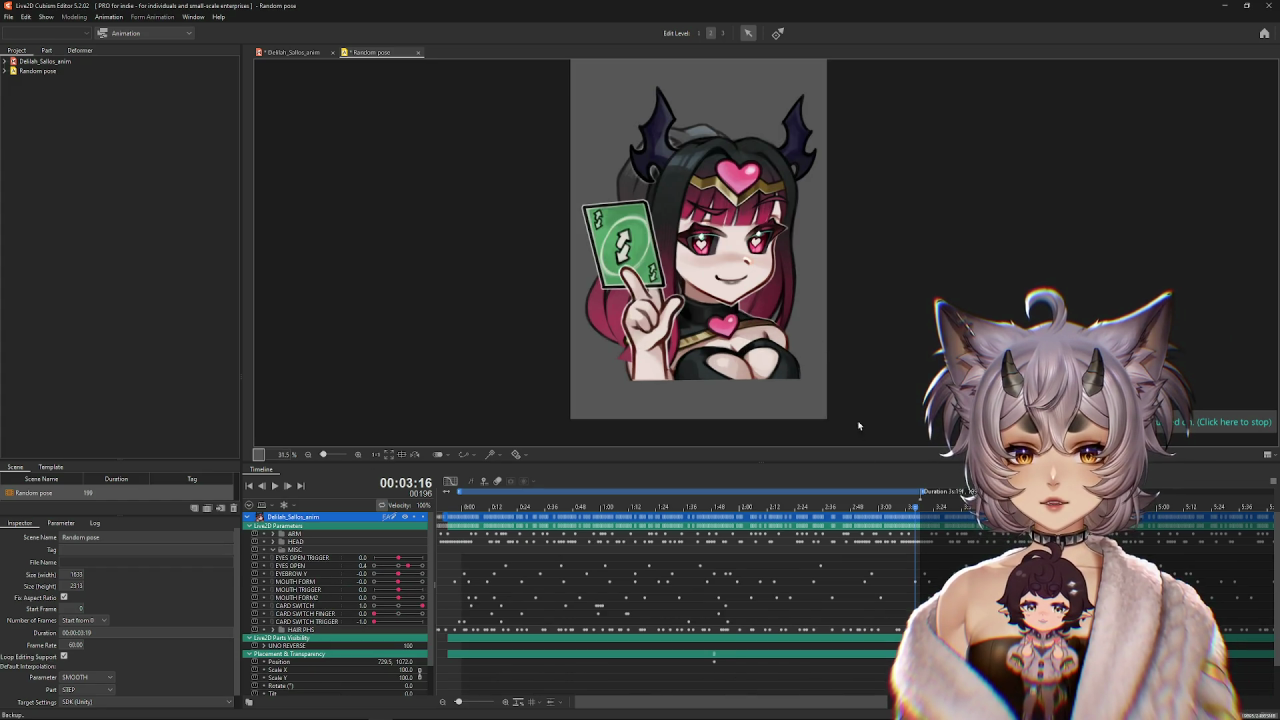
pyautogui.scroll(-1, 728, 594)
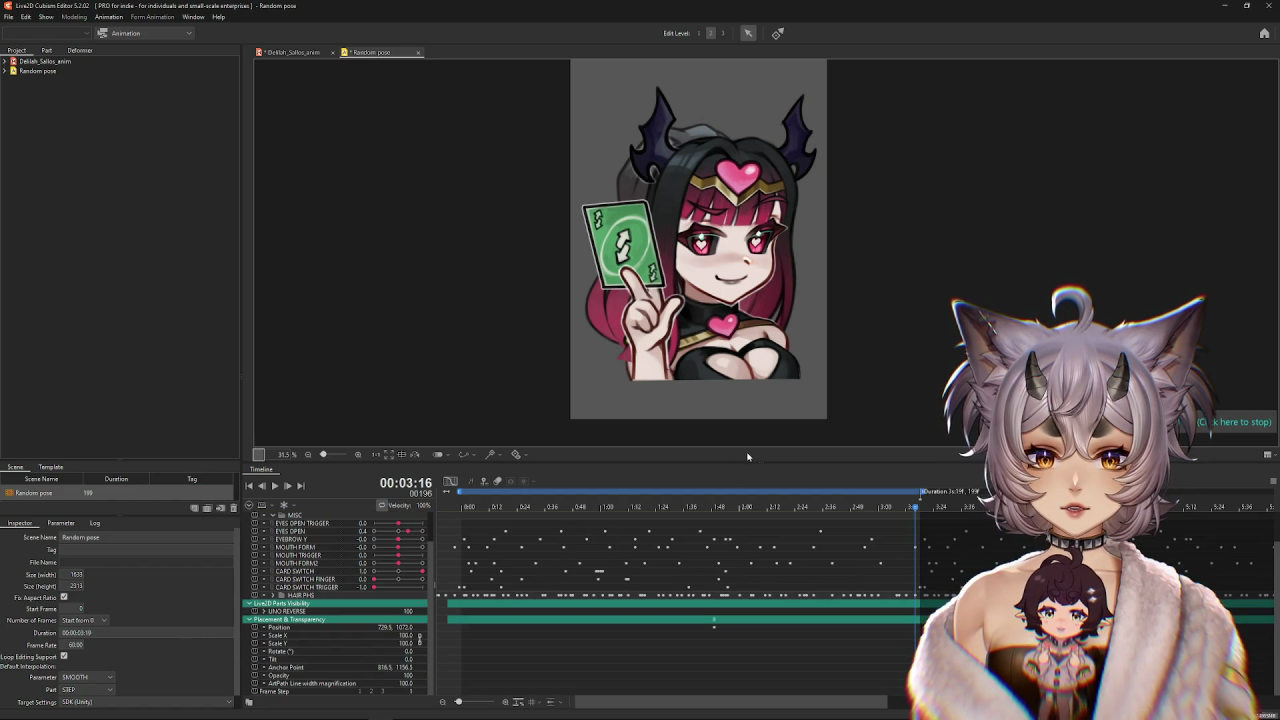
pyautogui.scroll(1, 601, 575)
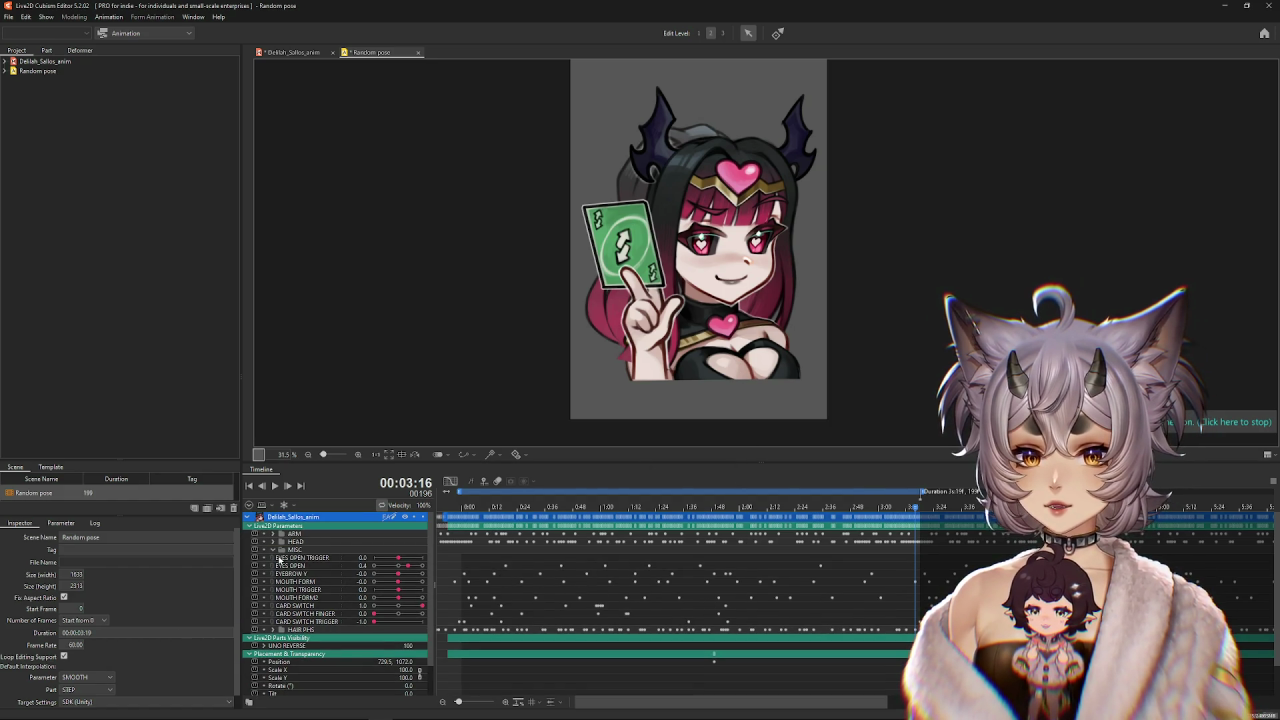
pyautogui.click(607, 494)
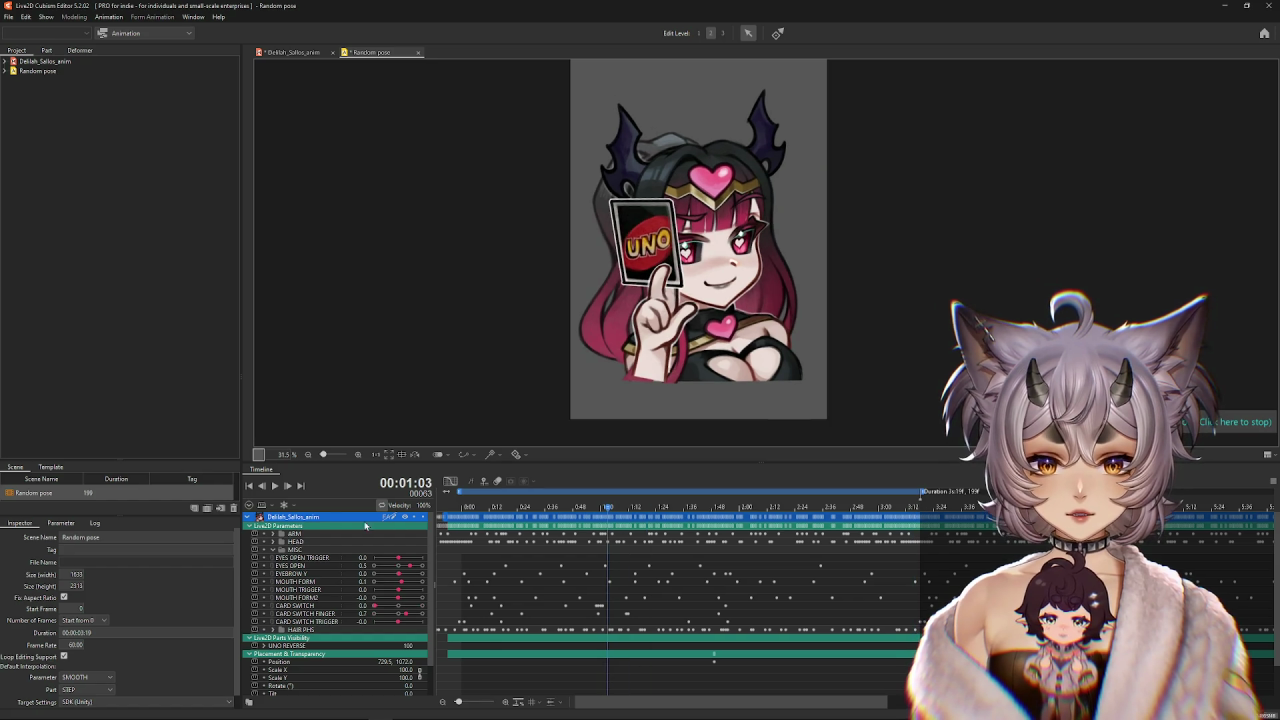
pyautogui.click(274, 486)
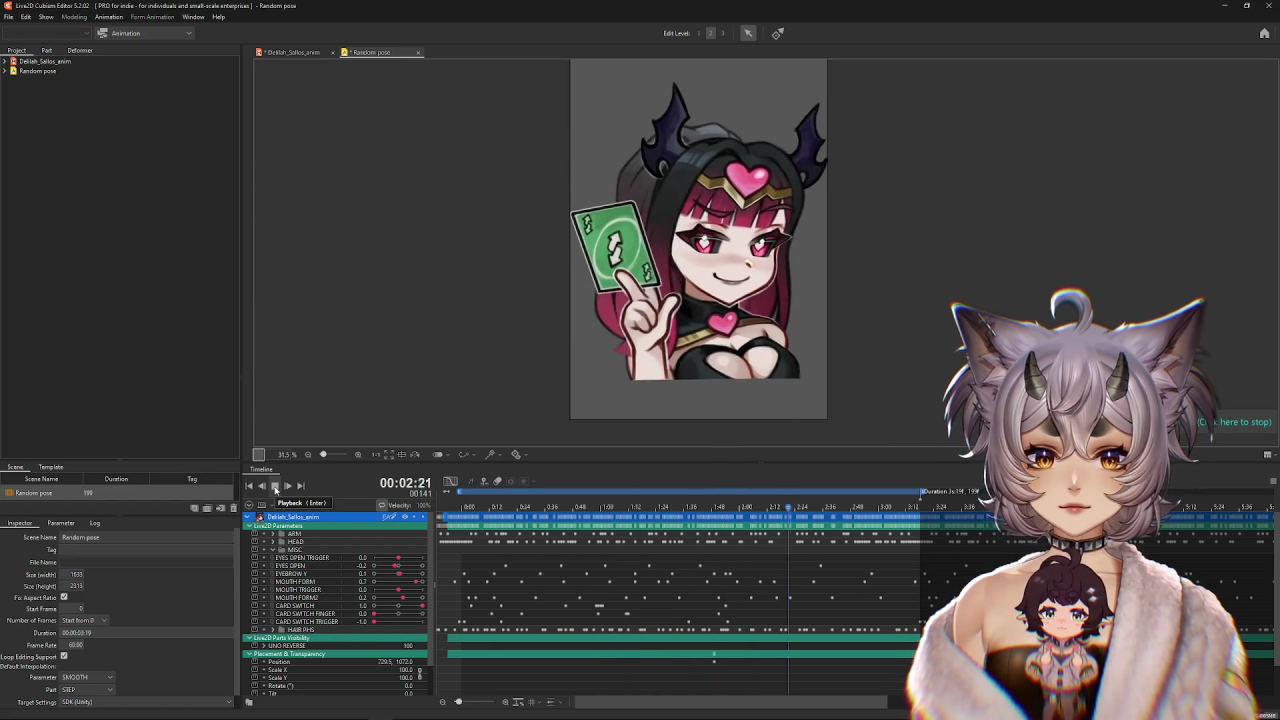
pyautogui.click(275, 487)
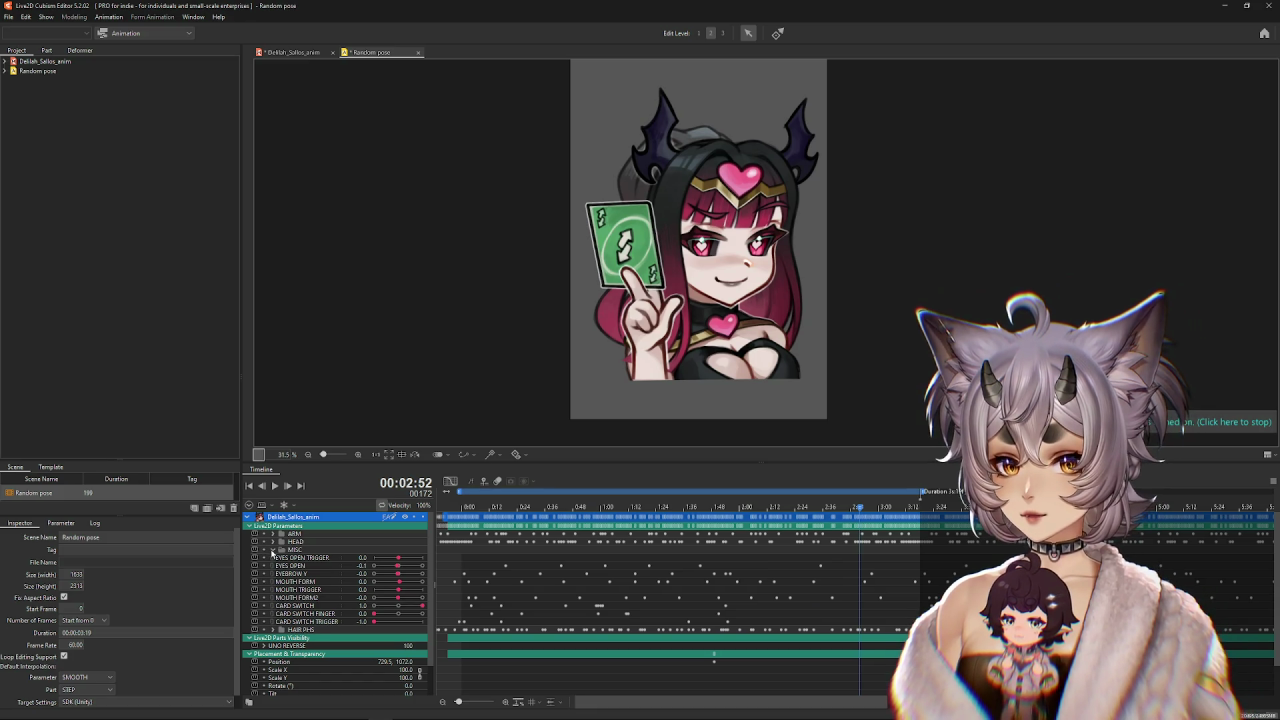
# Select the CARD SWITCH keyframes in MISC, then expand the ARM parameter group.
pyautogui.click(272, 550)
pyautogui.click(272, 550)
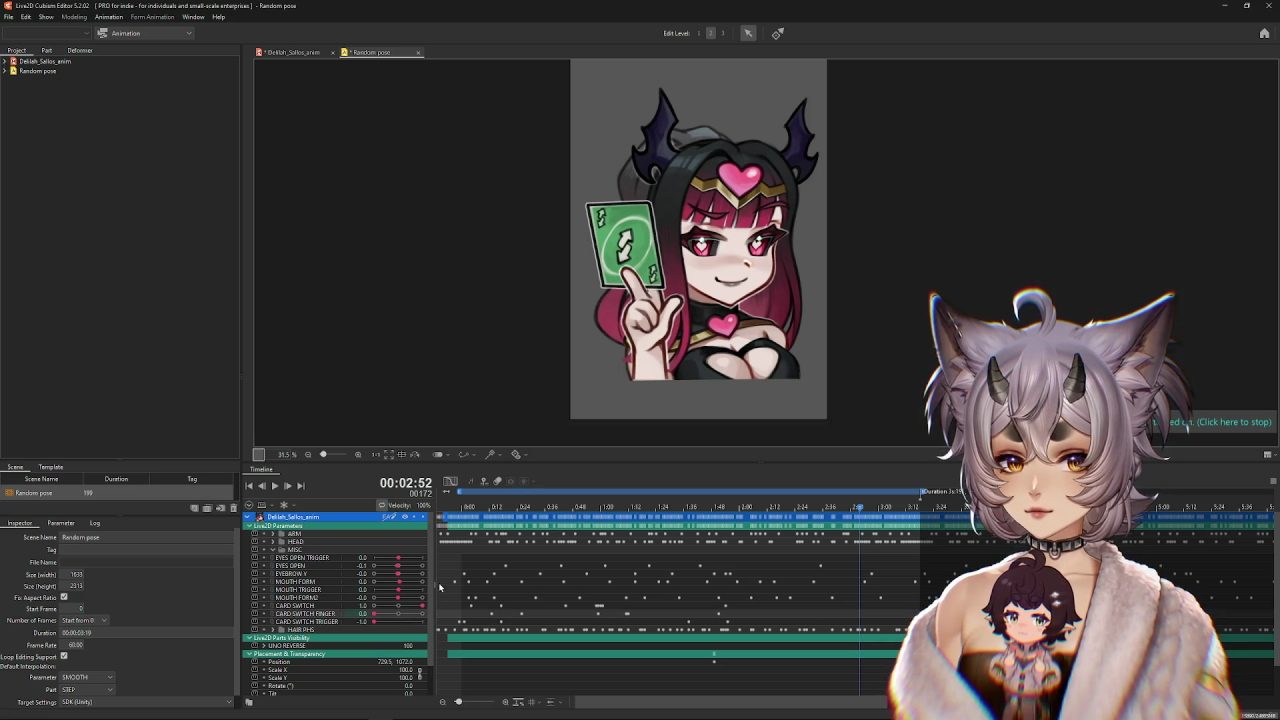
pyautogui.click(311, 606)
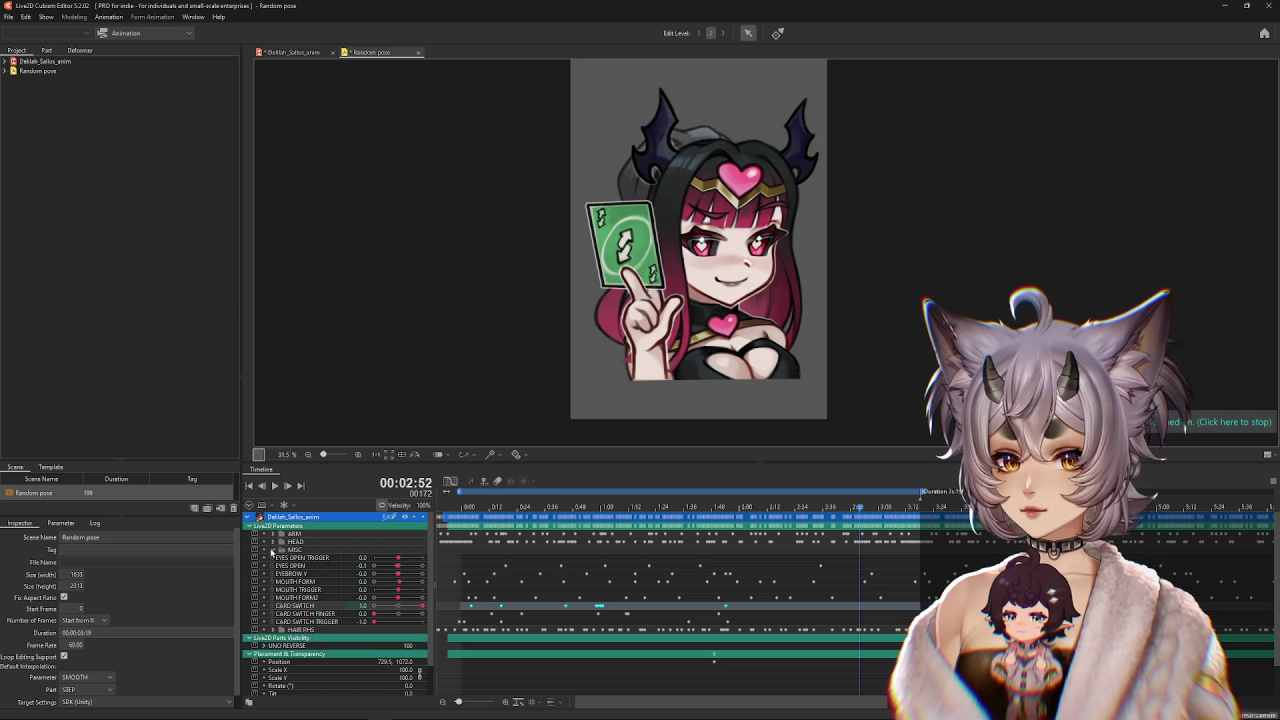
pyautogui.click(272, 550)
pyautogui.click(272, 534)
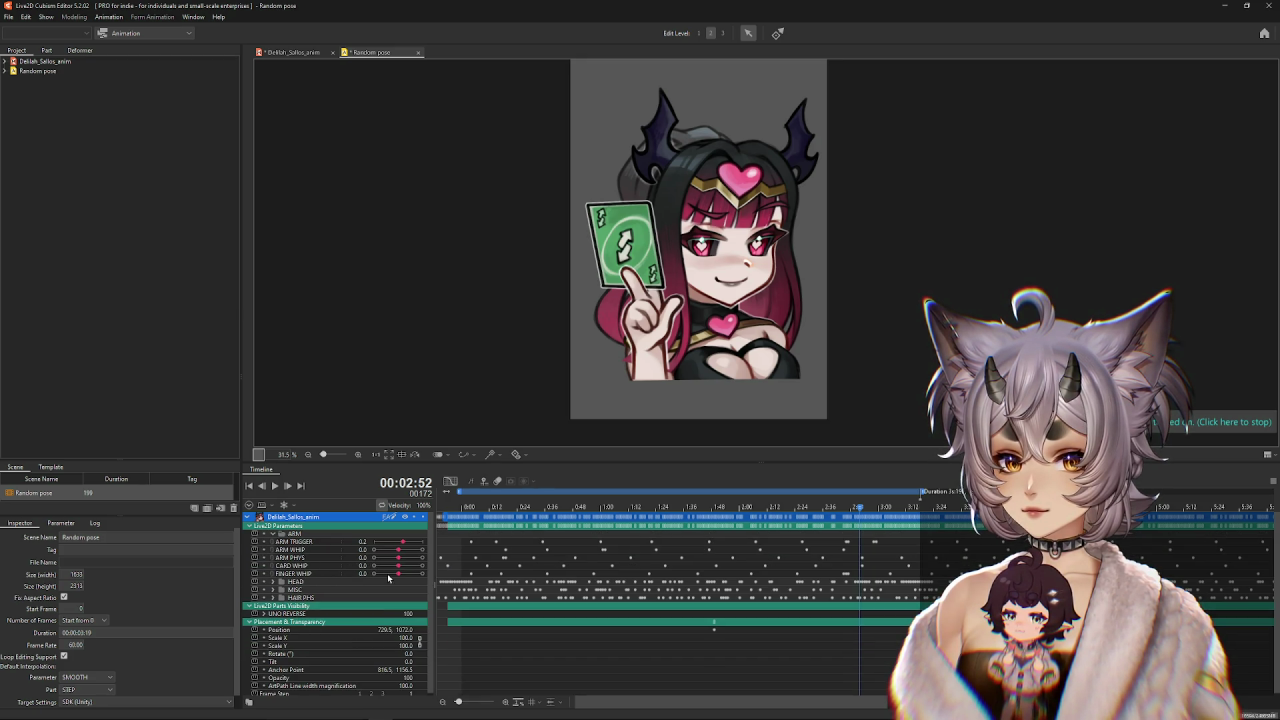
pyautogui.moveTo(865, 519); pyautogui.dragTo(725, 510)
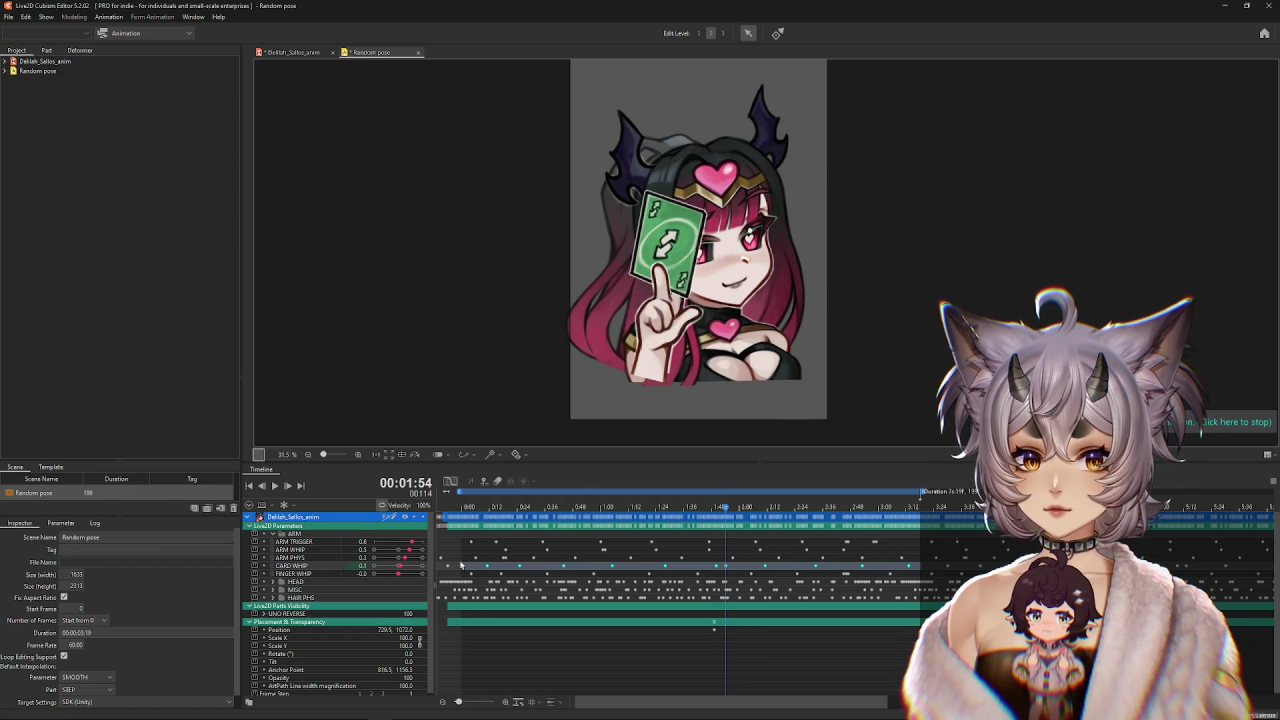
pyautogui.moveTo(730, 510); pyautogui.dragTo(735, 517)
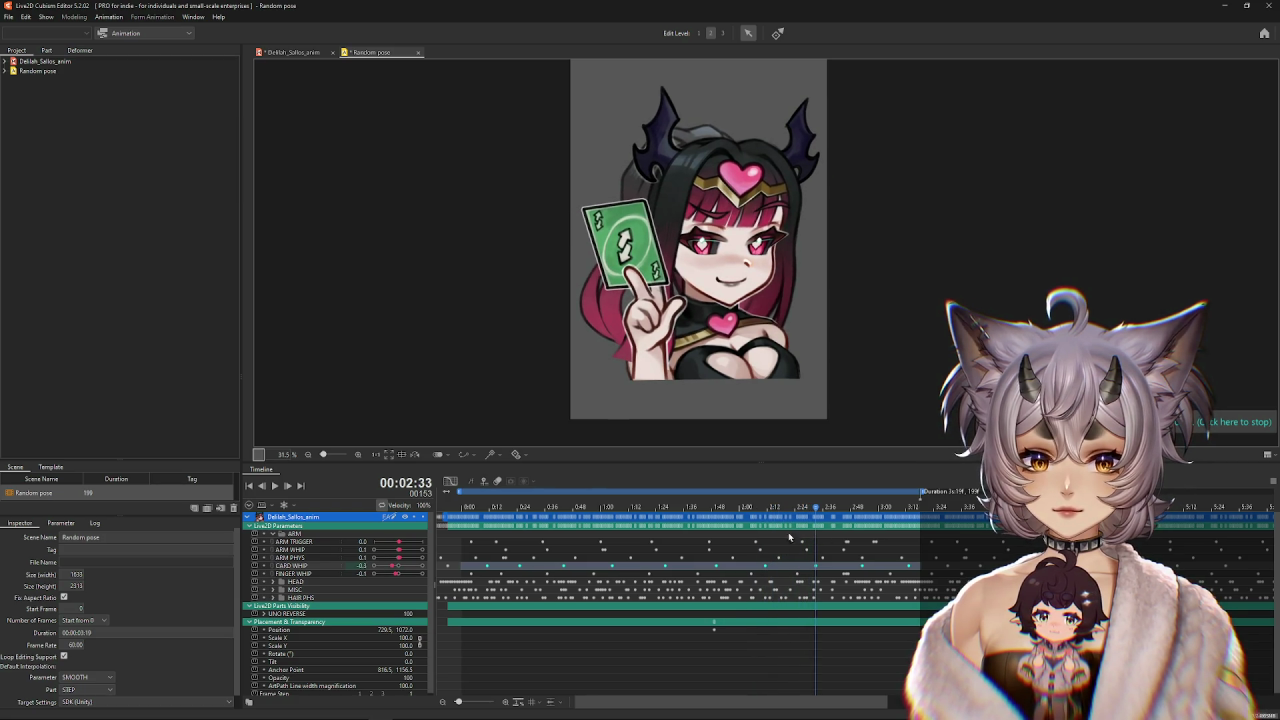
pyautogui.moveTo(818, 515)
pyautogui.mouseDown()
pyautogui.moveTo(767, 520)
pyautogui.moveTo(840, 531)
pyautogui.mouseUp()
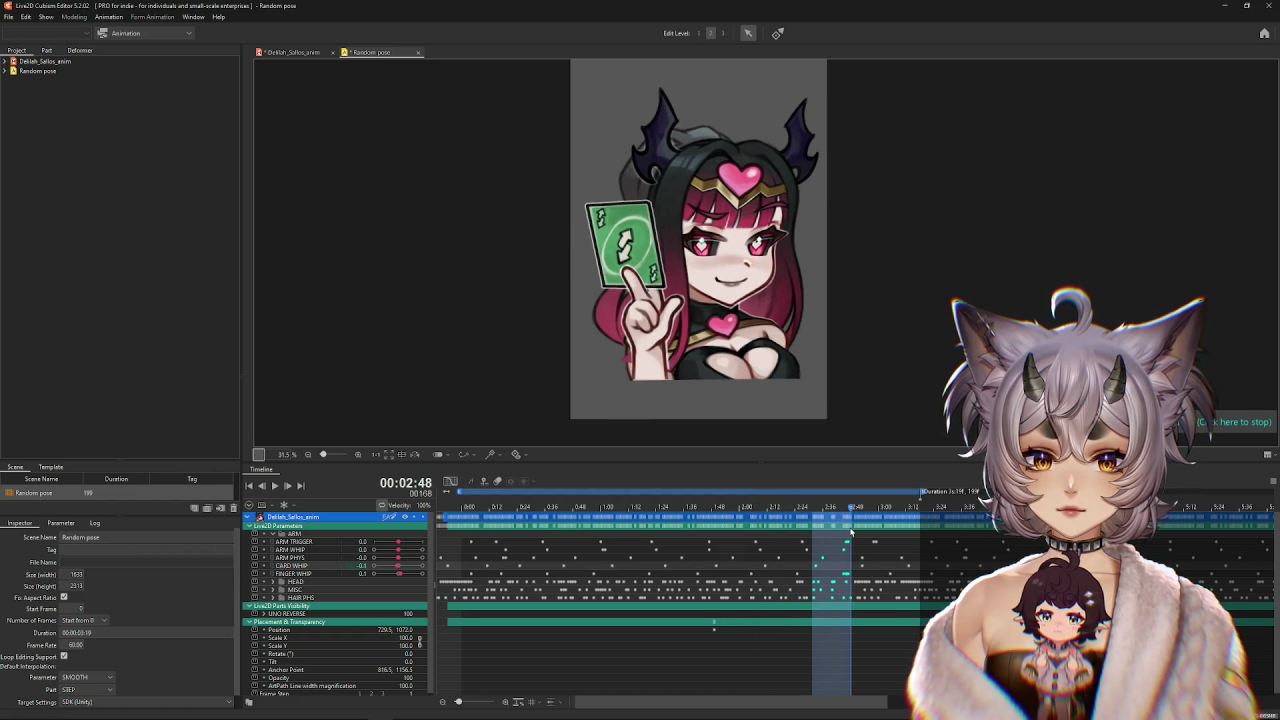
pyautogui.click(803, 520)
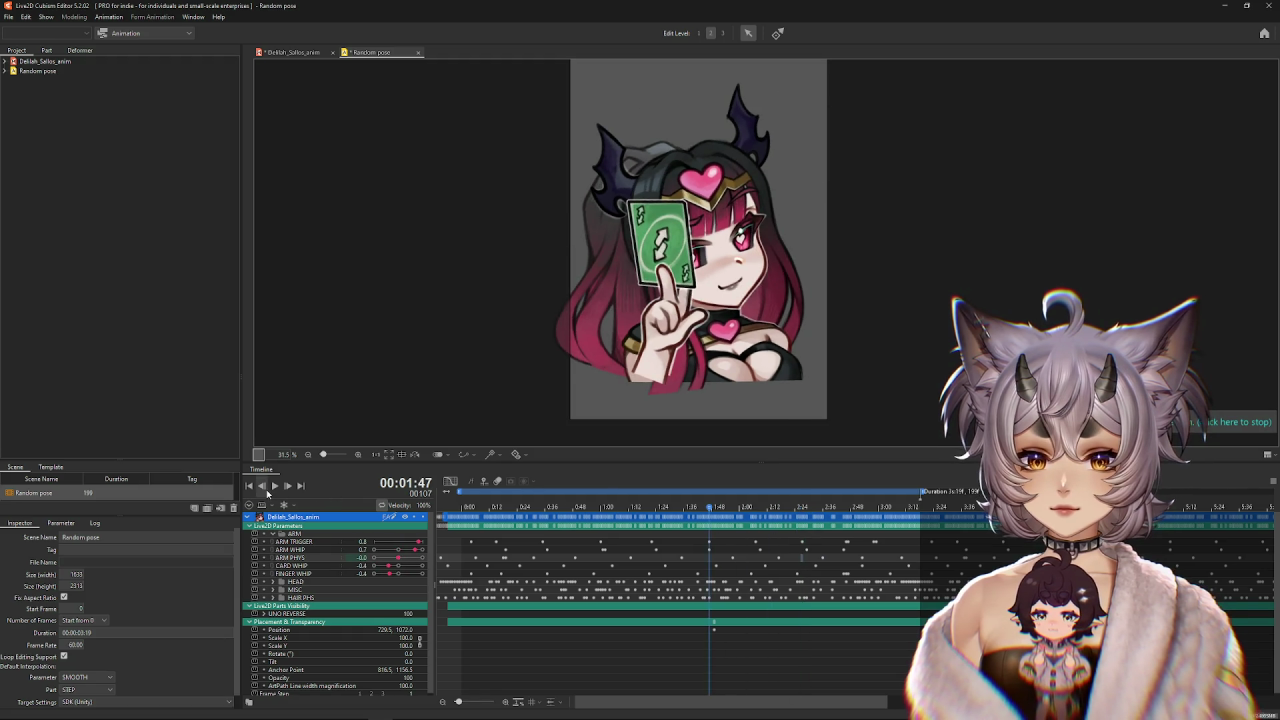
pyautogui.click(275, 486)
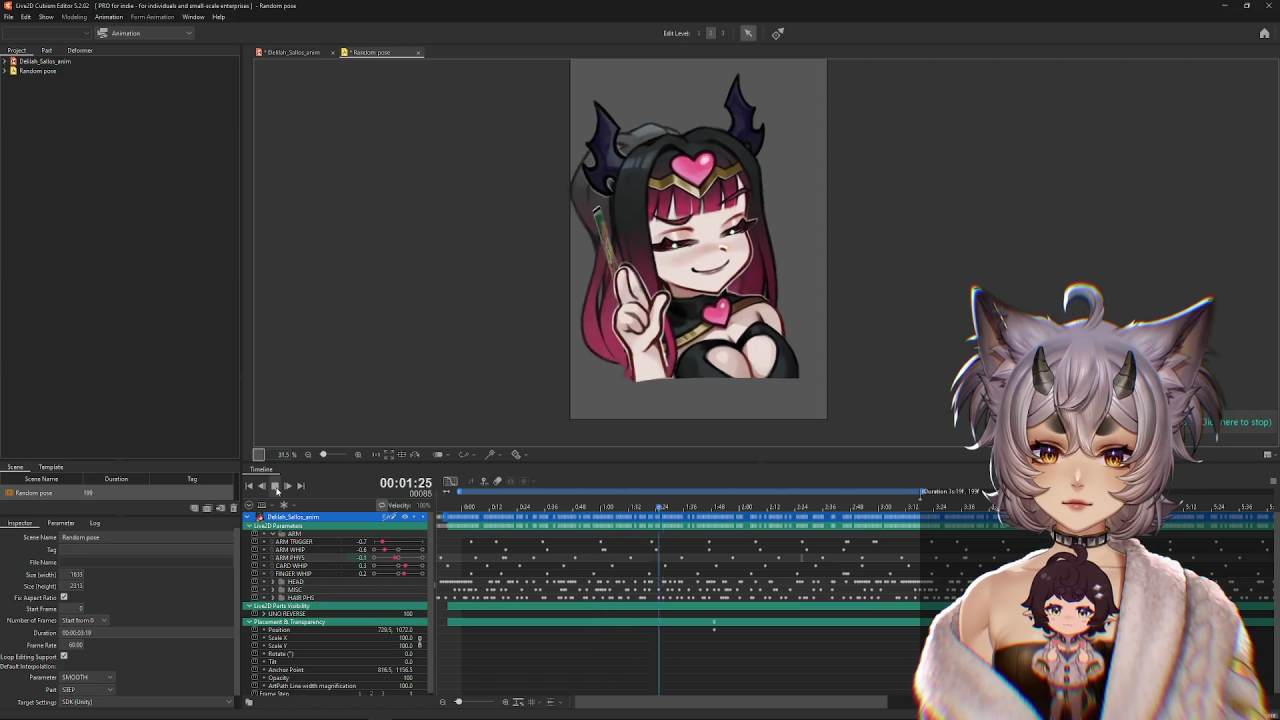
pyautogui.click(276, 487)
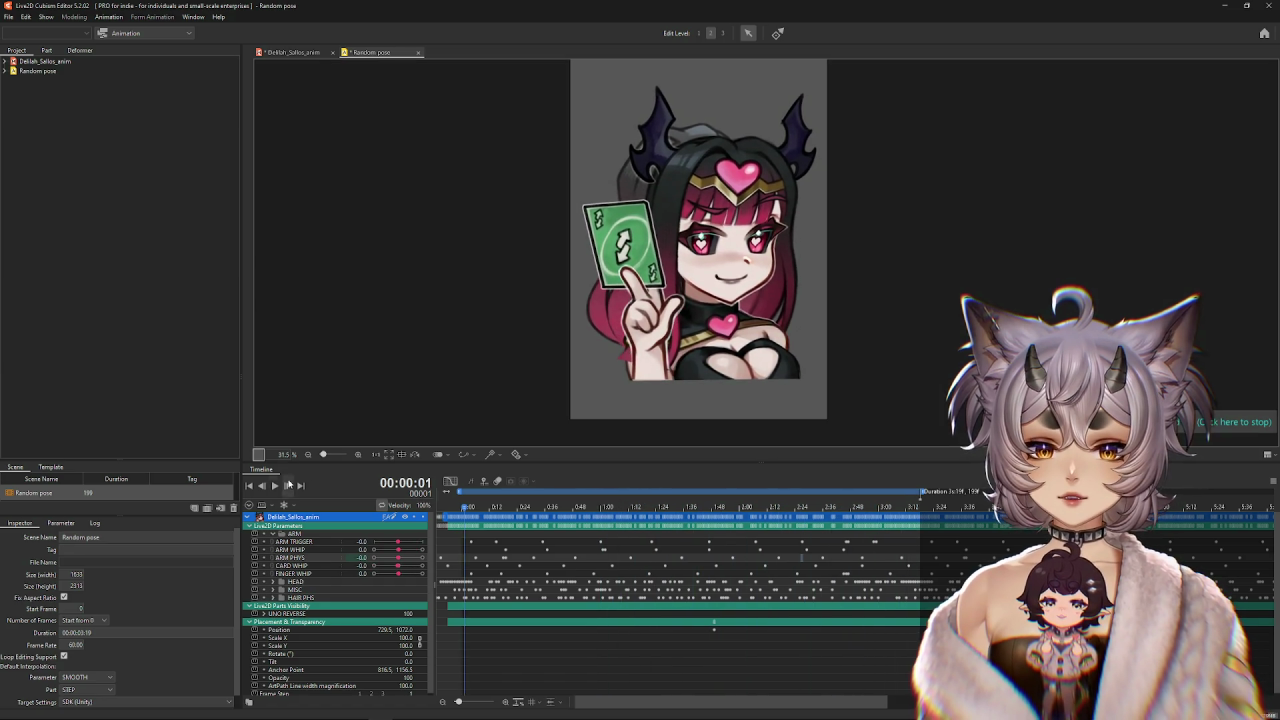
pyautogui.moveTo(466, 508)
pyautogui.mouseDown()
pyautogui.moveTo(834, 526)
pyautogui.moveTo(372, 524)
pyautogui.mouseUp()
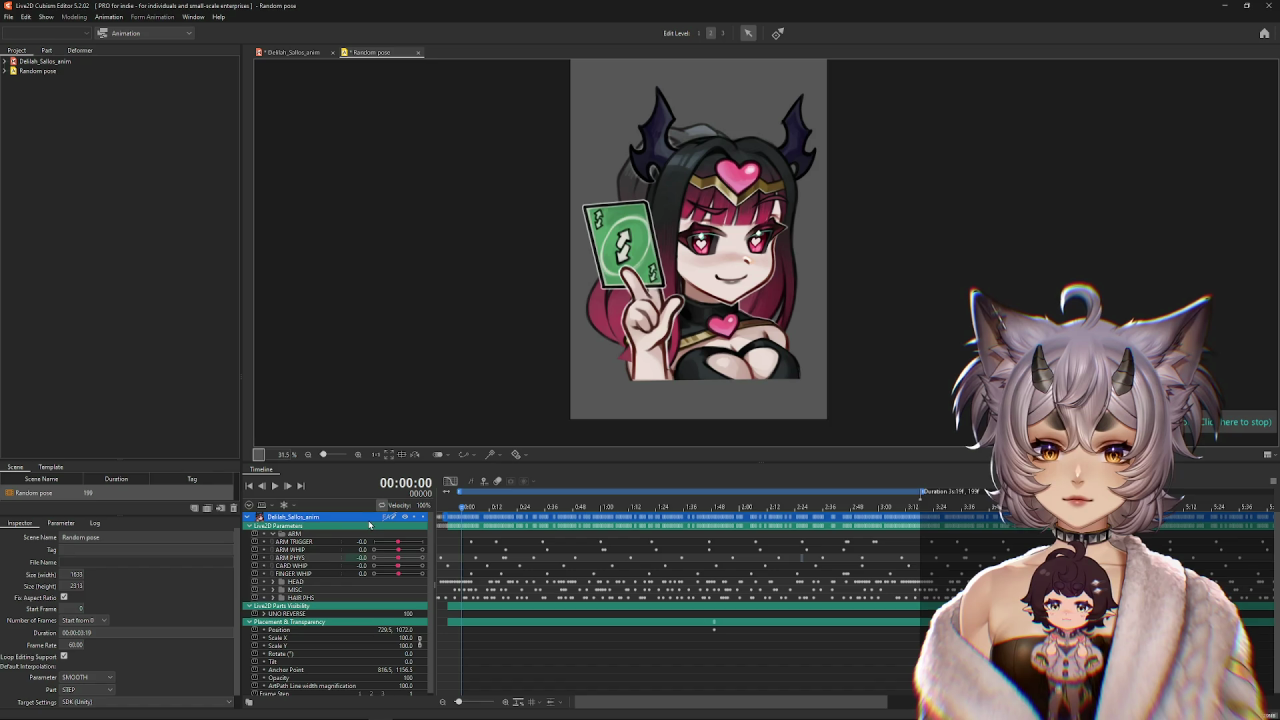
pyautogui.scroll(-1, 303, 604)
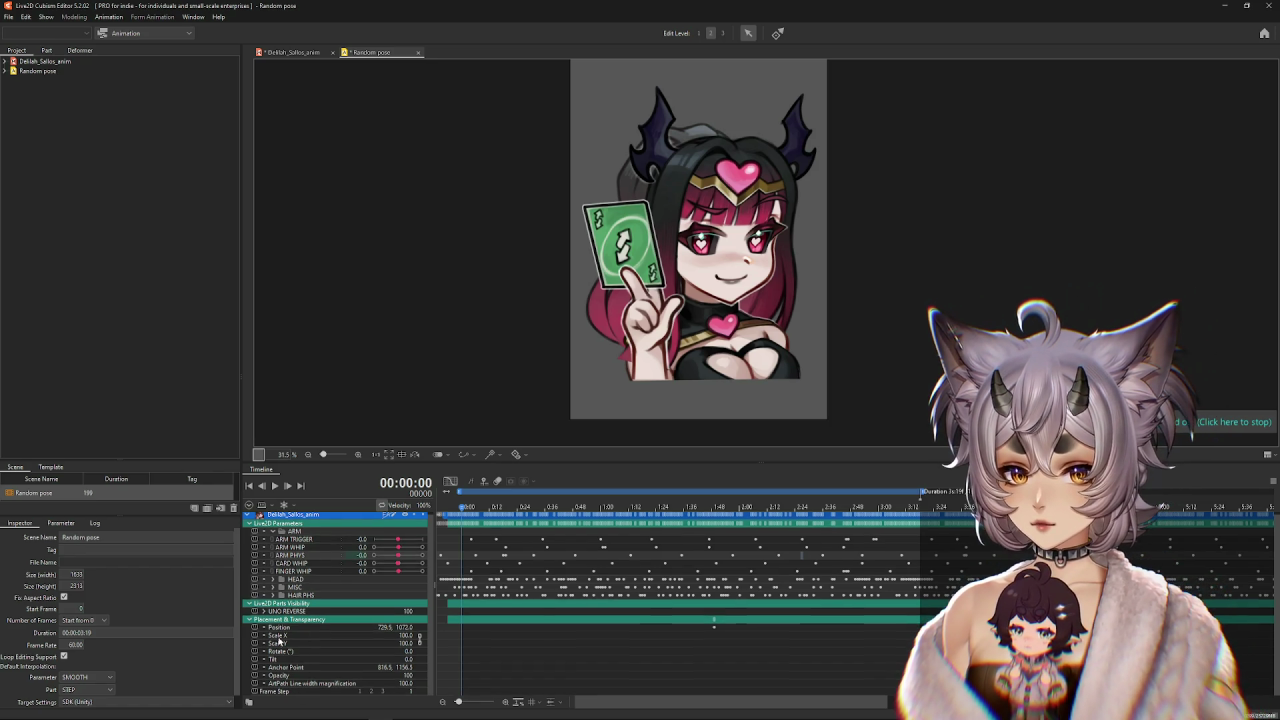
# Select the CARD SWITCH parameter in MISC and show its curve in the graph editor.
pyautogui.click(272, 587)
pyautogui.click(310, 660)
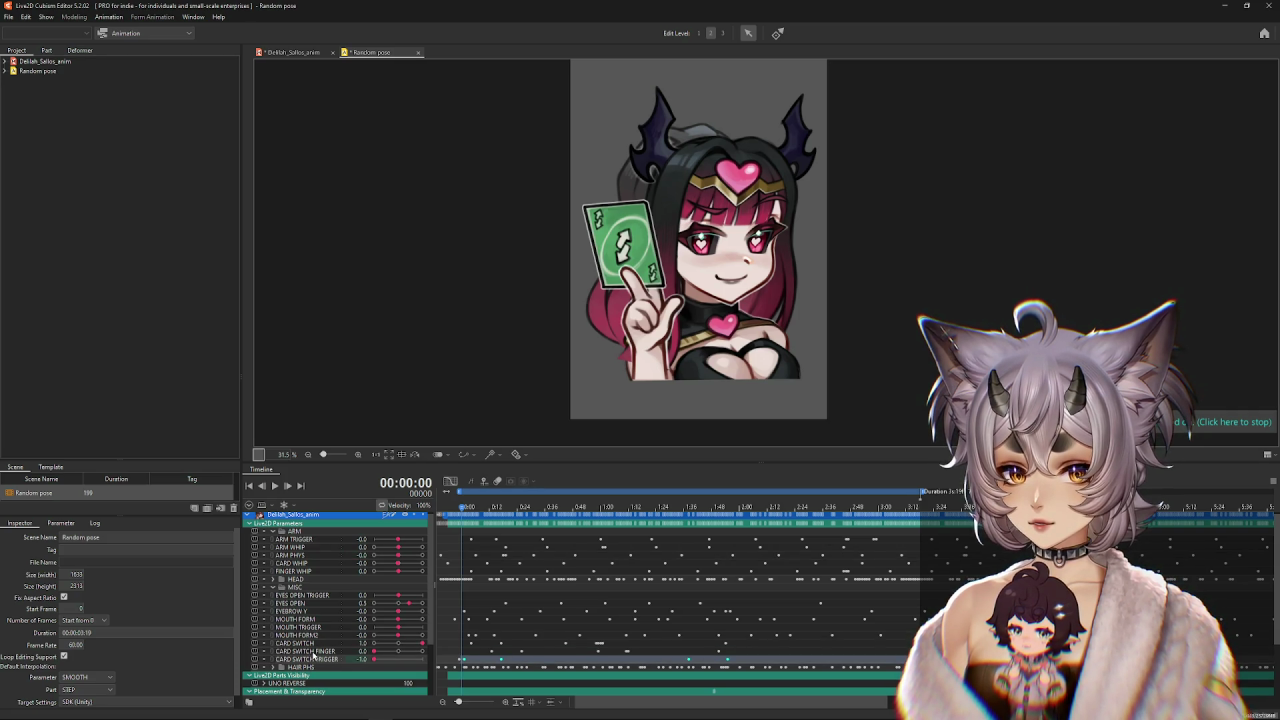
pyautogui.click(300, 651)
pyautogui.click(302, 643)
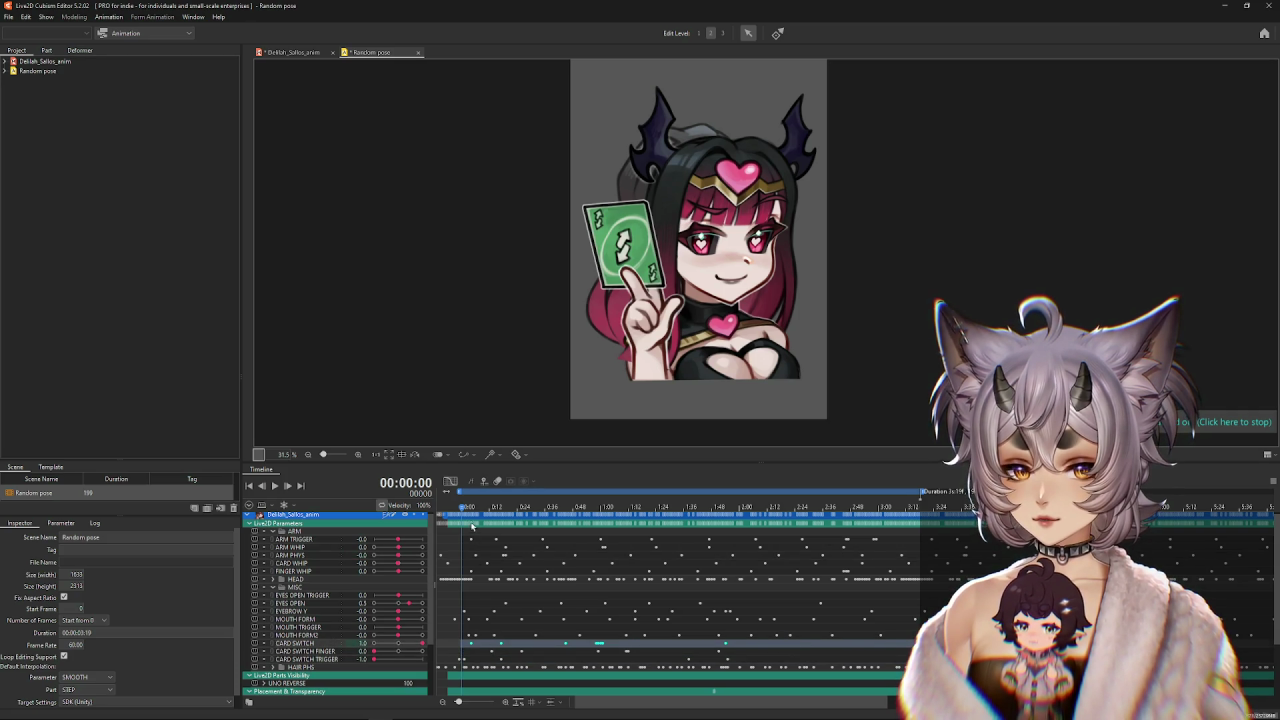
pyautogui.click(450, 483)
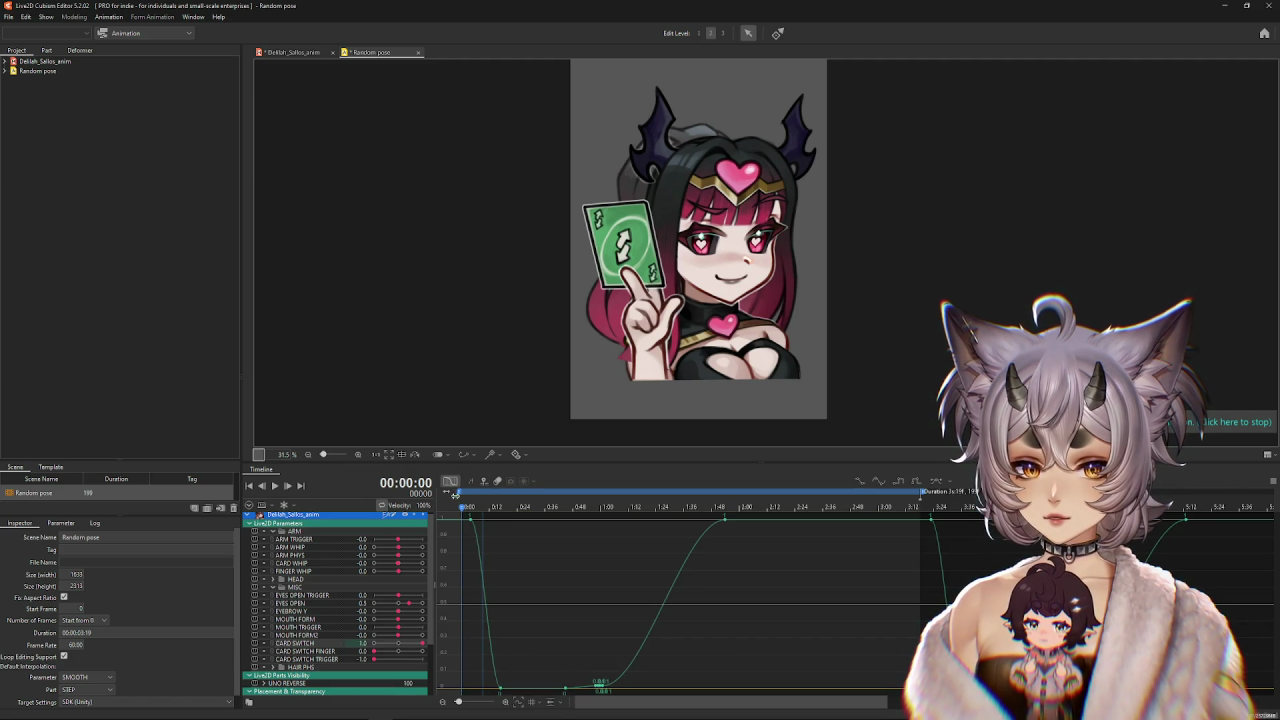
# Delay the low CARD SWITCH keyframe to about 1:10 and preview the card flip.
pyautogui.moveTo(475, 512)
pyautogui.mouseDown()
pyautogui.moveTo(588, 535)
pyautogui.moveTo(620, 600)
pyautogui.mouseUp()
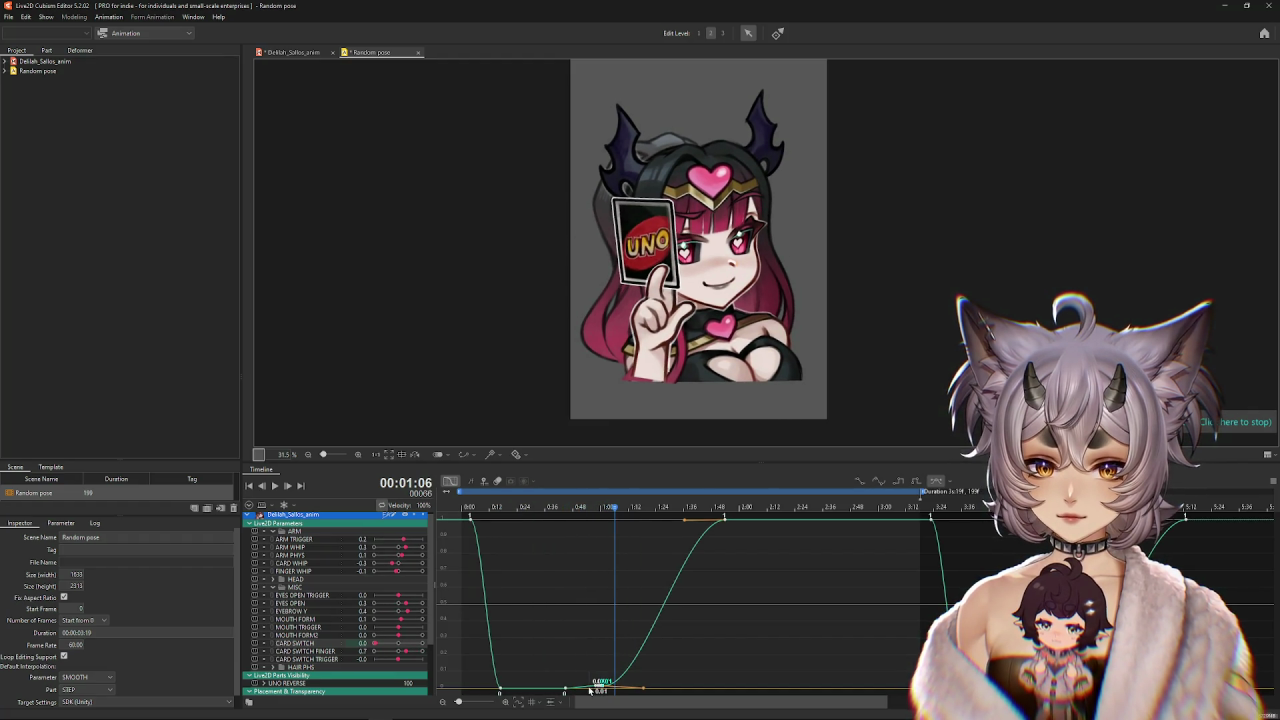
pyautogui.moveTo(590, 690); pyautogui.dragTo(598, 688)
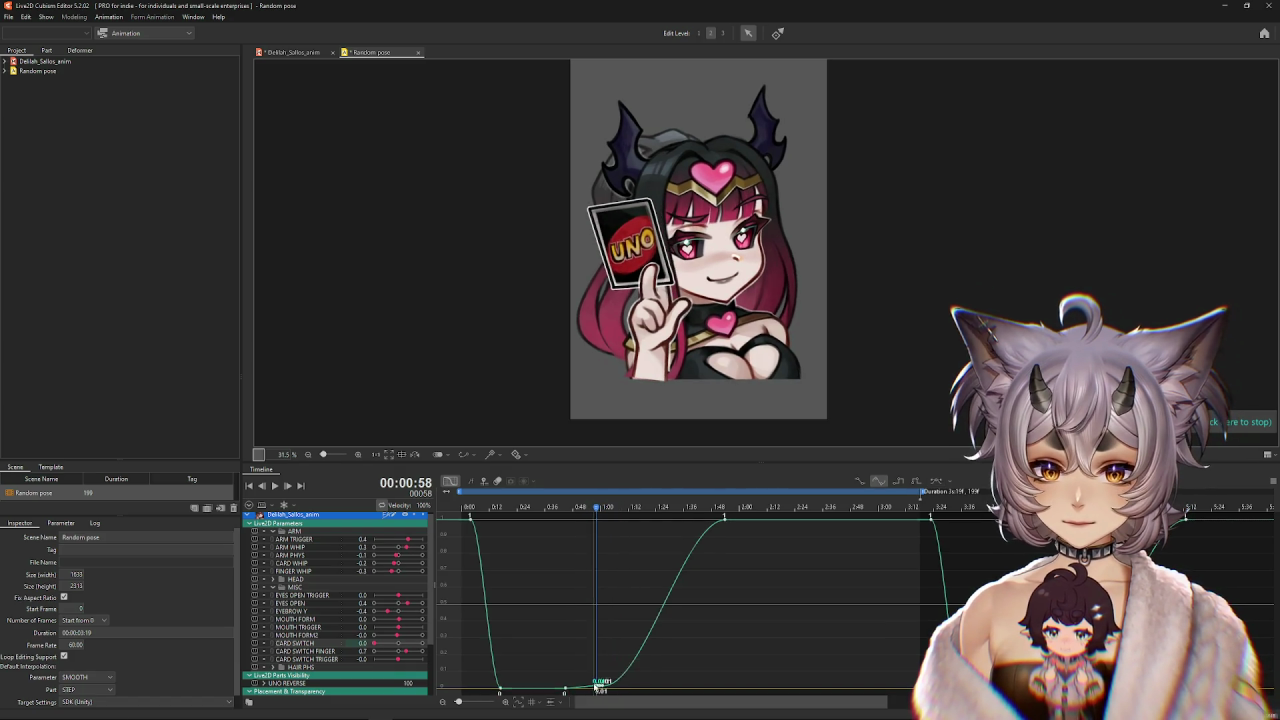
pyautogui.click(598, 686)
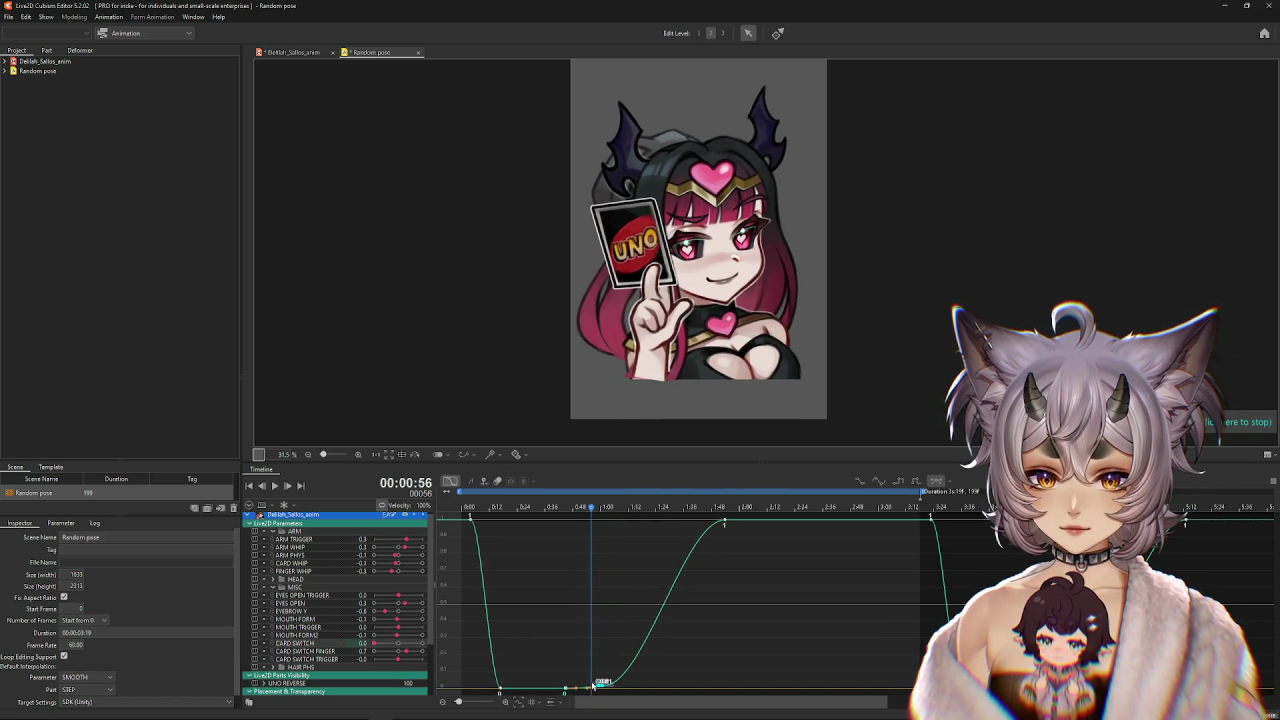
pyautogui.click(567, 508)
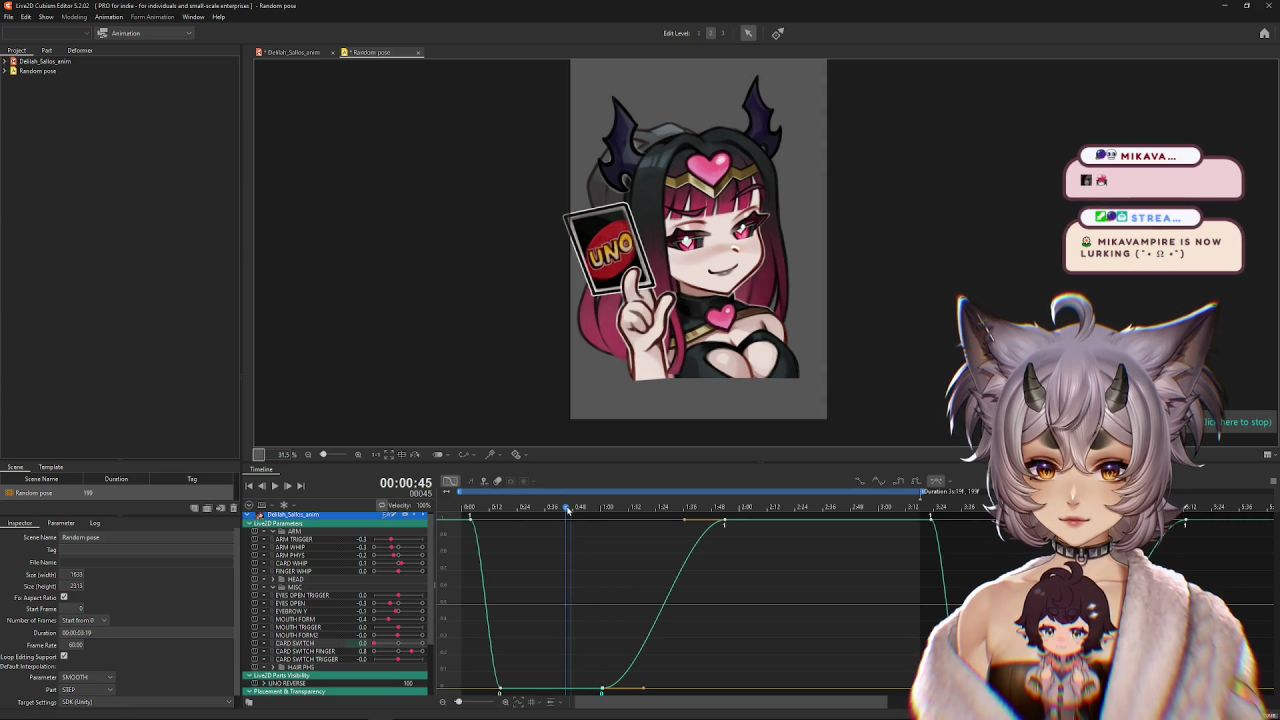
pyautogui.moveTo(609, 521)
pyautogui.mouseDown()
pyautogui.moveTo(743, 524)
pyautogui.moveTo(716, 524)
pyautogui.mouseUp()
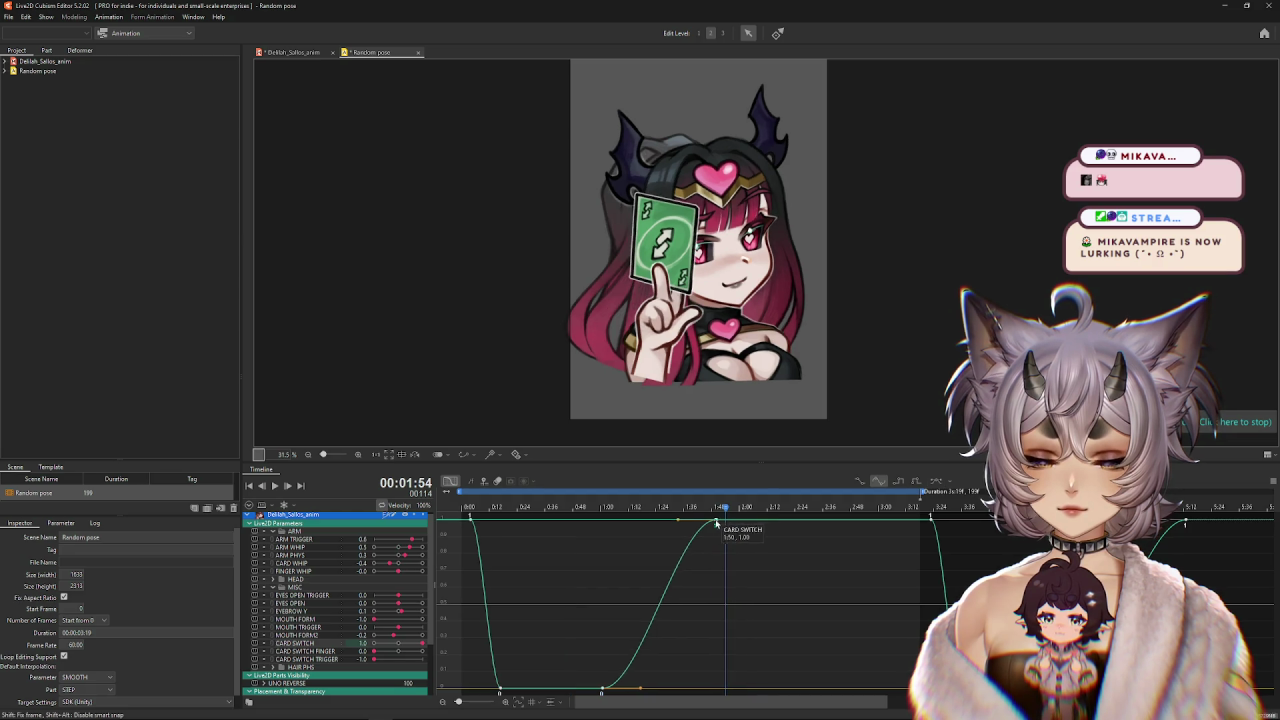
pyautogui.moveTo(603, 690); pyautogui.dragTo(624, 690)
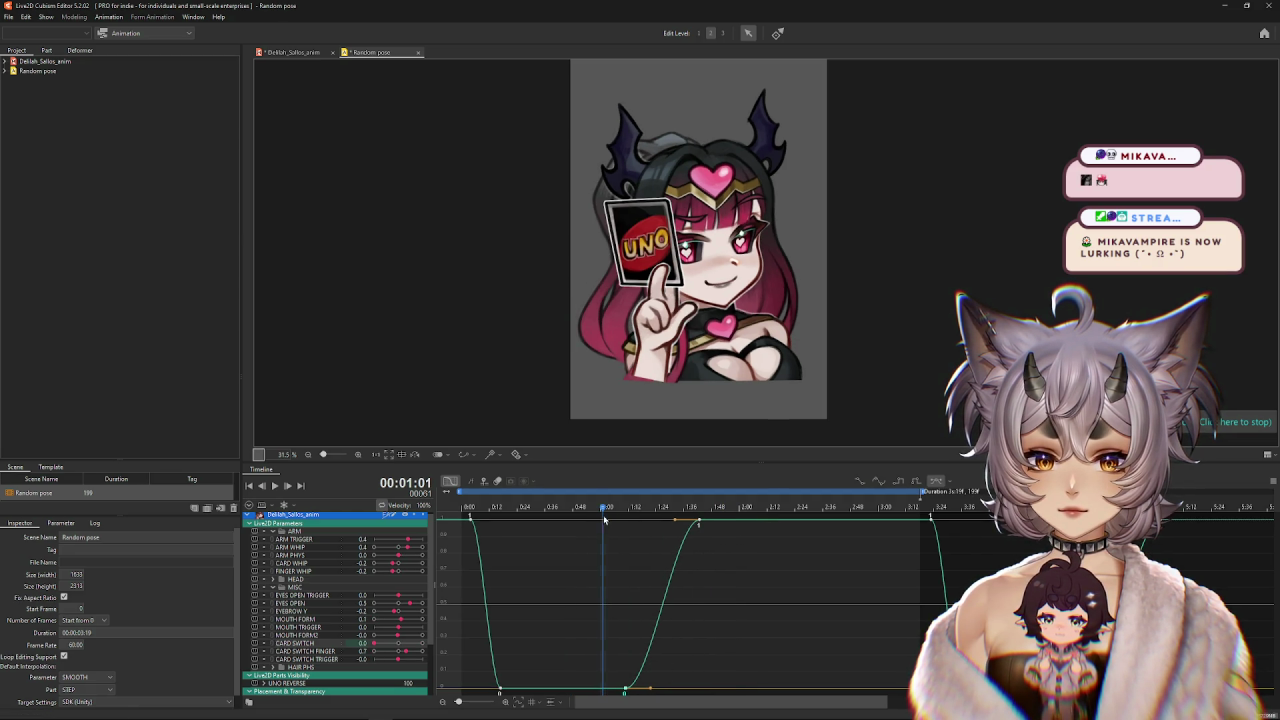
pyautogui.moveTo(604, 519)
pyautogui.mouseDown()
pyautogui.moveTo(866, 531)
pyautogui.moveTo(481, 525)
pyautogui.mouseUp()
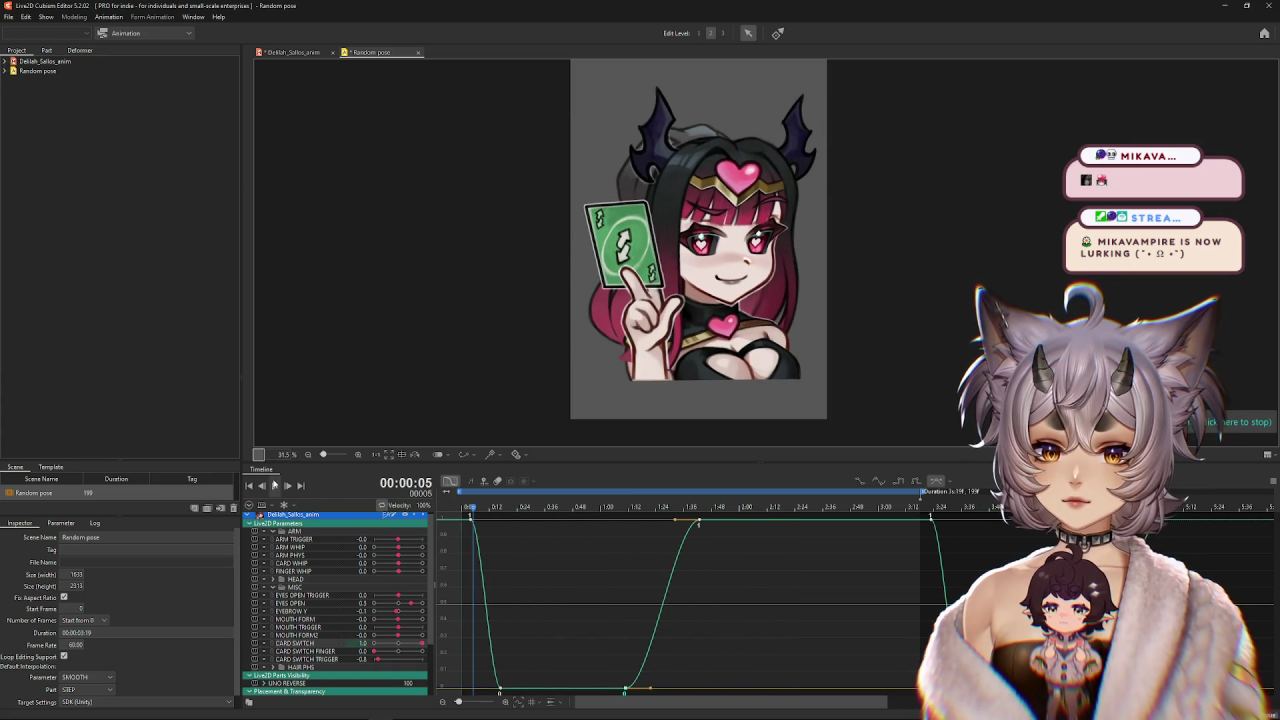
pyautogui.click(275, 485)
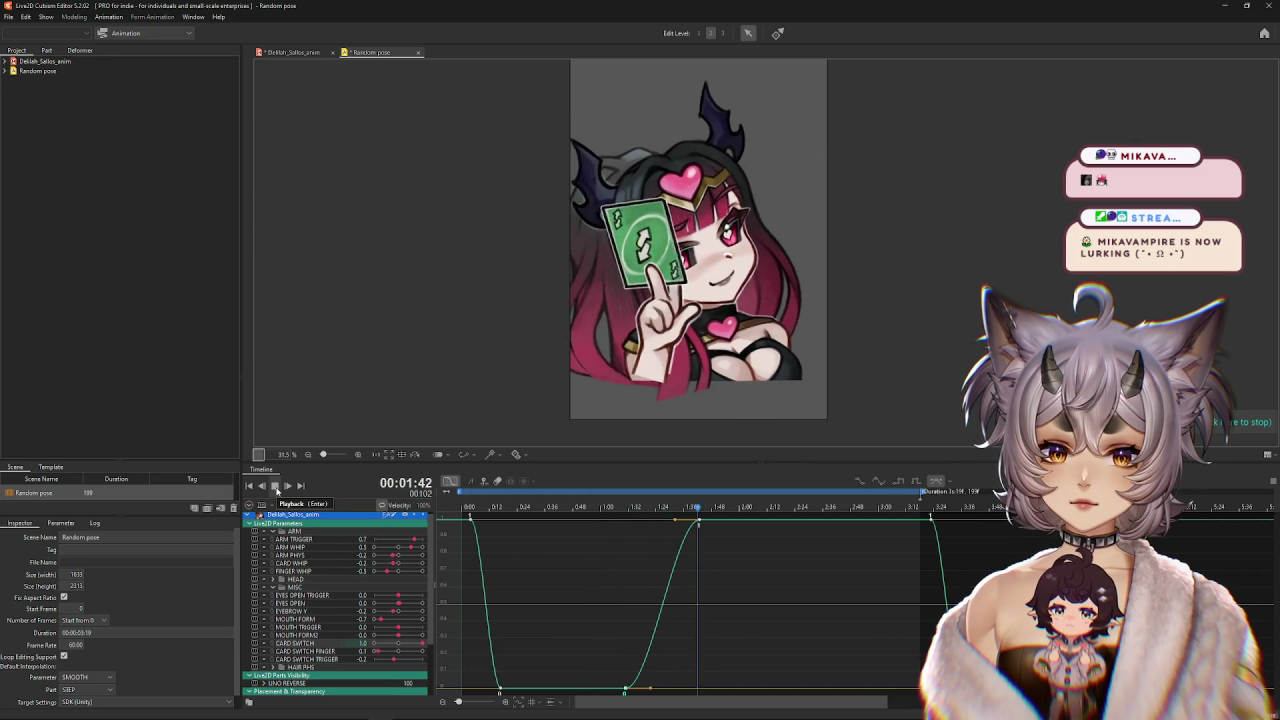
pyautogui.click(658, 700)
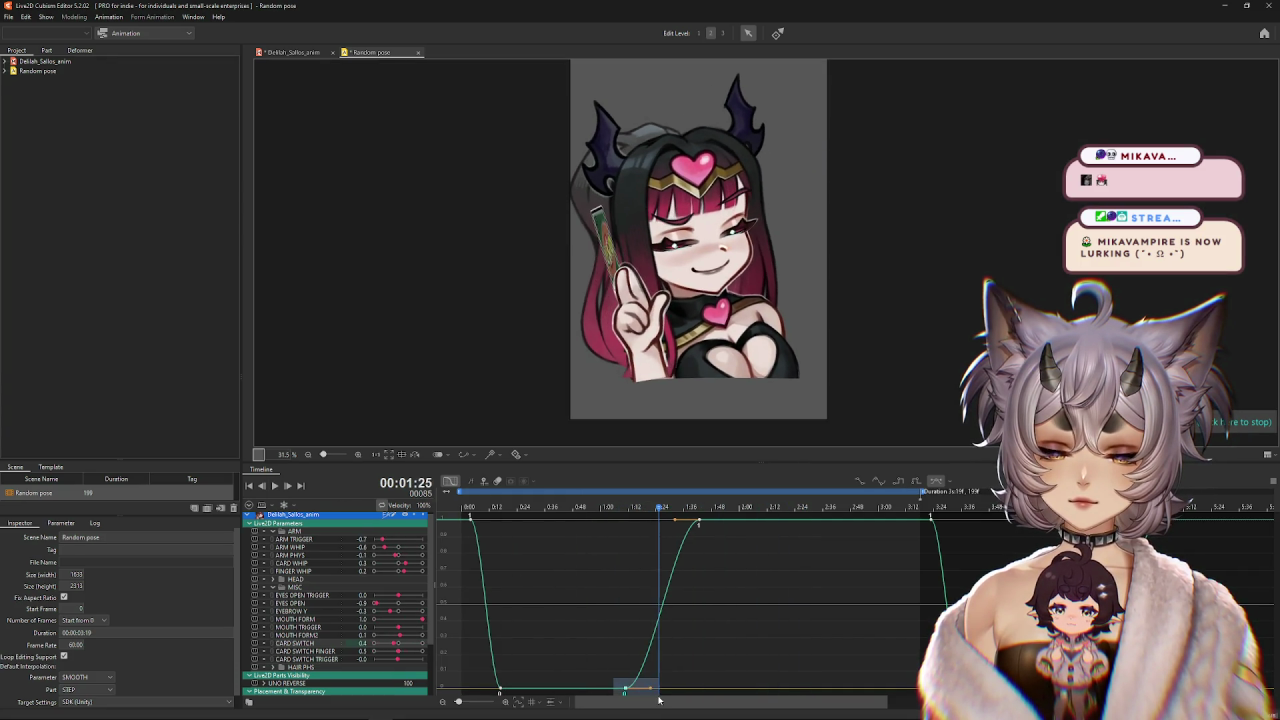
# Box-select the rising part of the CARD SWITCH curve and shift it slightly later.
pyautogui.moveTo(600, 520); pyautogui.dragTo(746, 698)
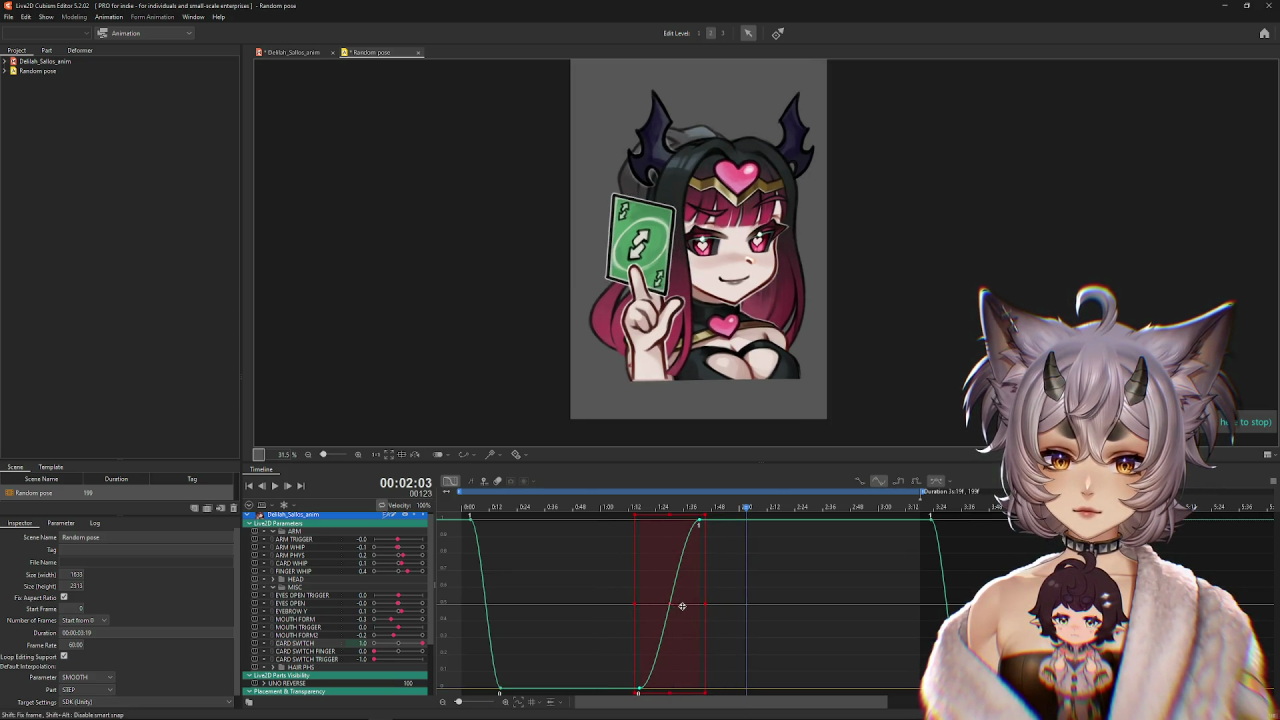
pyautogui.moveTo(670, 604); pyautogui.dragTo(690, 604)
pyautogui.moveTo(743, 513); pyautogui.dragTo(656, 507)
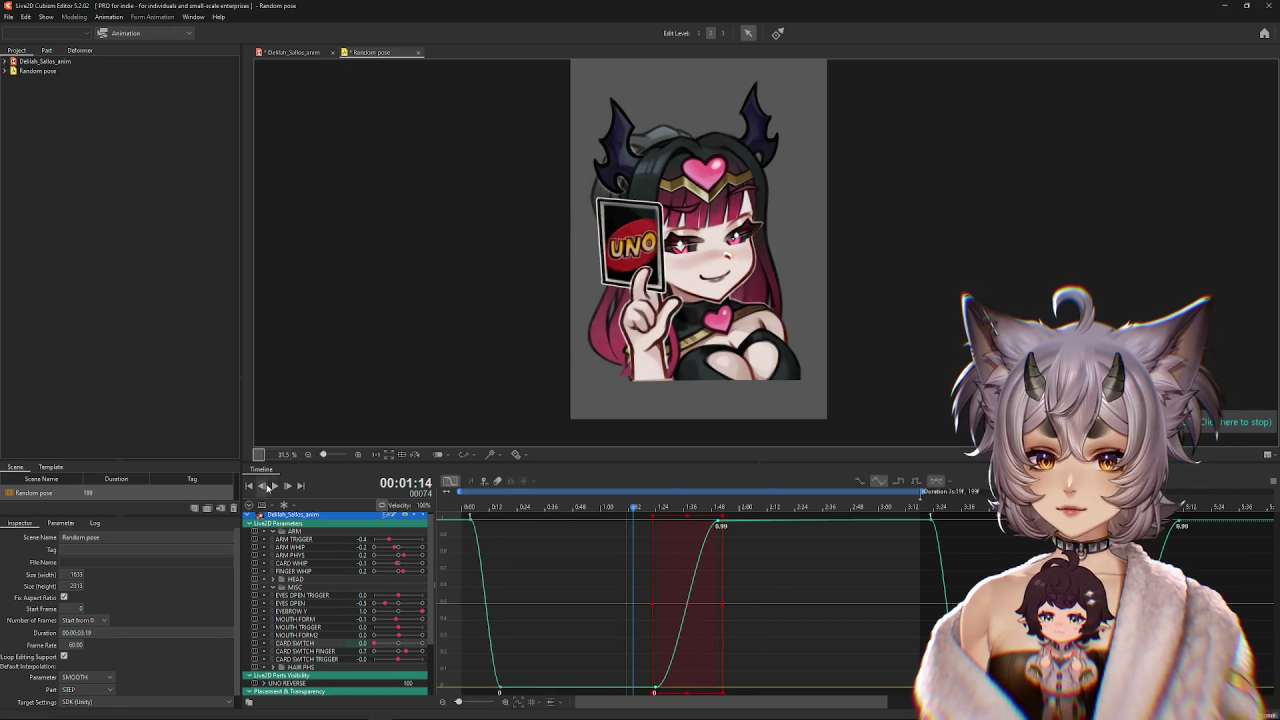
pyautogui.click(274, 485)
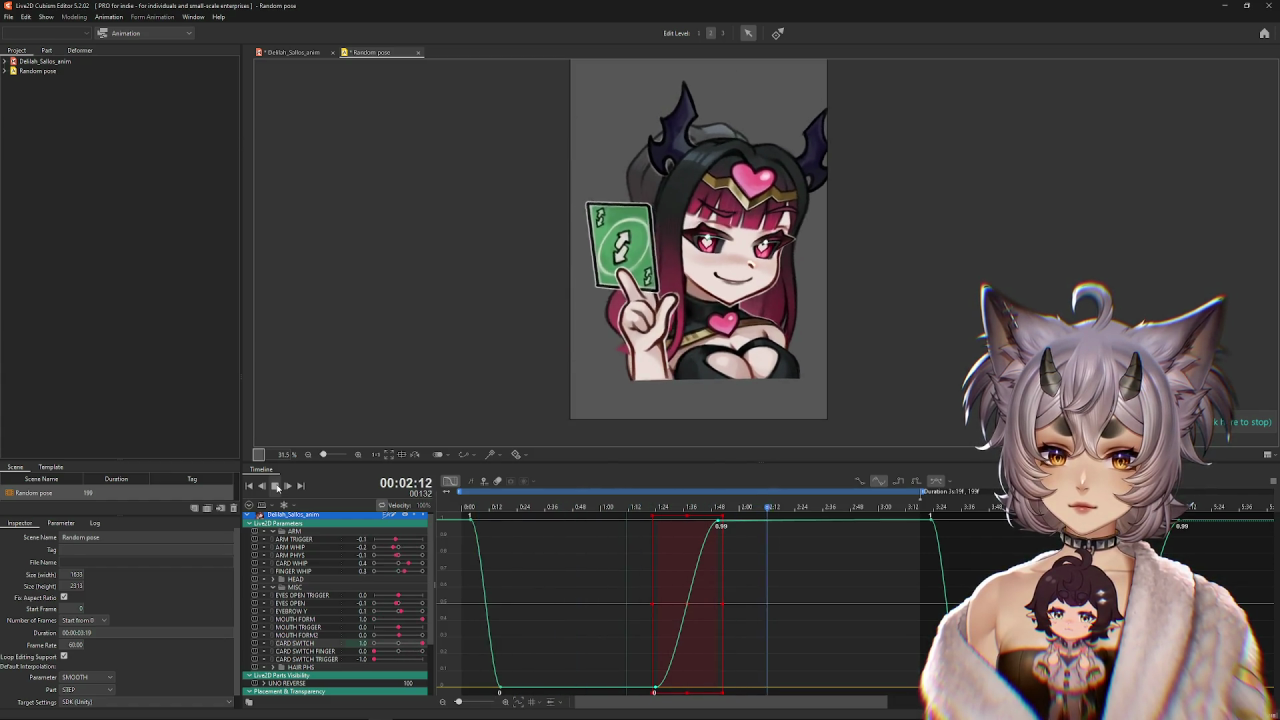
pyautogui.click(276, 486)
# Scale all ARM parameter curves vertically to swing wider, preview the motion, and expand HEAD.
pyautogui.click(303, 541)
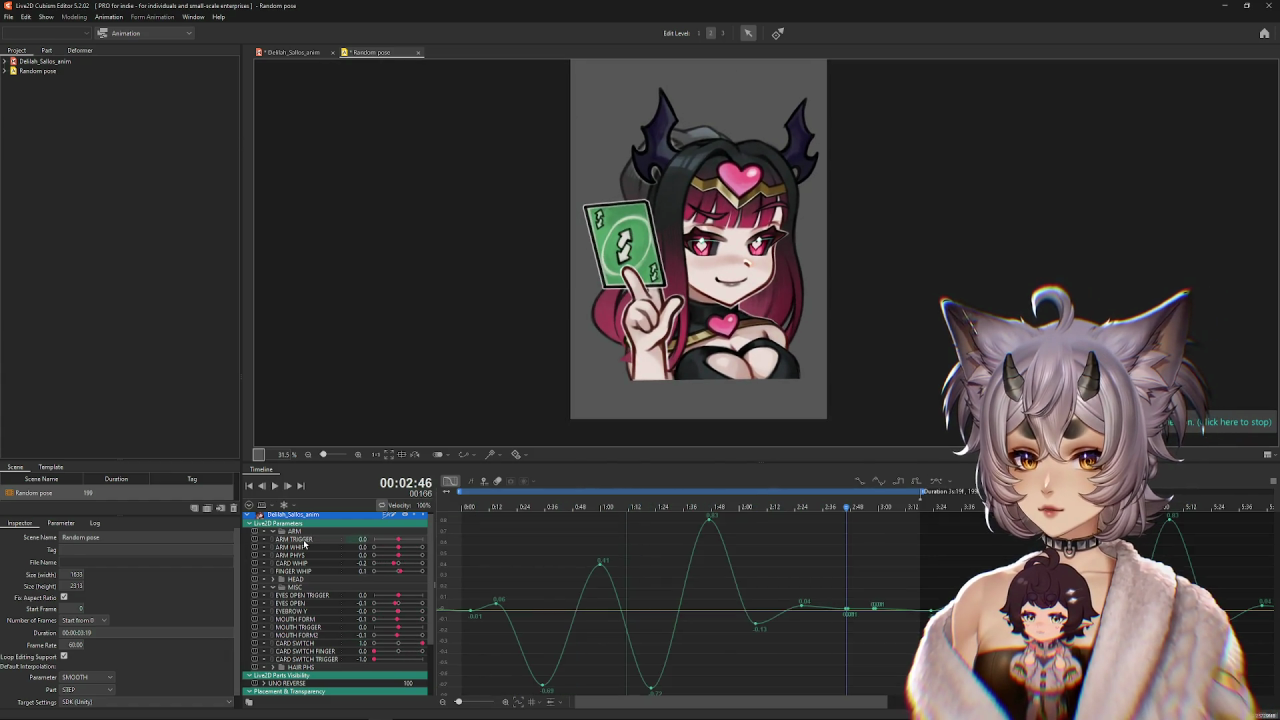
pyautogui.keyDown('shift'); pyautogui.click(306, 566); pyautogui.keyUp('shift')
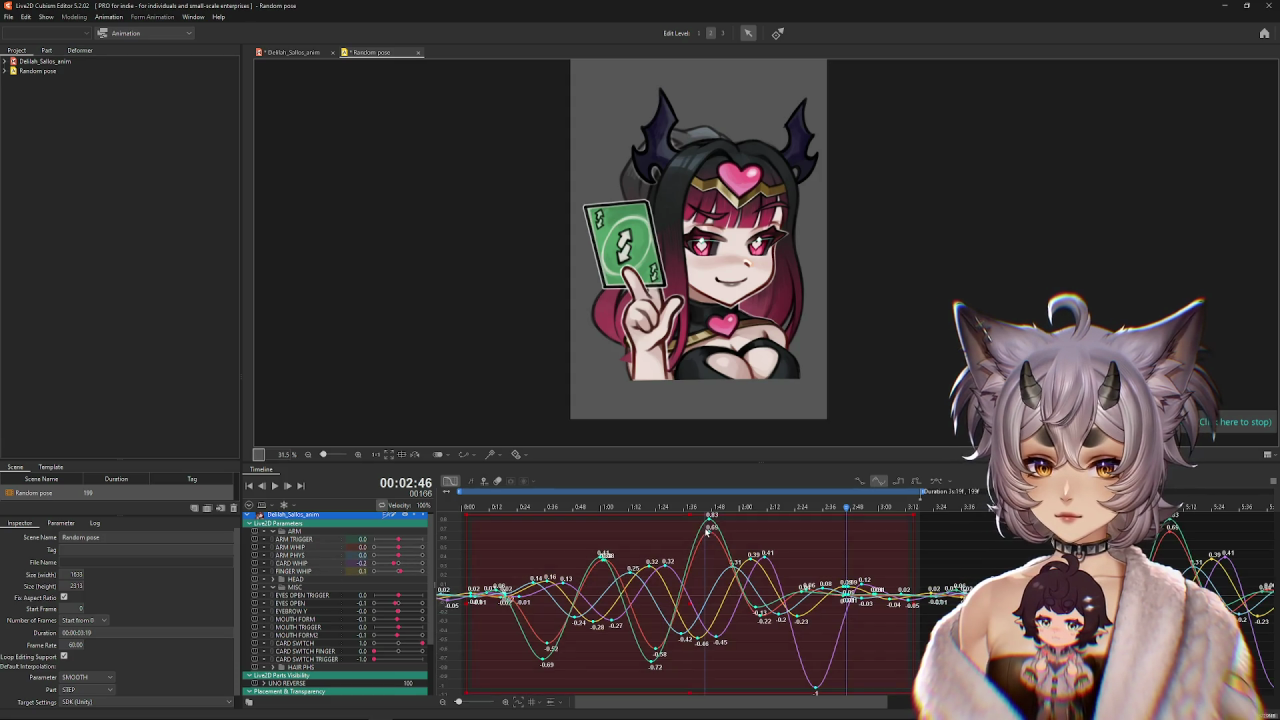
pyautogui.moveTo(690, 516); pyautogui.dragTo(691, 510)
pyautogui.click(503, 526)
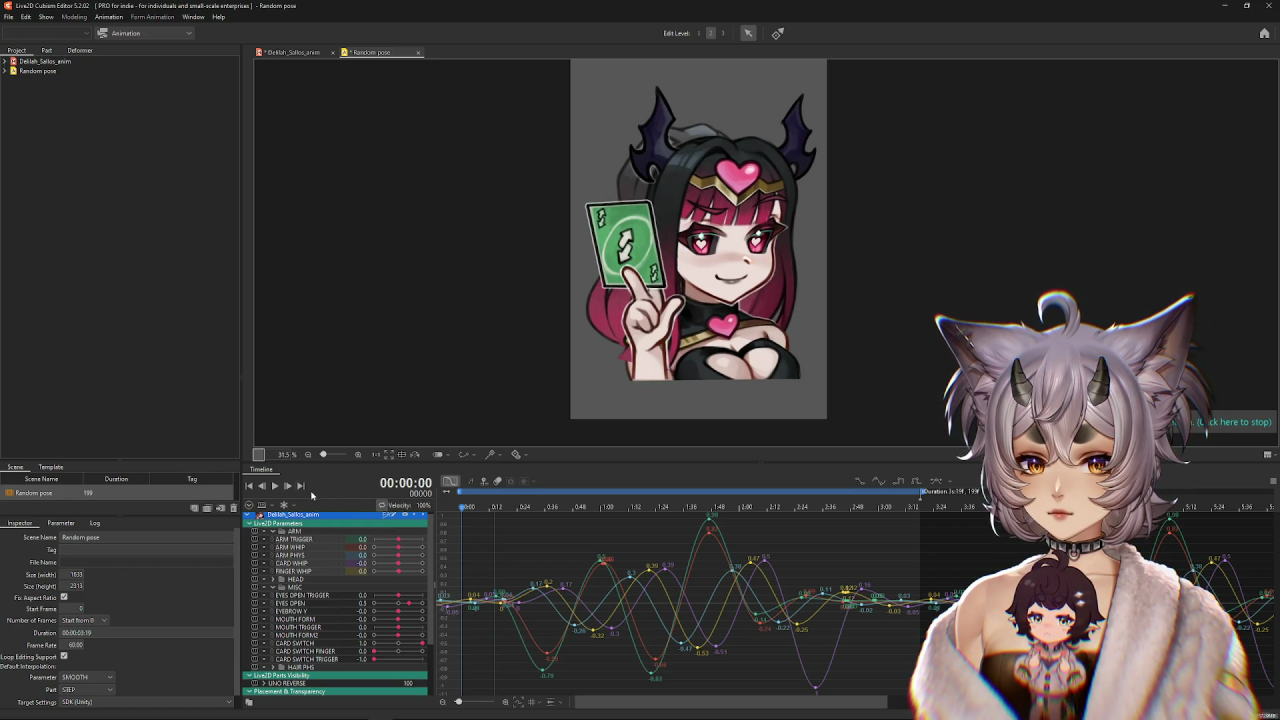
pyautogui.click(275, 486)
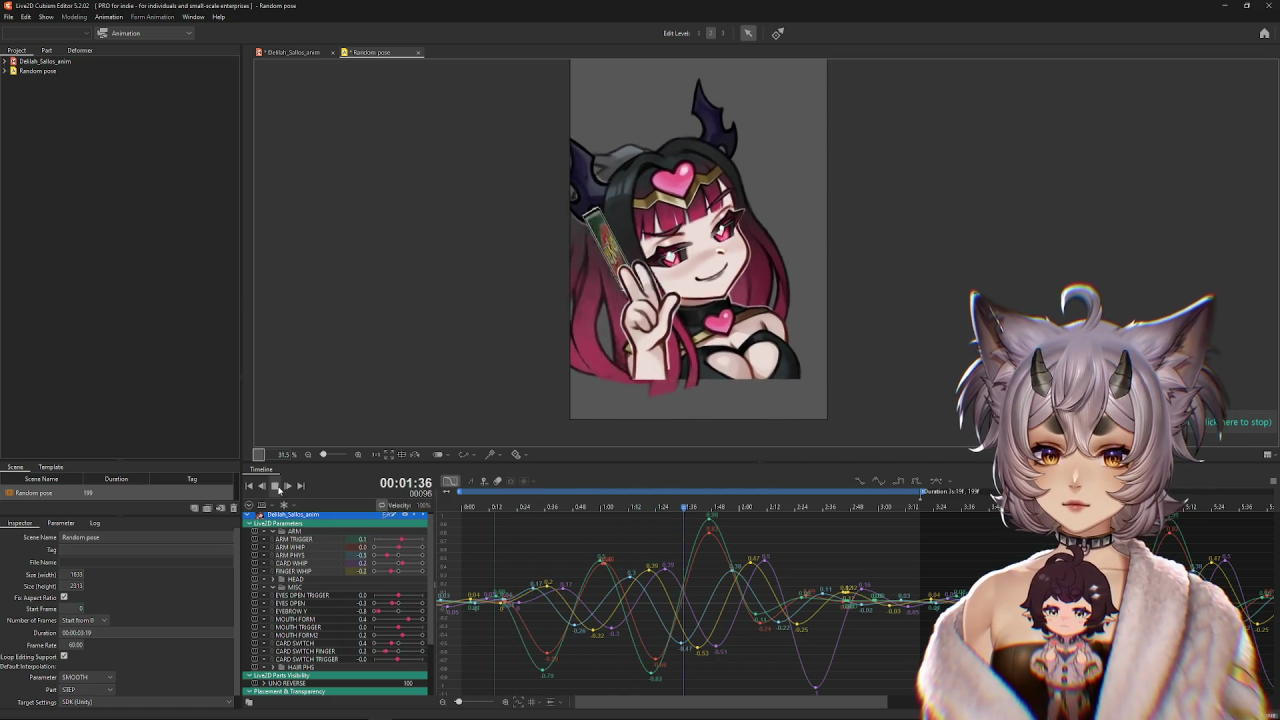
pyautogui.click(276, 486)
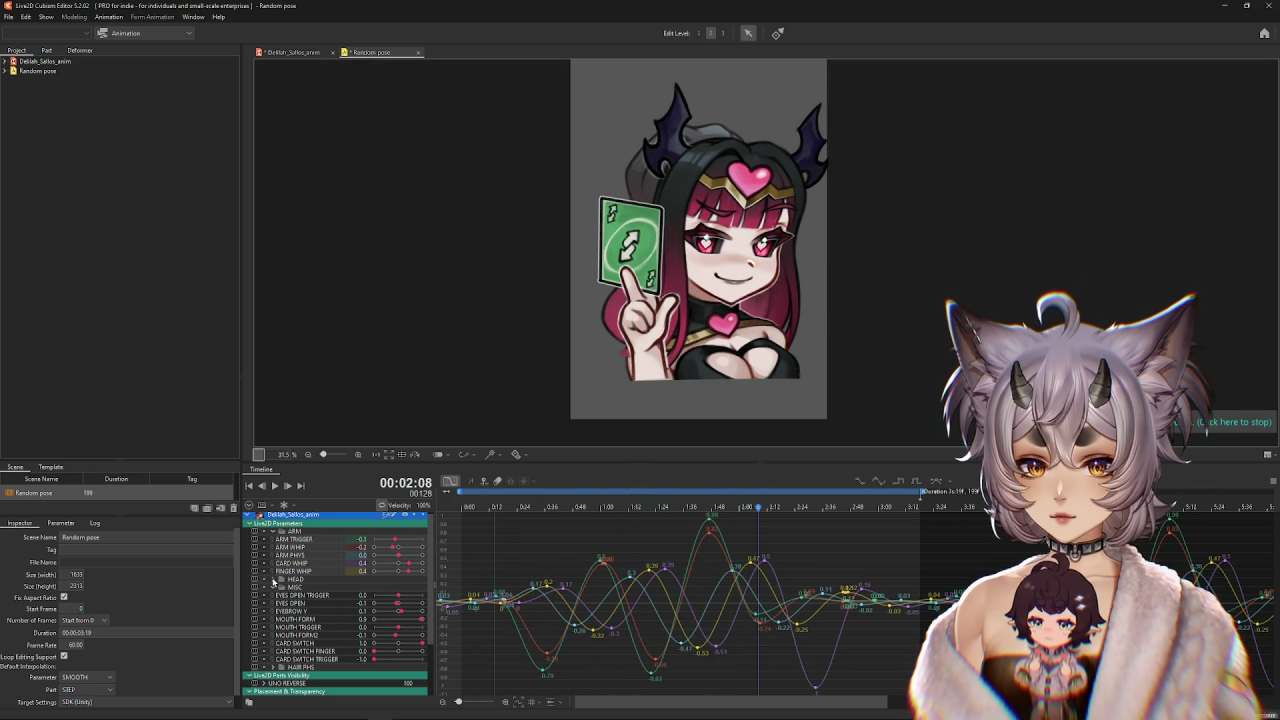
pyautogui.click(273, 580)
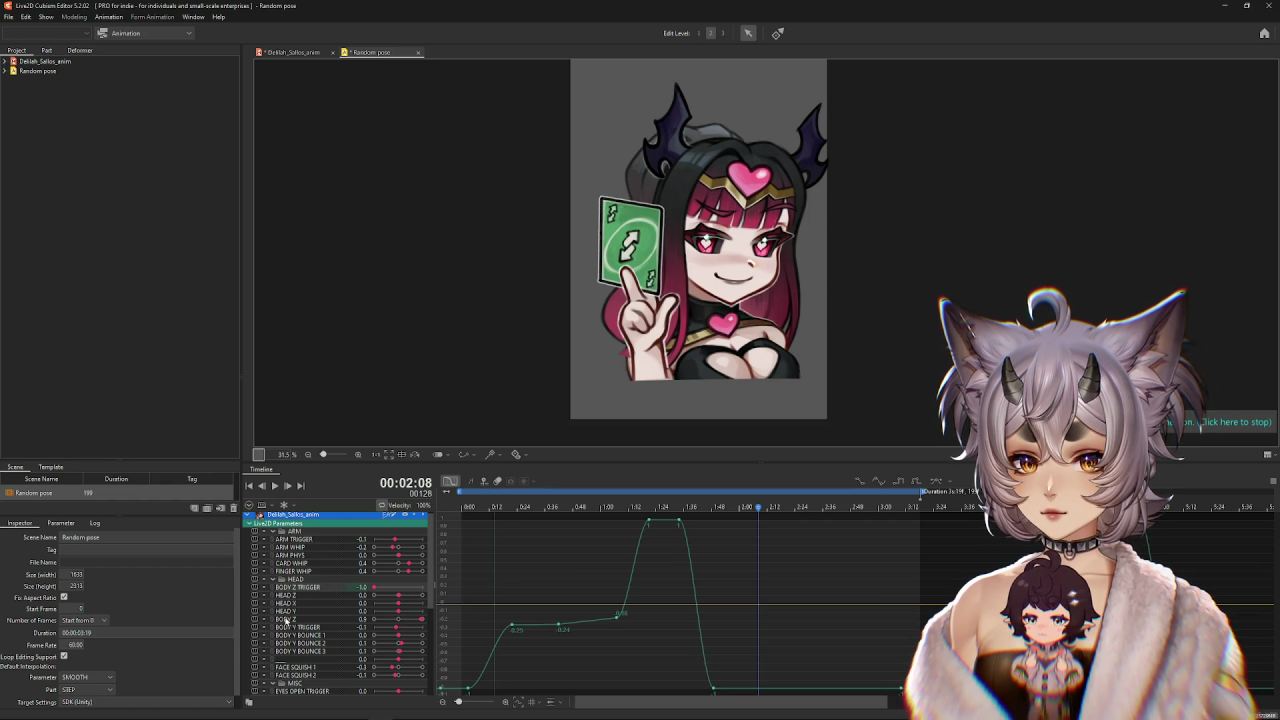
# Isolate the HEAD Z curve, raise a key to 0.9, and move a later key to 2:17.
pyautogui.click(290, 611)
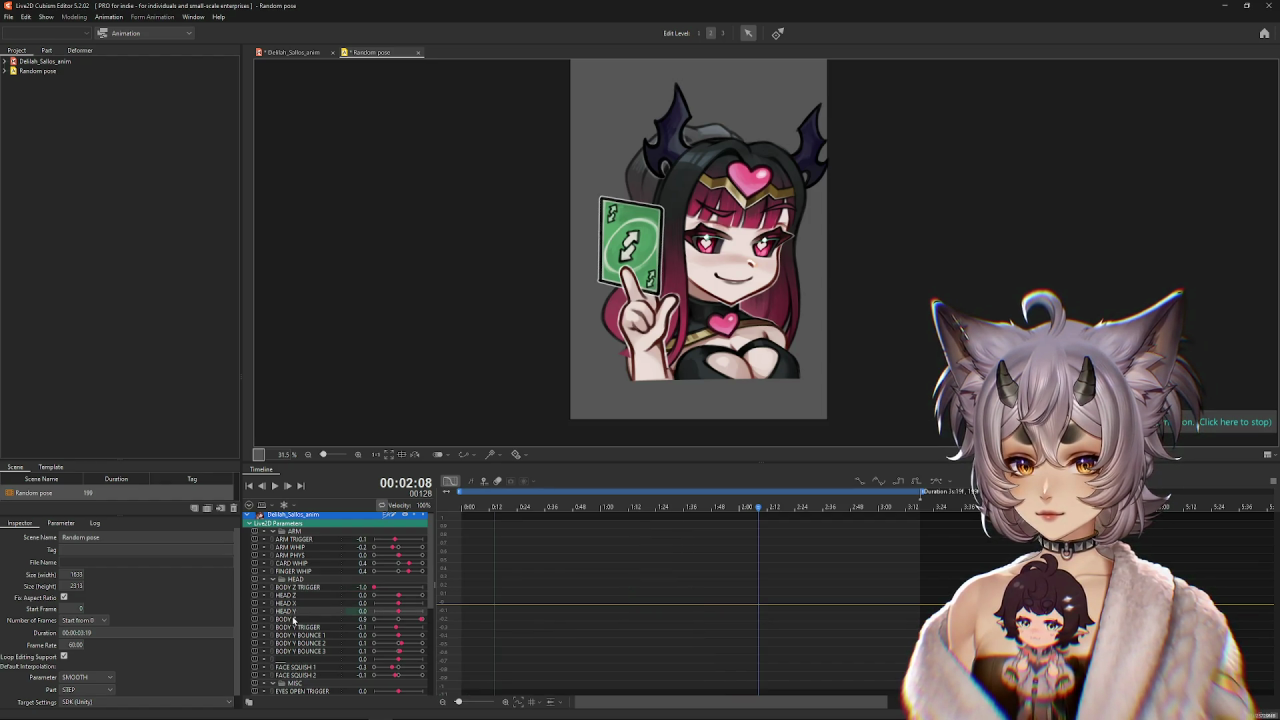
pyautogui.click(286, 595)
pyautogui.keyDown('ctrl'); pyautogui.click(286, 619); pyautogui.keyUp('ctrl')
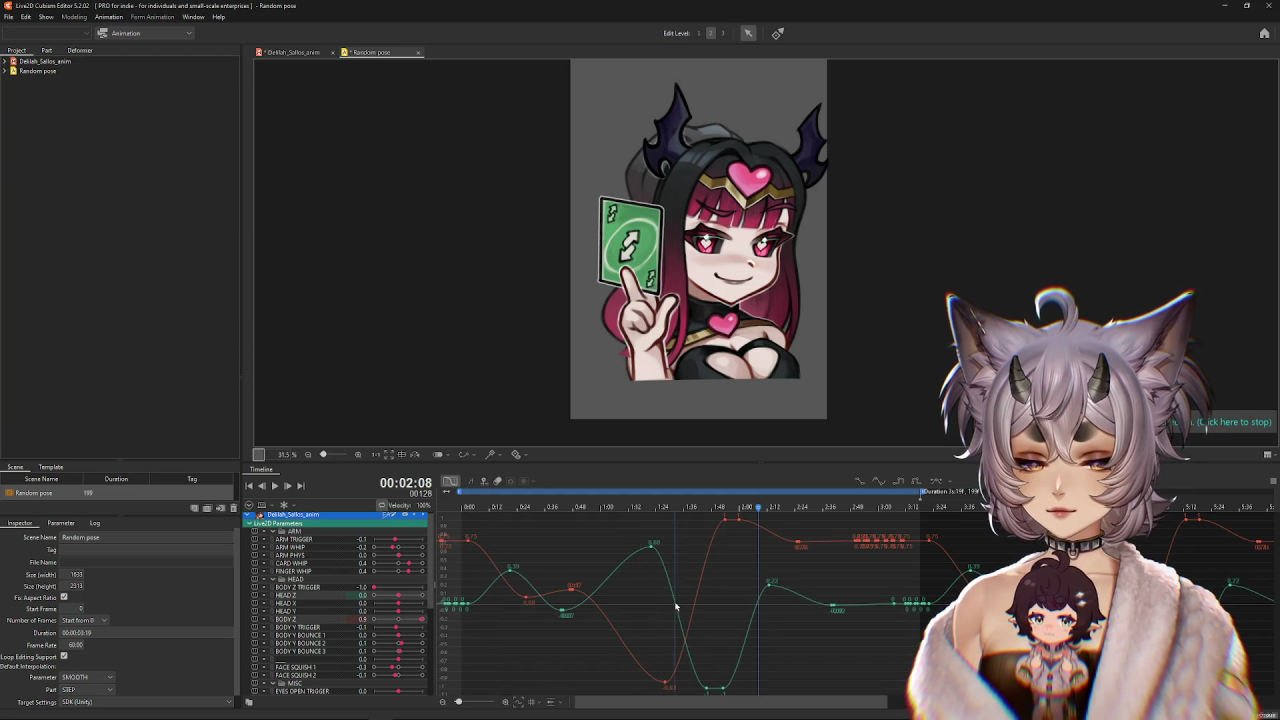
pyautogui.click(286, 595)
pyautogui.moveTo(582, 507)
pyautogui.mouseDown()
pyautogui.moveTo(541, 507)
pyautogui.moveTo(770, 540)
pyautogui.mouseUp()
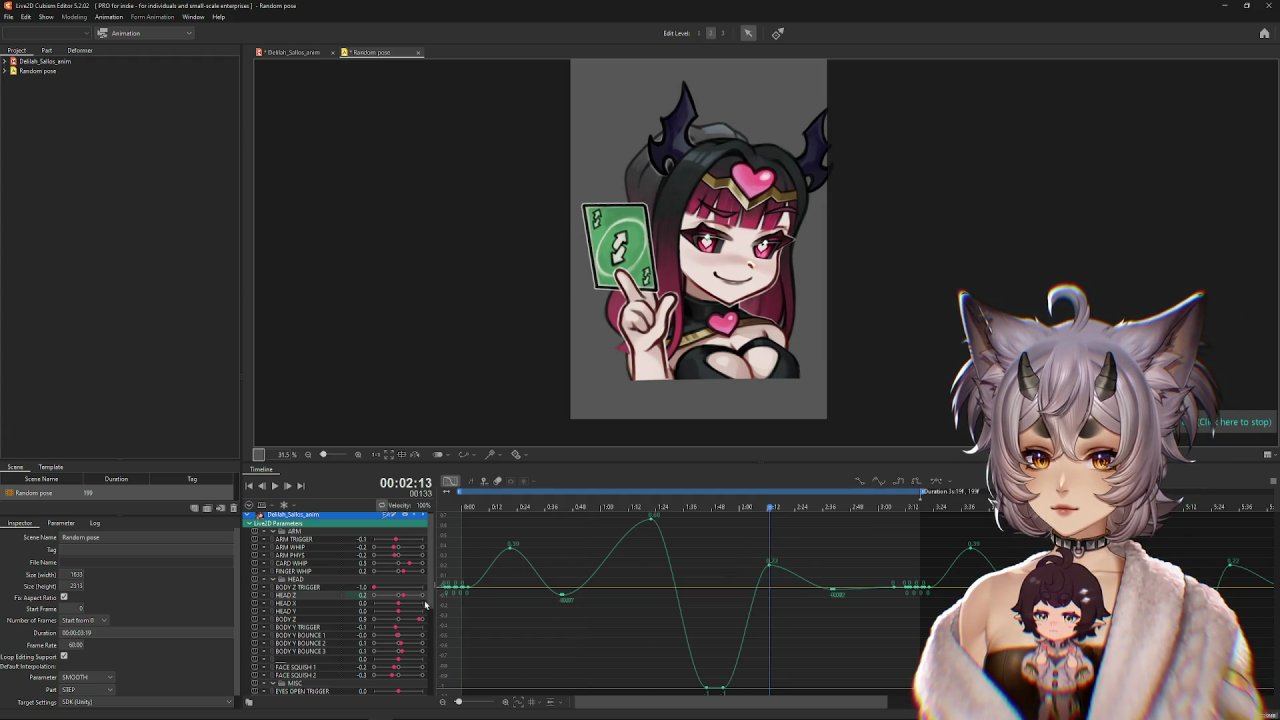
pyautogui.moveTo(407, 600); pyautogui.dragTo(421, 598)
pyautogui.moveTo(778, 522)
pyautogui.mouseDown()
pyautogui.moveTo(645, 535)
pyautogui.moveTo(766, 560)
pyautogui.mouseUp()
pyautogui.moveTo(727, 692); pyautogui.dragTo(731, 681)
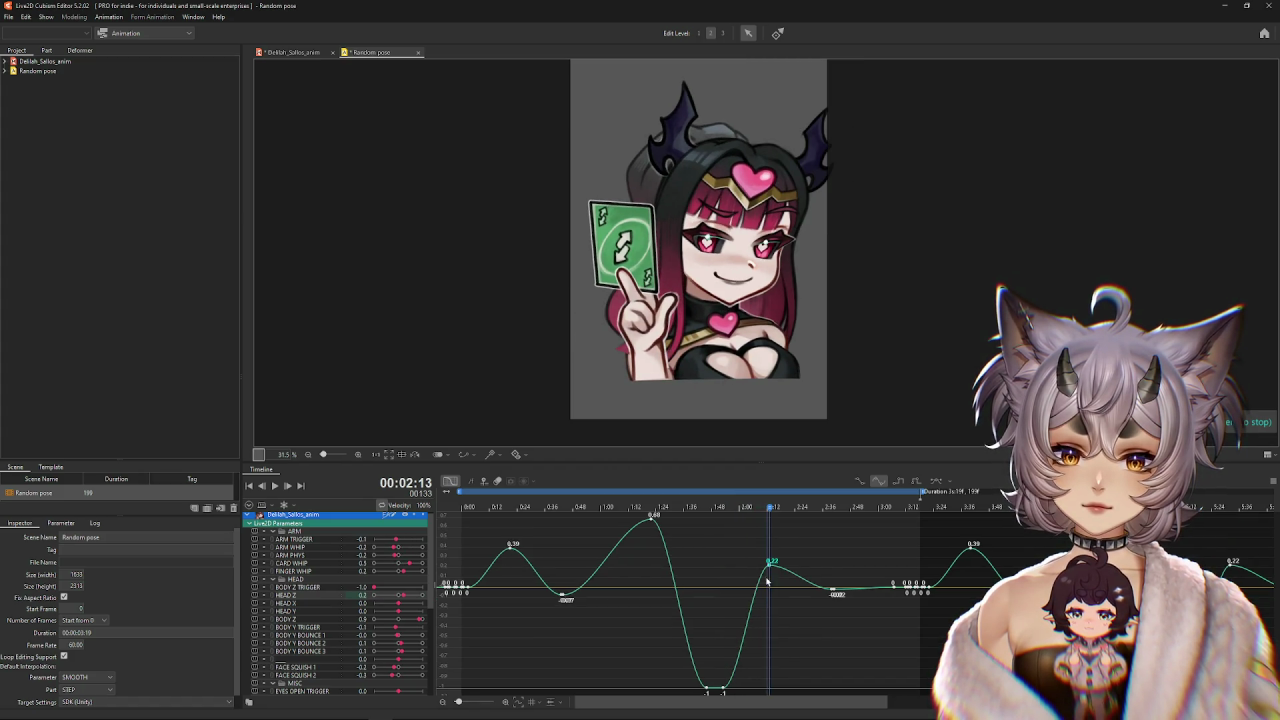
pyautogui.moveTo(771, 569); pyautogui.dragTo(784, 537)
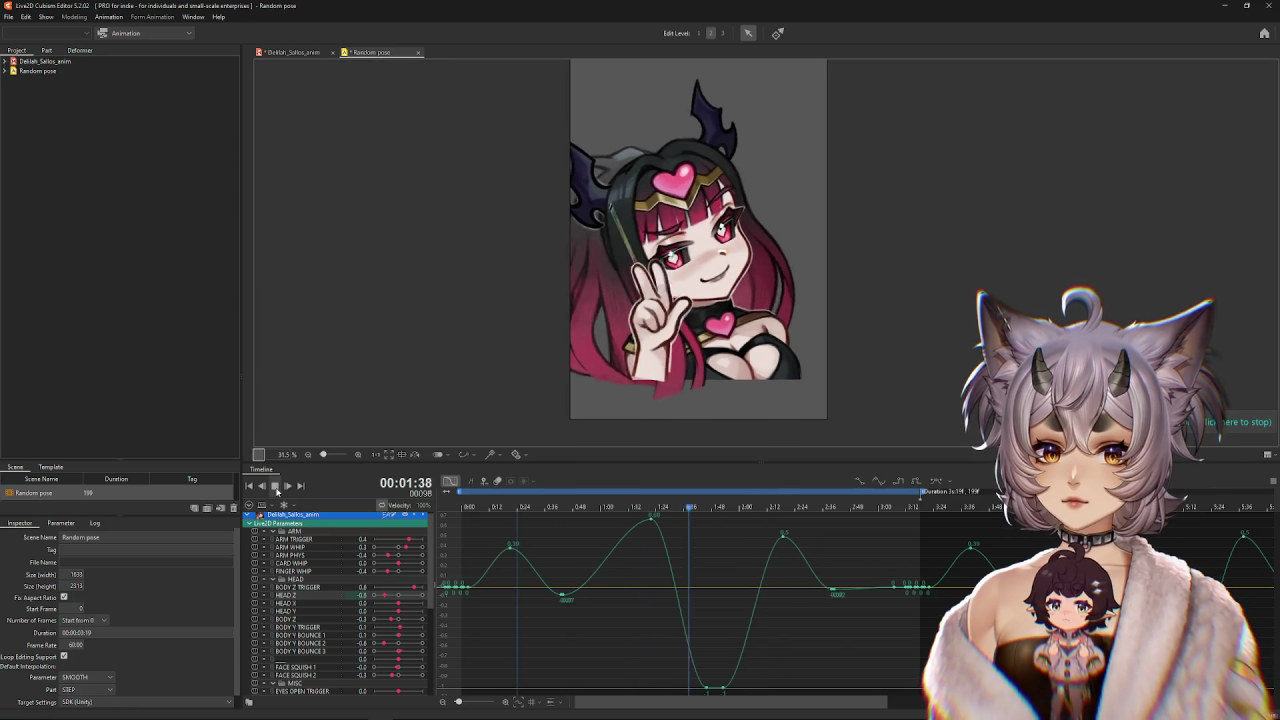
pyautogui.click(277, 488)
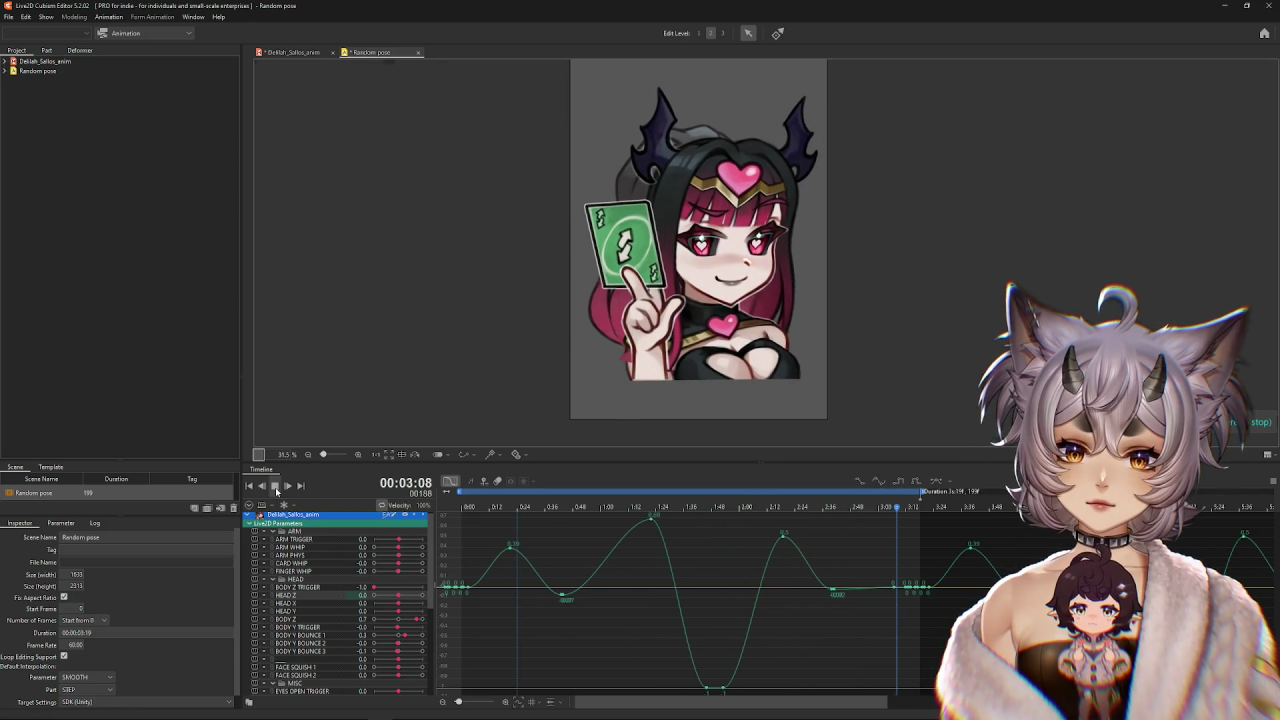
pyautogui.click(277, 487)
pyautogui.click(723, 537)
# Move the HEAD Z curve's low point to 1:48 and check the timing.
pyautogui.moveTo(723, 537)
pyautogui.mouseDown()
pyautogui.moveTo(652, 537)
pyautogui.moveTo(738, 553)
pyautogui.mouseUp()
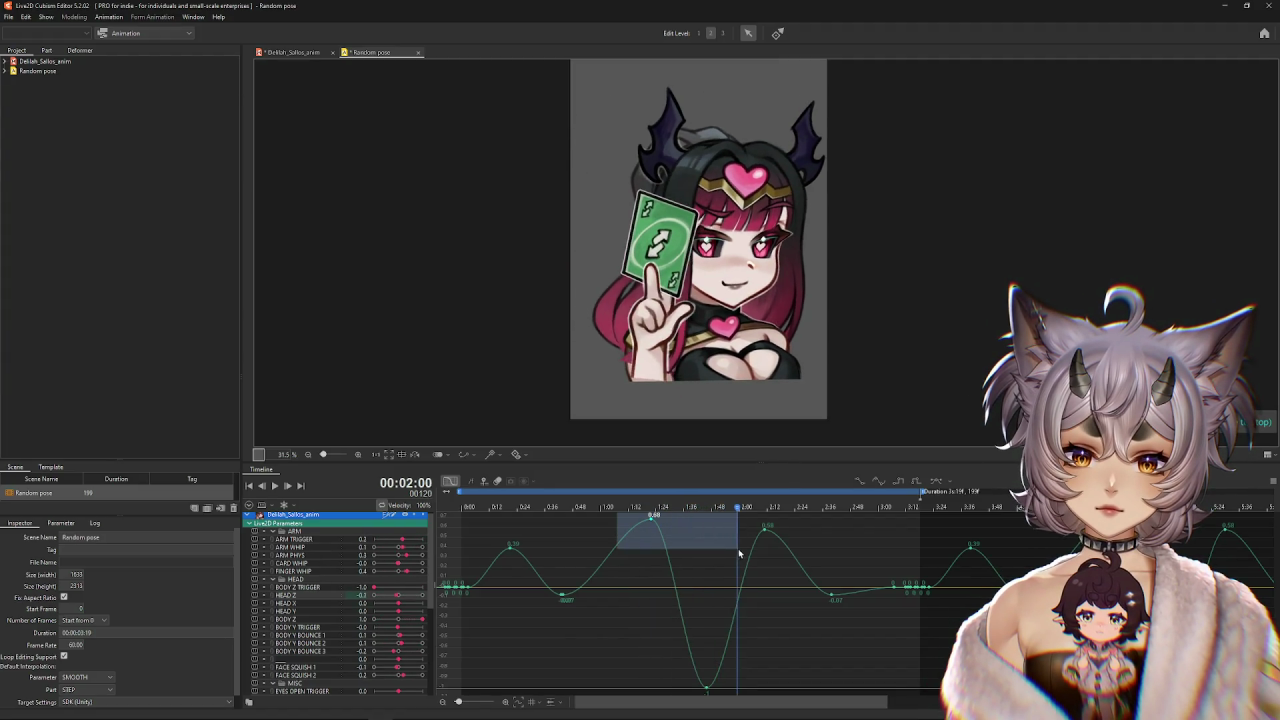
pyautogui.moveTo(738, 553)
pyautogui.mouseDown()
pyautogui.moveTo(606, 551)
pyautogui.moveTo(774, 585)
pyautogui.mouseUp()
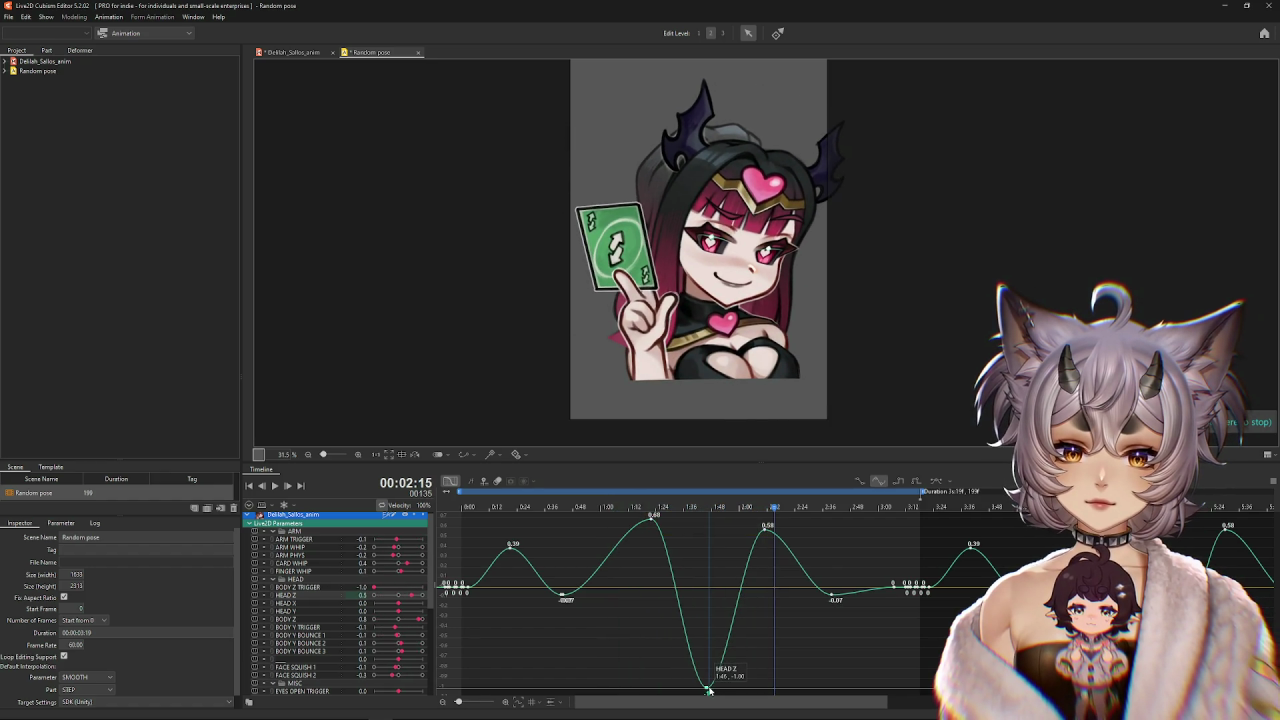
pyautogui.moveTo(706, 690); pyautogui.dragTo(712, 690)
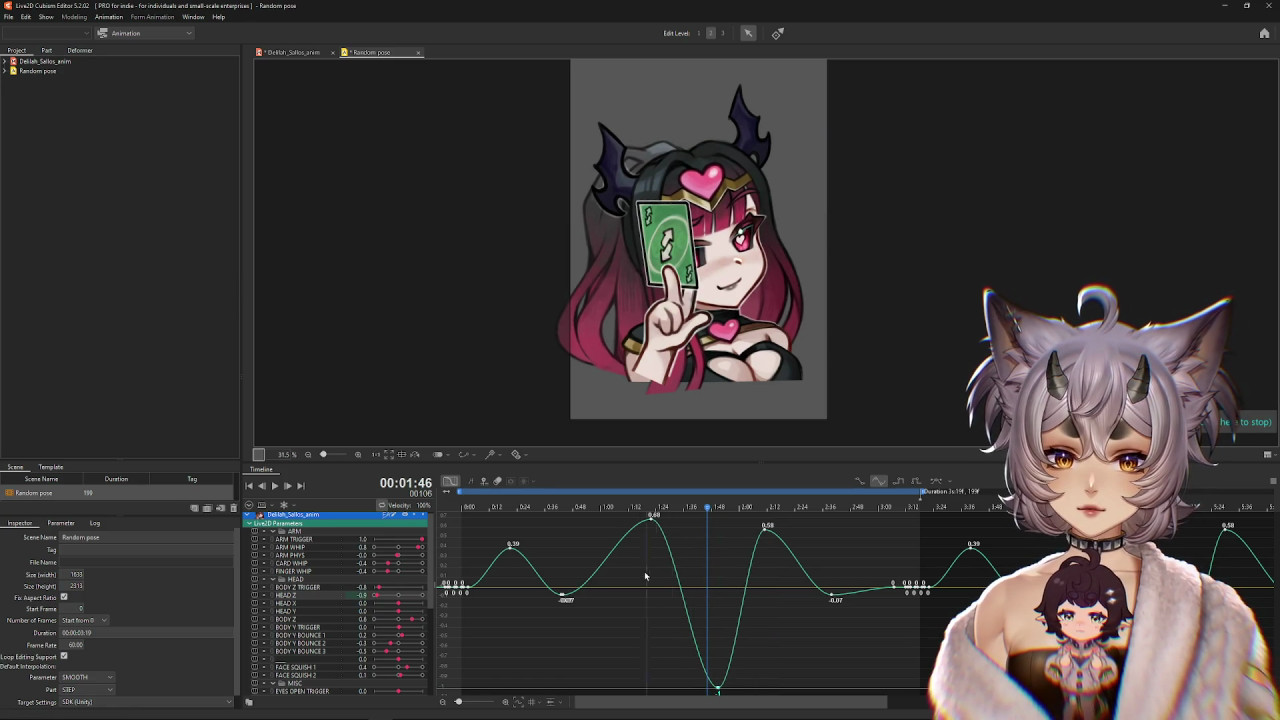
pyautogui.click(275, 485)
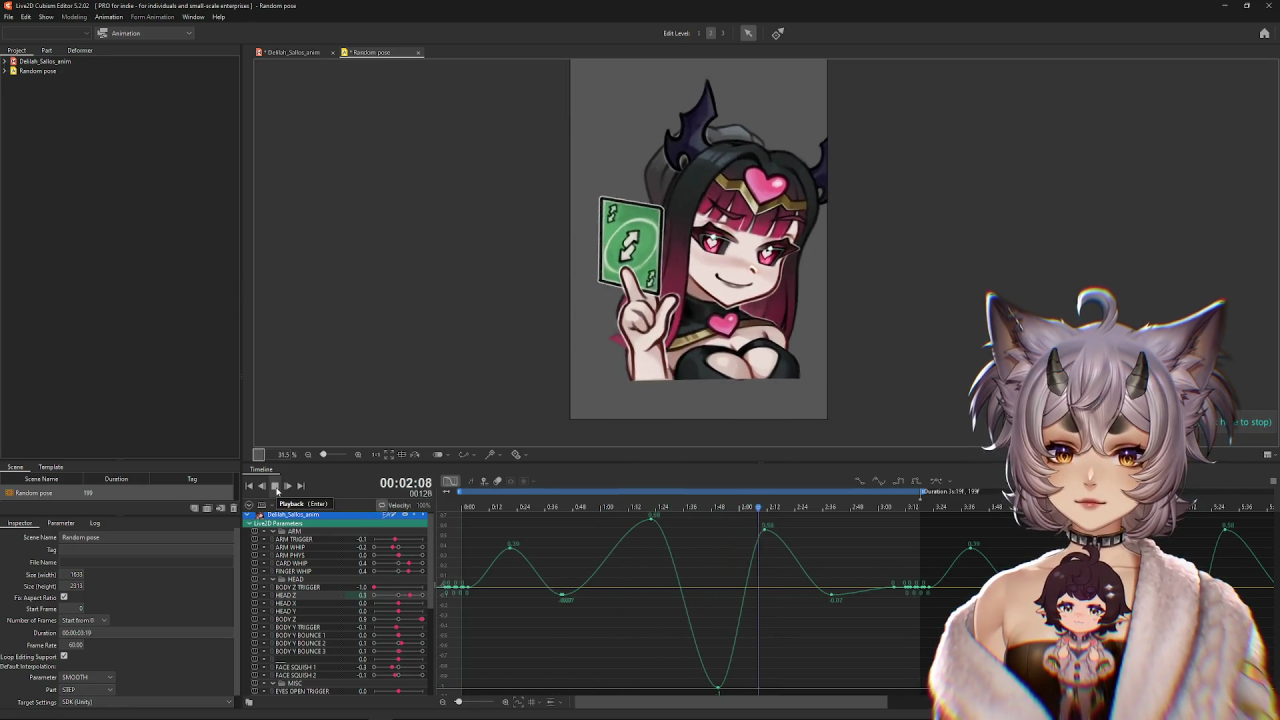
pyautogui.click(658, 520)
# Lower the HEAD Z peak near 2:12 and replay that section.
pyautogui.moveTo(760, 533)
pyautogui.mouseDown()
pyautogui.moveTo(780, 546)
pyautogui.moveTo(680, 508)
pyautogui.mouseUp()
pyautogui.click(275, 486)
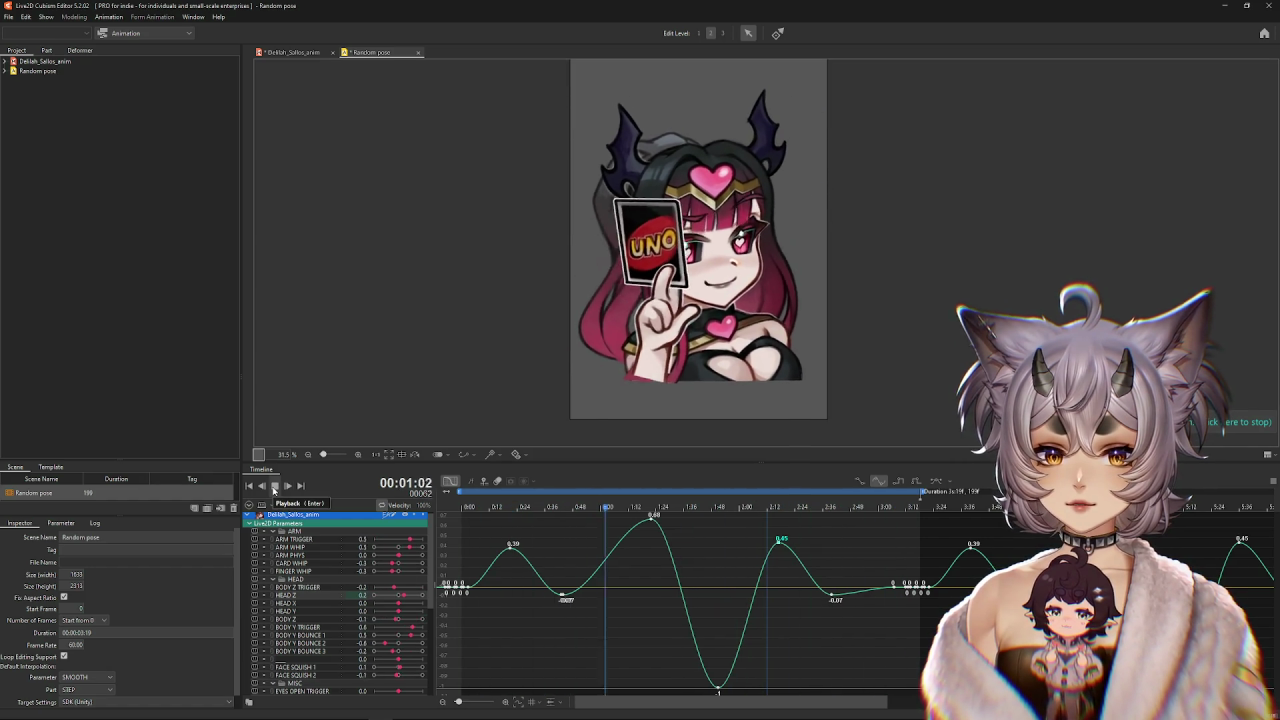
pyautogui.click(275, 486)
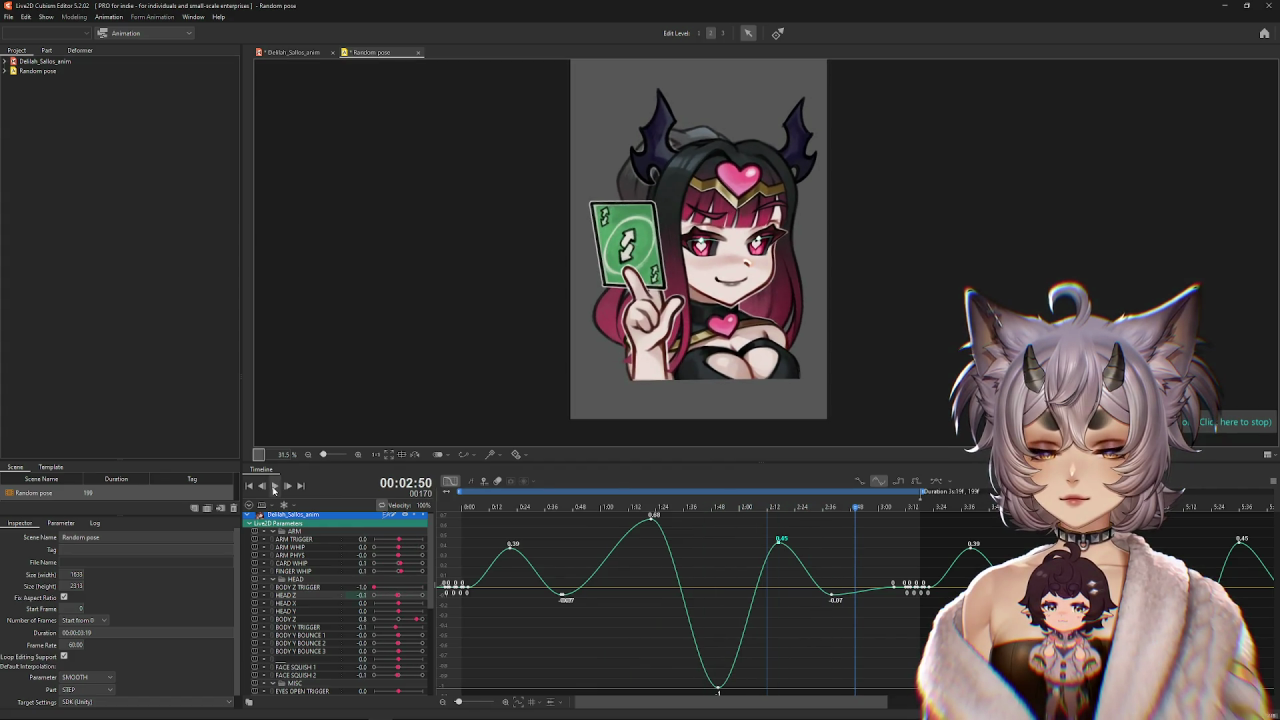
pyautogui.click(275, 486)
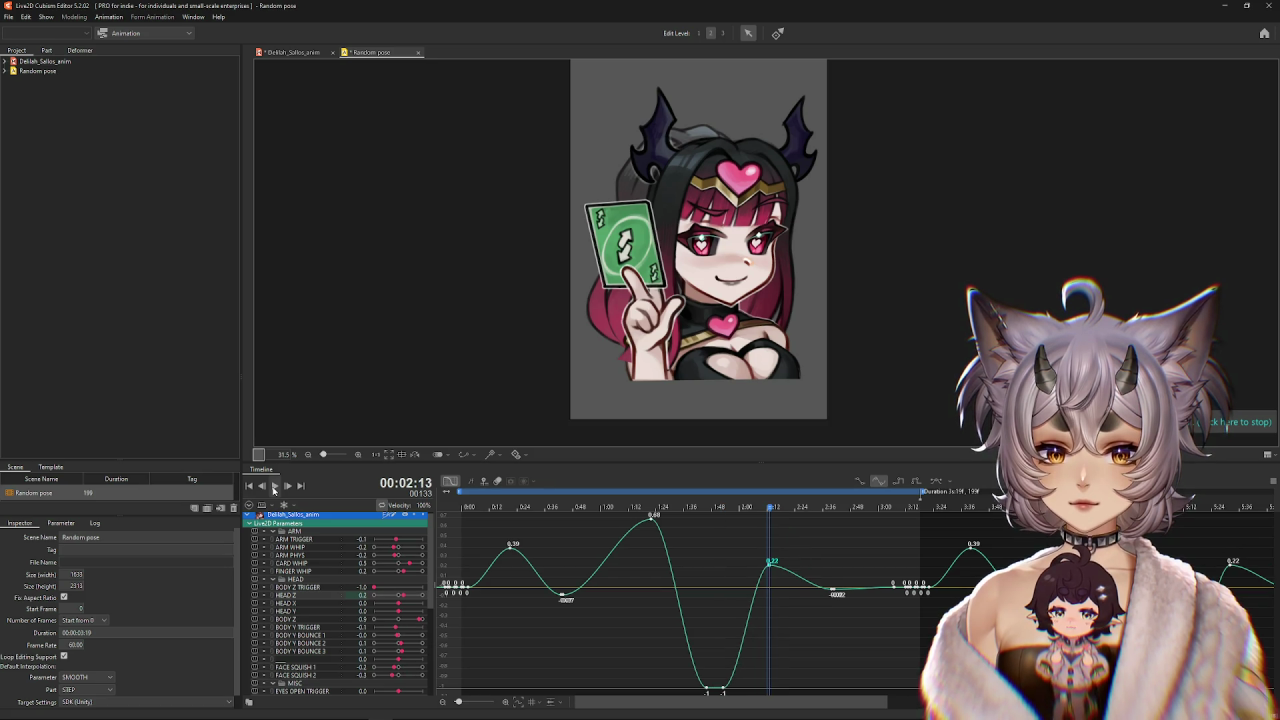
pyautogui.moveTo(669, 508); pyautogui.dragTo(585, 508)
pyautogui.click(275, 486)
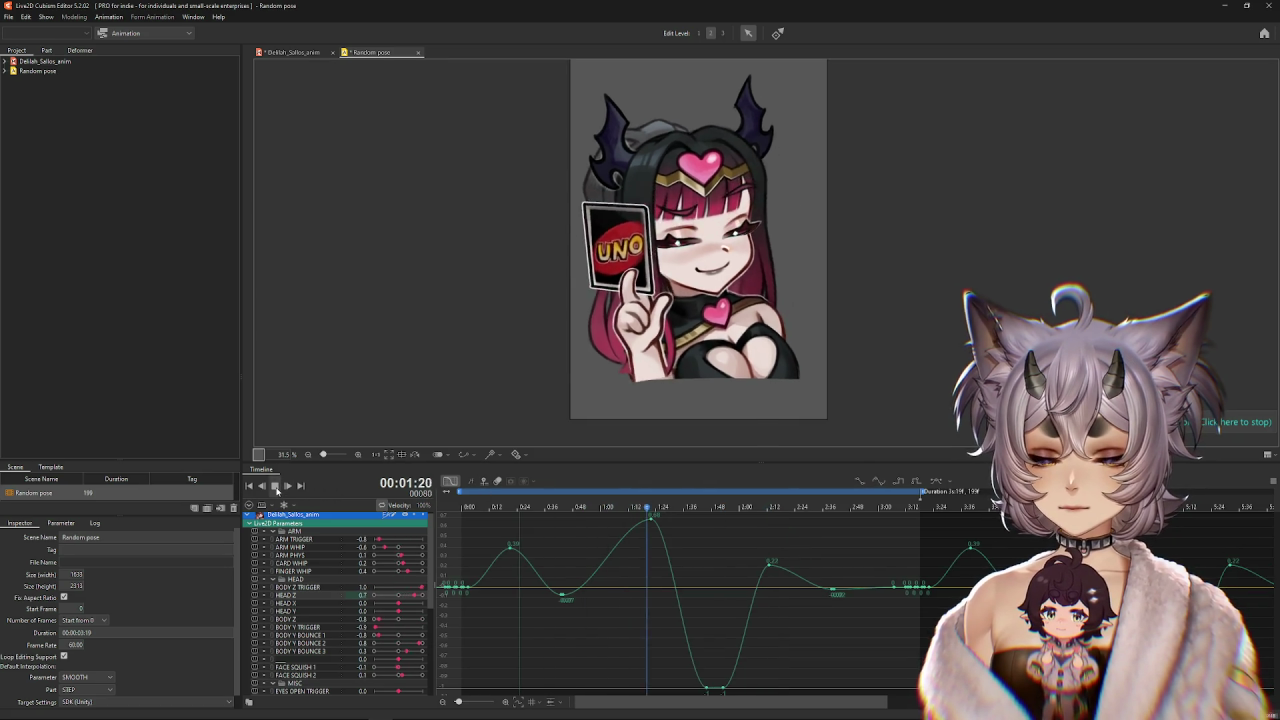
pyautogui.click(275, 486)
# Replay the edited head motion from the start to review the changes.
pyautogui.moveTo(696, 680)
pyautogui.mouseDown()
pyautogui.moveTo(723, 690)
pyautogui.moveTo(654, 690)
pyautogui.mouseUp()
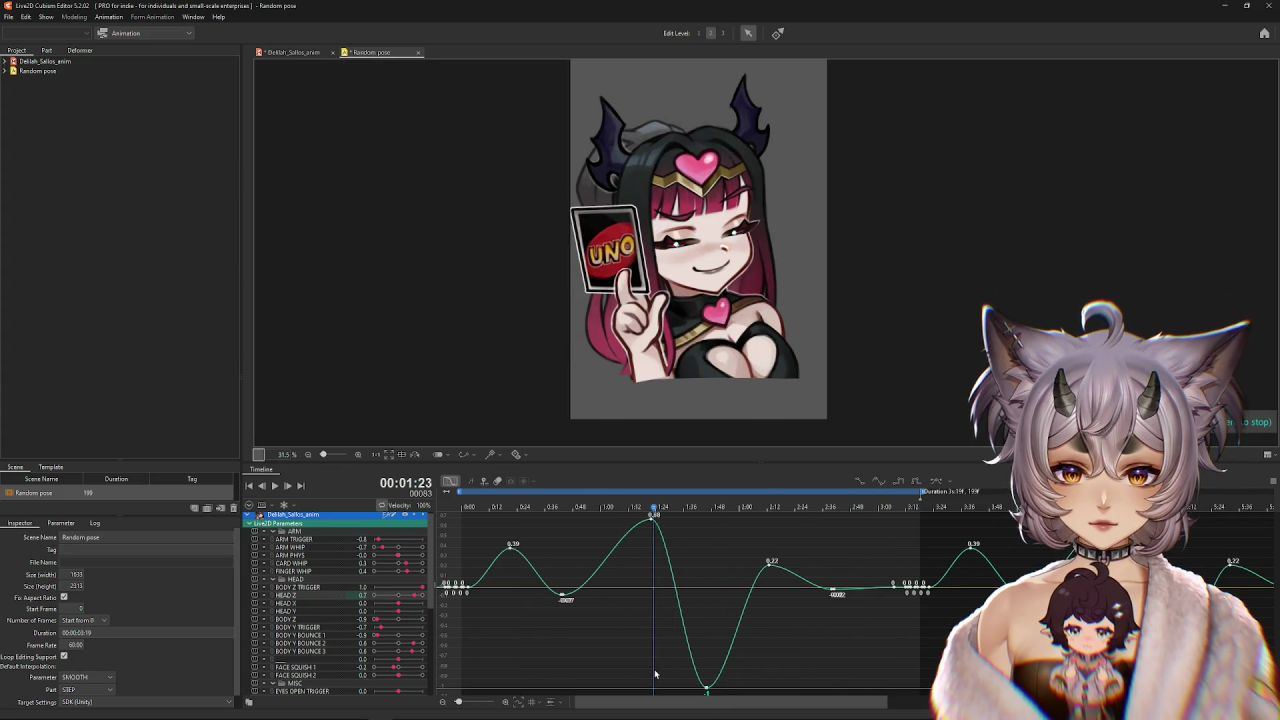
pyautogui.click(540, 527)
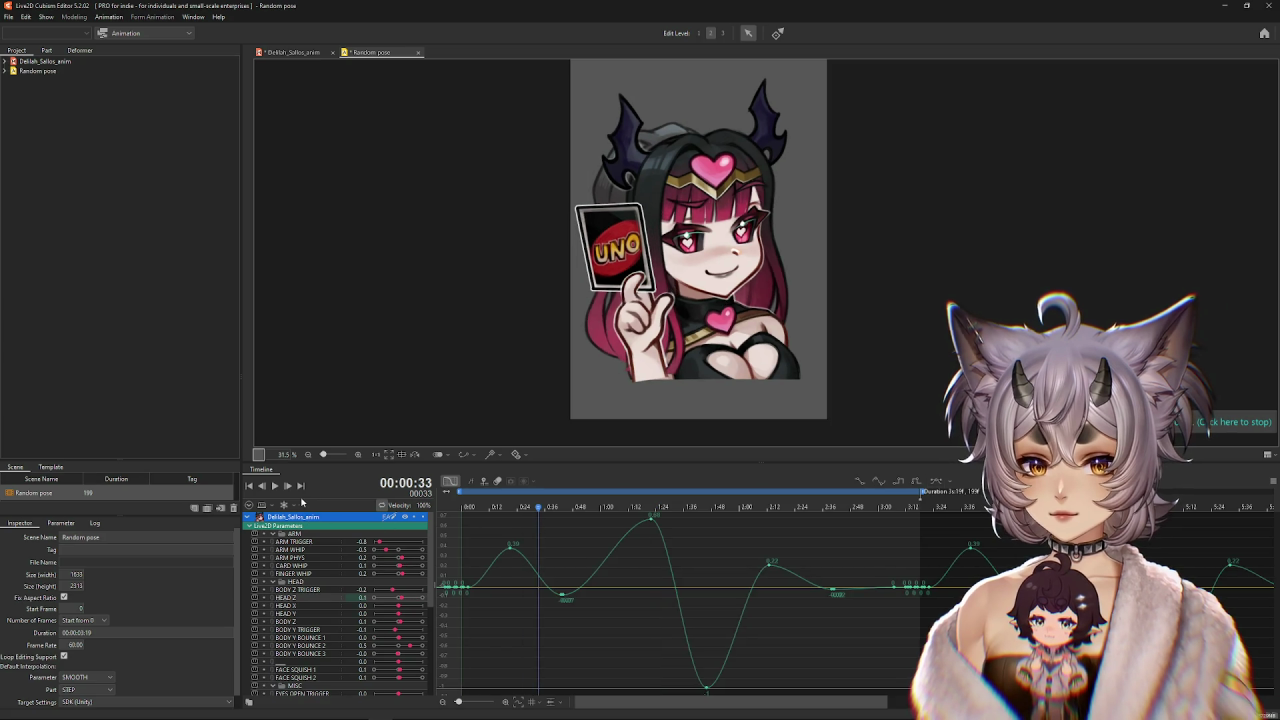
pyautogui.click(275, 486)
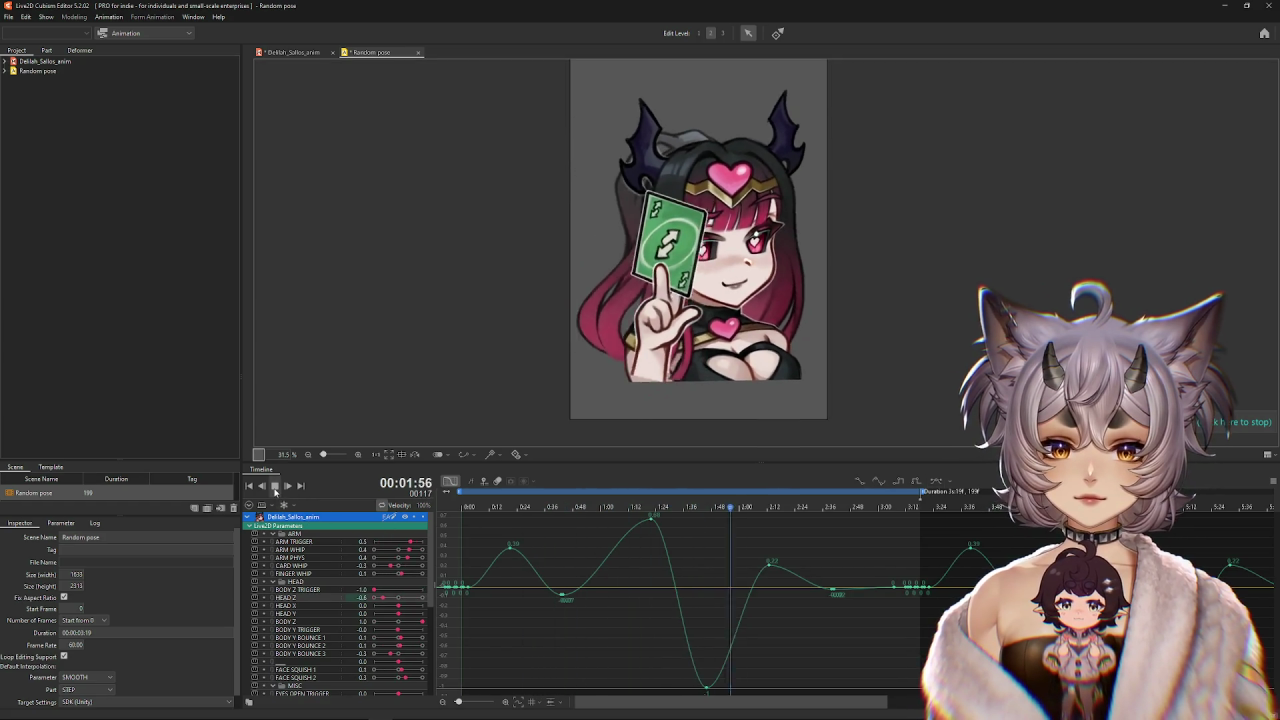
pyautogui.click(663, 556)
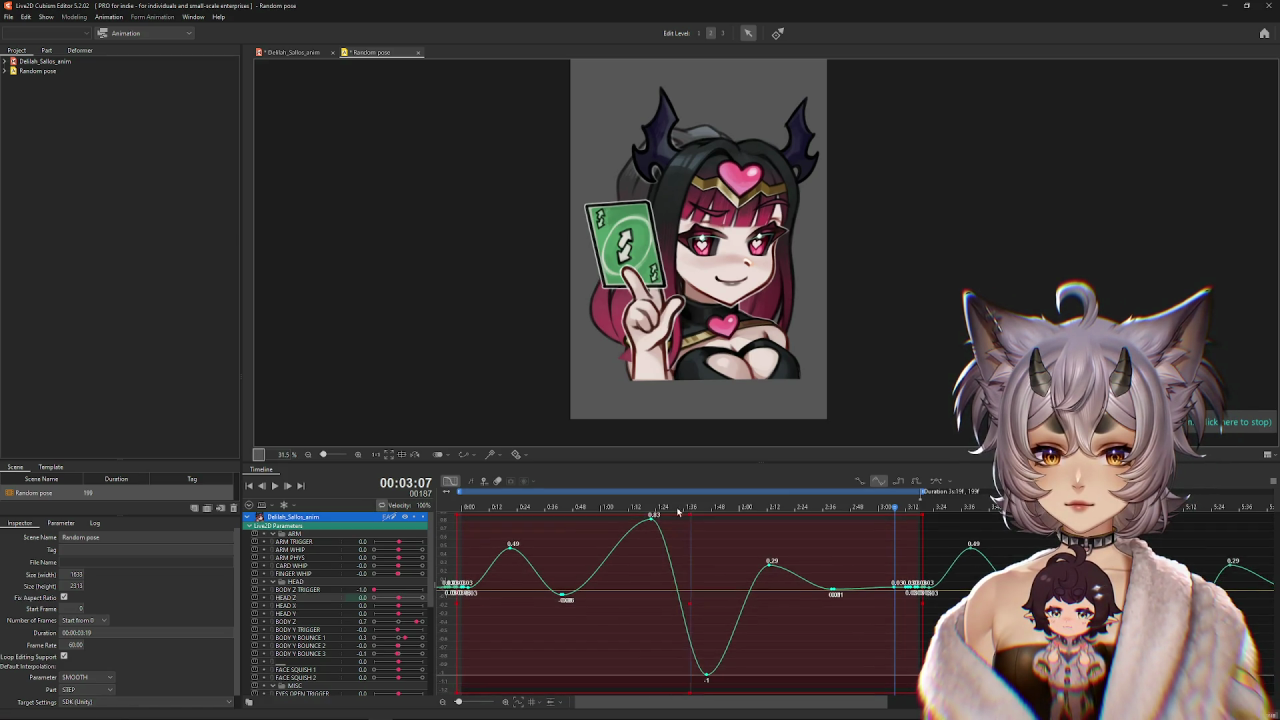
pyautogui.click(572, 517)
pyautogui.moveTo(572, 517); pyautogui.dragTo(379, 510)
pyautogui.click(275, 486)
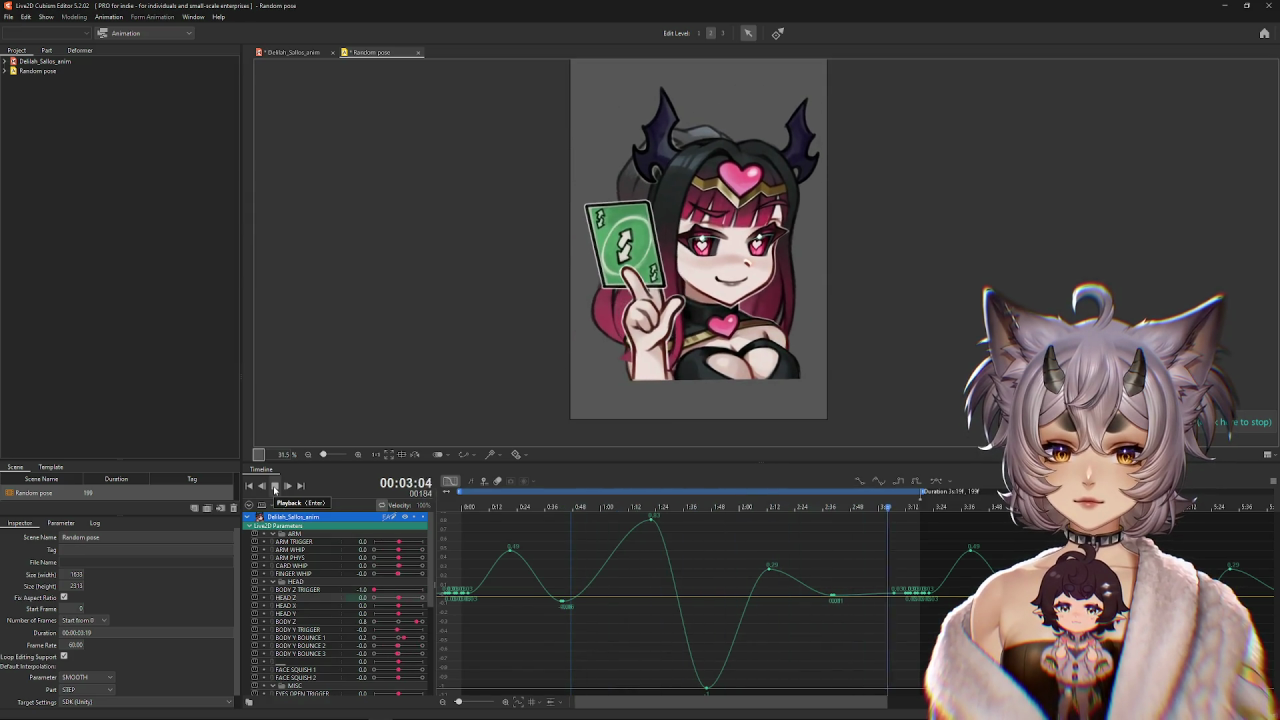
pyautogui.click(275, 486)
pyautogui.scroll(-2, 298, 548)
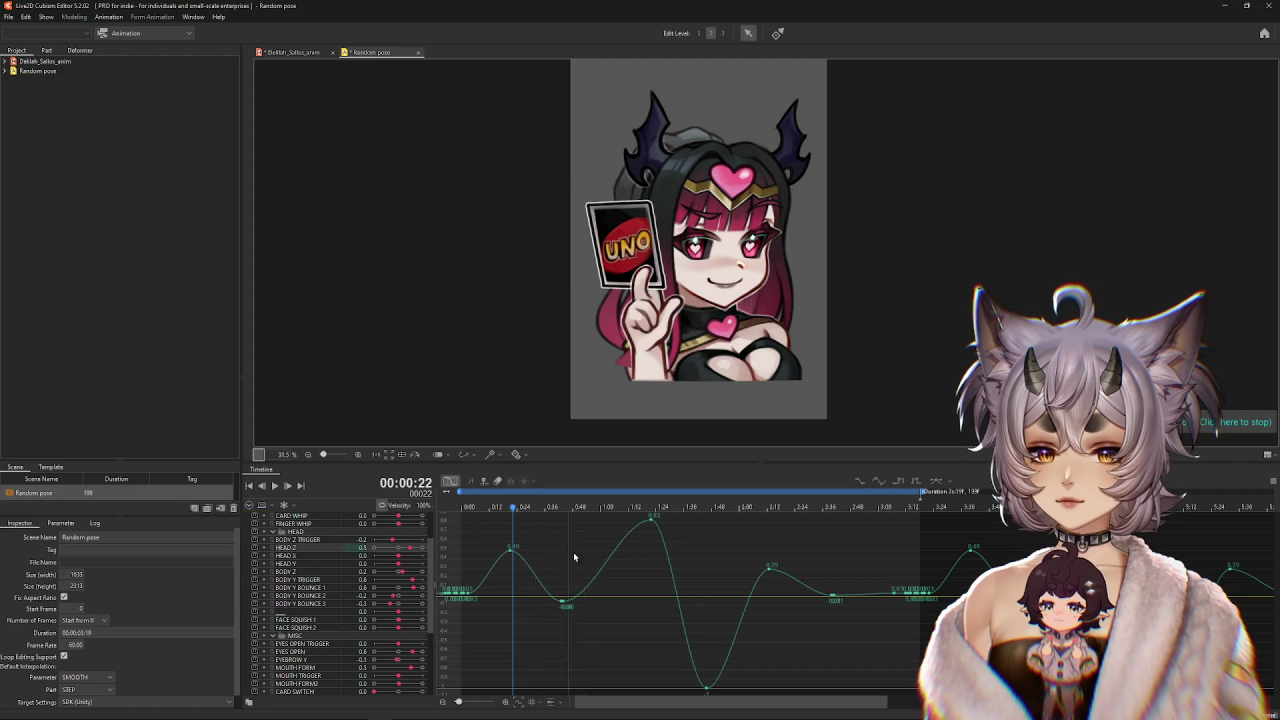
# Raise the first HEAD Z peak to 0.49 and play back the head motion.
pyautogui.moveTo(655, 522)
pyautogui.mouseDown()
pyautogui.moveTo(770, 573)
pyautogui.moveTo(779, 549)
pyautogui.mouseUp()
pyautogui.click(573, 507)
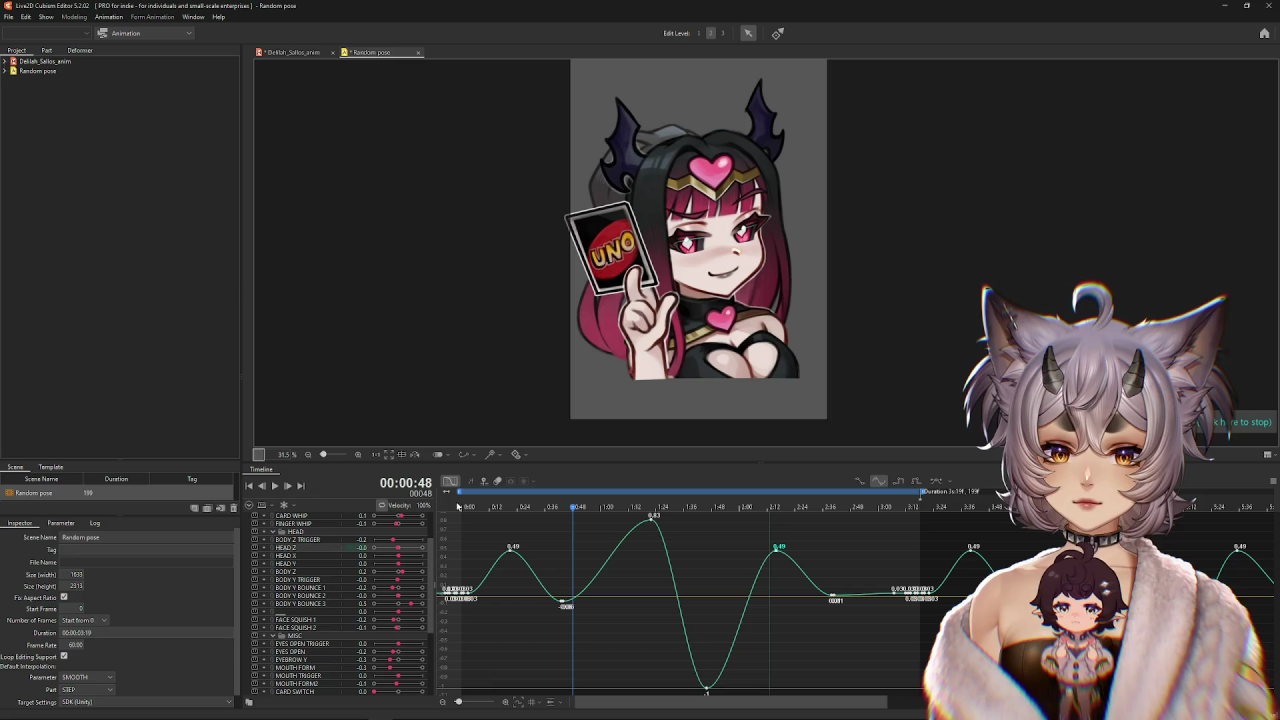
pyautogui.click(276, 486)
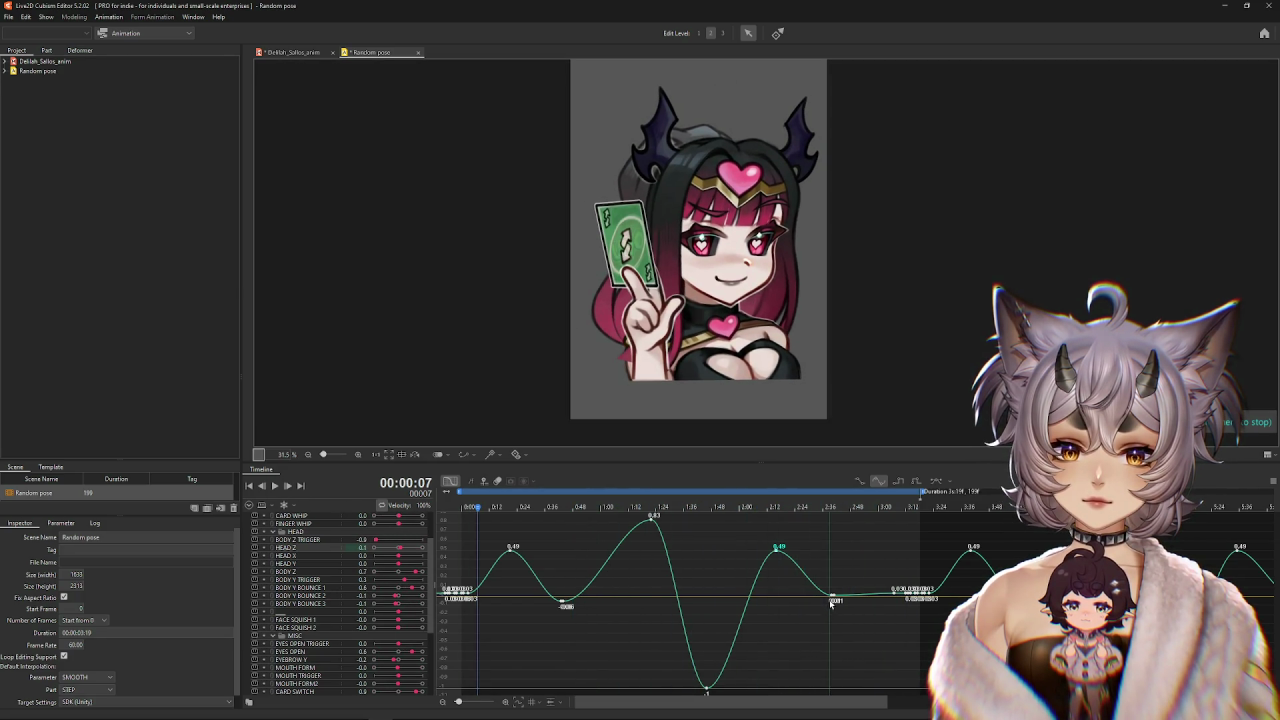
# Pull the HEAD Z keyframe near 2:40 down to -0.18 and shift it slightly earlier.
pyautogui.moveTo(830, 603); pyautogui.dragTo(841, 601)
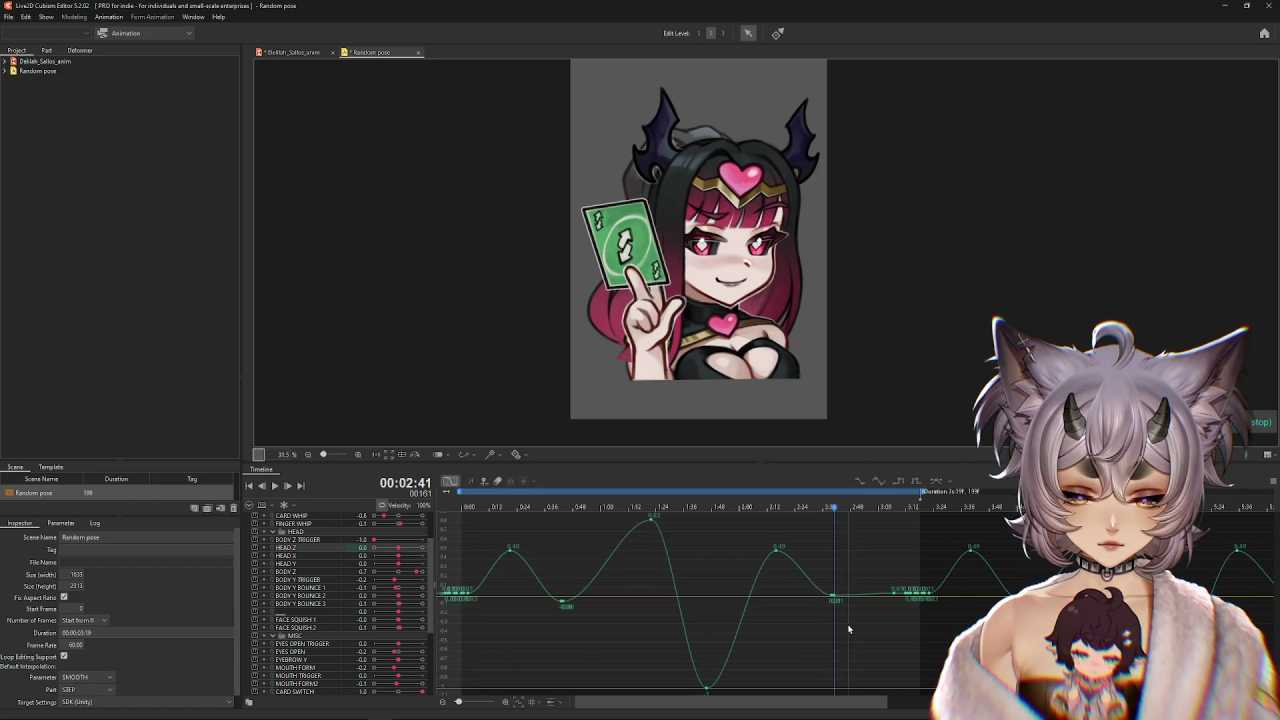
pyautogui.moveTo(835, 601); pyautogui.dragTo(829, 616)
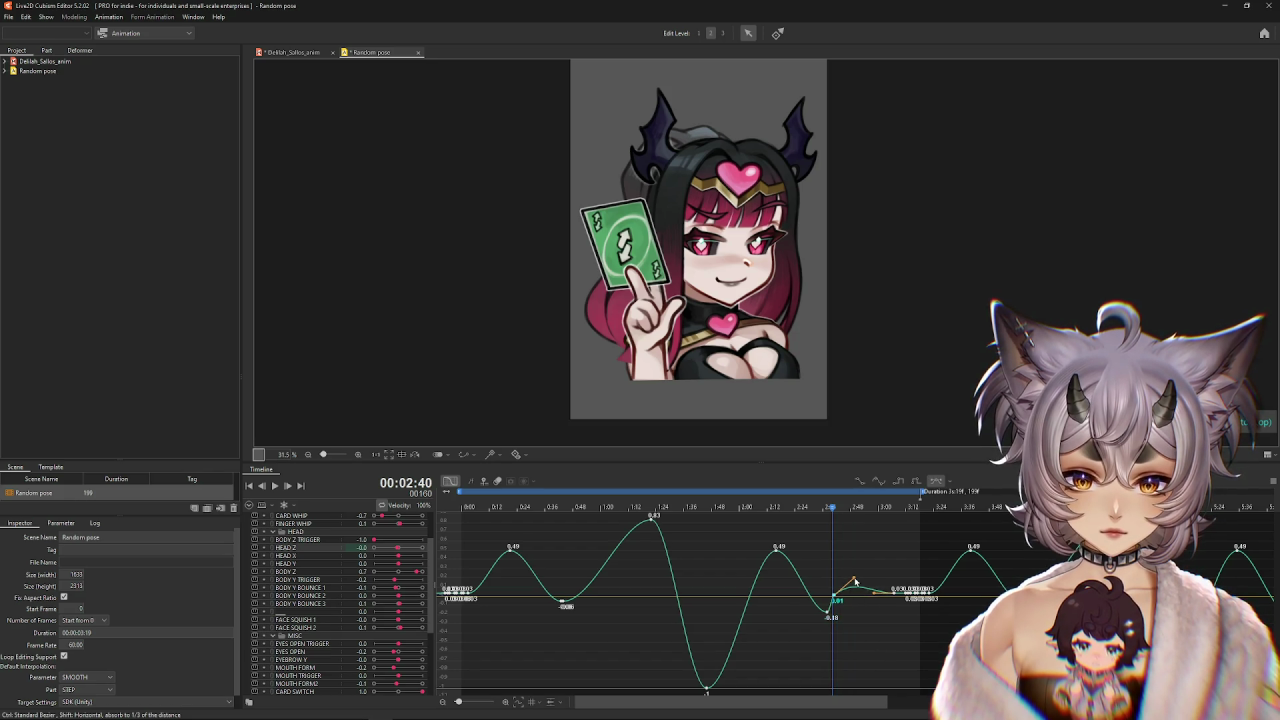
pyautogui.moveTo(829, 616); pyautogui.dragTo(819, 611)
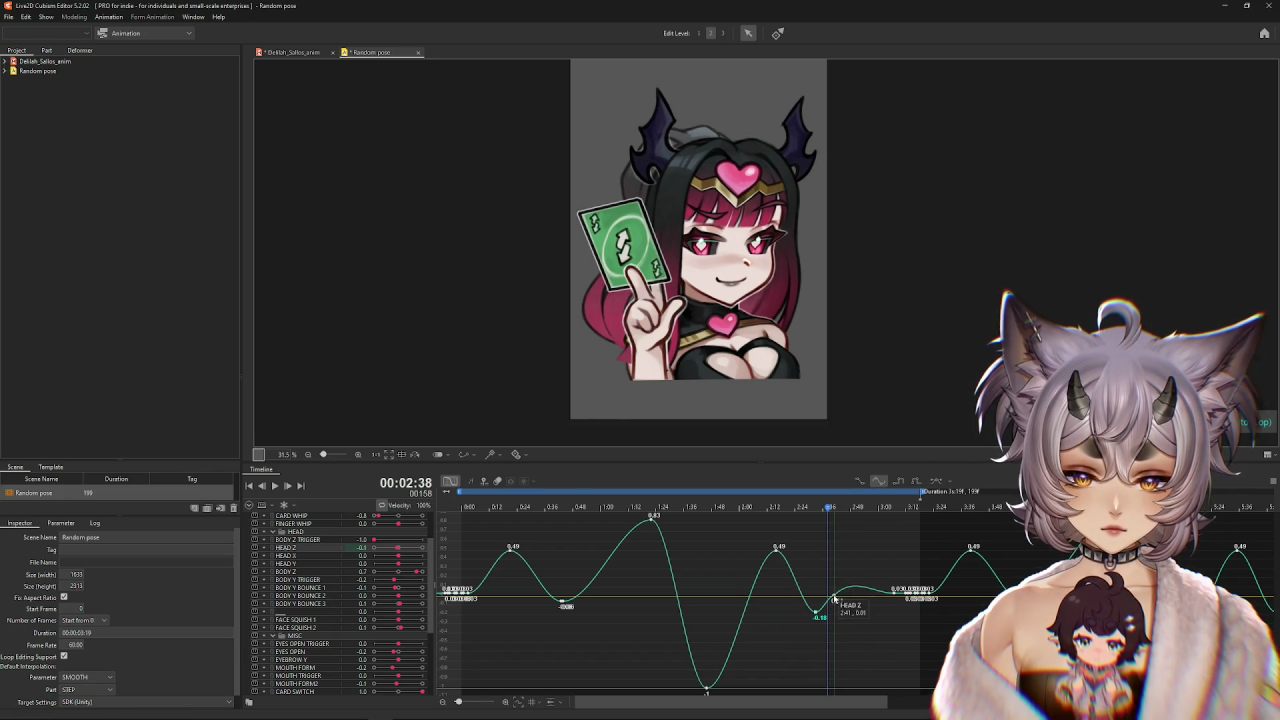
pyautogui.click(274, 485)
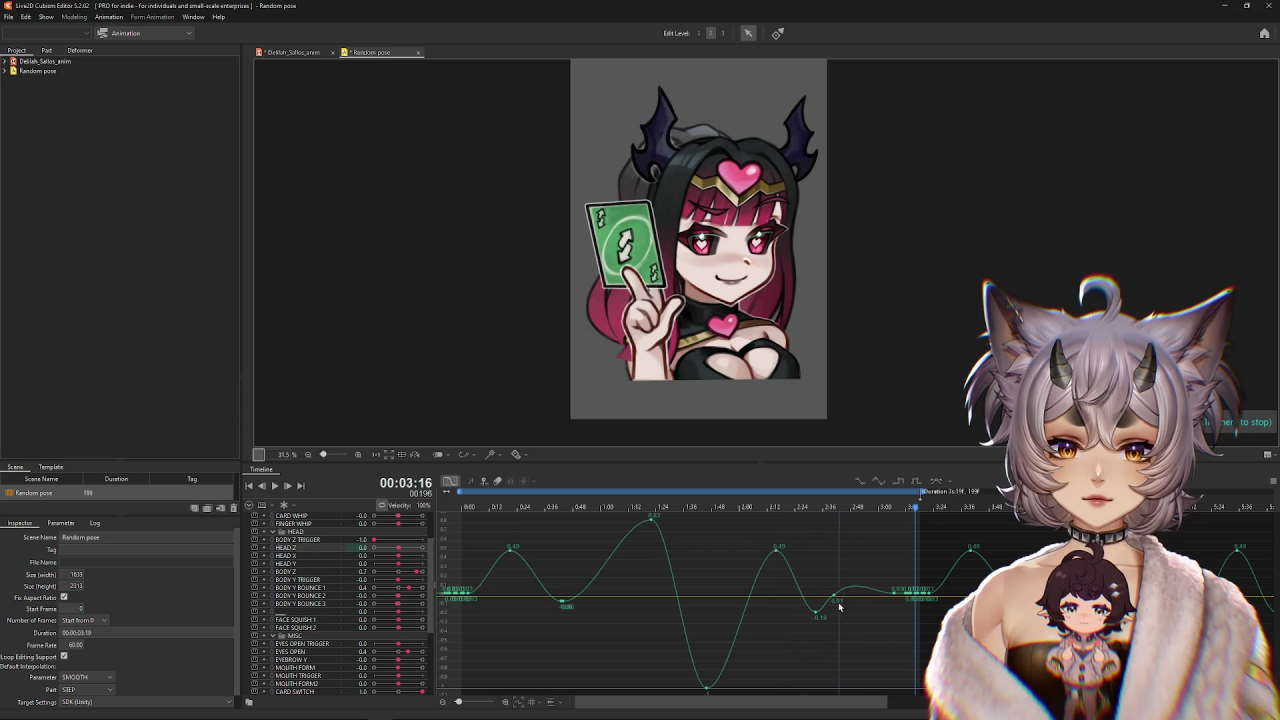
# Smooth the HEAD Z bezier after the -0.18 dip, removing the 0.11 bump, and review playback.
pyautogui.moveTo(838, 597); pyautogui.dragTo(855, 580)
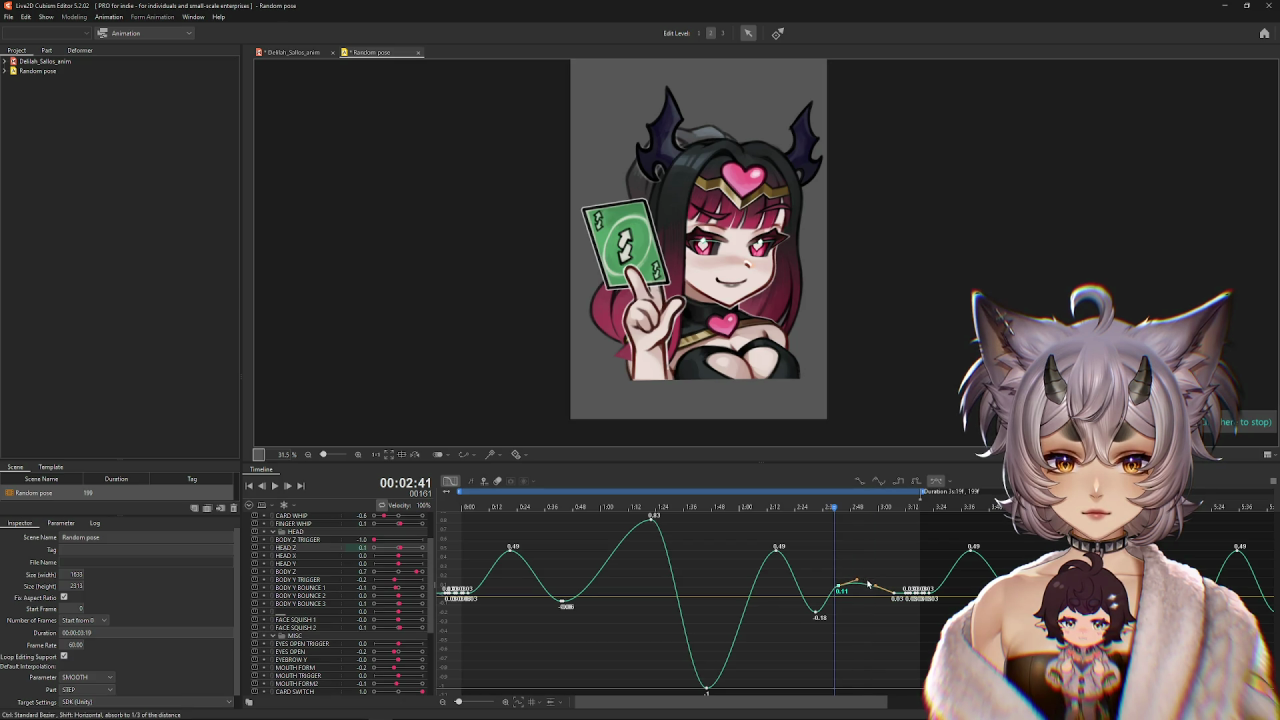
pyautogui.moveTo(853, 580); pyautogui.dragTo(842, 601)
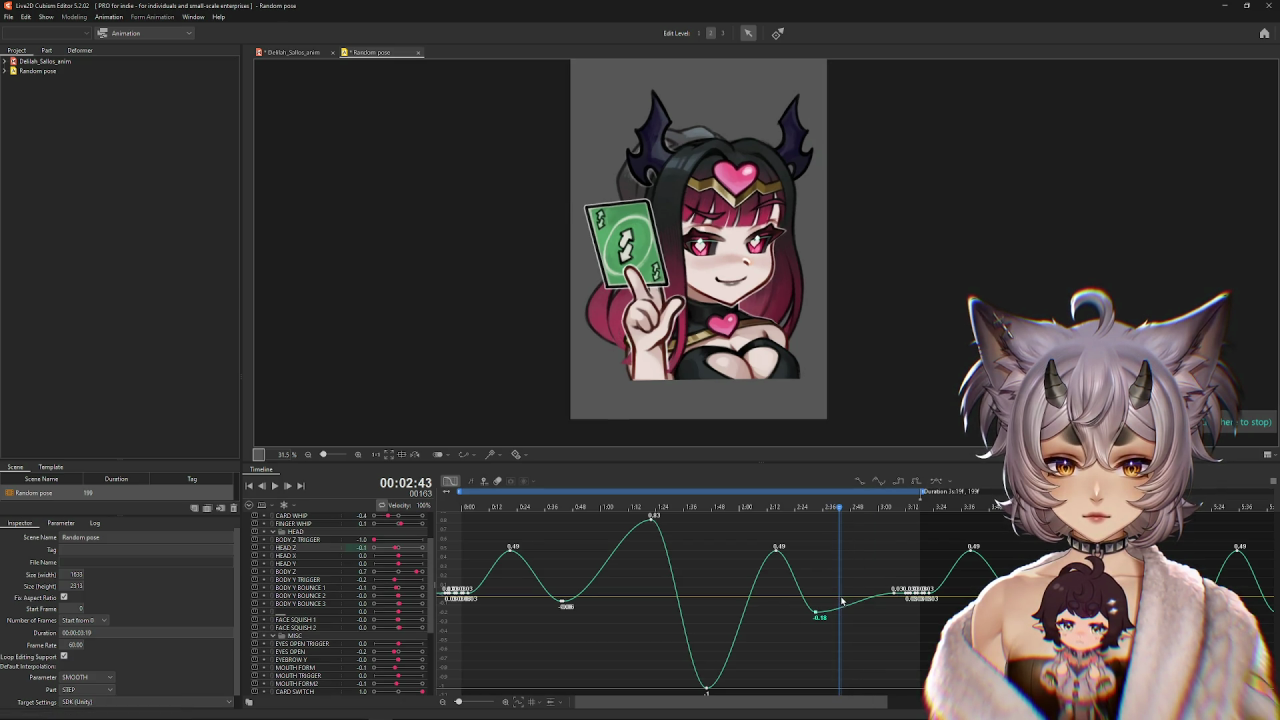
pyautogui.click(727, 507)
pyautogui.click(274, 484)
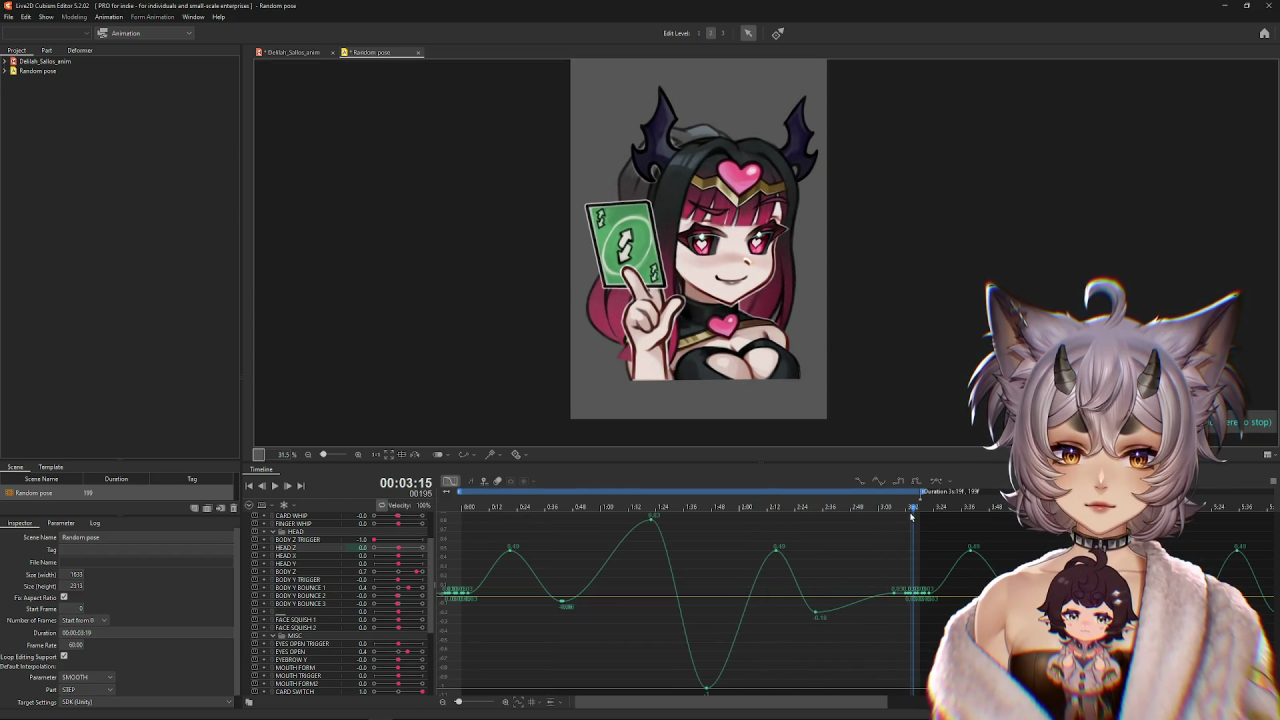
pyautogui.moveTo(911, 516)
pyautogui.mouseDown()
pyautogui.moveTo(743, 540)
pyautogui.moveTo(842, 574)
pyautogui.mouseUp()
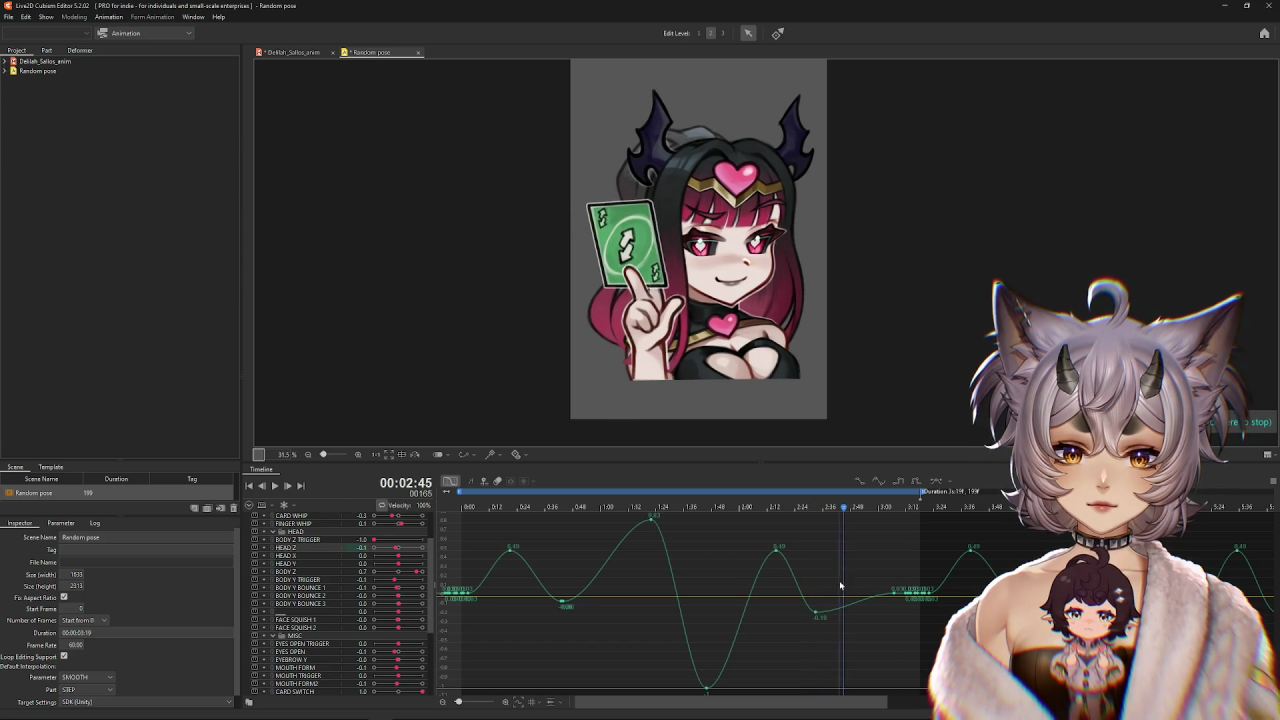
pyautogui.click(818, 614)
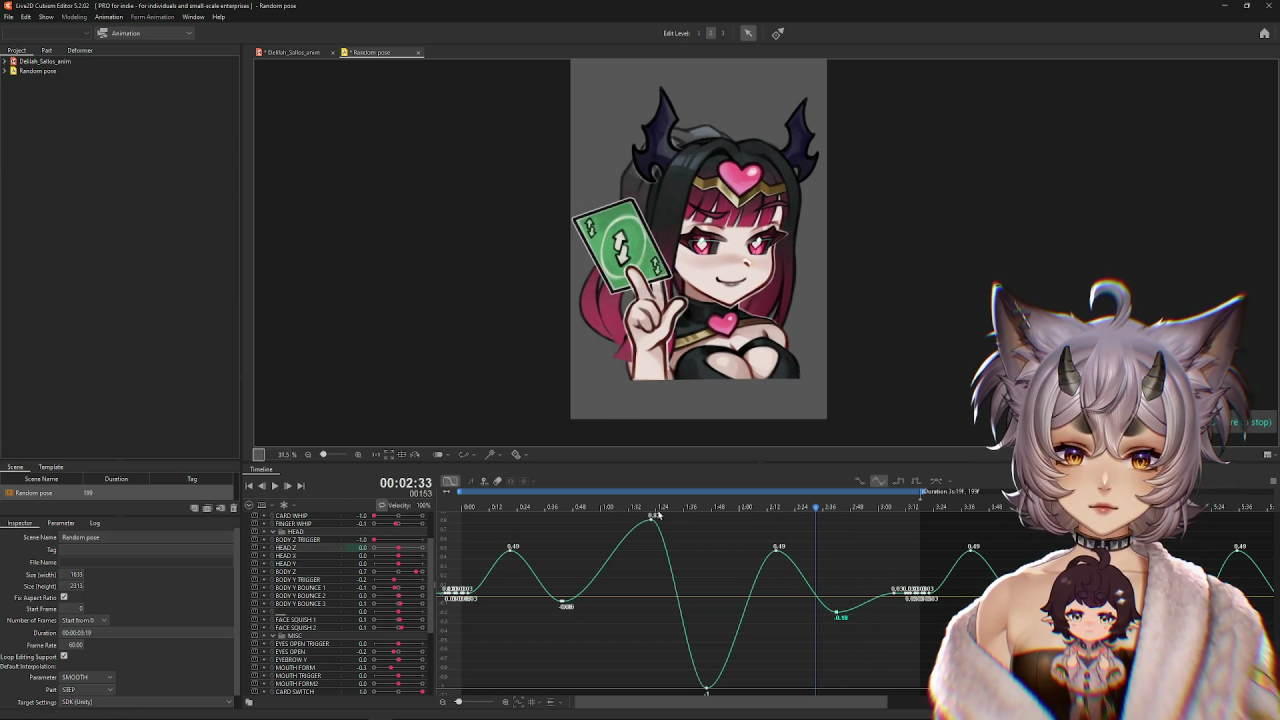
pyautogui.click(568, 507)
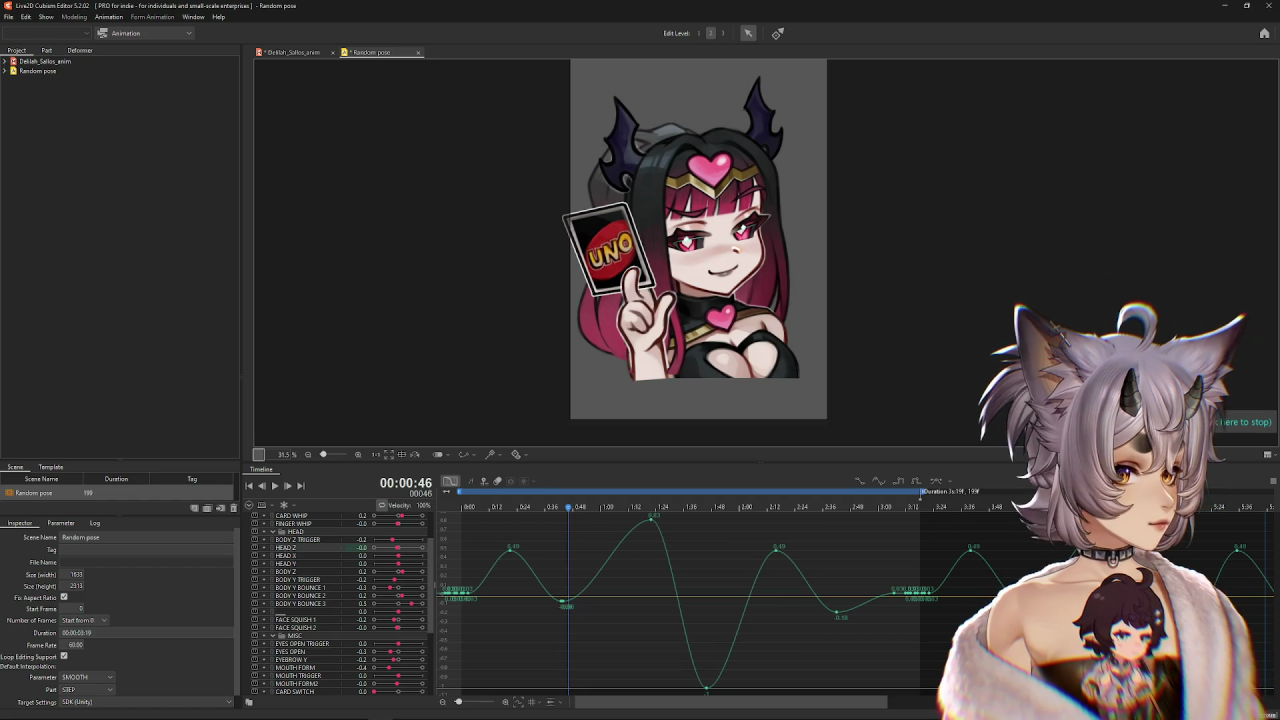
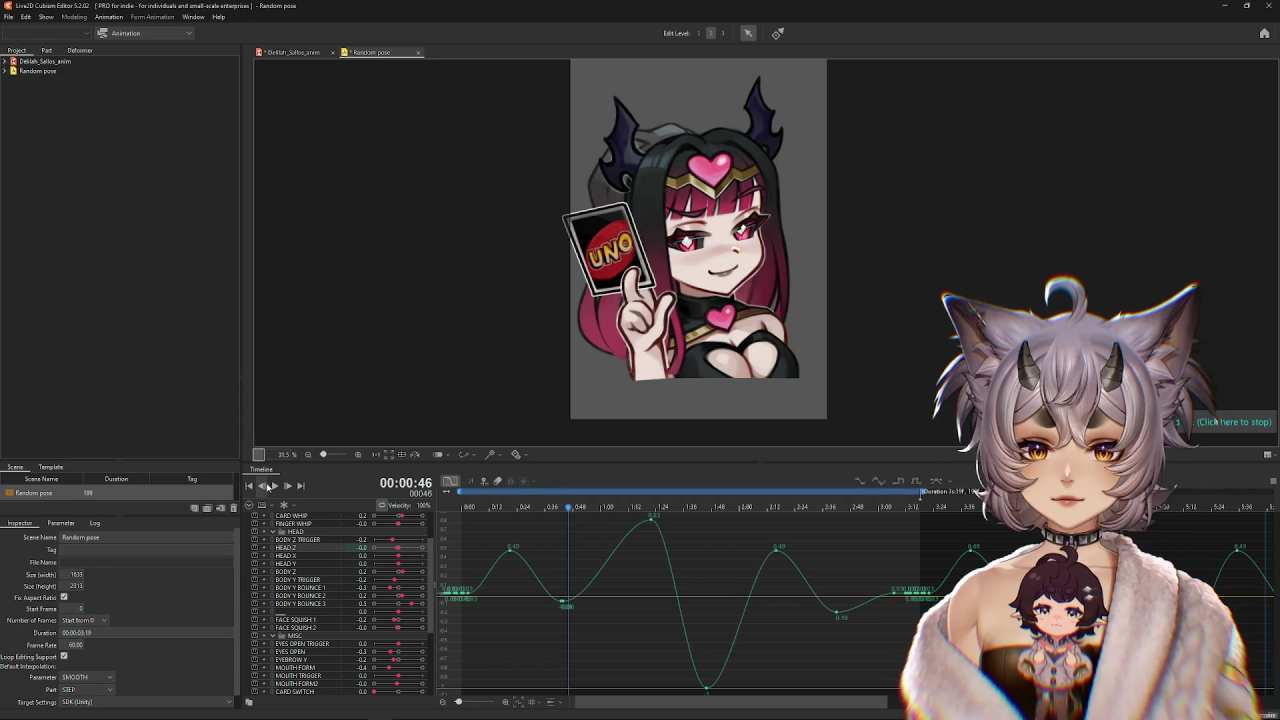
# Preview the animation and show all parameter curves together in the graph.
pyautogui.click(274, 486)
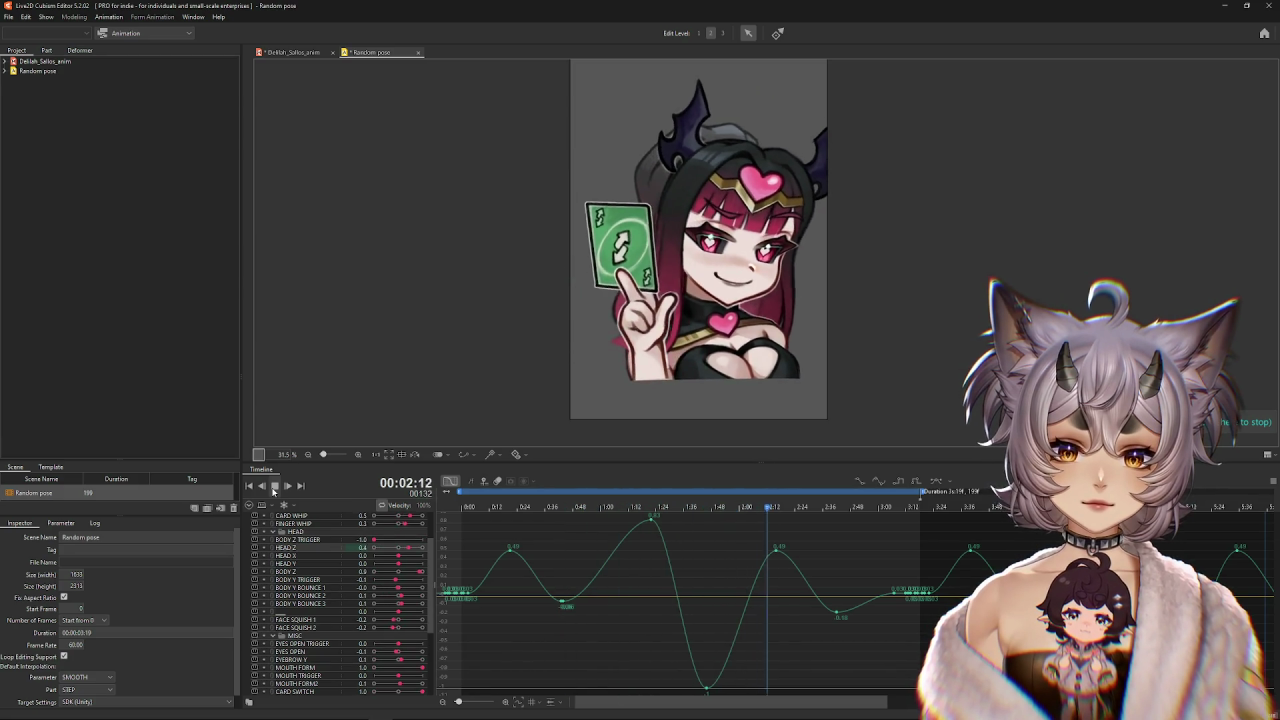
pyautogui.click(274, 487)
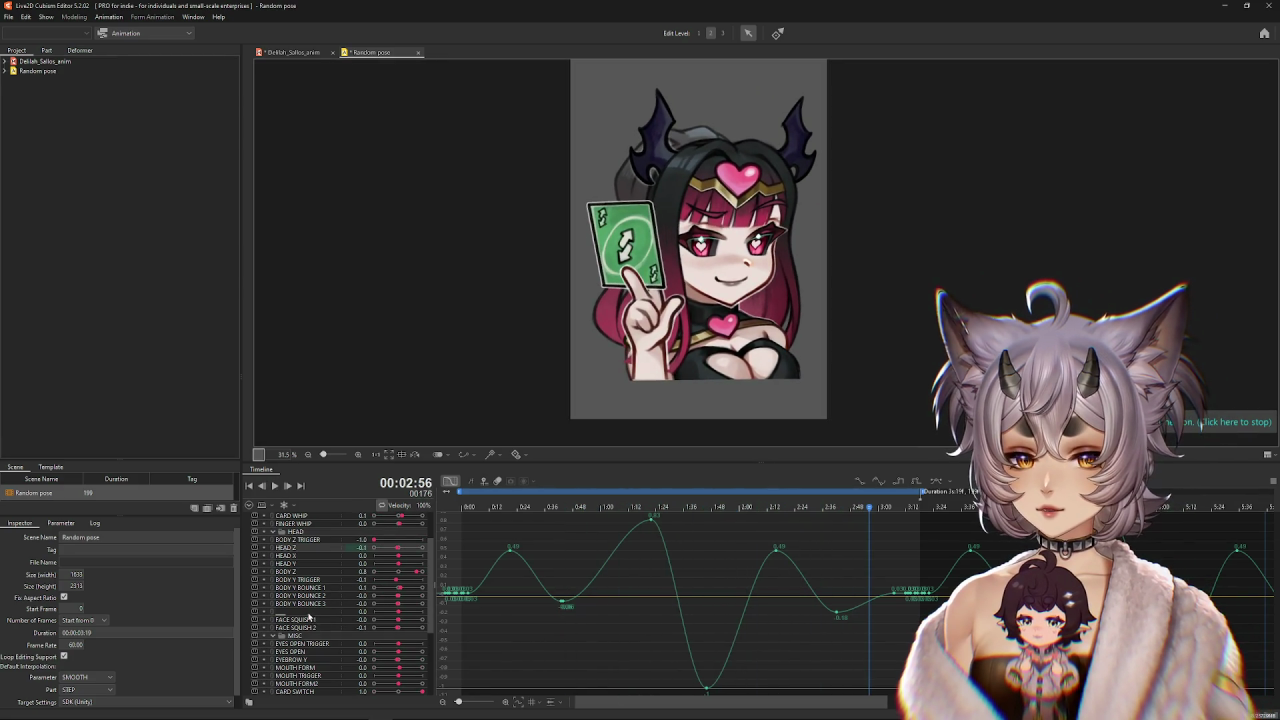
pyautogui.click(284, 553)
pyautogui.scroll(5, 275, 531)
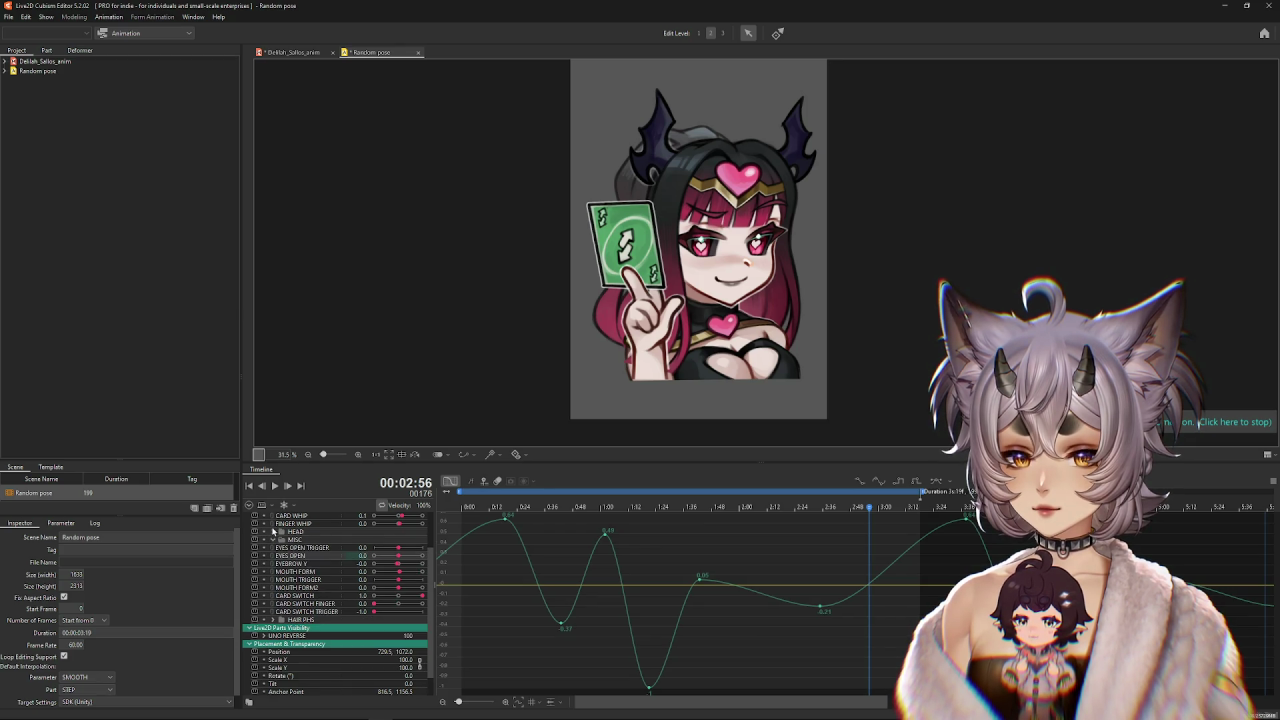
pyautogui.hotkey('ctrl', 'a')
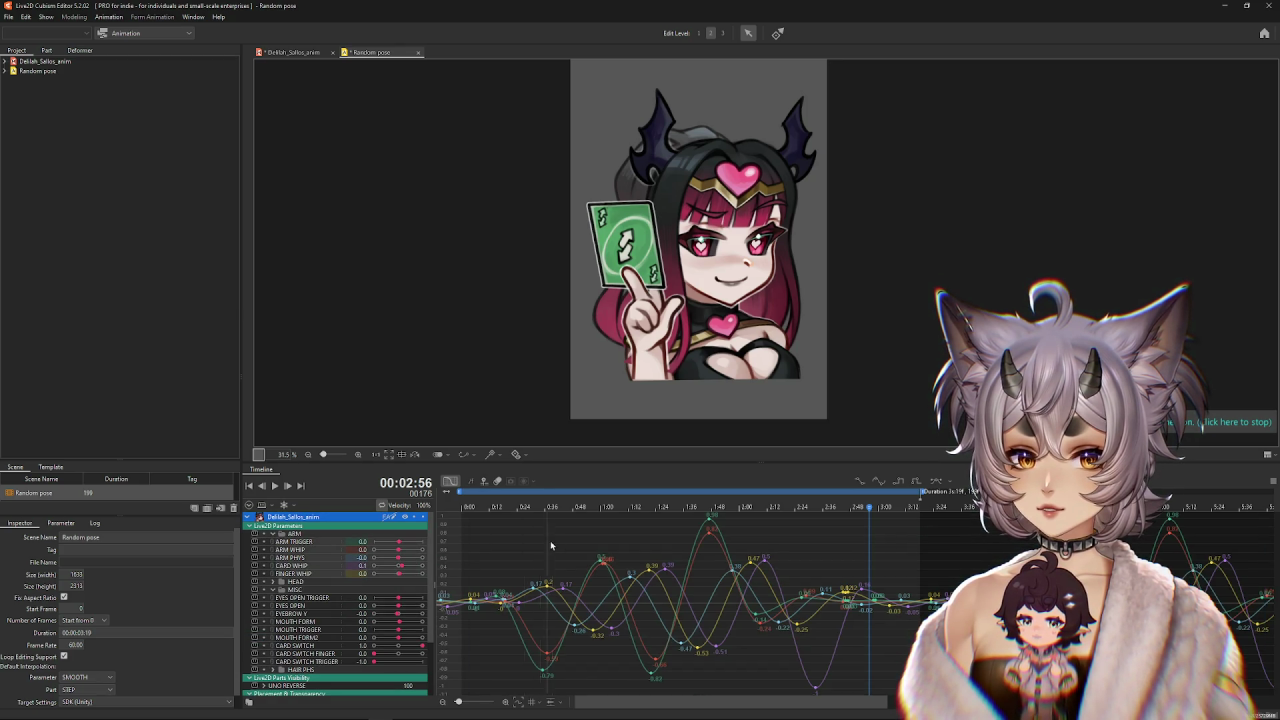
pyautogui.moveTo(878, 507)
pyautogui.mouseDown()
pyautogui.moveTo(580, 530)
pyautogui.moveTo(790, 556)
pyautogui.mouseUp()
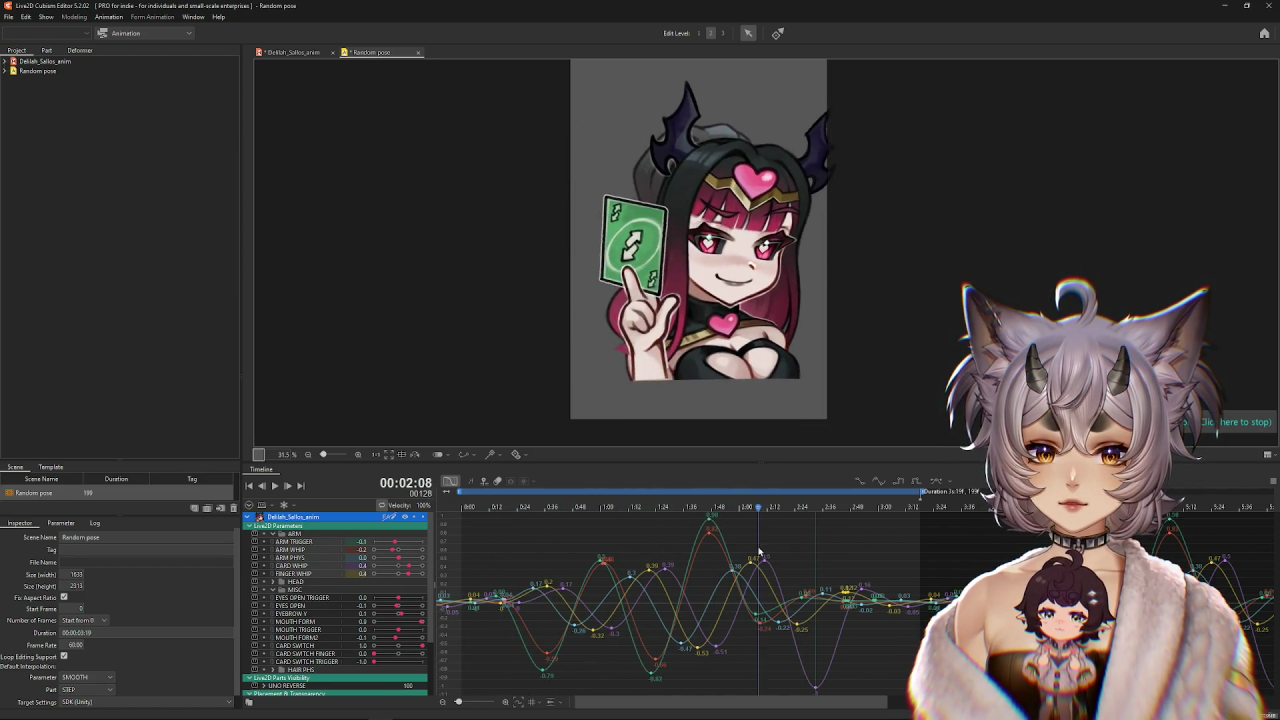
# Scale up the keyframes from 1:08 to 2:38 so the peak rises from 0.82 to 0.98.
pyautogui.moveTo(618, 513); pyautogui.dragTo(828, 507)
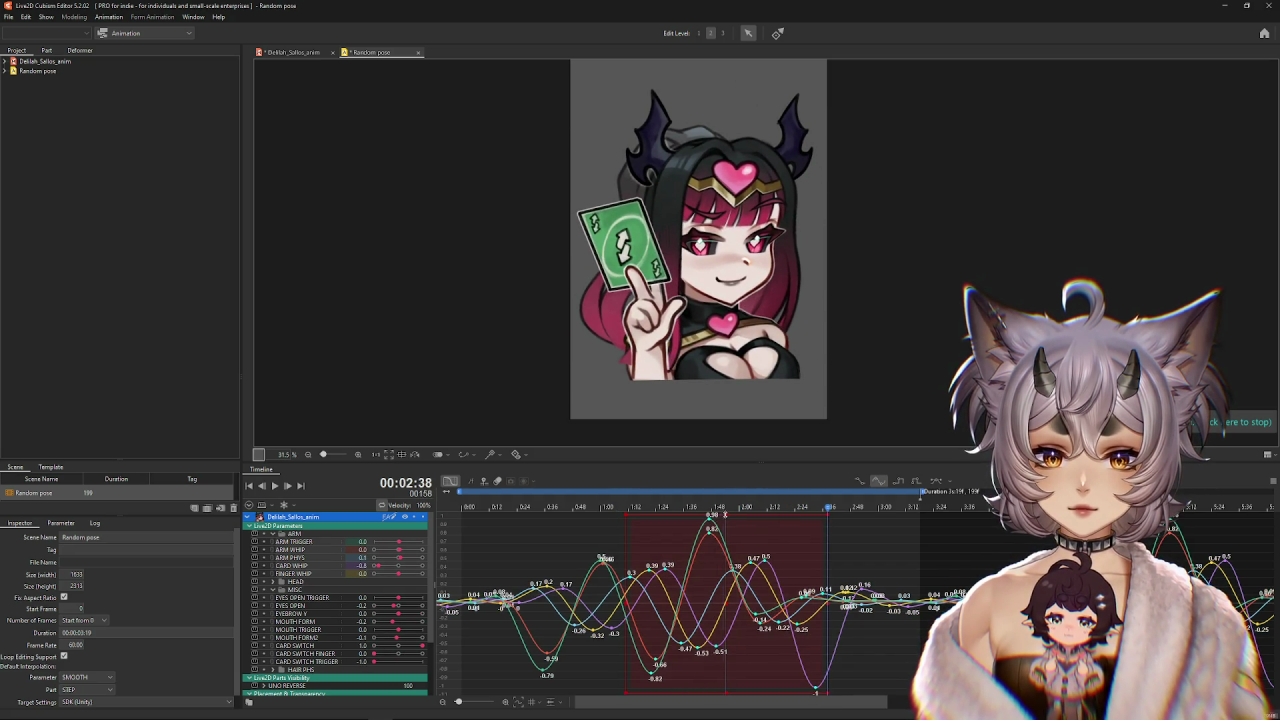
pyautogui.moveTo(724, 514); pyautogui.dragTo(729, 507)
pyautogui.press('space')
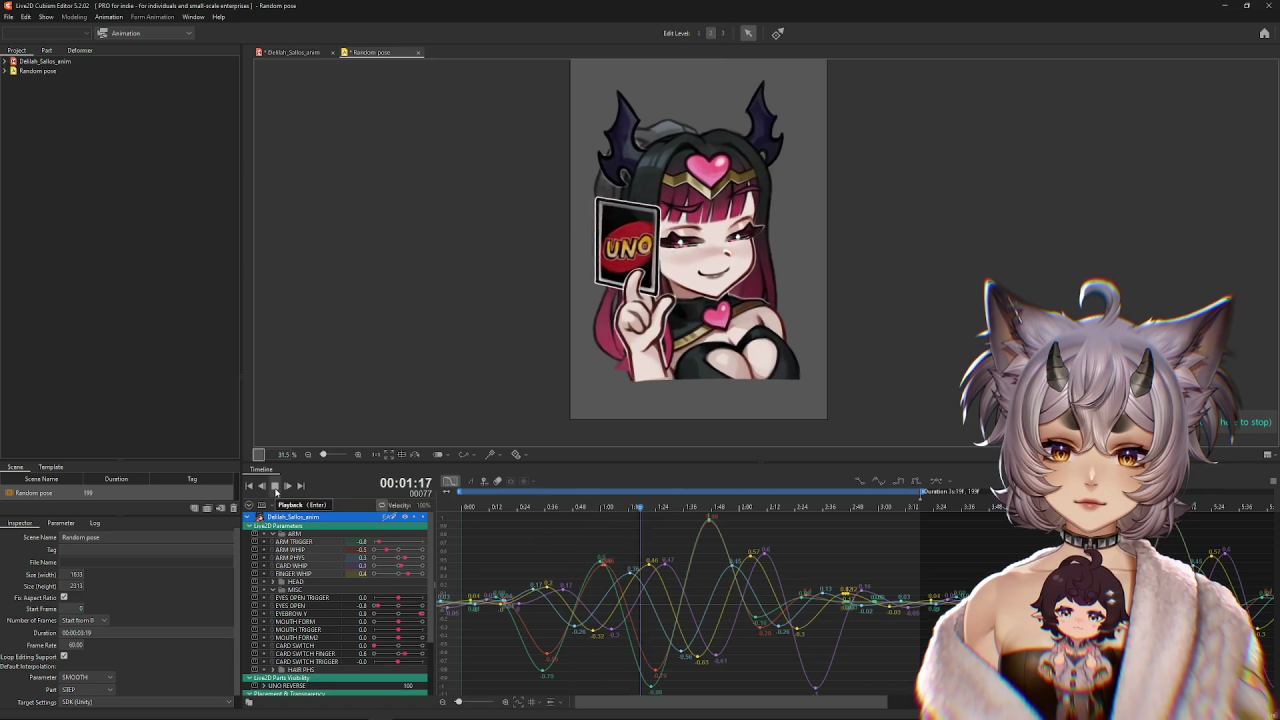
pyautogui.click(275, 486)
pyautogui.moveTo(697, 513); pyautogui.dragTo(884, 548)
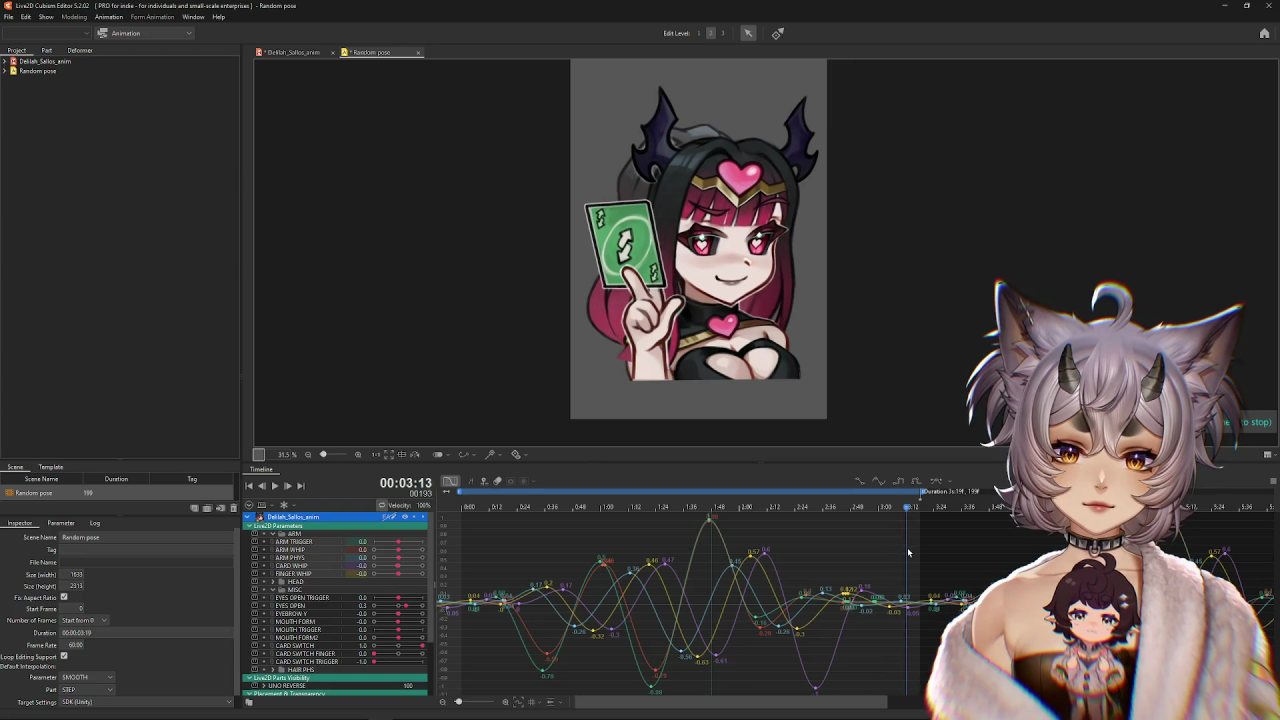
pyautogui.moveTo(884, 548); pyautogui.dragTo(1018, 553)
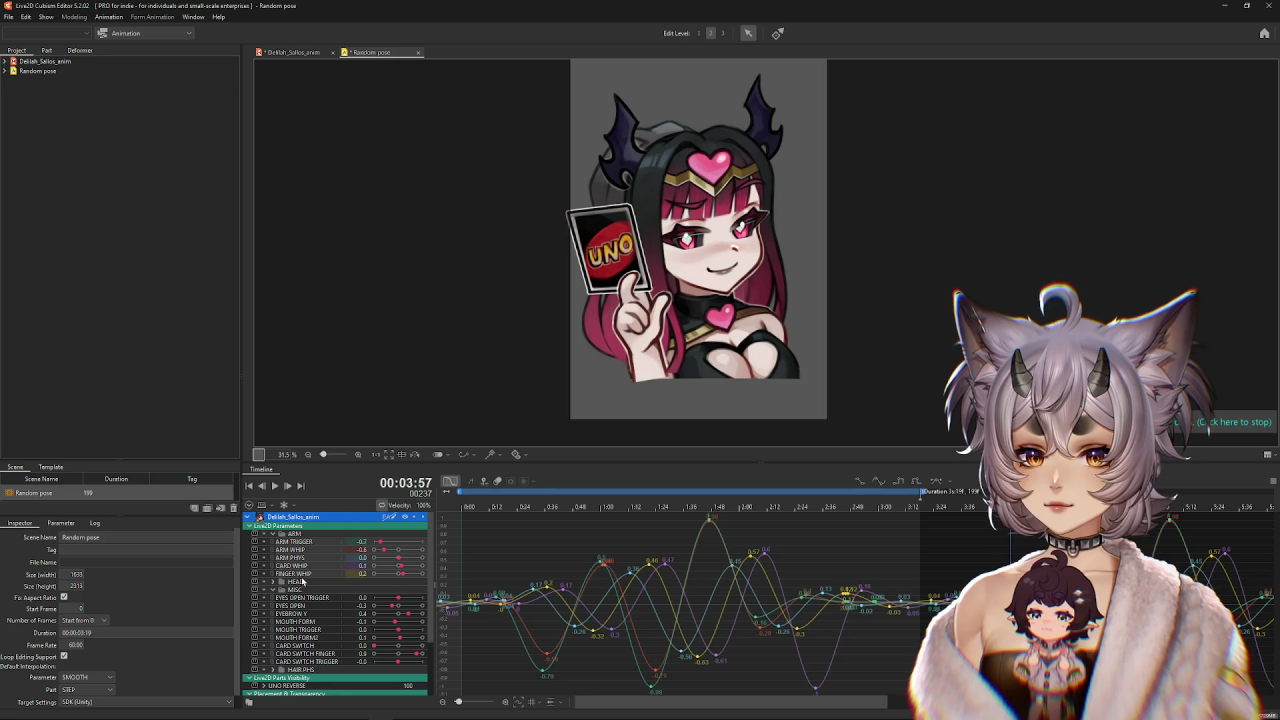
# Show the CARD SWITCH curve in the graph editor.
pyautogui.scroll(-3, 300, 560)
pyautogui.click(326, 588)
pyautogui.click(310, 579)
pyautogui.click(300, 571)
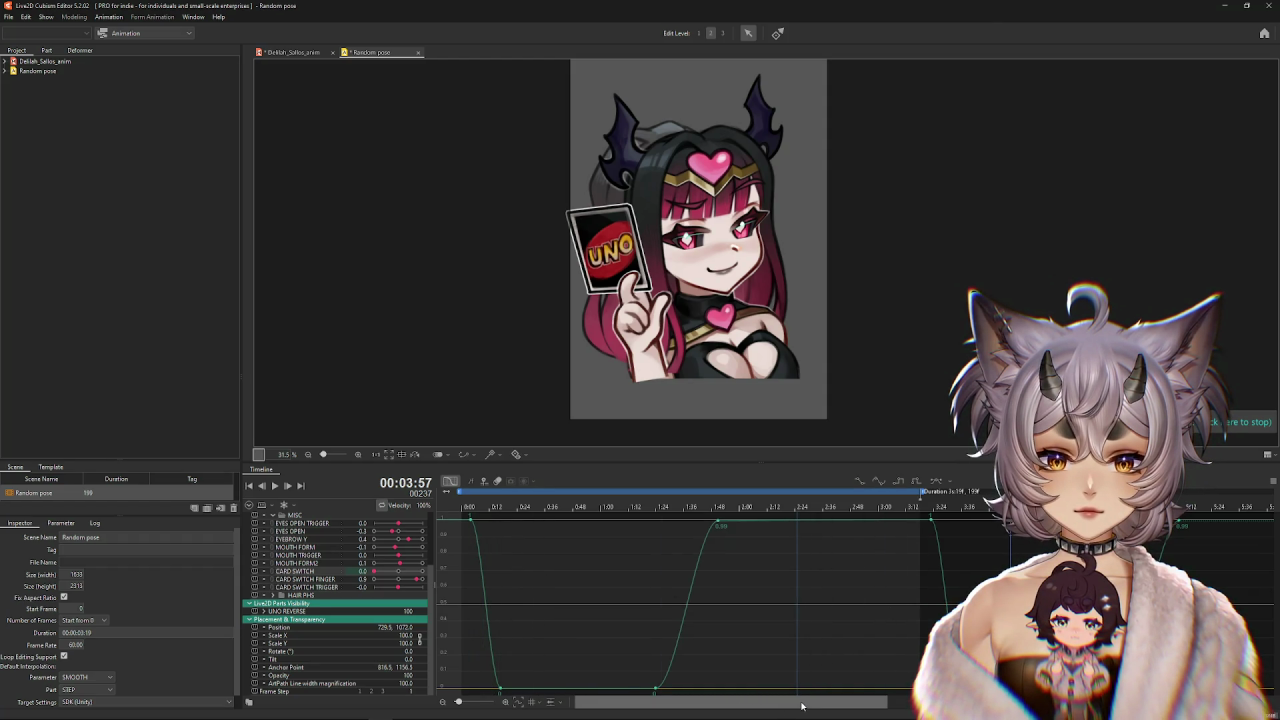
# Shift the first CARD SWITCH keyframes slightly later, undoing an accidental curve bulge.
pyautogui.hscroll(2, 802, 705)
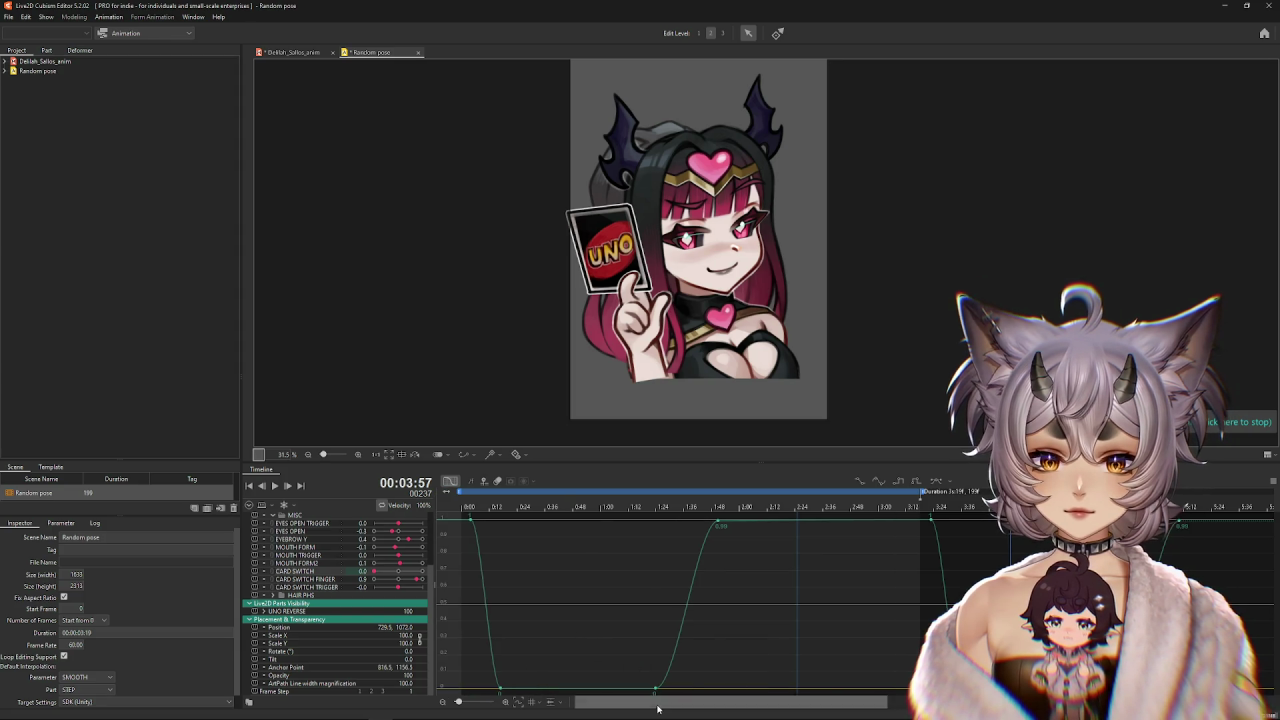
pyautogui.hscroll(-2, 525, 671)
pyautogui.moveTo(525, 671); pyautogui.dragTo(484, 598)
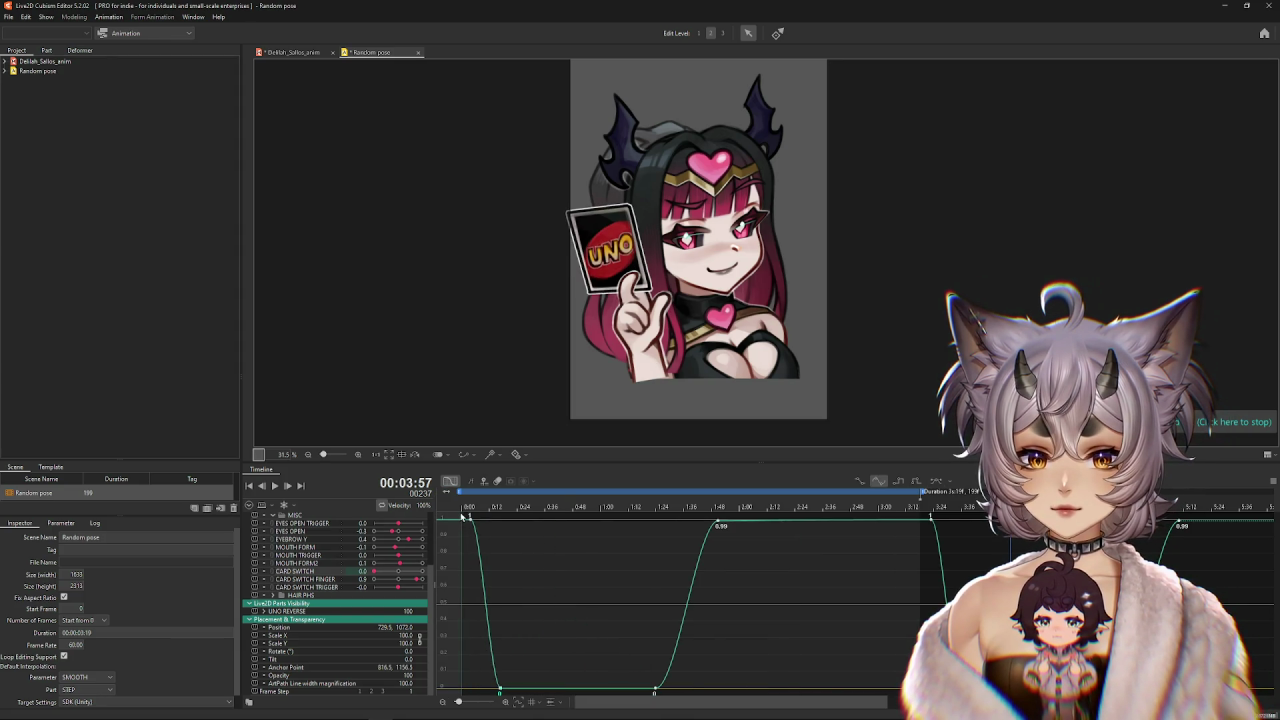
pyautogui.hotkey('ctrl', 'z')
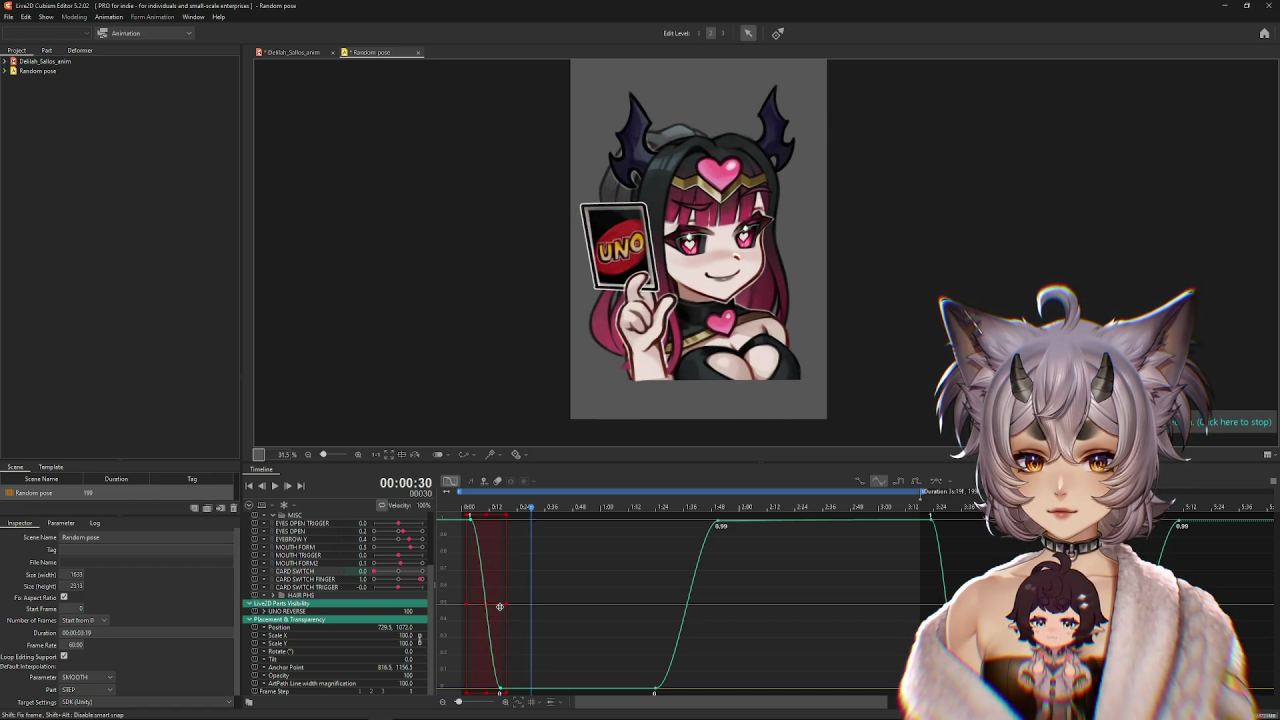
pyautogui.moveTo(498, 606); pyautogui.dragTo(503, 600)
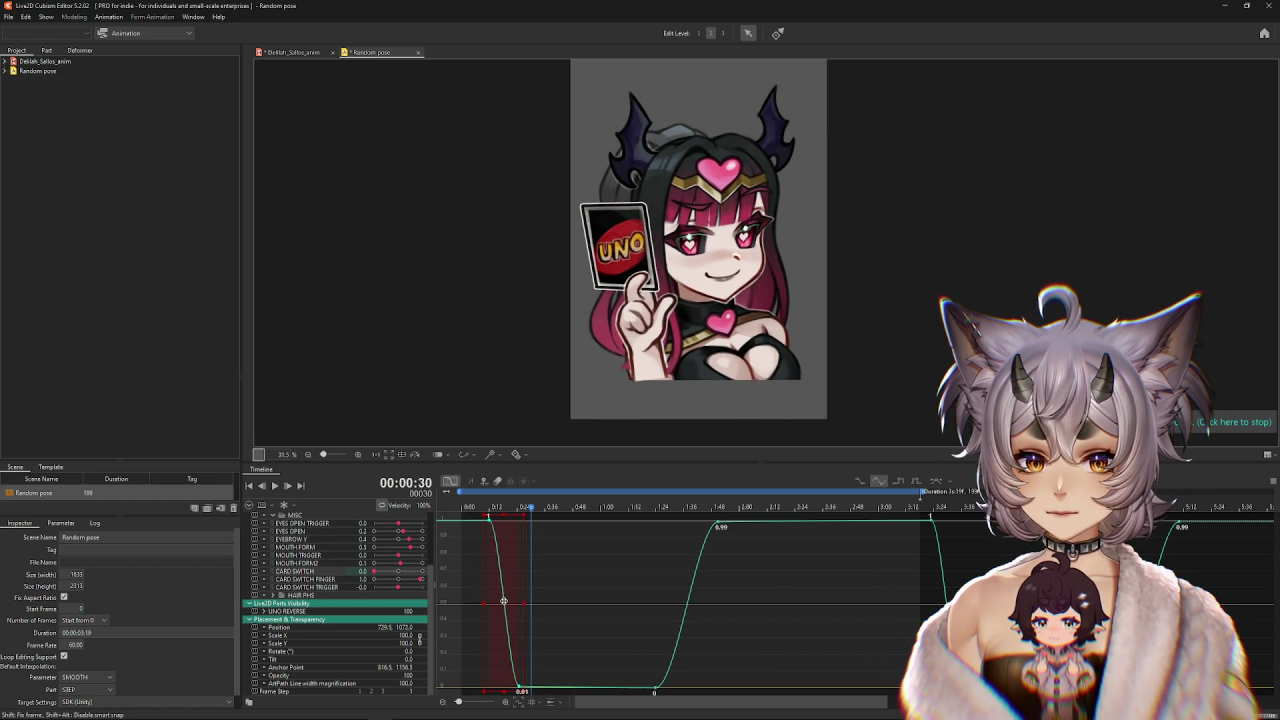
pyautogui.click(474, 564)
pyautogui.click(450, 511)
# Play the animation and review the card's first flip after the change.
pyautogui.click(275, 486)
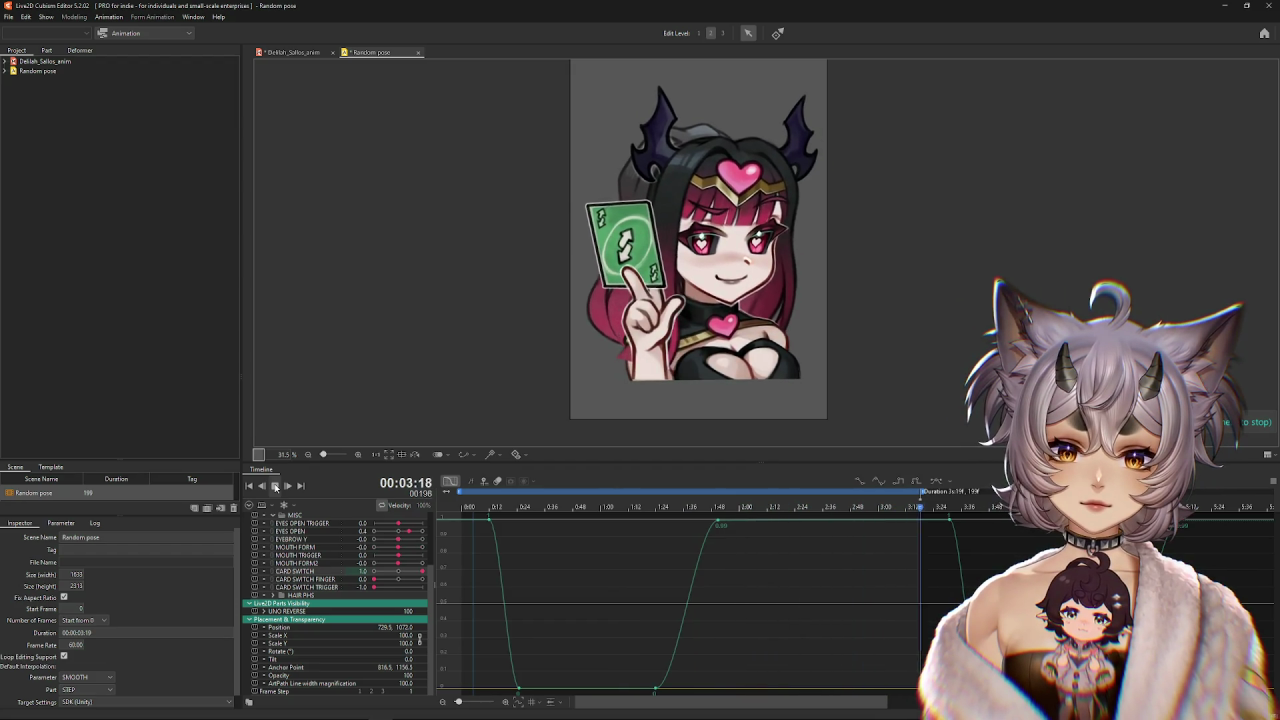
pyautogui.click(480, 577)
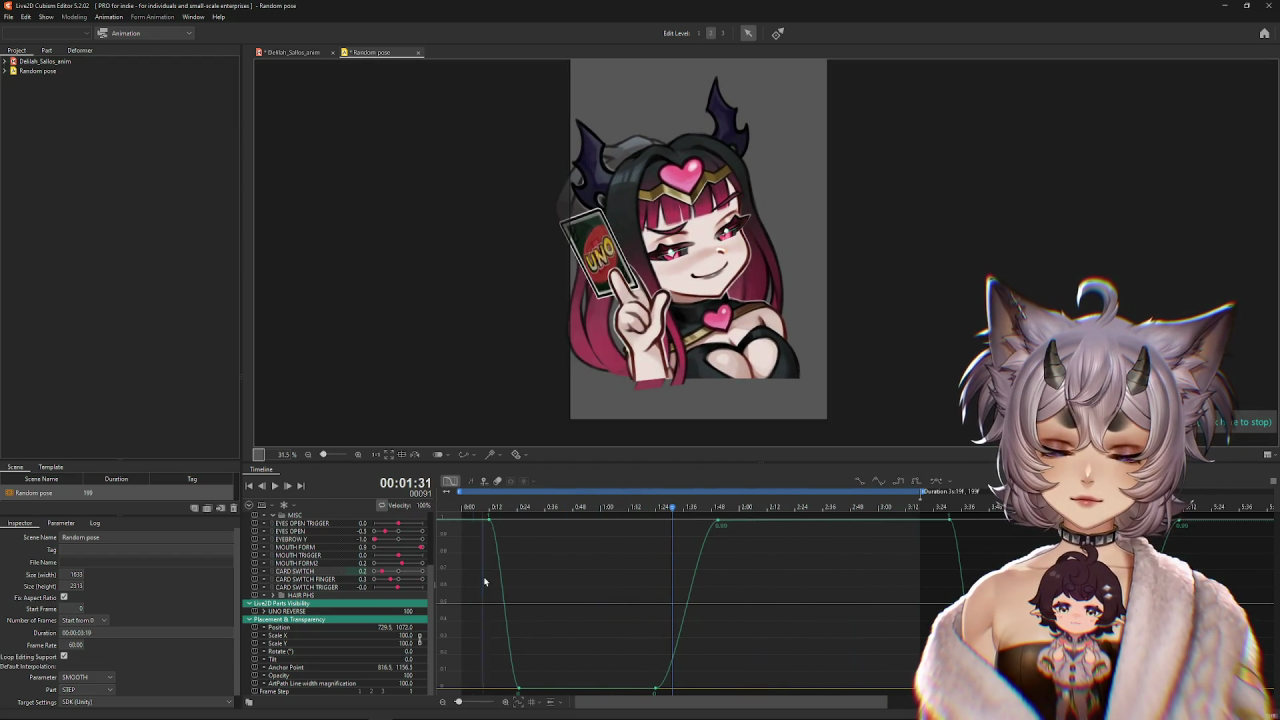
pyautogui.click(545, 641)
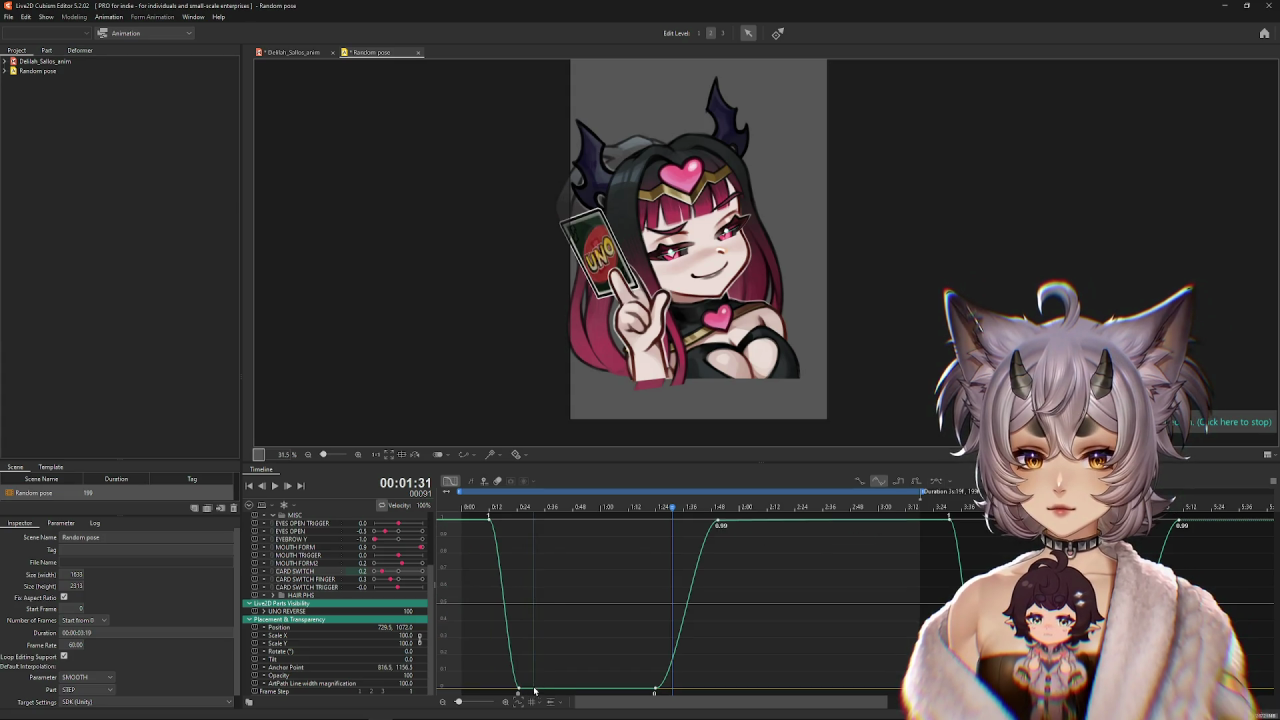
pyautogui.moveTo(525, 525); pyautogui.dragTo(510, 601)
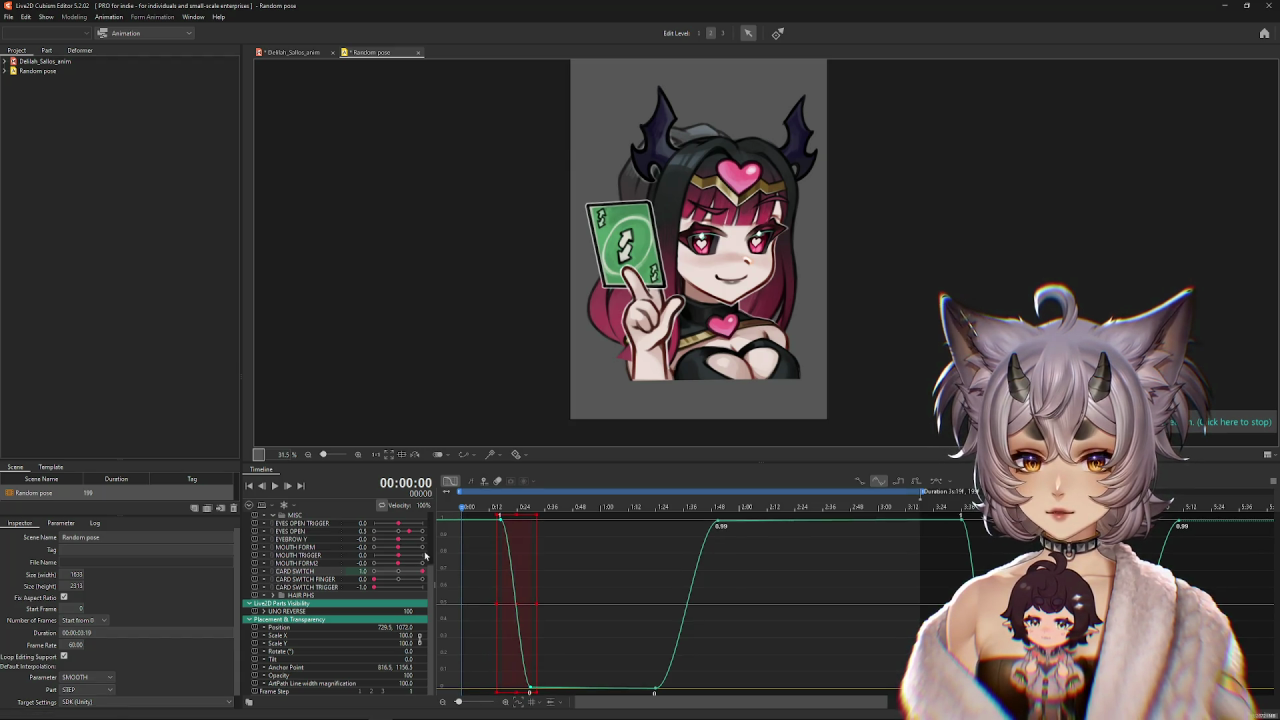
pyautogui.click(456, 538)
pyautogui.press('space')
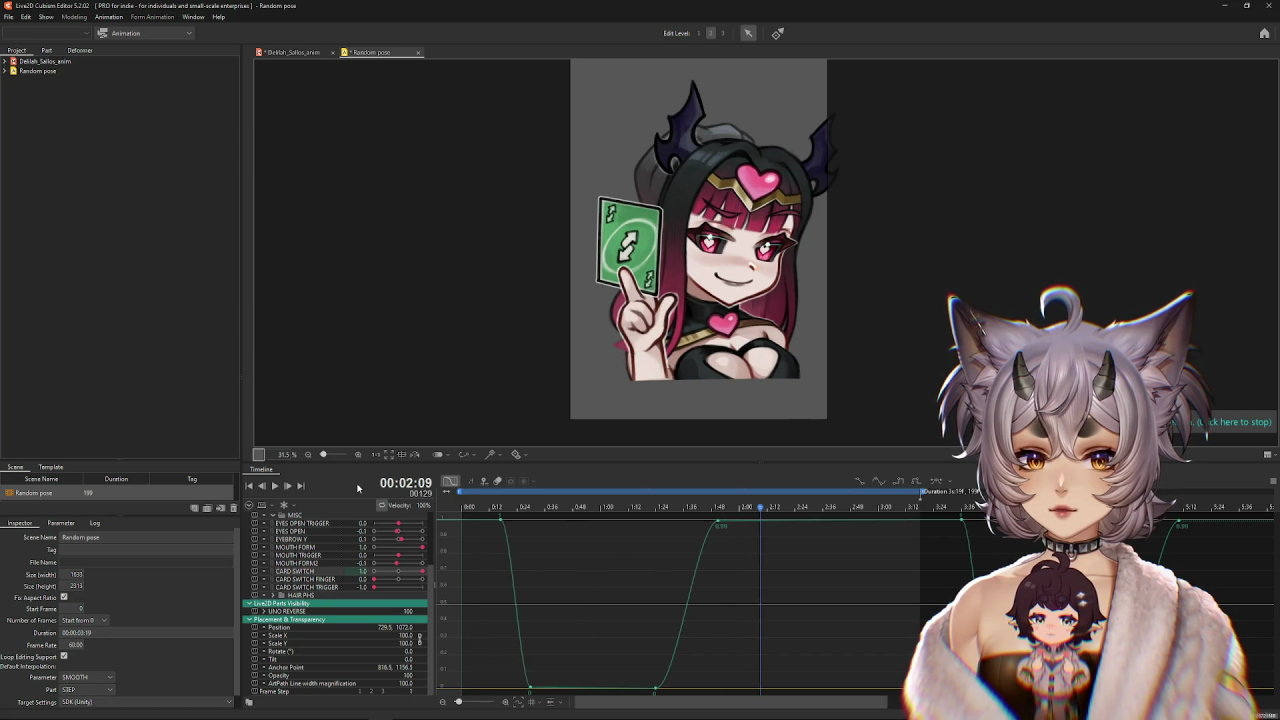
pyautogui.click(275, 486)
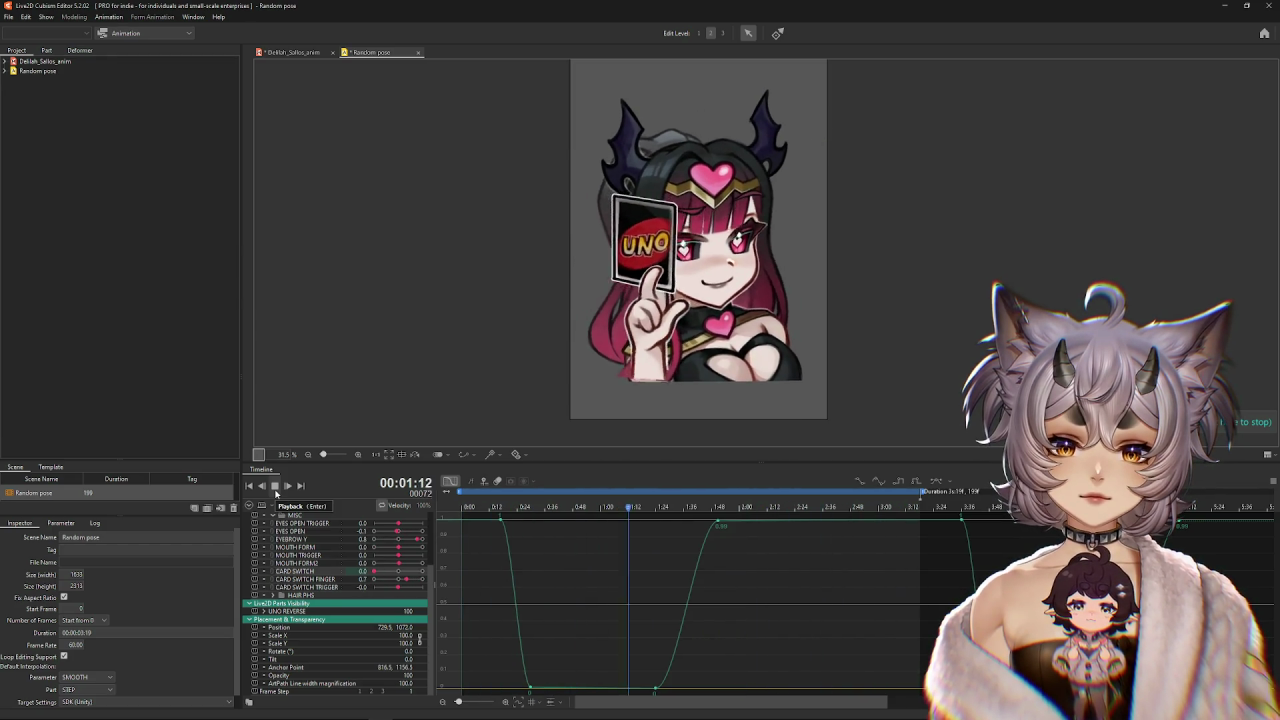
# Review the opening CARD SWITCH flip by inspecting its keyframes, scrubbing and playing.
pyautogui.click(275, 486)
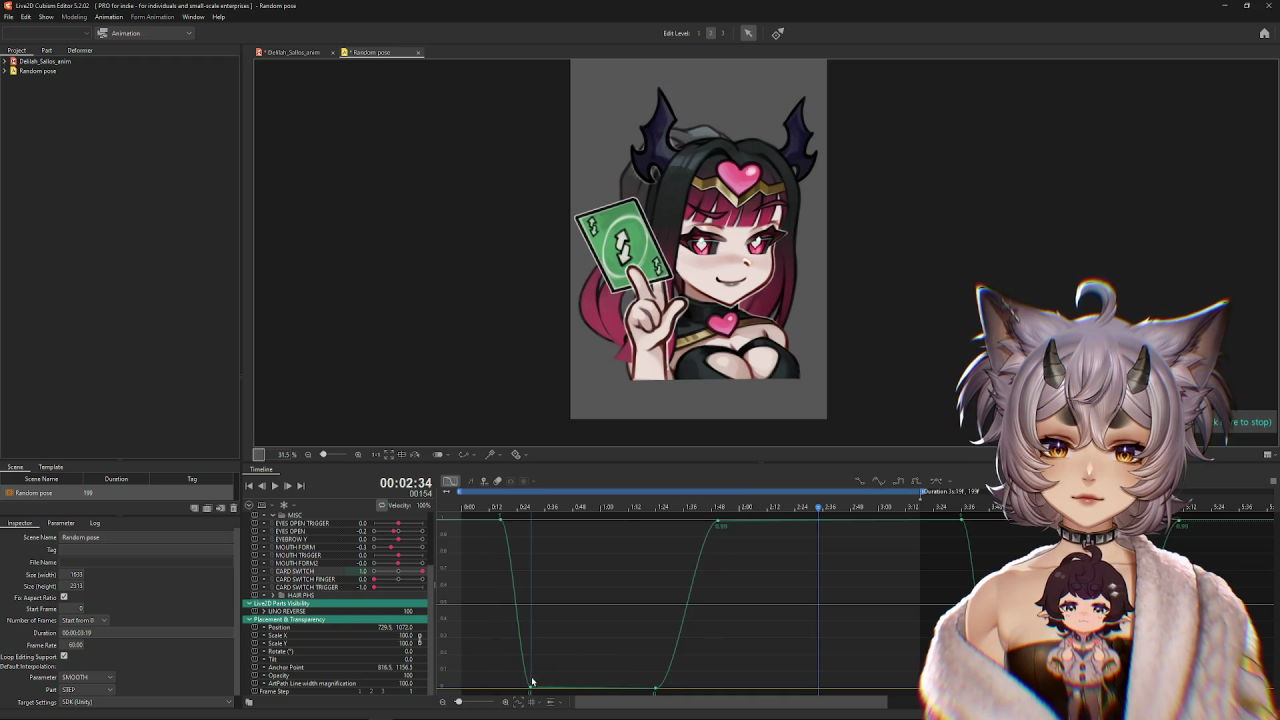
pyautogui.click(529, 690)
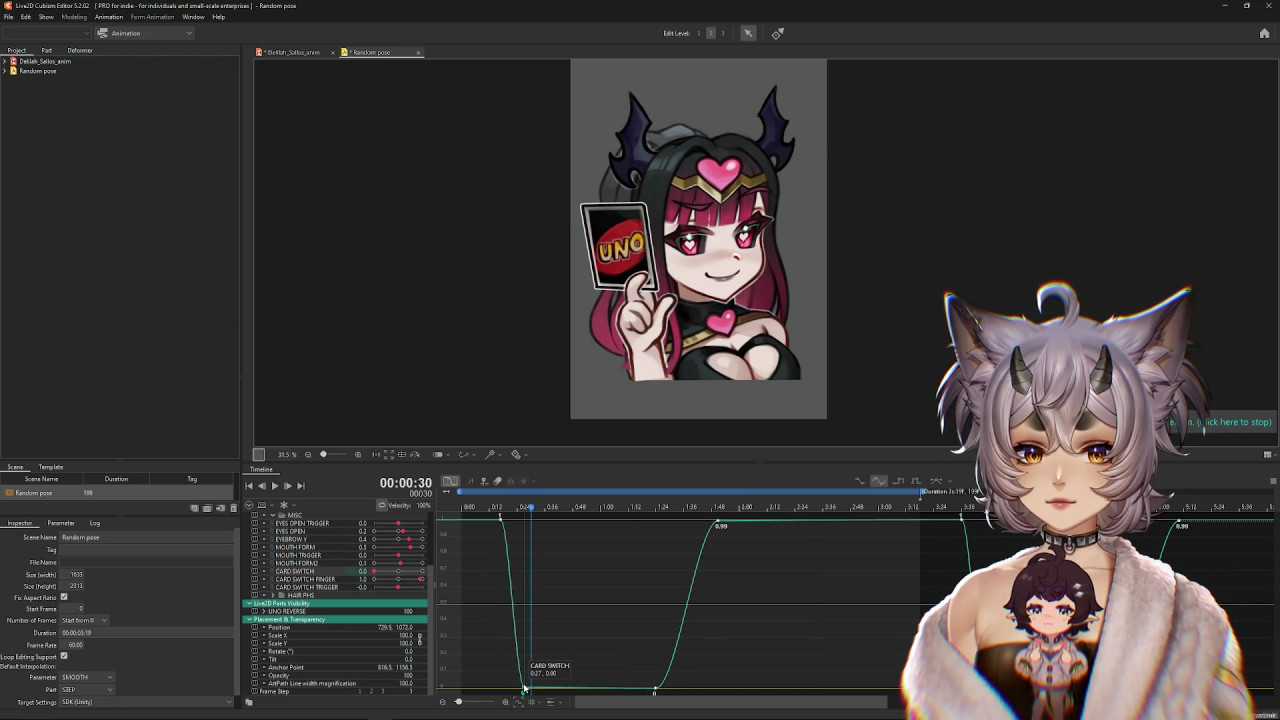
pyautogui.moveTo(537, 541); pyautogui.dragTo(511, 601)
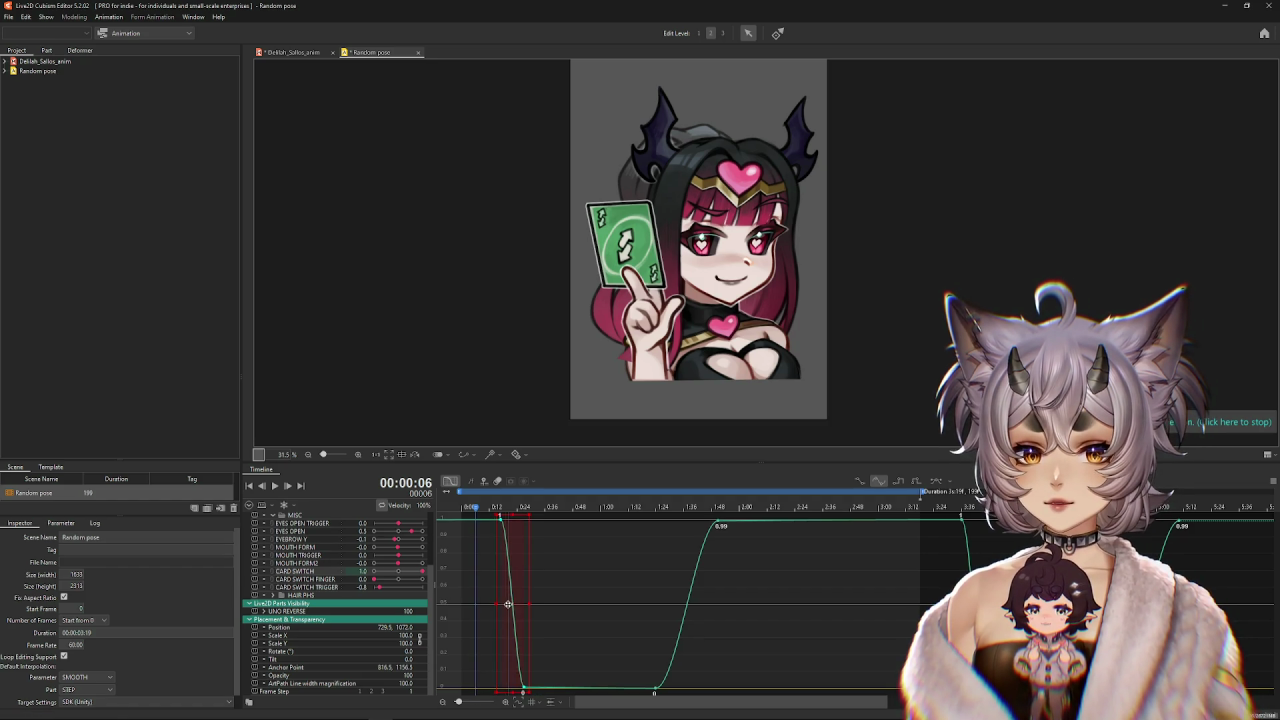
pyautogui.click(474, 587)
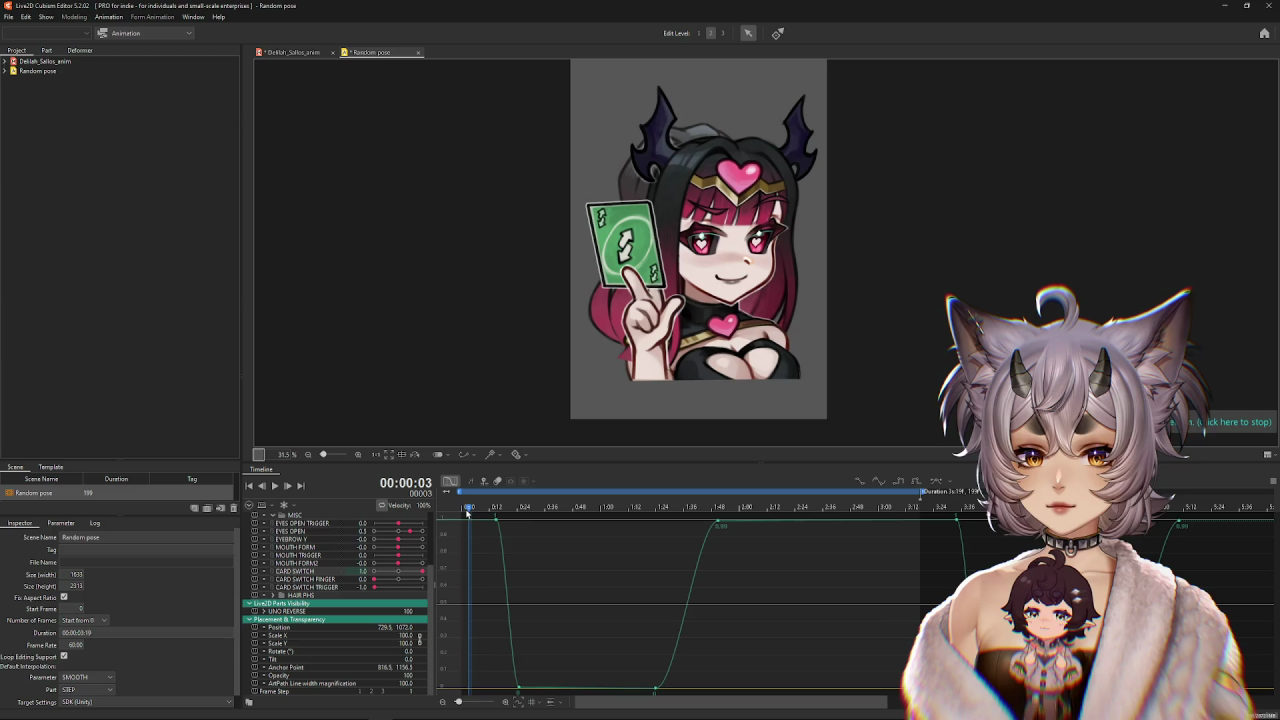
pyautogui.moveTo(543, 535)
pyautogui.mouseDown()
pyautogui.moveTo(681, 565)
pyautogui.moveTo(848, 573)
pyautogui.mouseUp()
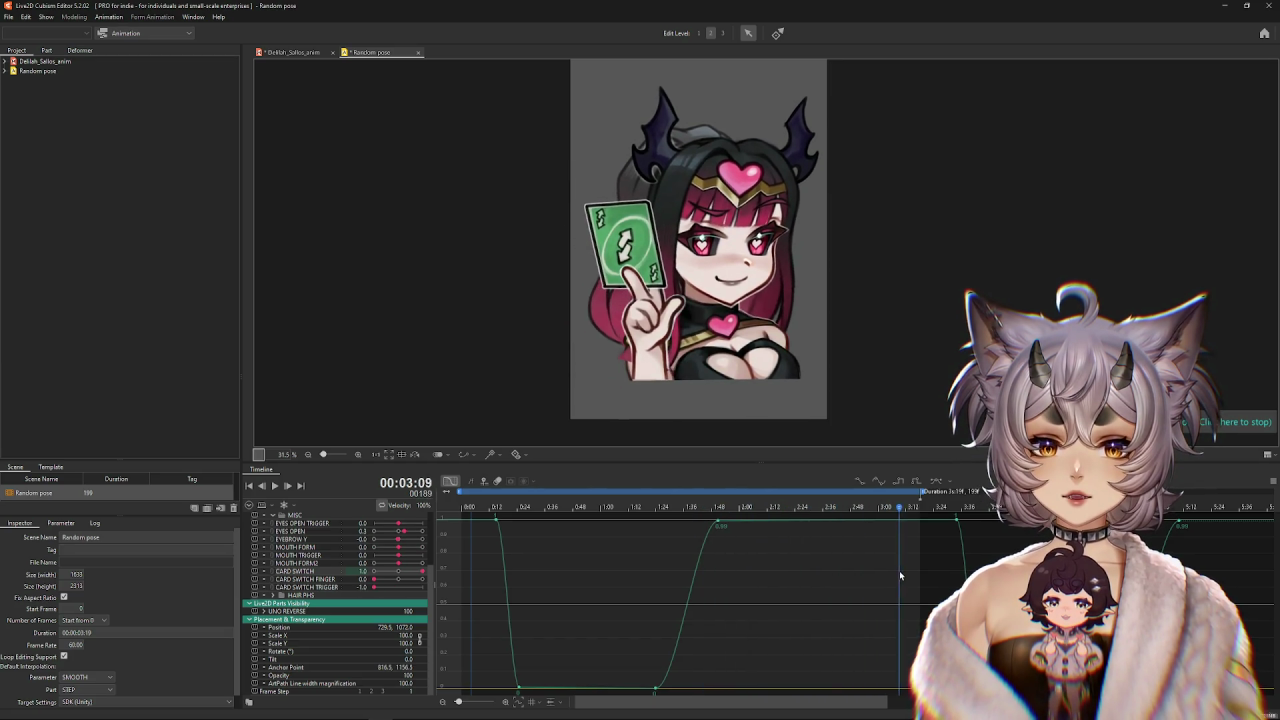
pyautogui.click(272, 486)
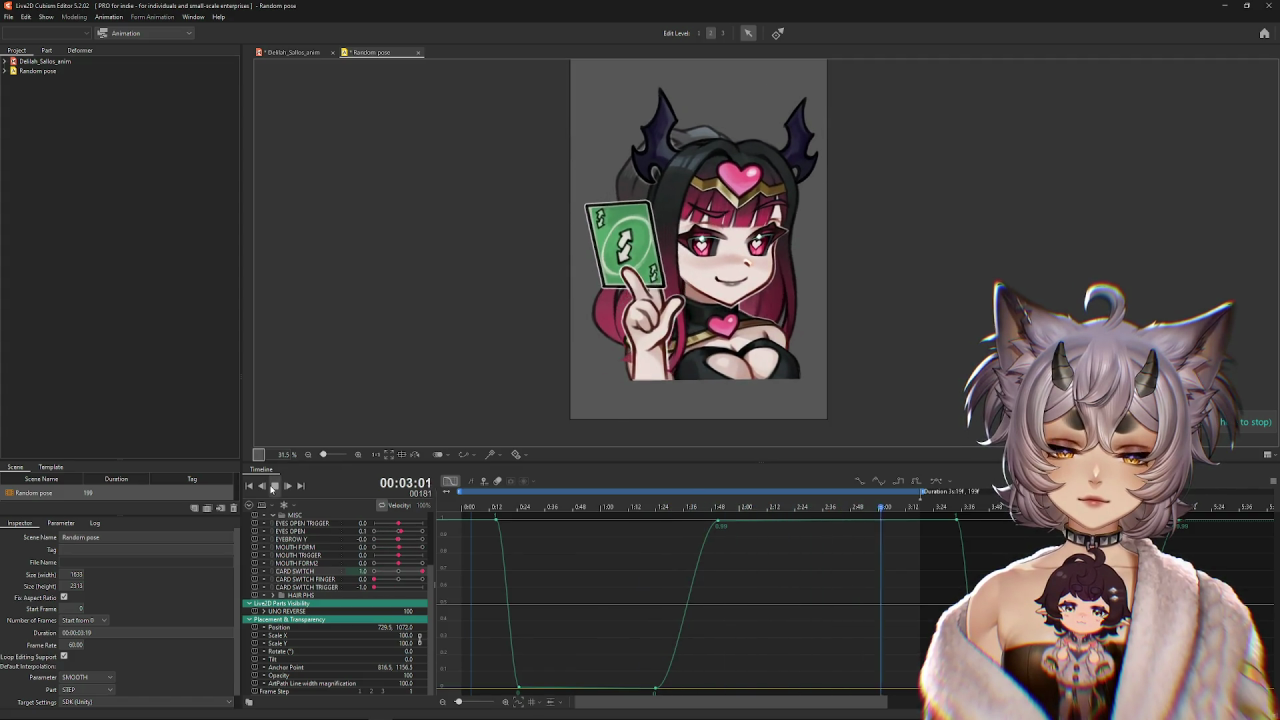
pyautogui.click(272, 488)
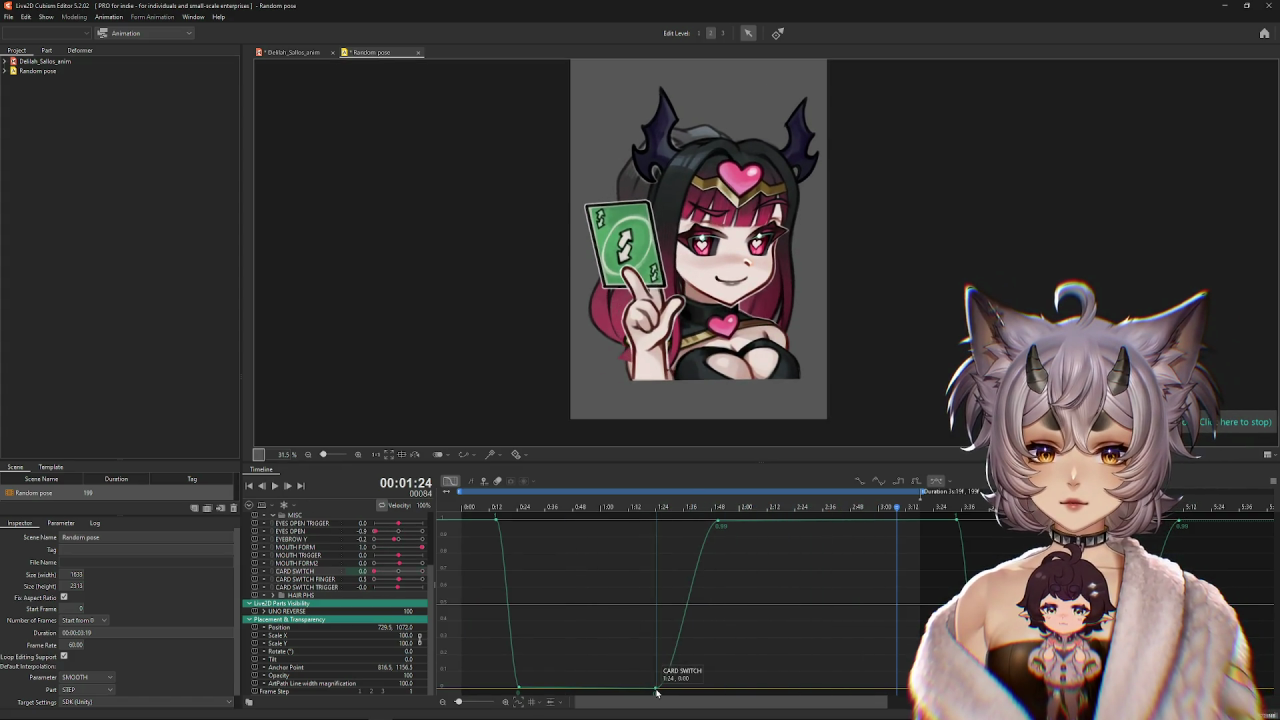
# Move the CARD SWITCH keyframe from 1:24 to 1:34 and replay from the start.
pyautogui.moveTo(657, 692); pyautogui.dragTo(668, 692)
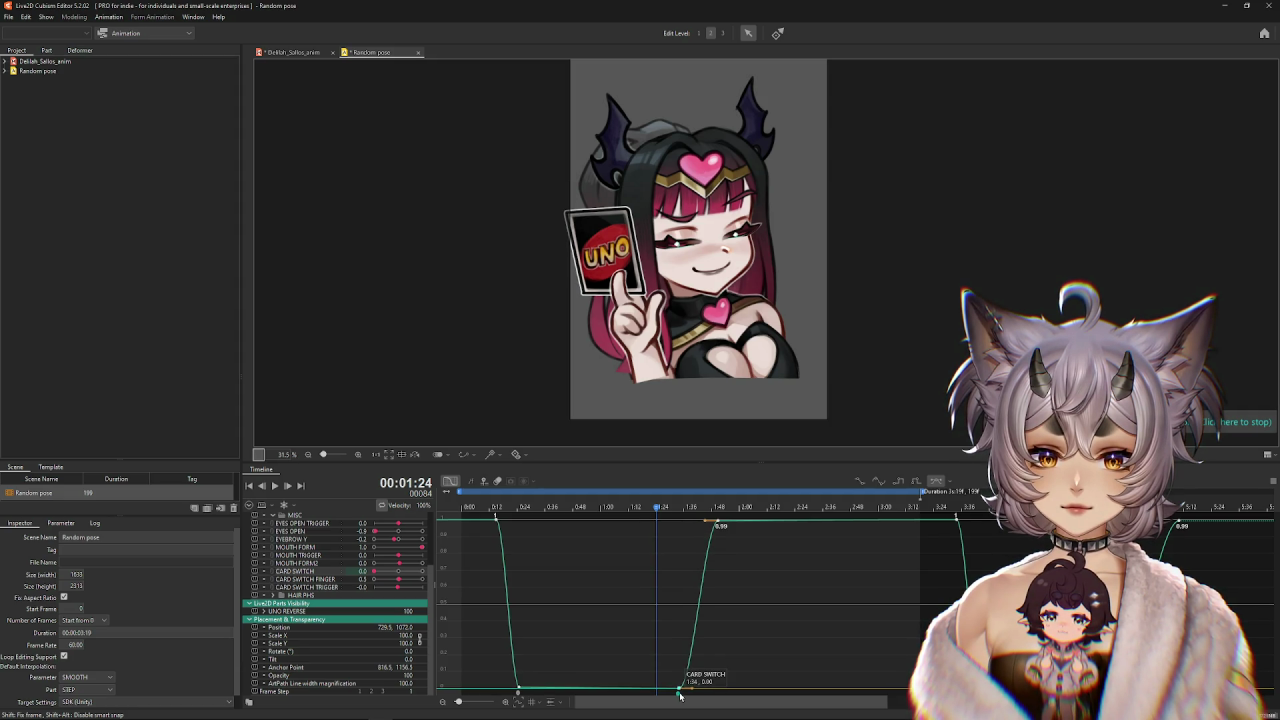
pyautogui.click(557, 547)
pyautogui.moveTo(553, 518); pyautogui.dragTo(434, 516)
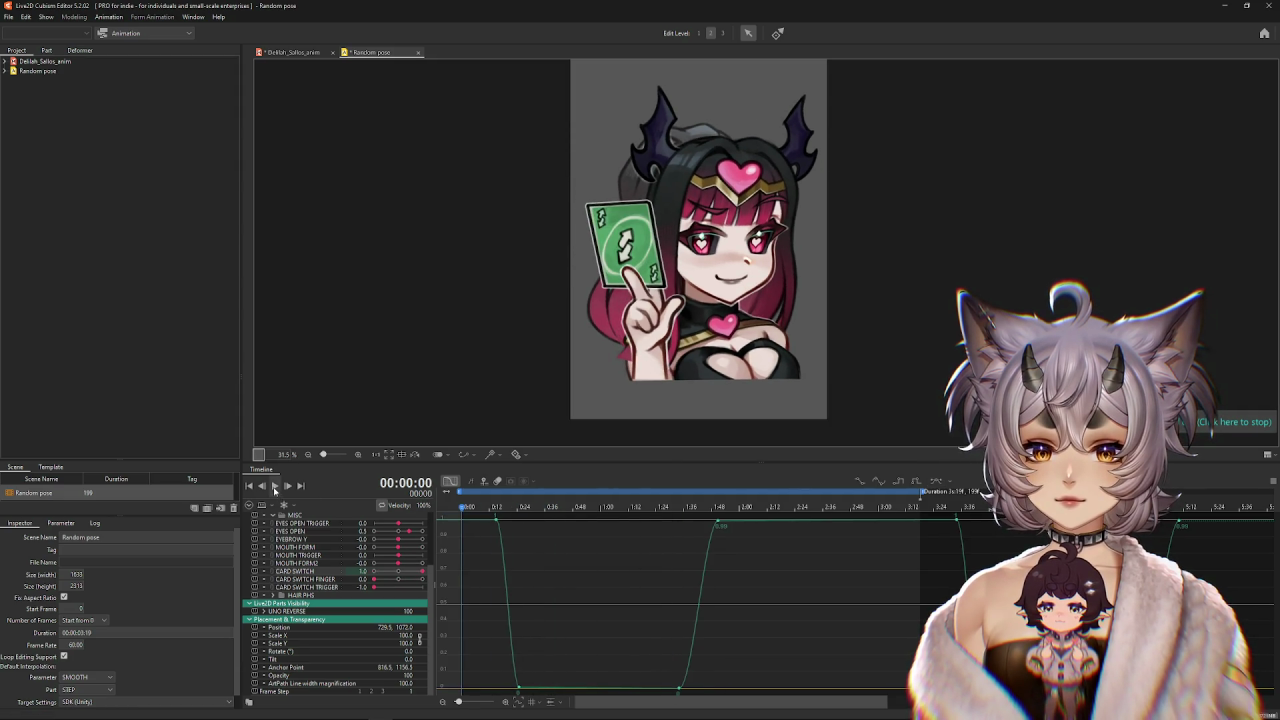
pyautogui.click(275, 487)
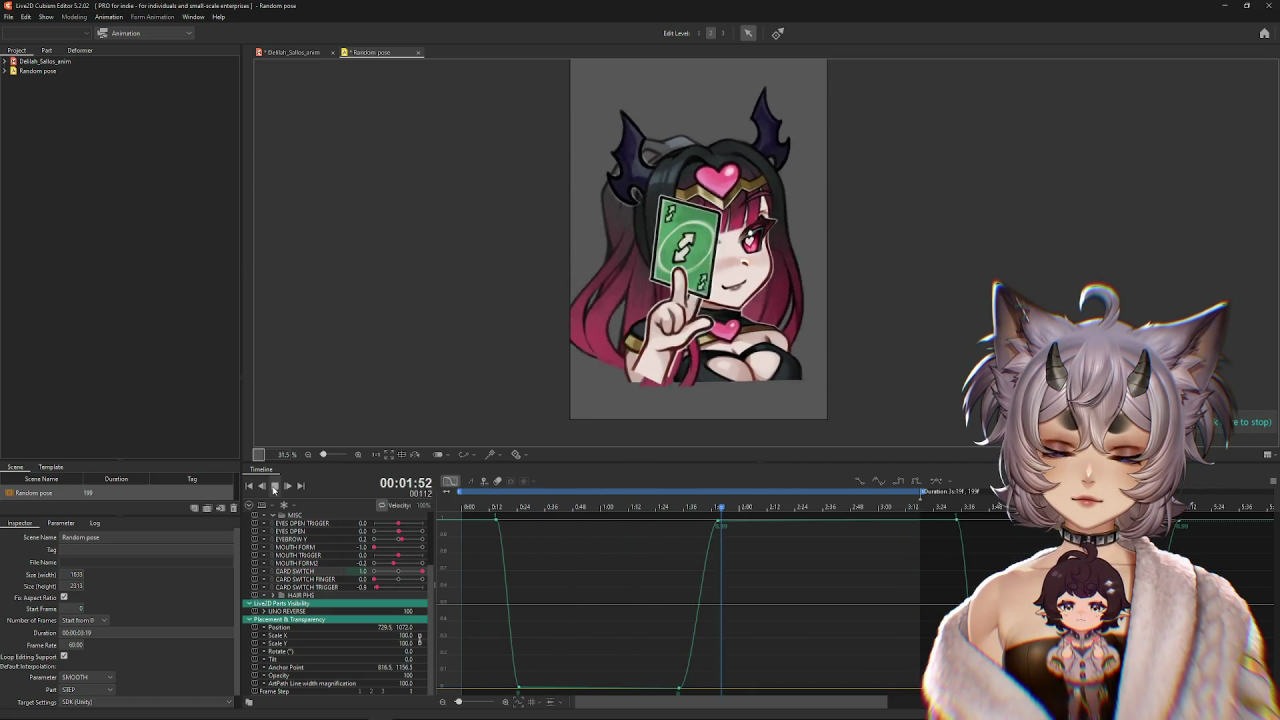
# Replay the animation from the start, then display the CARD SWITCH FINGER curve.
pyautogui.click(274, 488)
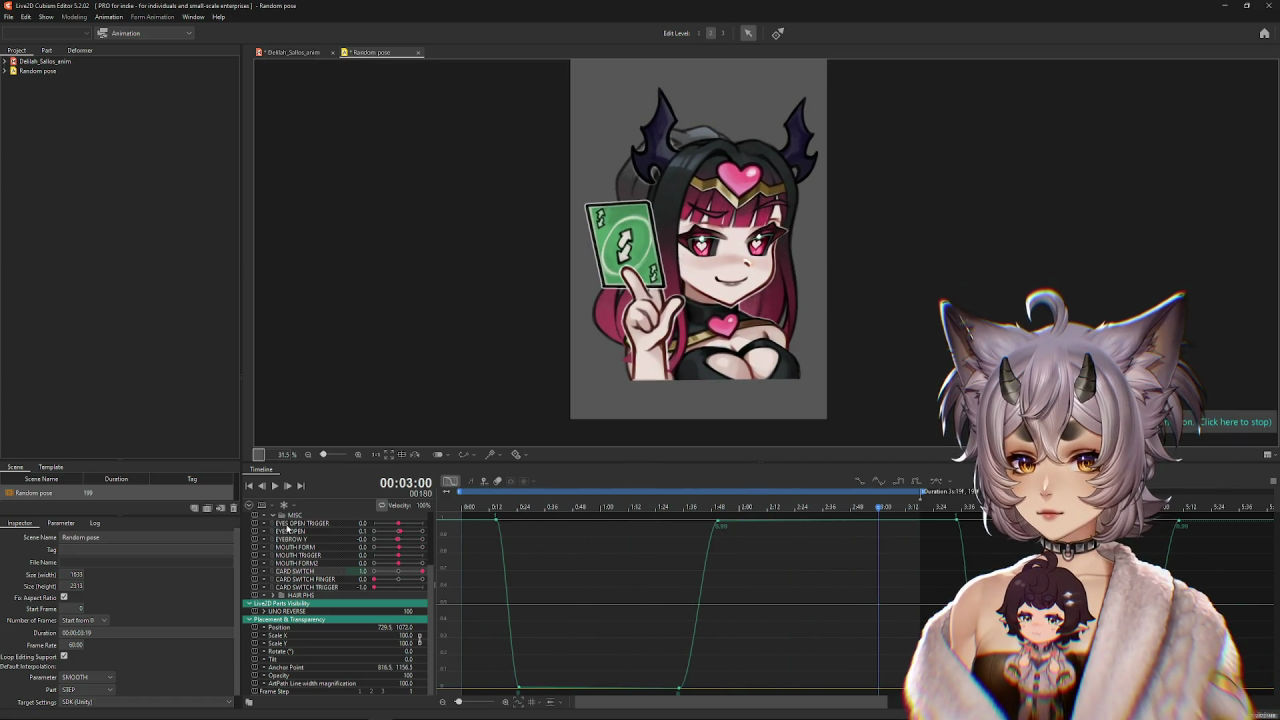
pyautogui.click(472, 512)
pyautogui.click(275, 487)
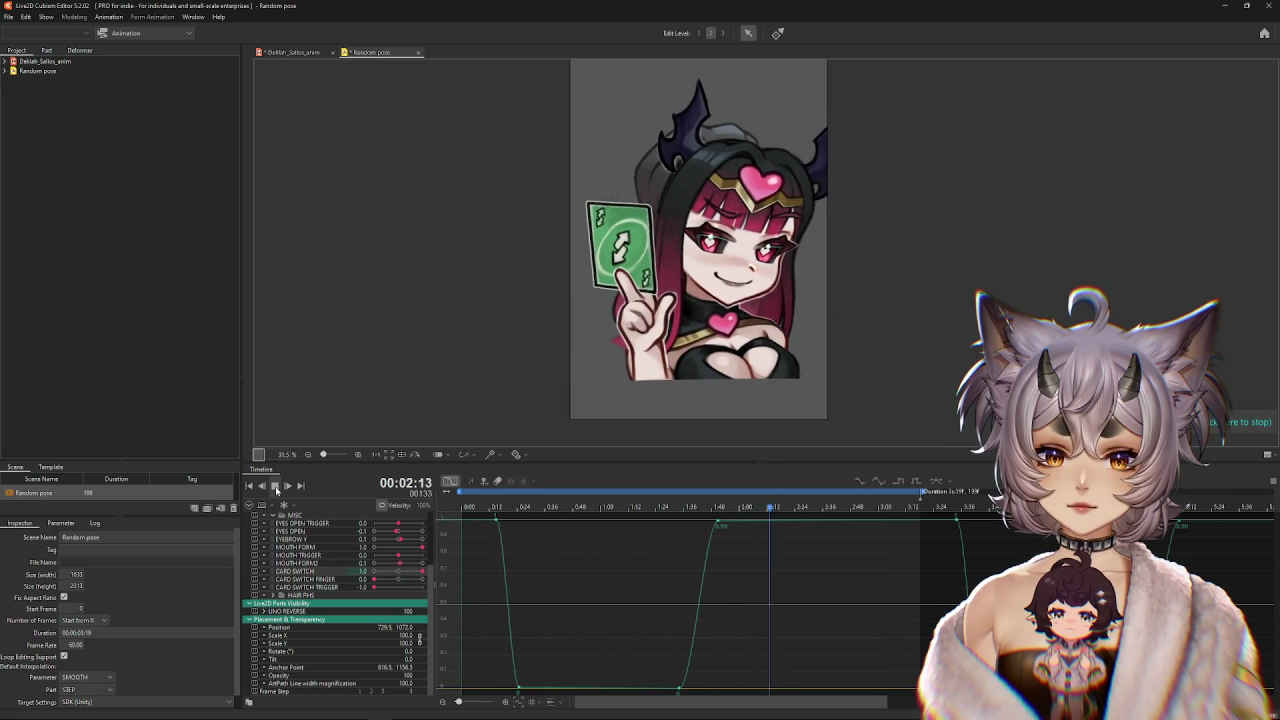
pyautogui.click(276, 487)
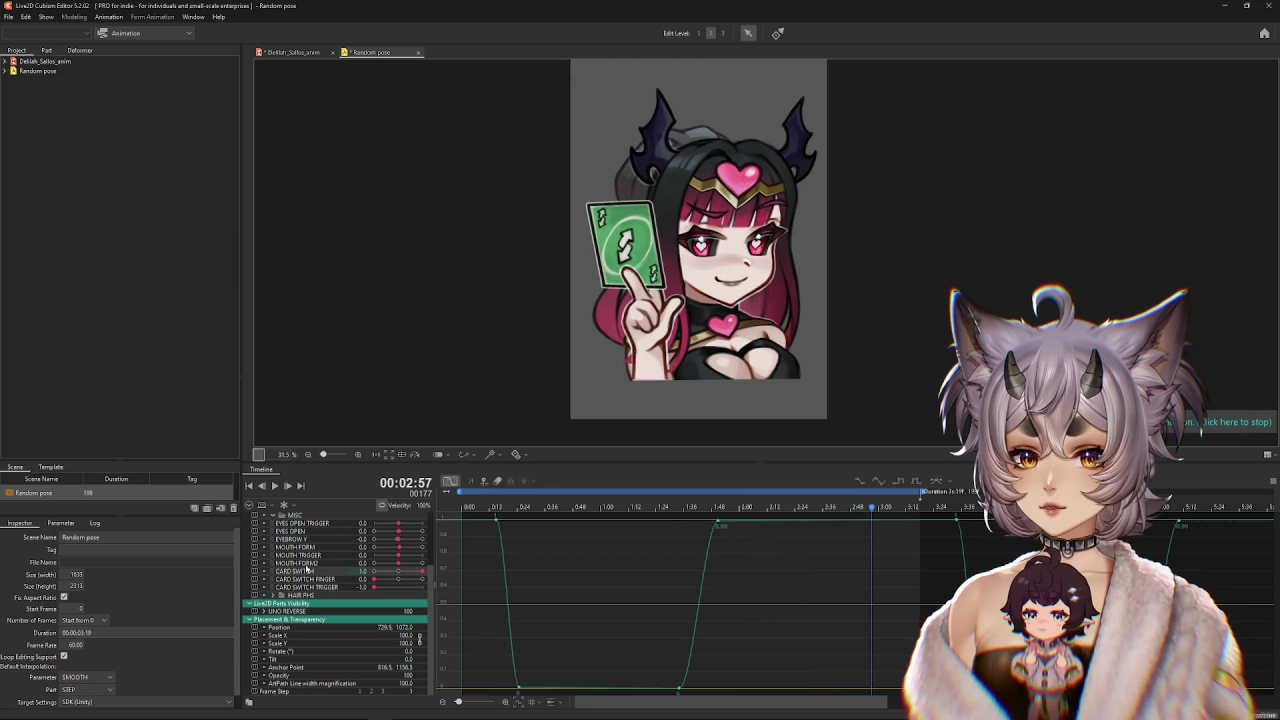
pyautogui.click(311, 562)
pyautogui.click(300, 579)
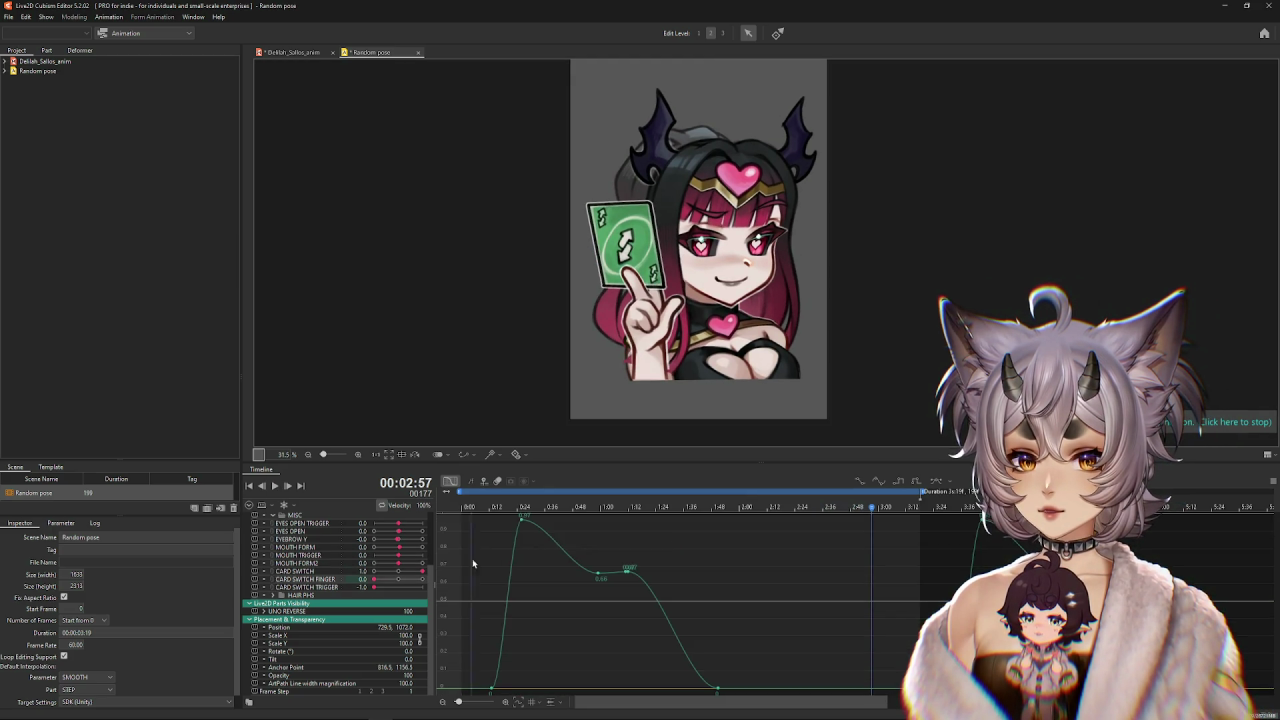
# Scrub and play through the card flip while viewing the CARD SWITCH FINGER curve.
pyautogui.click(462, 507)
pyautogui.moveTo(462, 512); pyautogui.dragTo(513, 517)
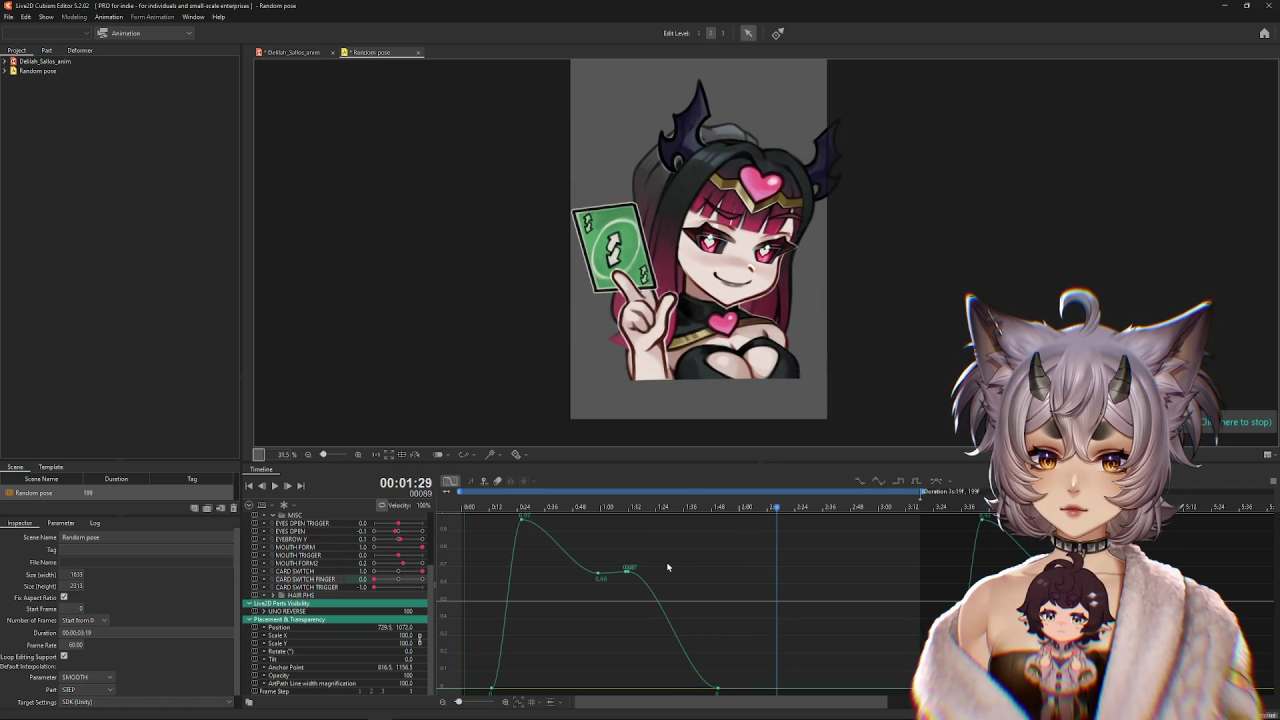
pyautogui.click(591, 558)
pyautogui.moveTo(632, 568); pyautogui.dragTo(824, 606)
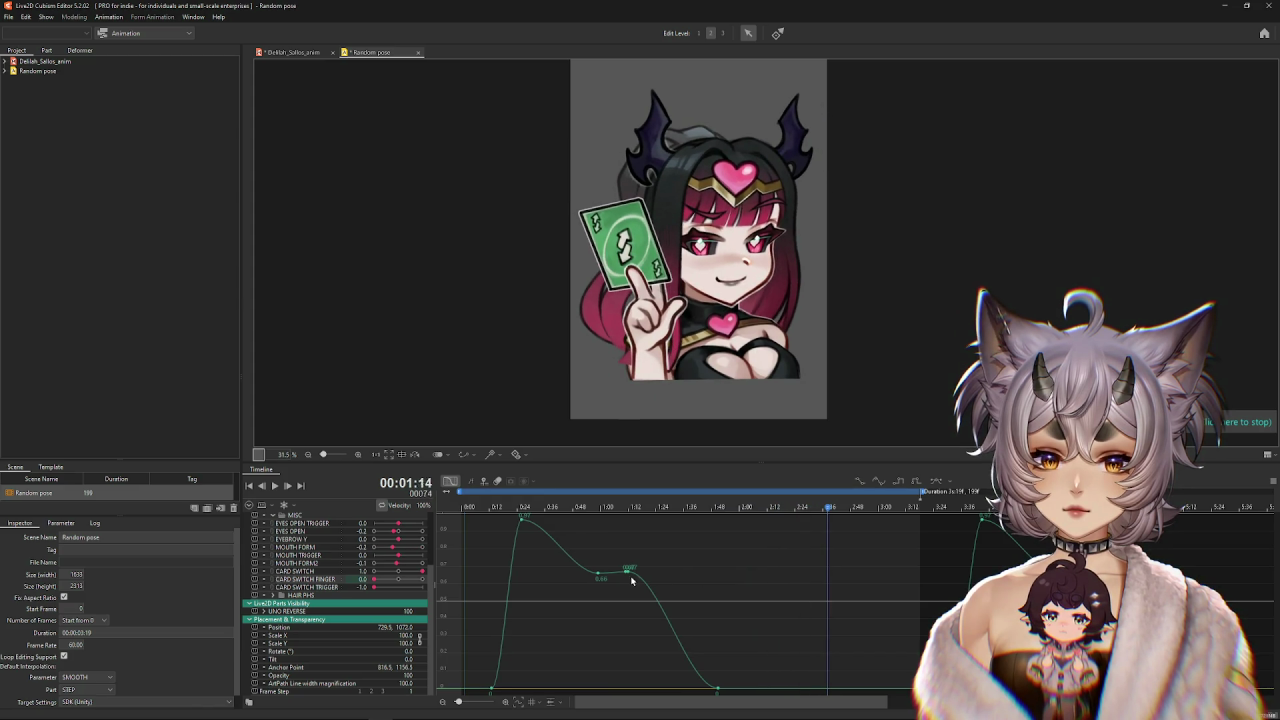
pyautogui.press('space')
pyautogui.click(276, 486)
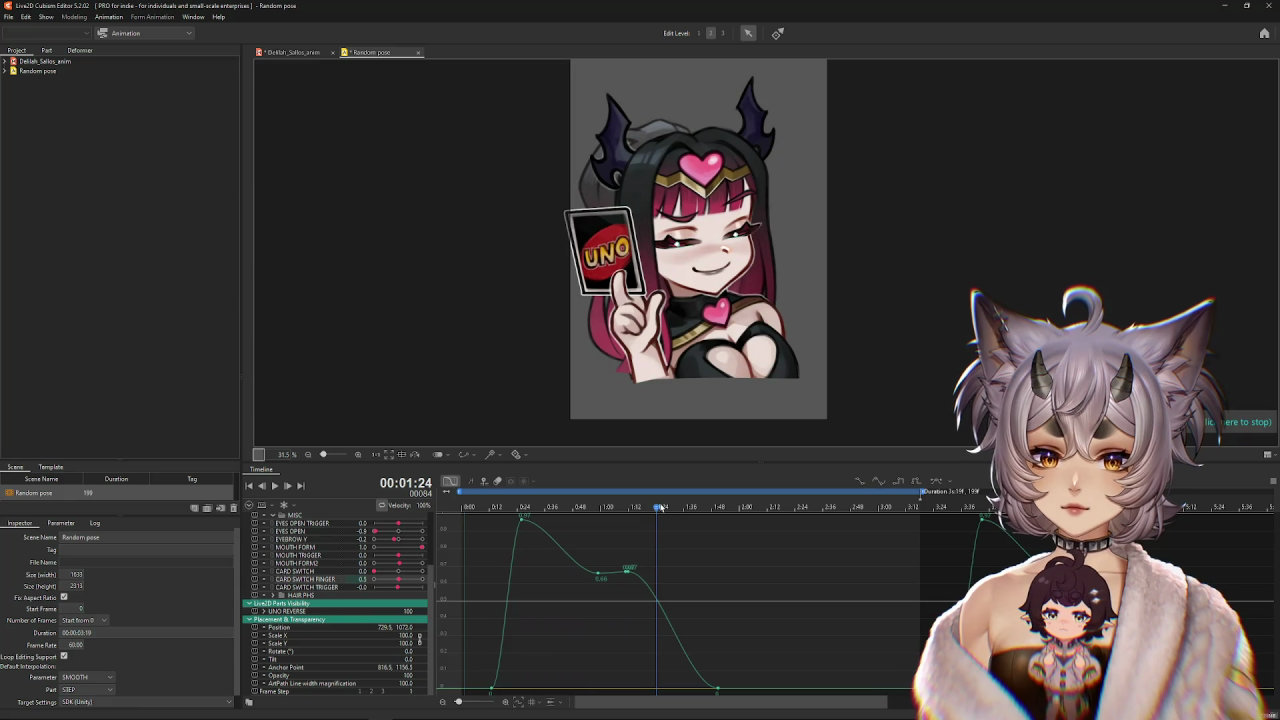
pyautogui.moveTo(660, 507)
pyautogui.mouseDown()
pyautogui.moveTo(481, 510)
pyautogui.moveTo(492, 516)
pyautogui.mouseUp()
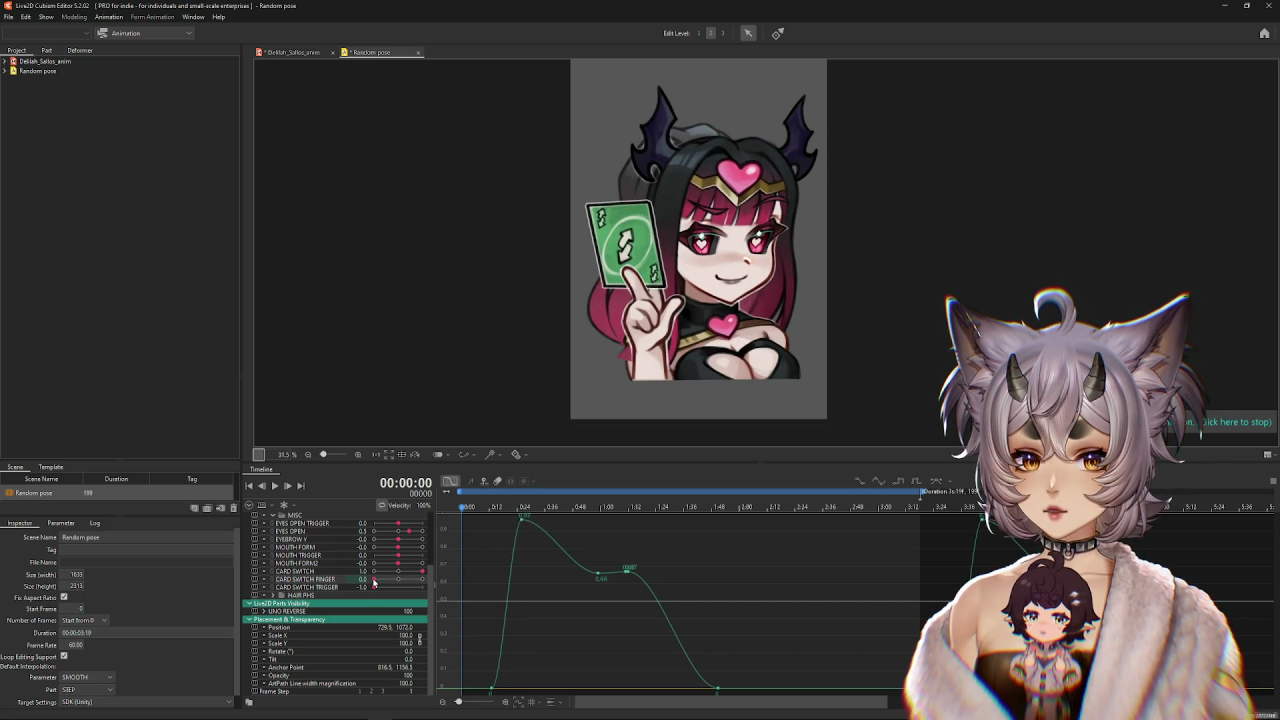
pyautogui.moveTo(463, 511); pyautogui.dragTo(528, 516)
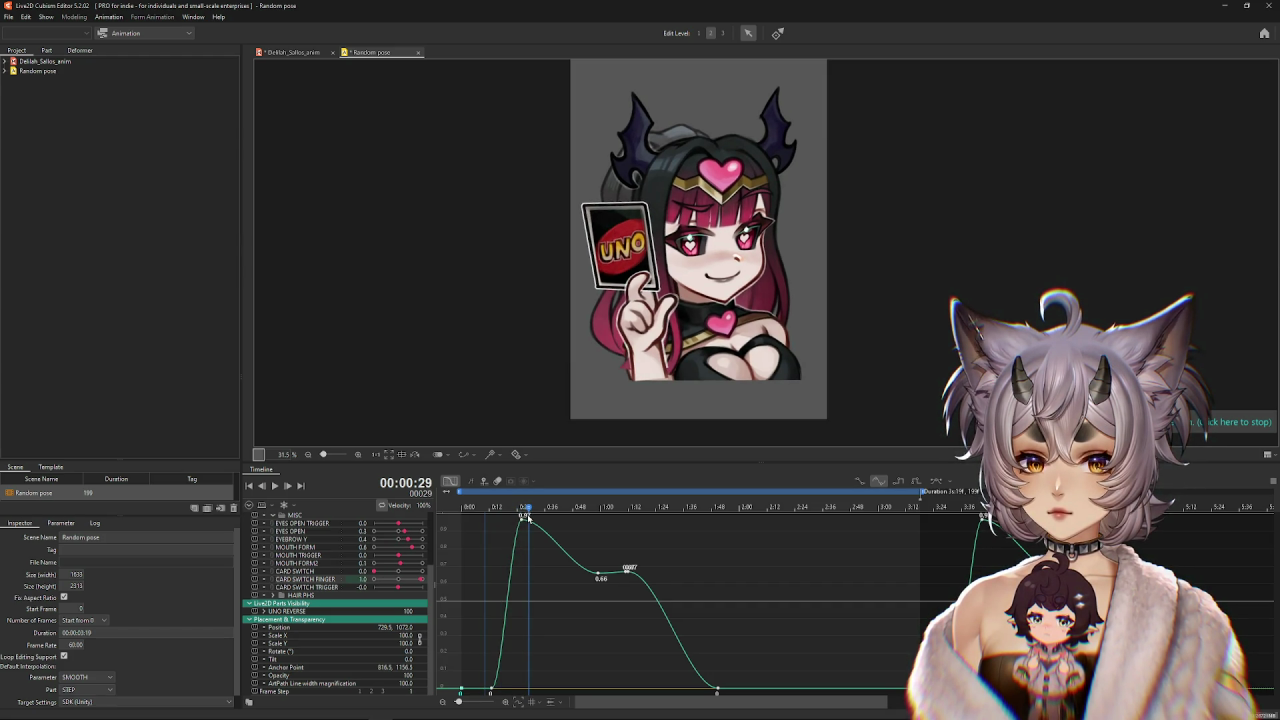
pyautogui.moveTo(528, 516)
pyautogui.mouseDown()
pyautogui.moveTo(493, 521)
pyautogui.moveTo(457, 697)
pyautogui.mouseUp()
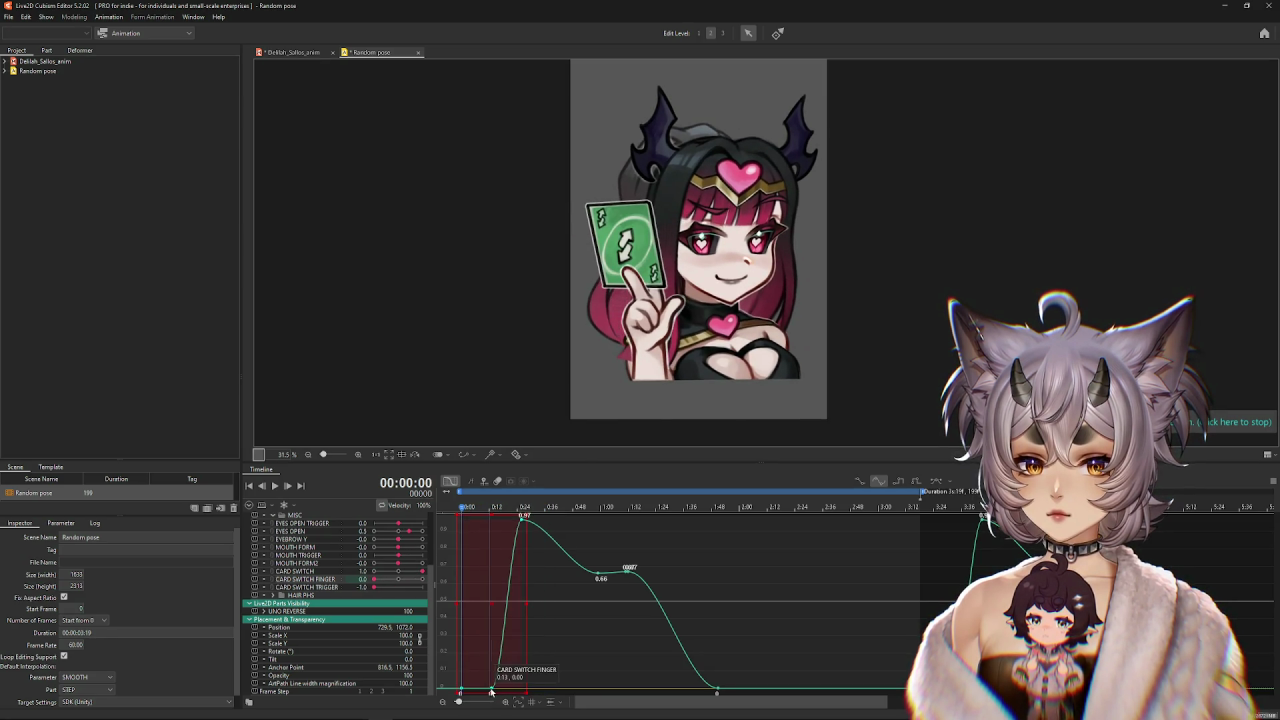
# Shift the first finger peak and valley earlier, then move the valley slightly later.
pyautogui.click(490, 668)
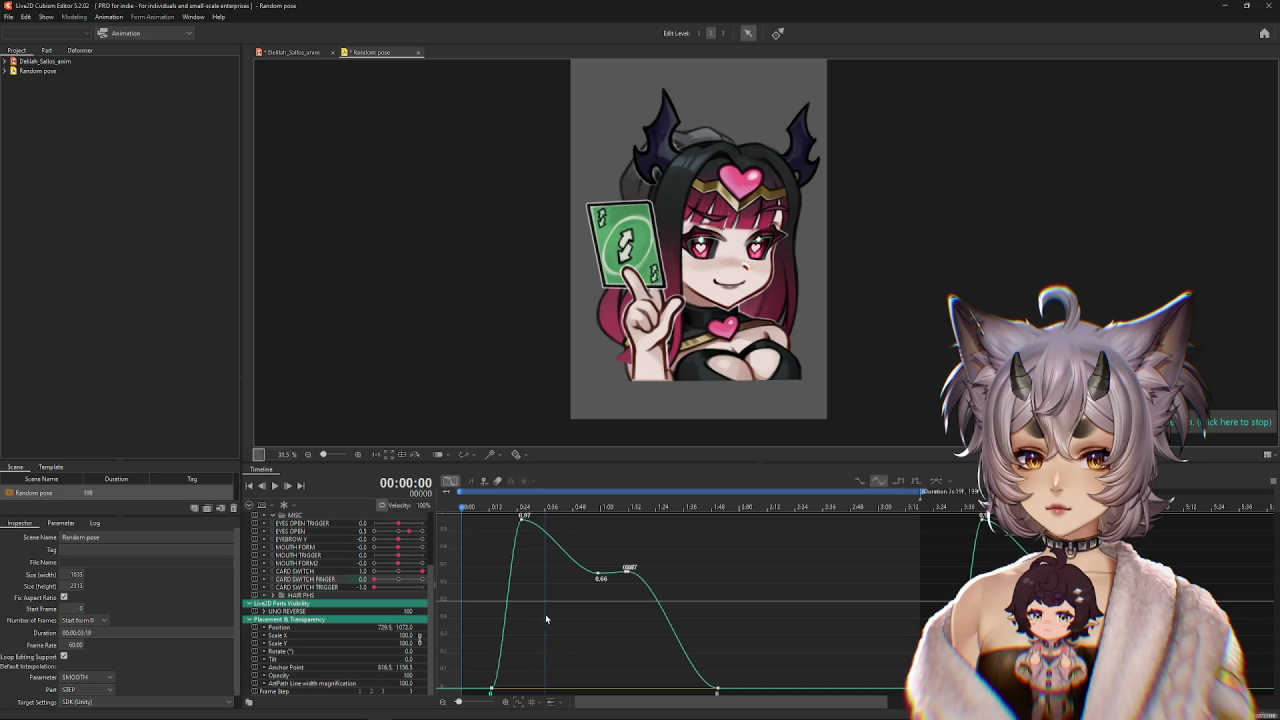
pyautogui.moveTo(602, 688); pyautogui.dragTo(538, 538)
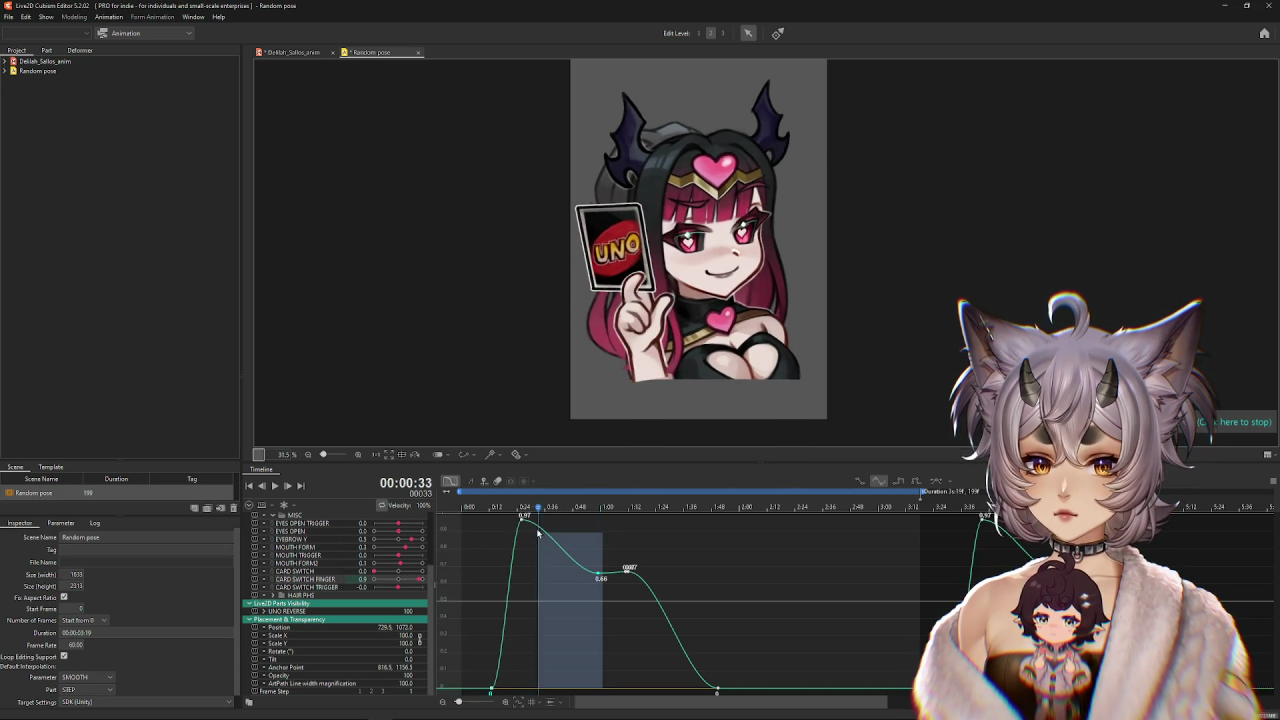
pyautogui.click(598, 578)
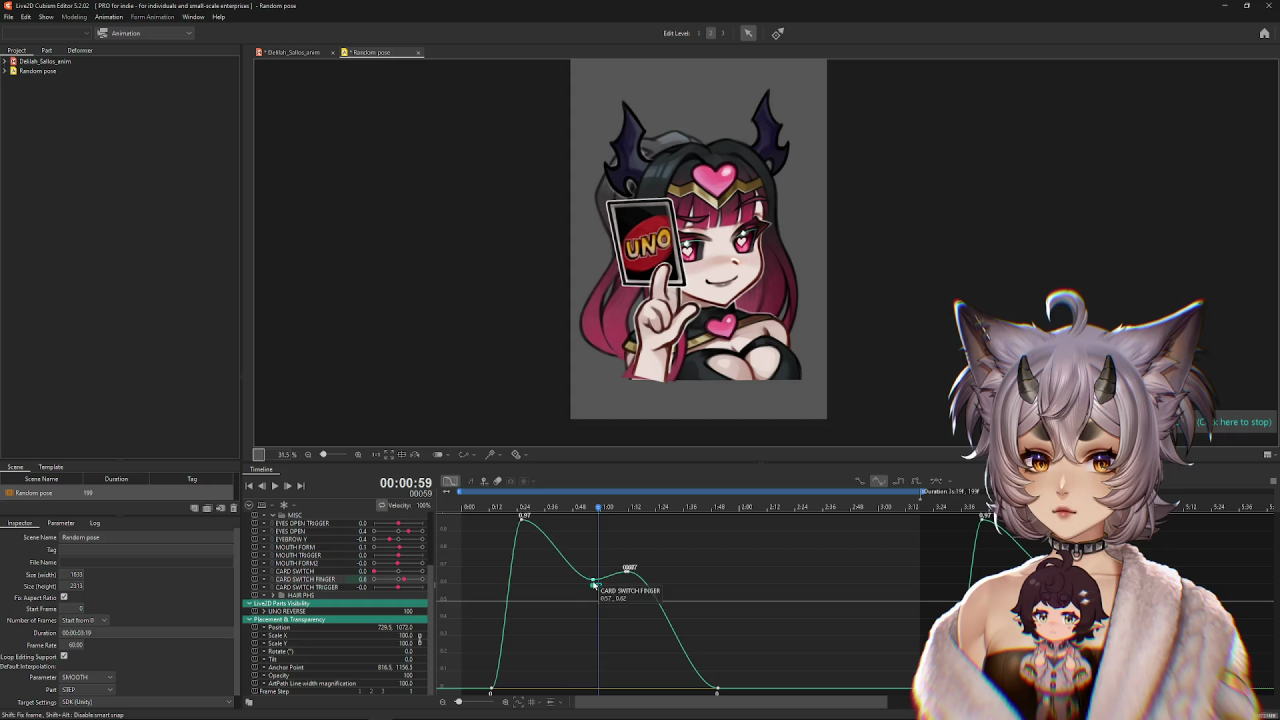
pyautogui.moveTo(558, 660); pyautogui.dragTo(586, 557)
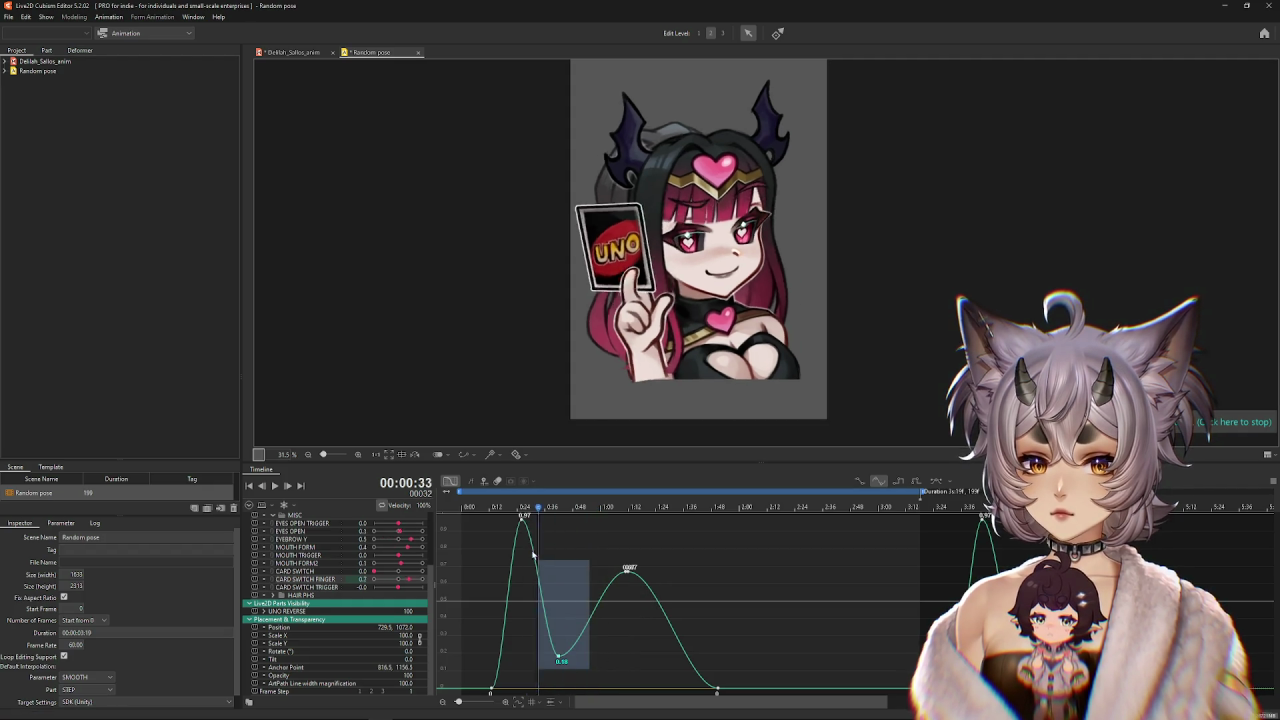
pyautogui.moveTo(520, 507)
pyautogui.mouseDown()
pyautogui.moveTo(577, 534)
pyautogui.moveTo(466, 688)
pyautogui.mouseUp()
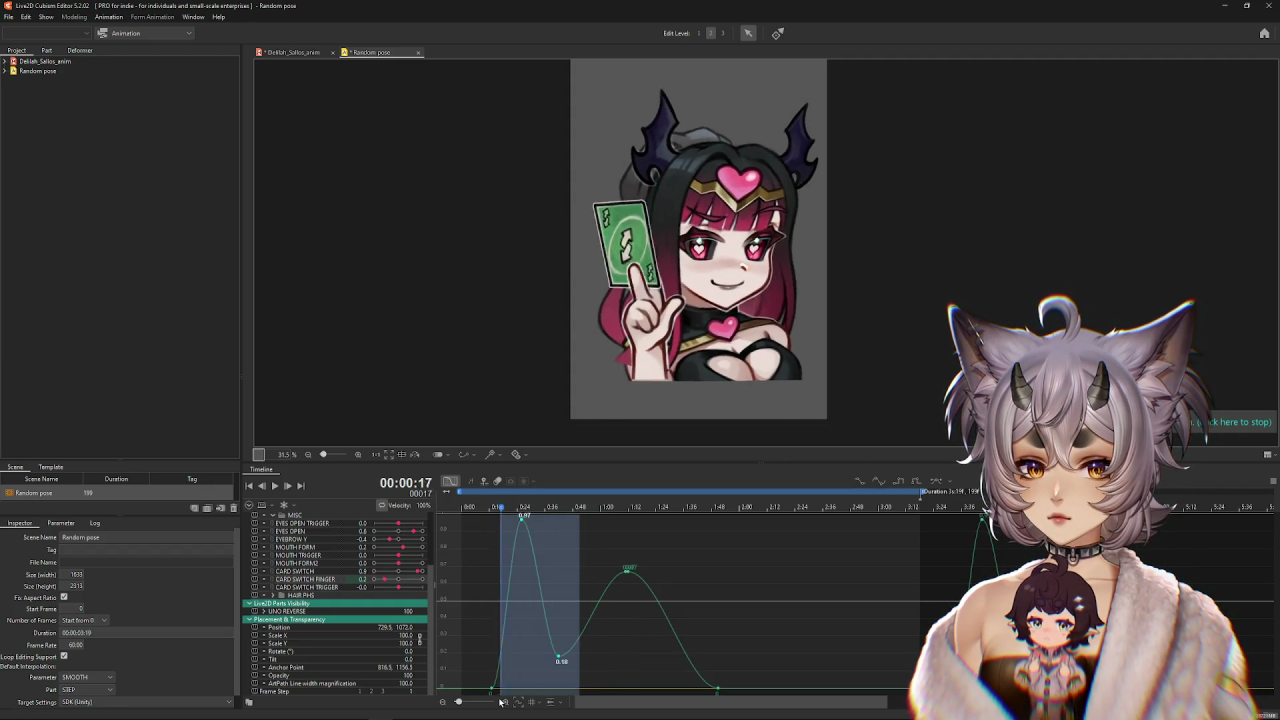
pyautogui.moveTo(501, 605)
pyautogui.mouseDown()
pyautogui.moveTo(473, 555)
pyautogui.moveTo(519, 533)
pyautogui.moveTo(520, 550)
pyautogui.mouseUp()
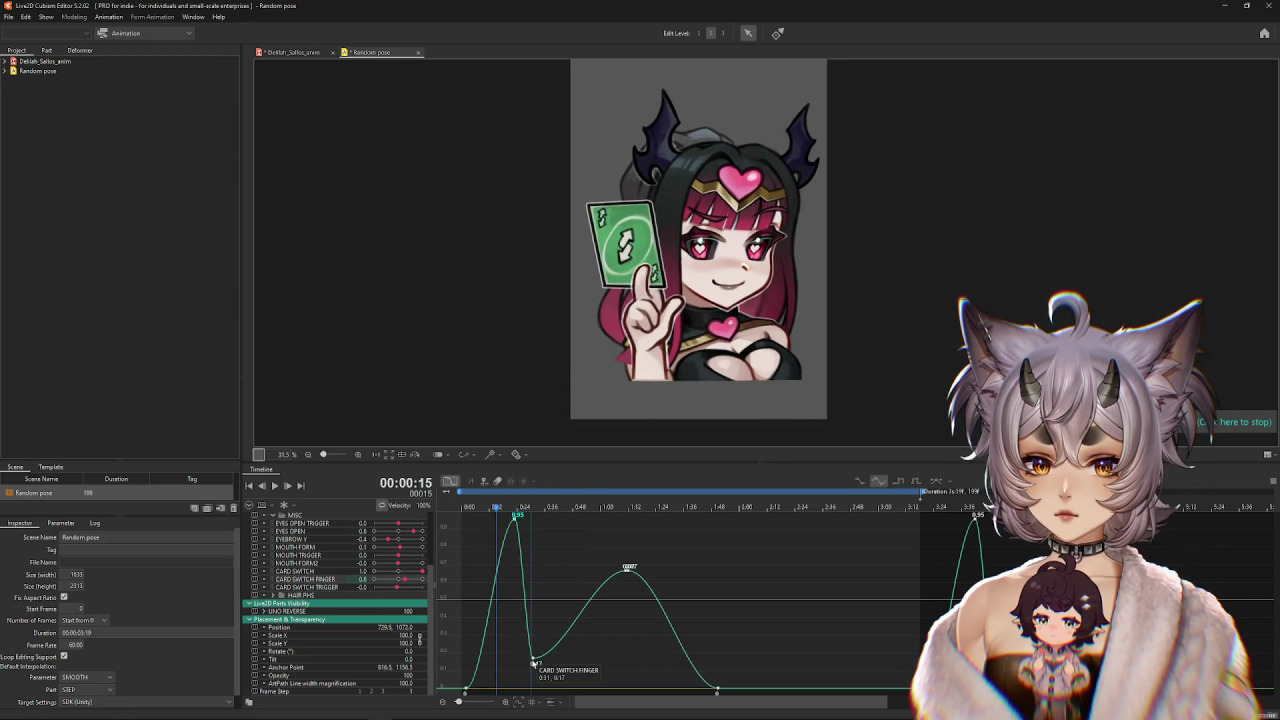
pyautogui.moveTo(533, 663); pyautogui.dragTo(548, 660)
# Play the retimed animation from the start to check the flip timing.
pyautogui.click(482, 508)
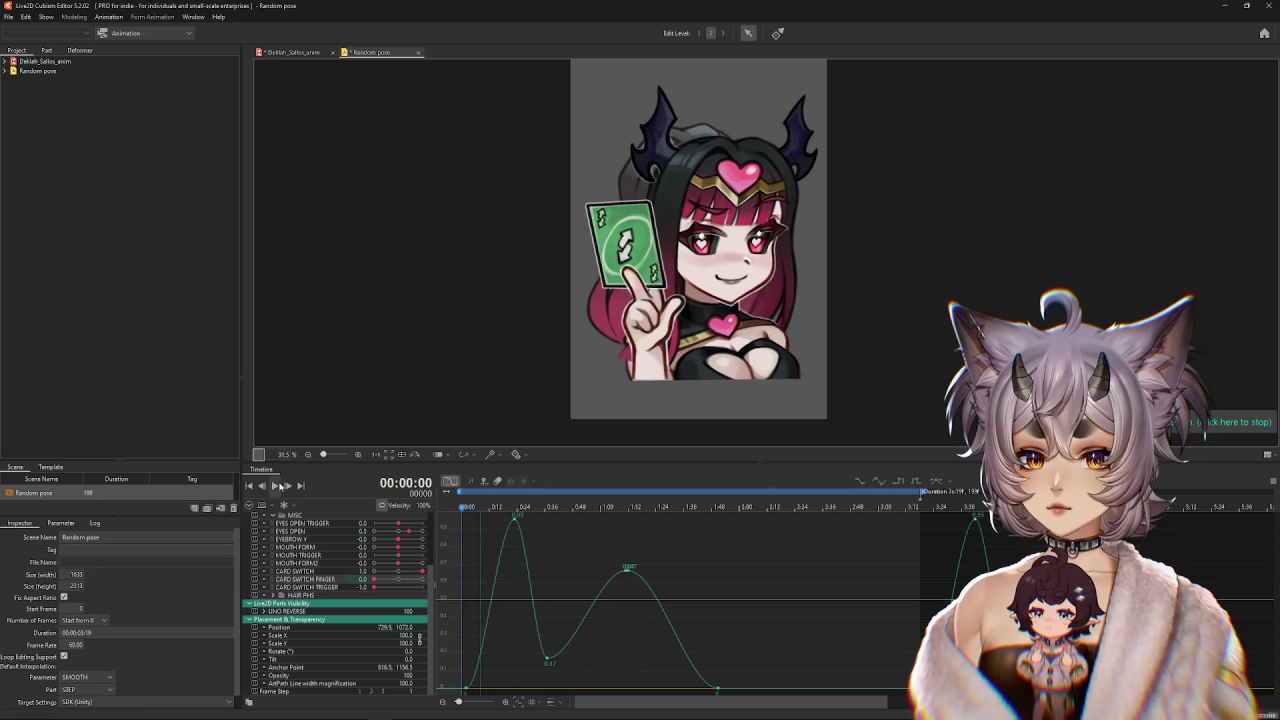
pyautogui.click(286, 486)
pyautogui.click(594, 492)
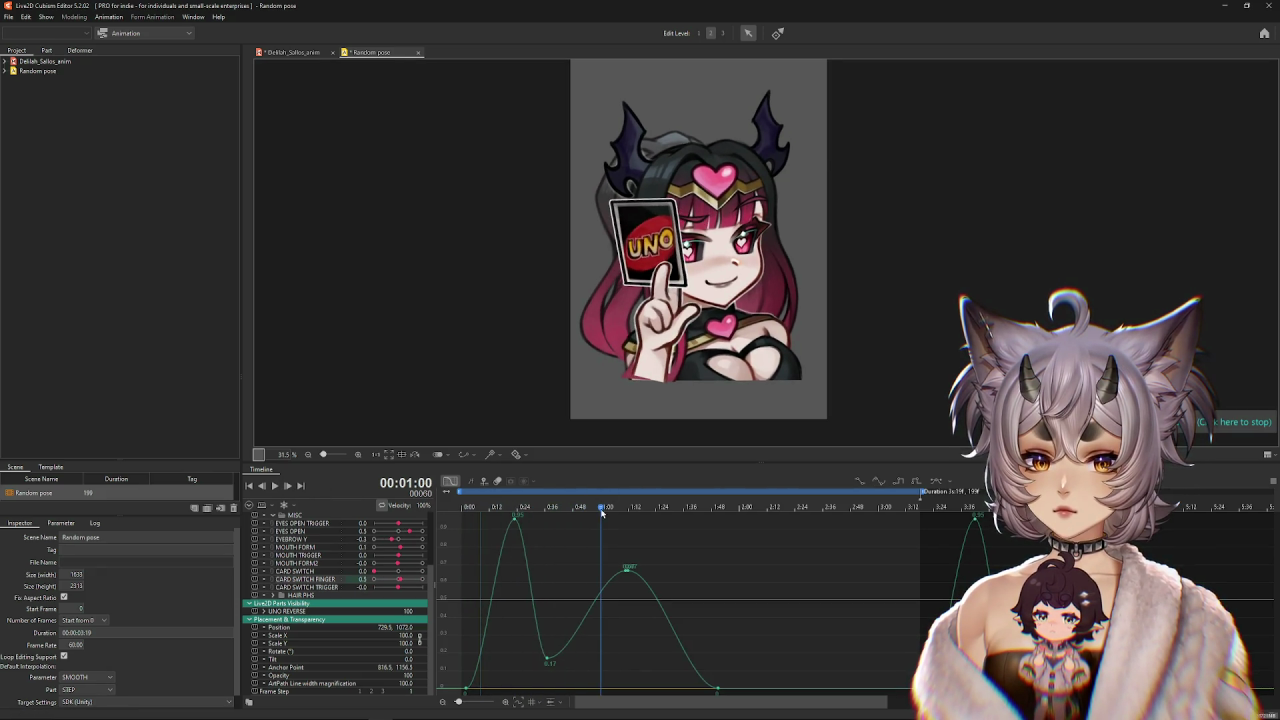
pyautogui.press('space')
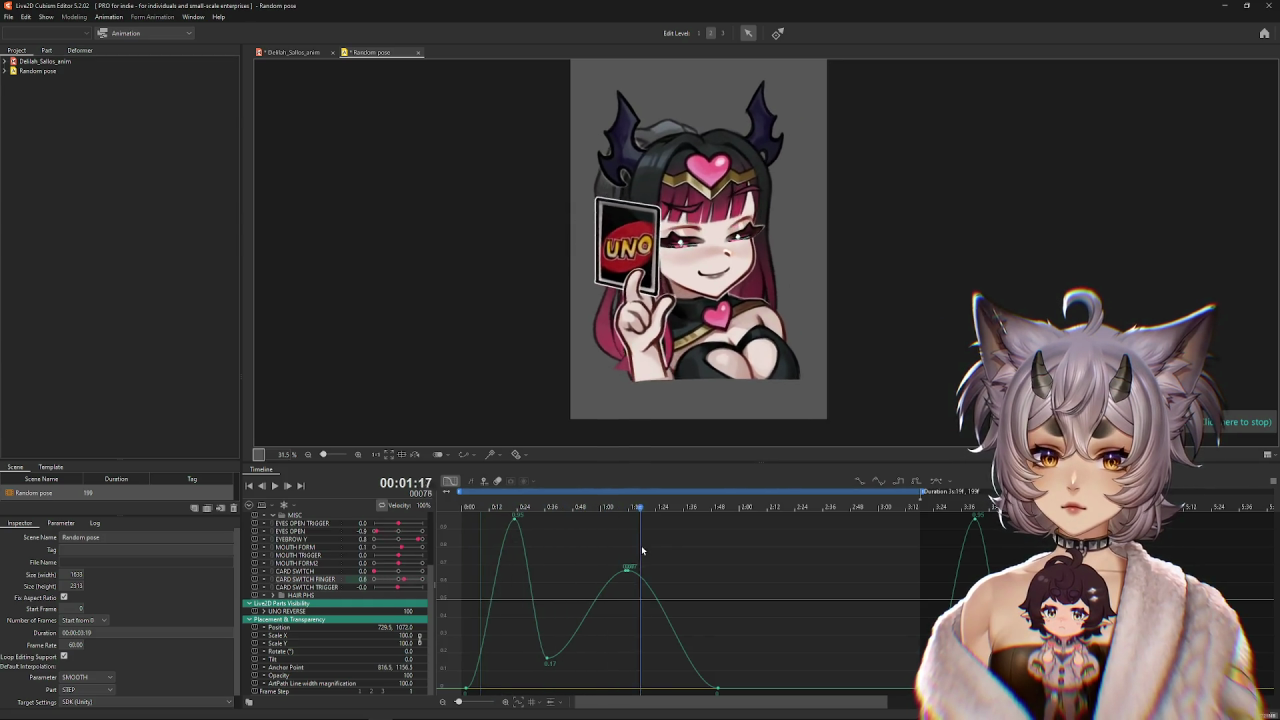
pyautogui.click(693, 560)
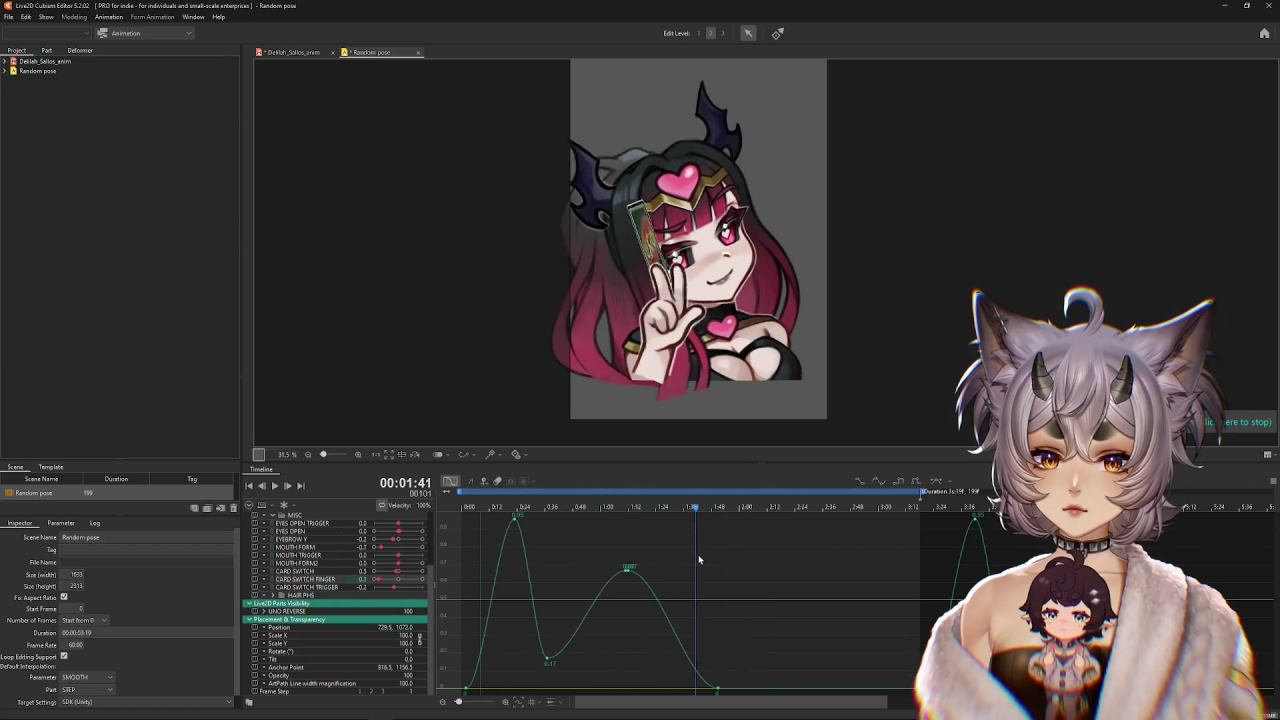
pyautogui.click(463, 556)
pyautogui.click(479, 561)
# Try compressing the first-flip finger keyframes into less time, then undo it.
pyautogui.click(515, 525)
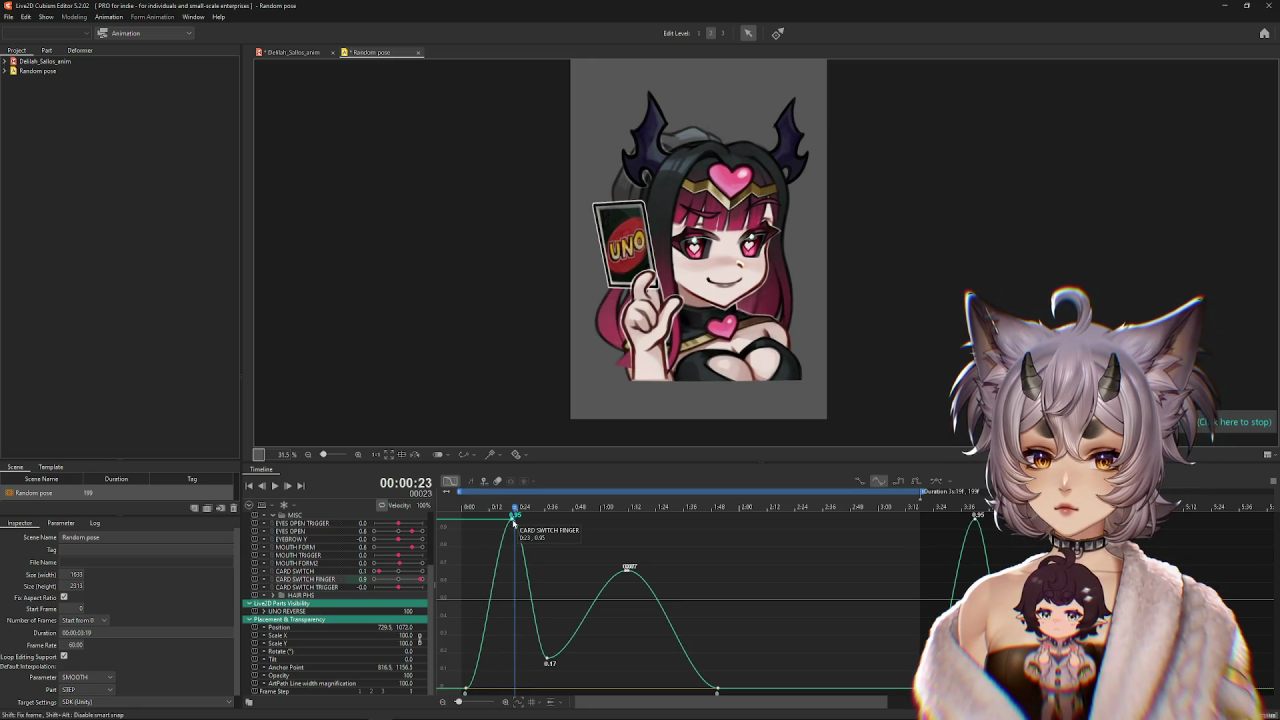
pyautogui.click(623, 575)
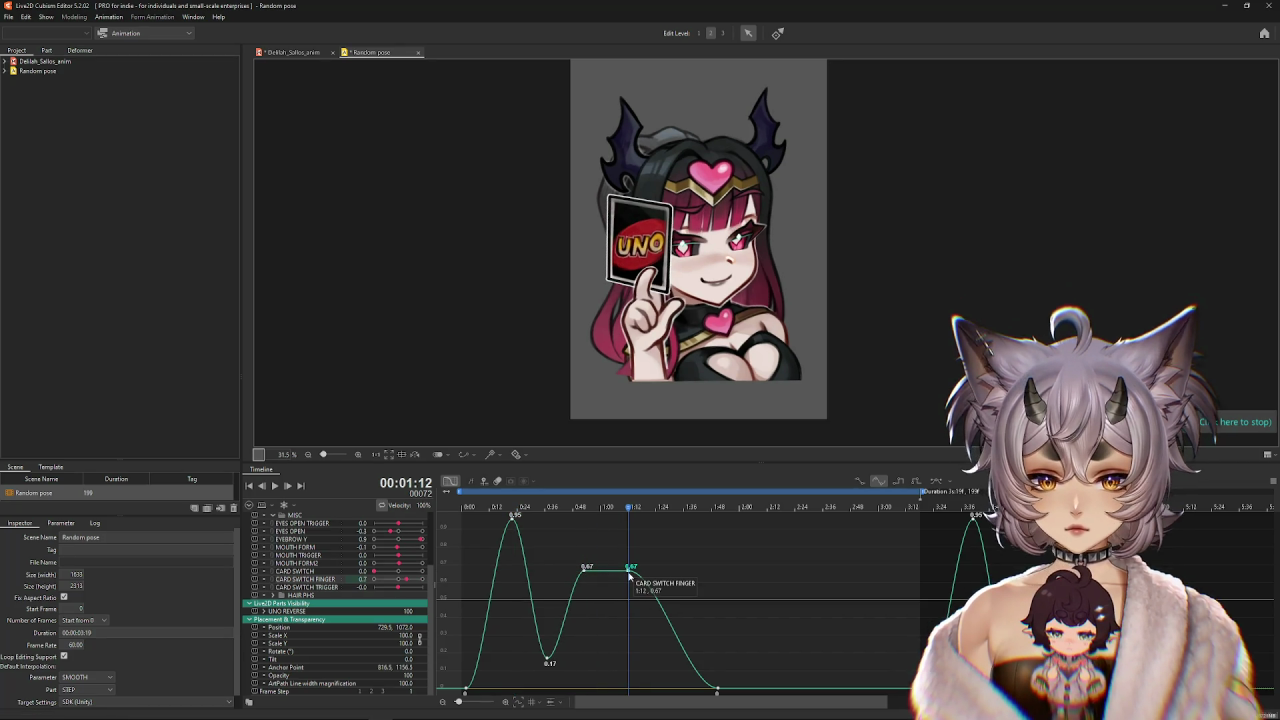
pyautogui.moveTo(626, 522); pyautogui.dragTo(467, 686)
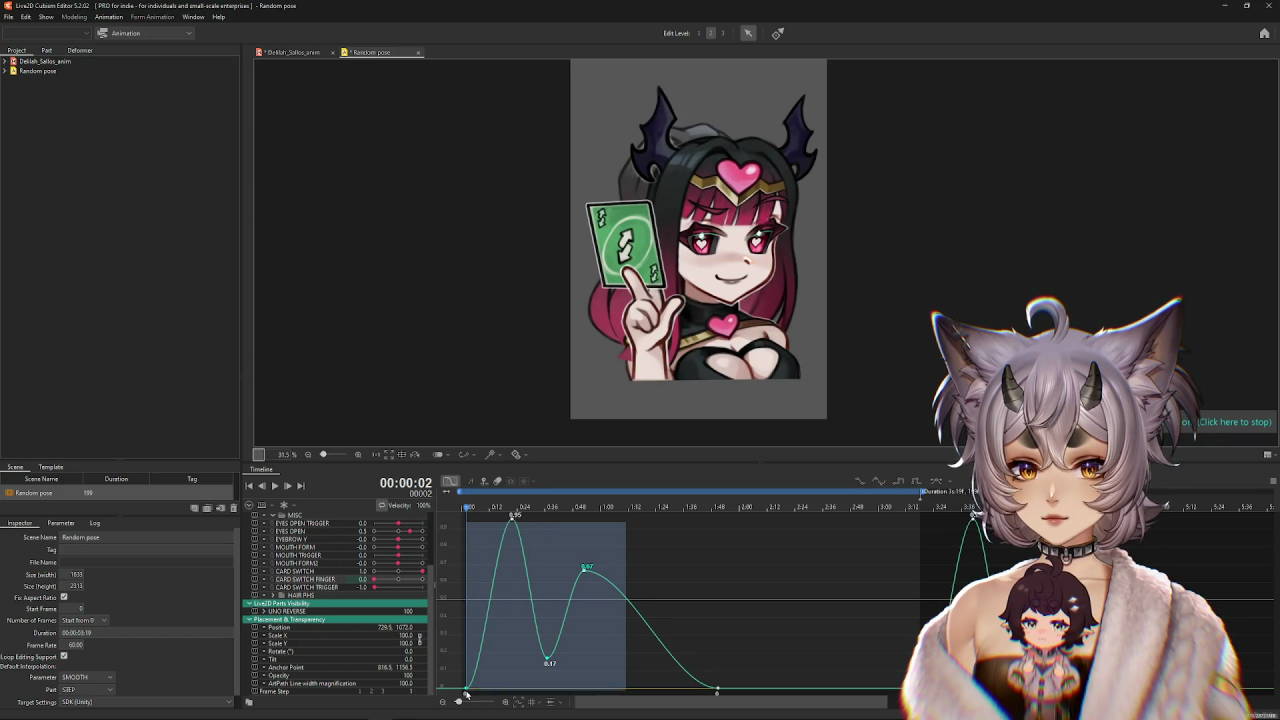
pyautogui.moveTo(587, 628); pyautogui.dragTo(565, 625)
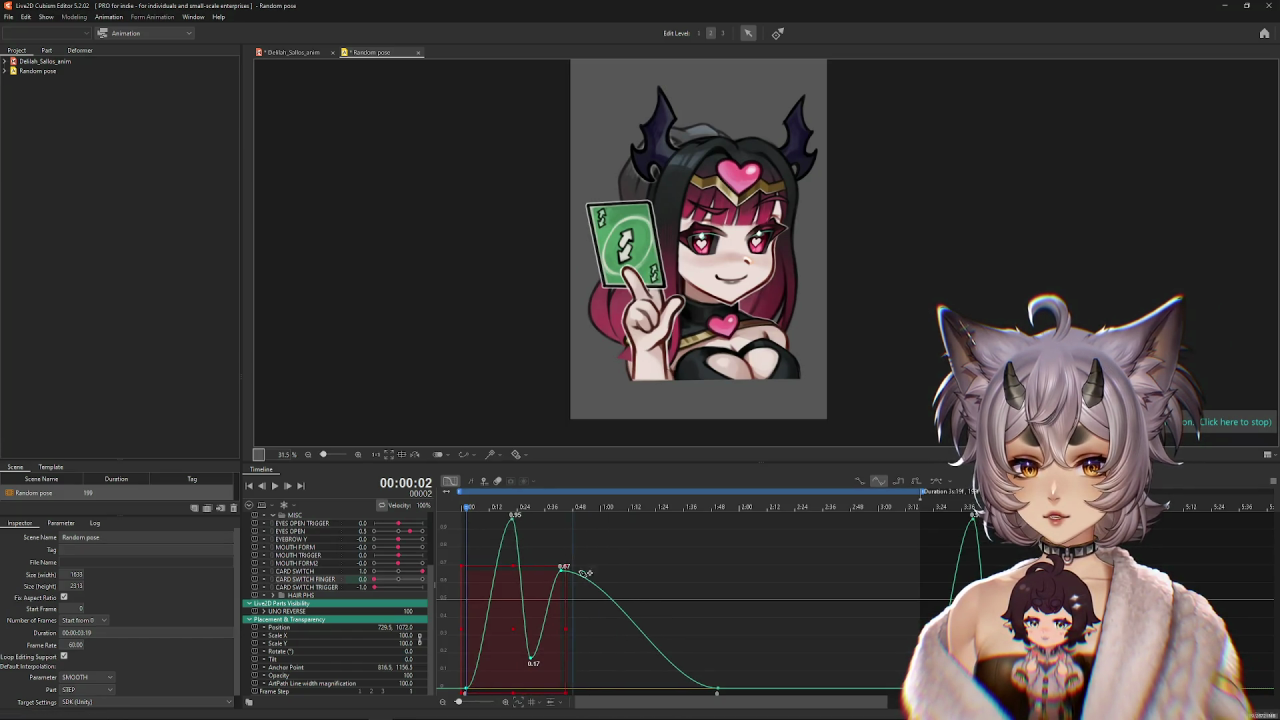
pyautogui.hotkey('ctrl', 'z')
pyautogui.press('space')
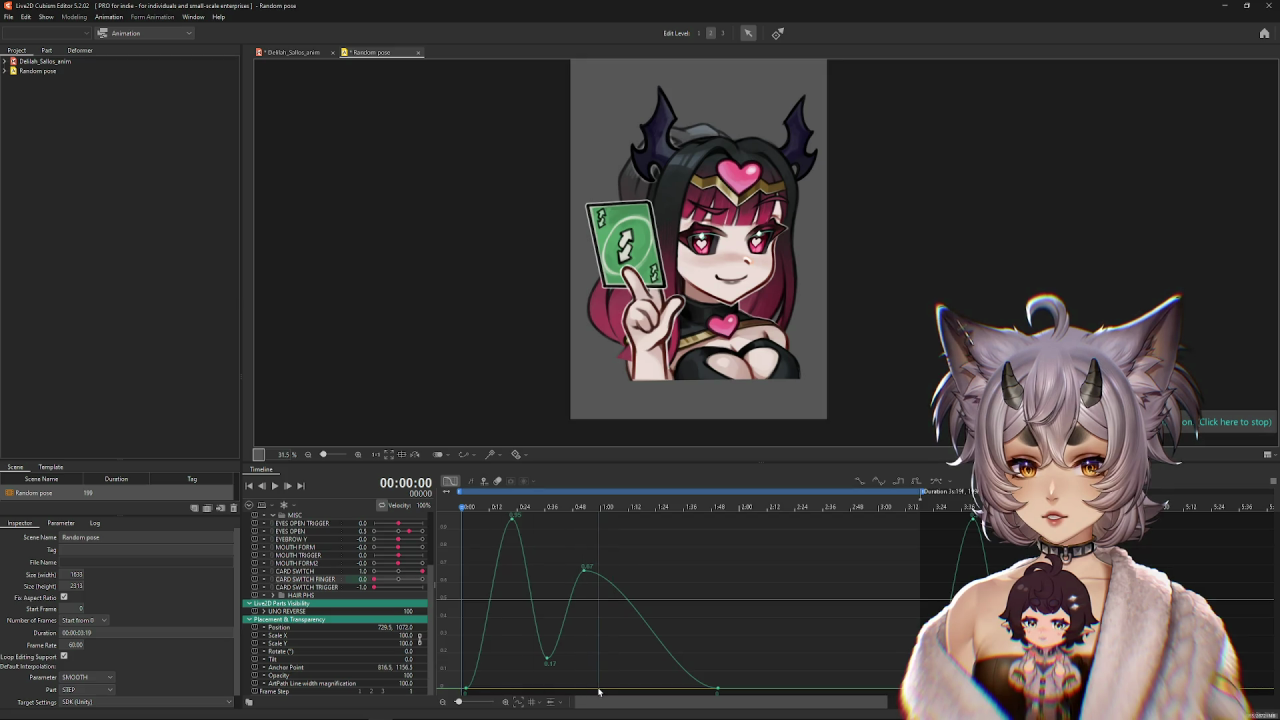
# Adjust the first finger peak and valley keyframes and replay the preview.
pyautogui.moveTo(590, 688); pyautogui.dragTo(500, 509)
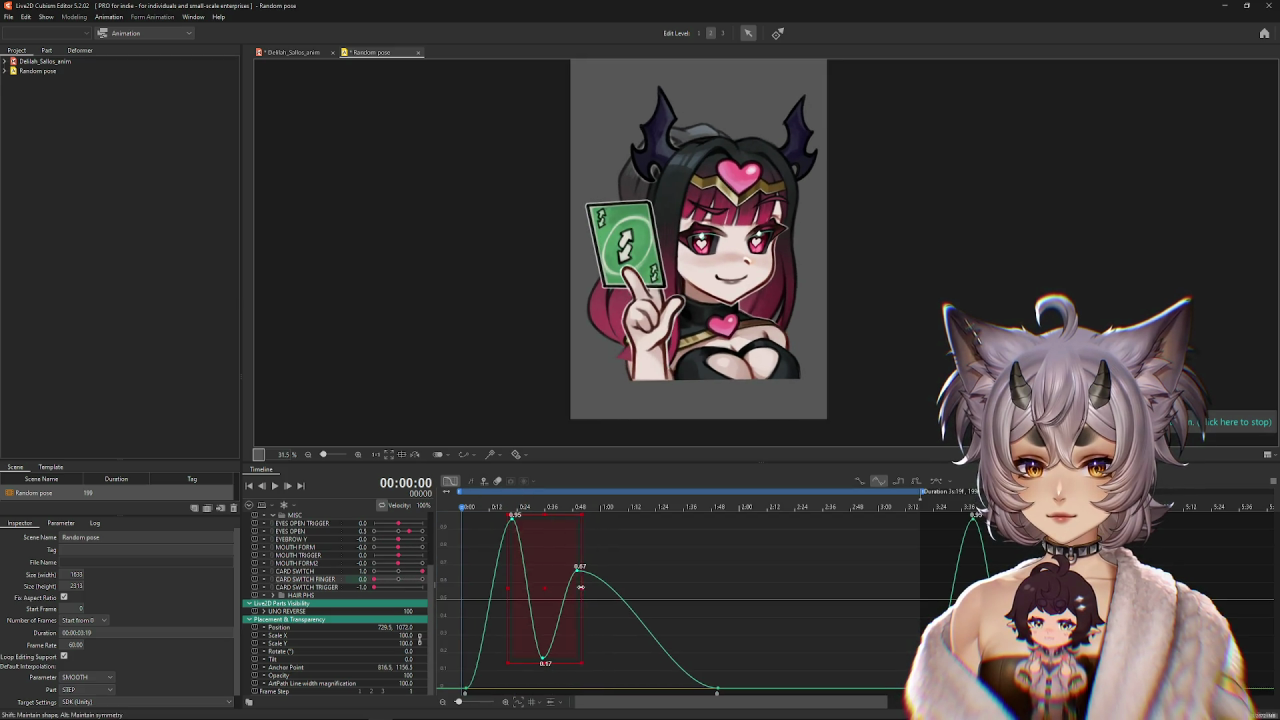
pyautogui.hotkey('ctrl', 'z')
pyautogui.press('space')
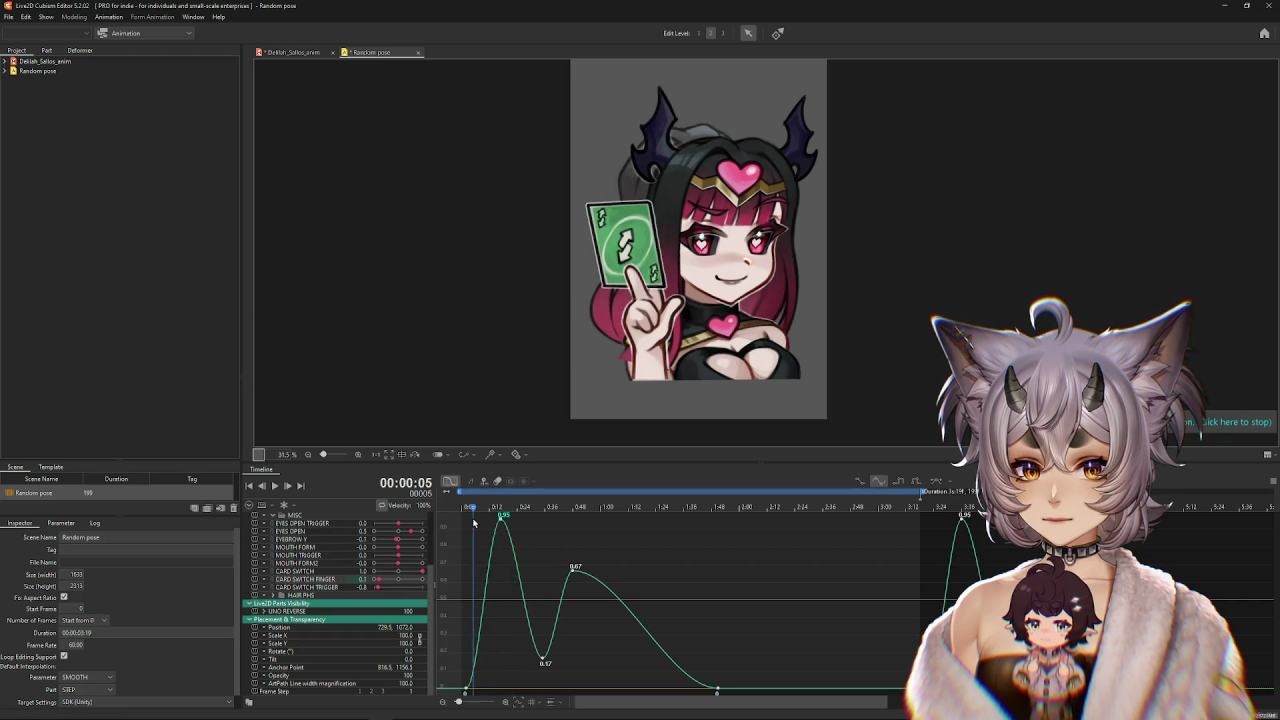
pyautogui.click(275, 486)
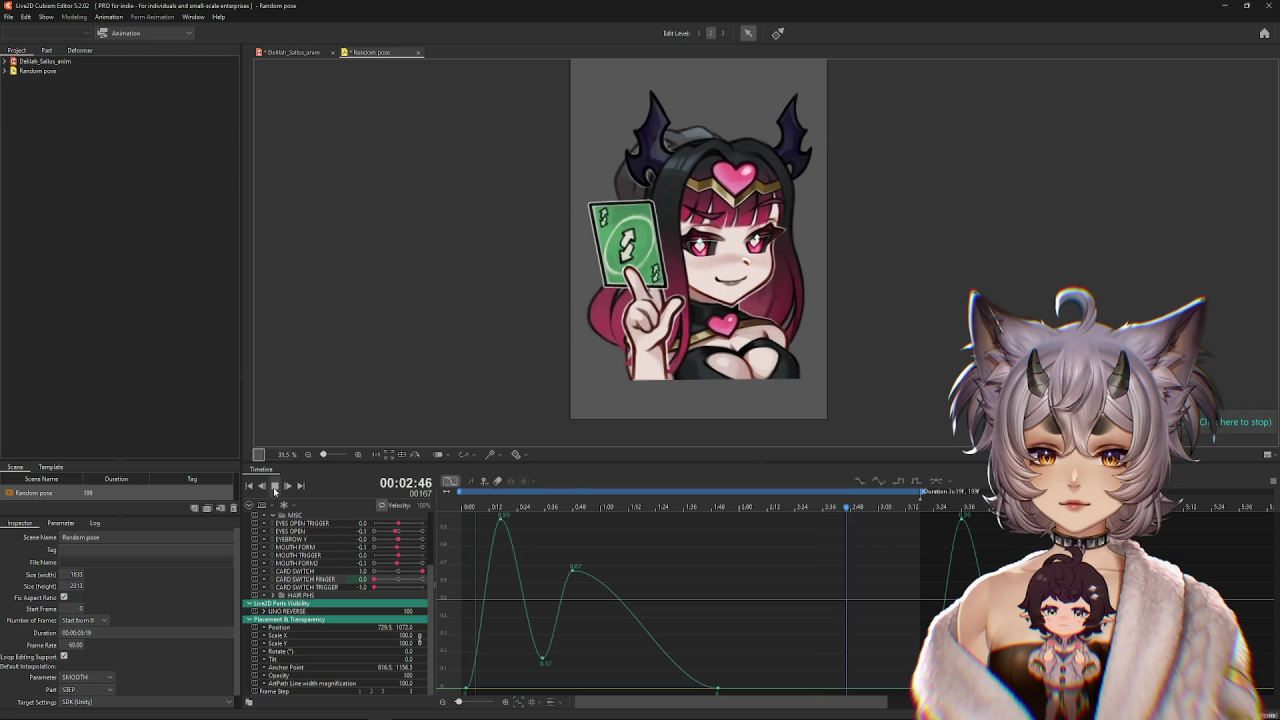
pyautogui.click(275, 486)
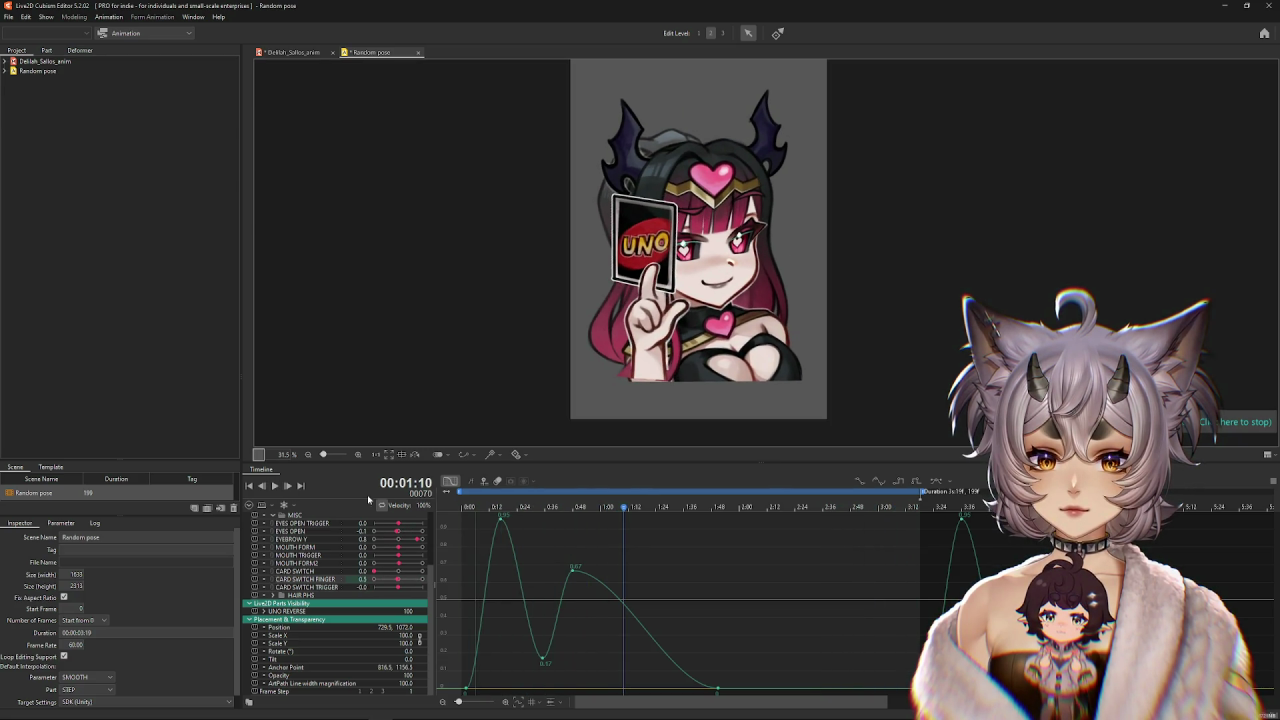
pyautogui.moveTo(516, 512)
pyautogui.mouseDown()
pyautogui.moveTo(500, 540)
pyautogui.moveTo(453, 516)
pyautogui.mouseUp()
pyautogui.click(275, 486)
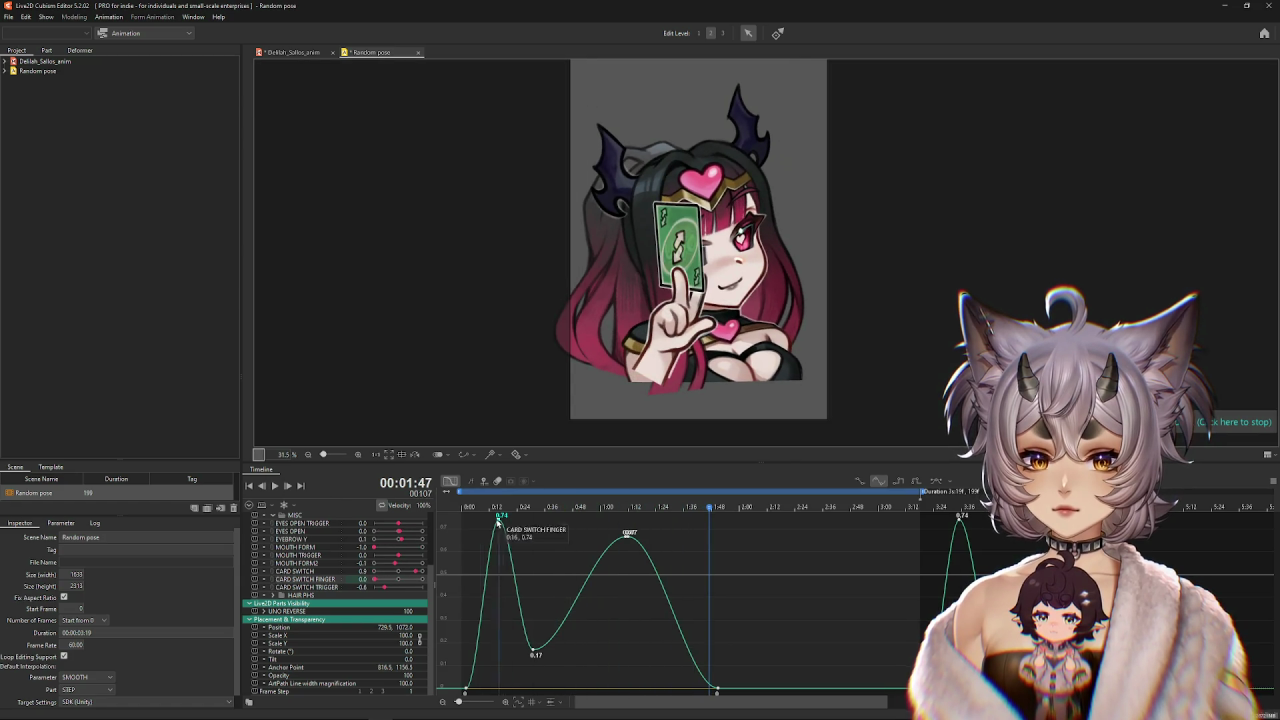
# Delete the early spike keyframe from the CARD SWITCH FINGER curve.
pyautogui.click(473, 508)
pyautogui.moveTo(447, 513); pyautogui.dragTo(517, 528)
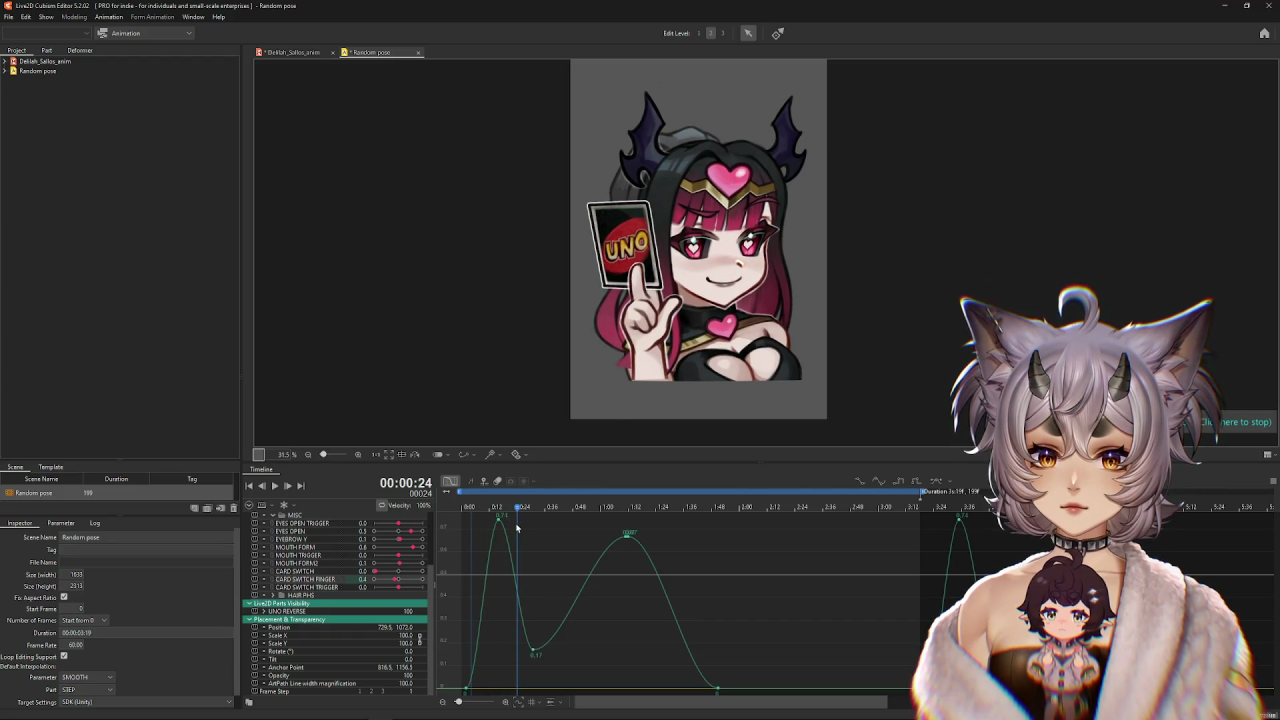
pyautogui.click(500, 524)
pyautogui.press('Delete')
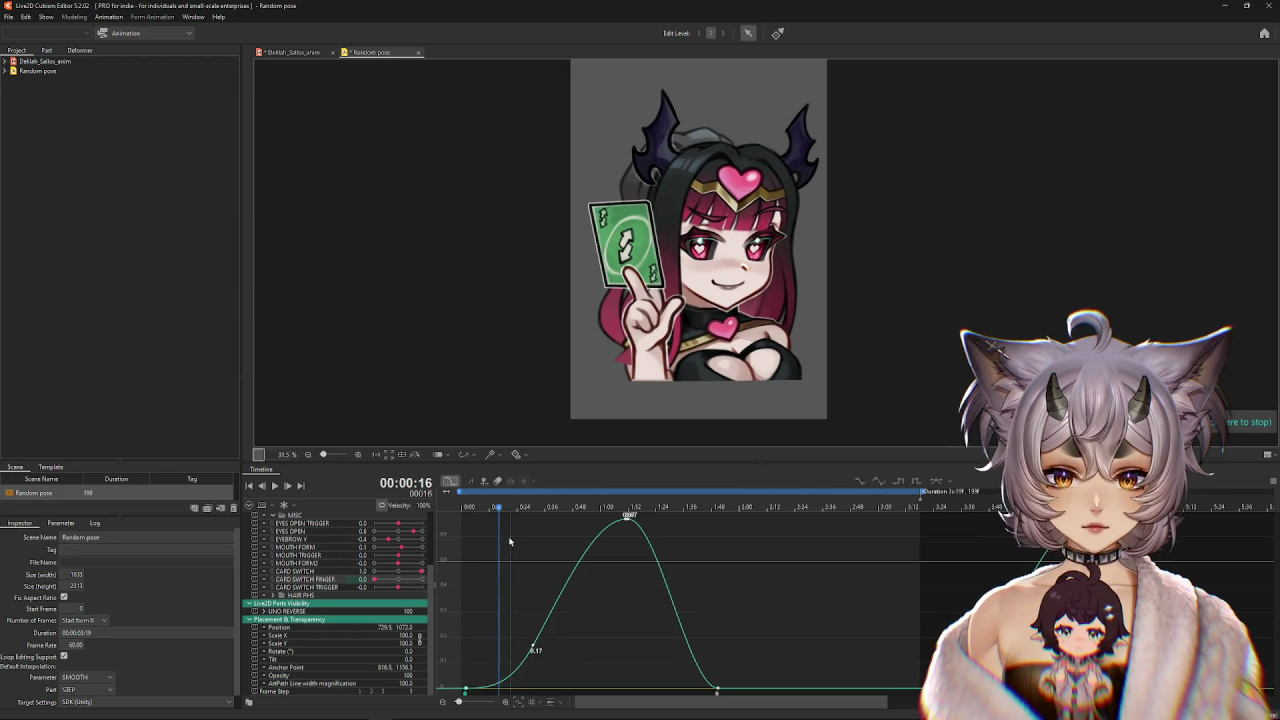
# Raise CARD SWITCH FINGER to 0.7 at the green-card frame and scrub to check.
pyautogui.click(449, 516)
pyautogui.moveTo(449, 516)
pyautogui.mouseDown()
pyautogui.moveTo(642, 530)
pyautogui.moveTo(465, 535)
pyautogui.moveTo(521, 548)
pyautogui.moveTo(459, 549)
pyautogui.moveTo(533, 547)
pyautogui.mouseUp()
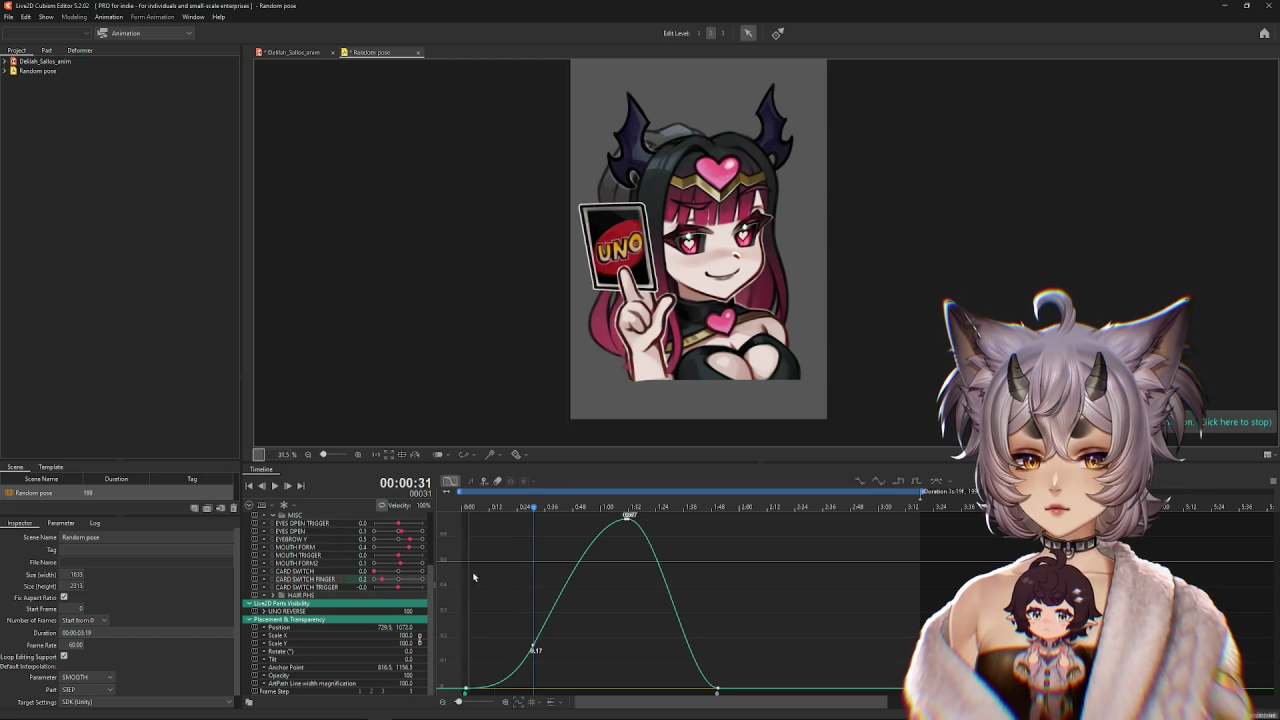
pyautogui.moveTo(529, 513)
pyautogui.mouseDown()
pyautogui.moveTo(489, 517)
pyautogui.moveTo(510, 522)
pyautogui.mouseUp()
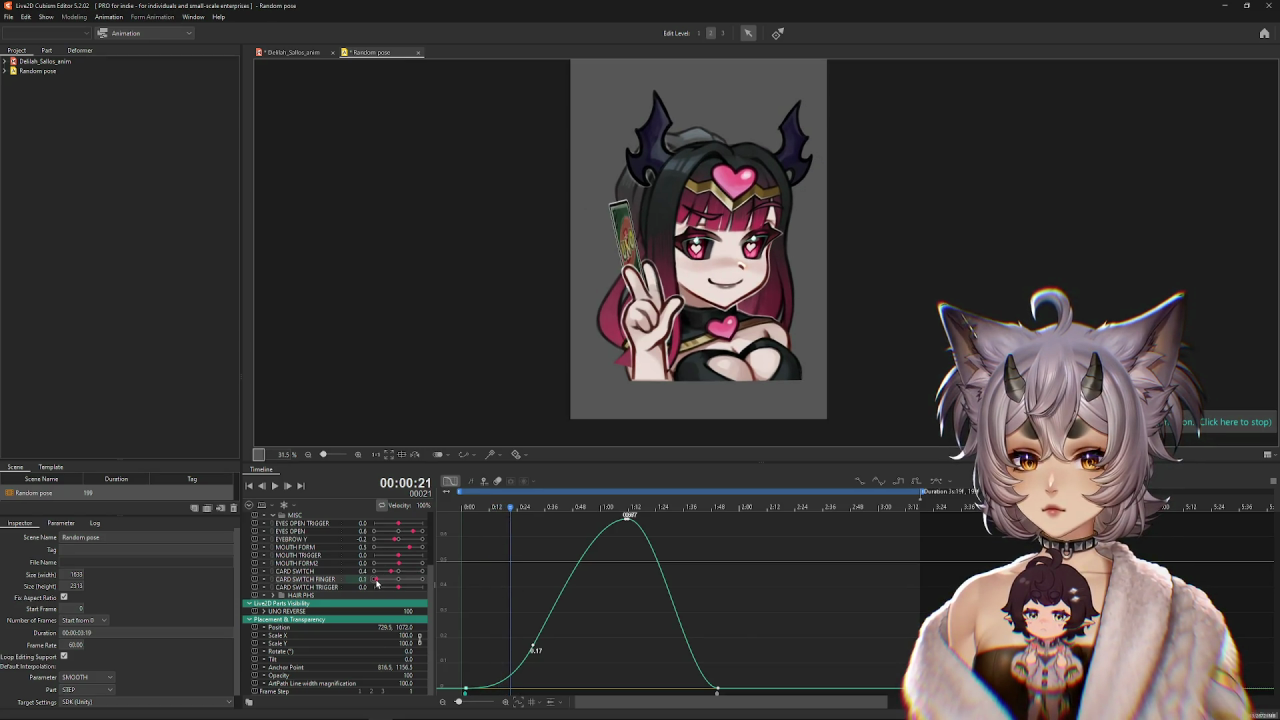
pyautogui.moveTo(378, 580); pyautogui.dragTo(410, 580)
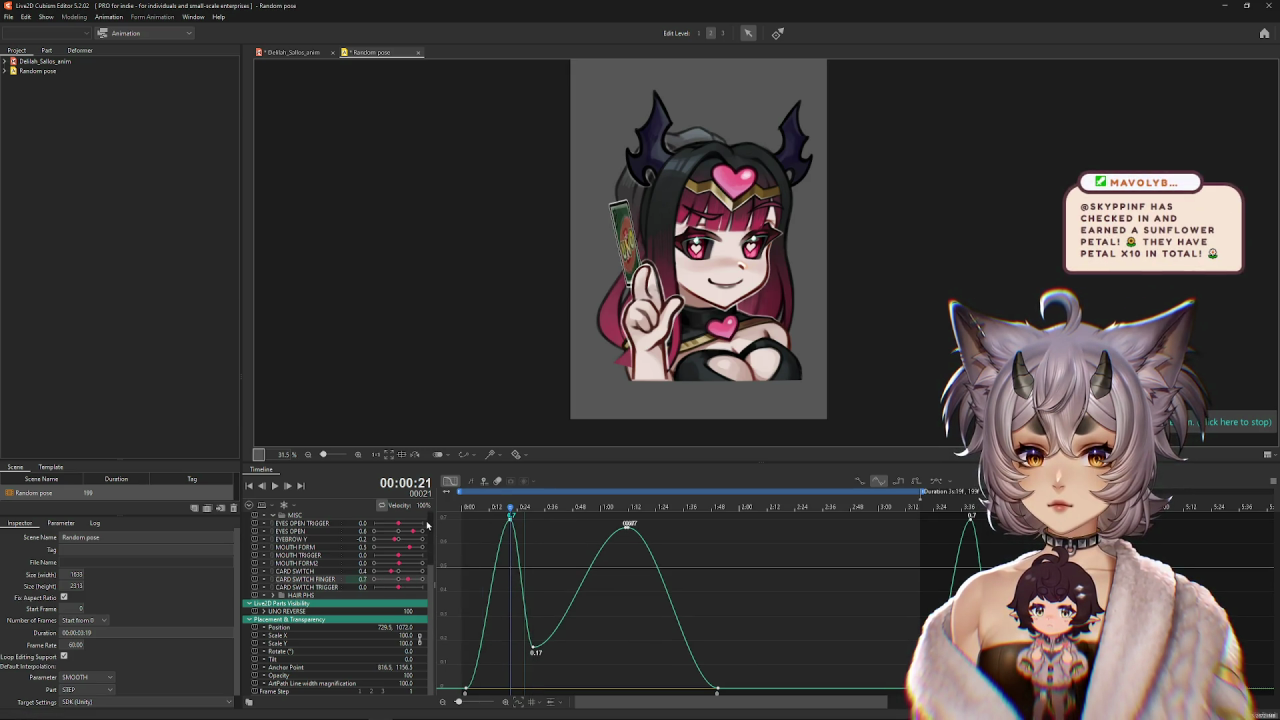
pyautogui.moveTo(510, 512)
pyautogui.mouseDown()
pyautogui.moveTo(465, 520)
pyautogui.moveTo(513, 524)
pyautogui.moveTo(466, 528)
pyautogui.moveTo(497, 528)
pyautogui.mouseUp()
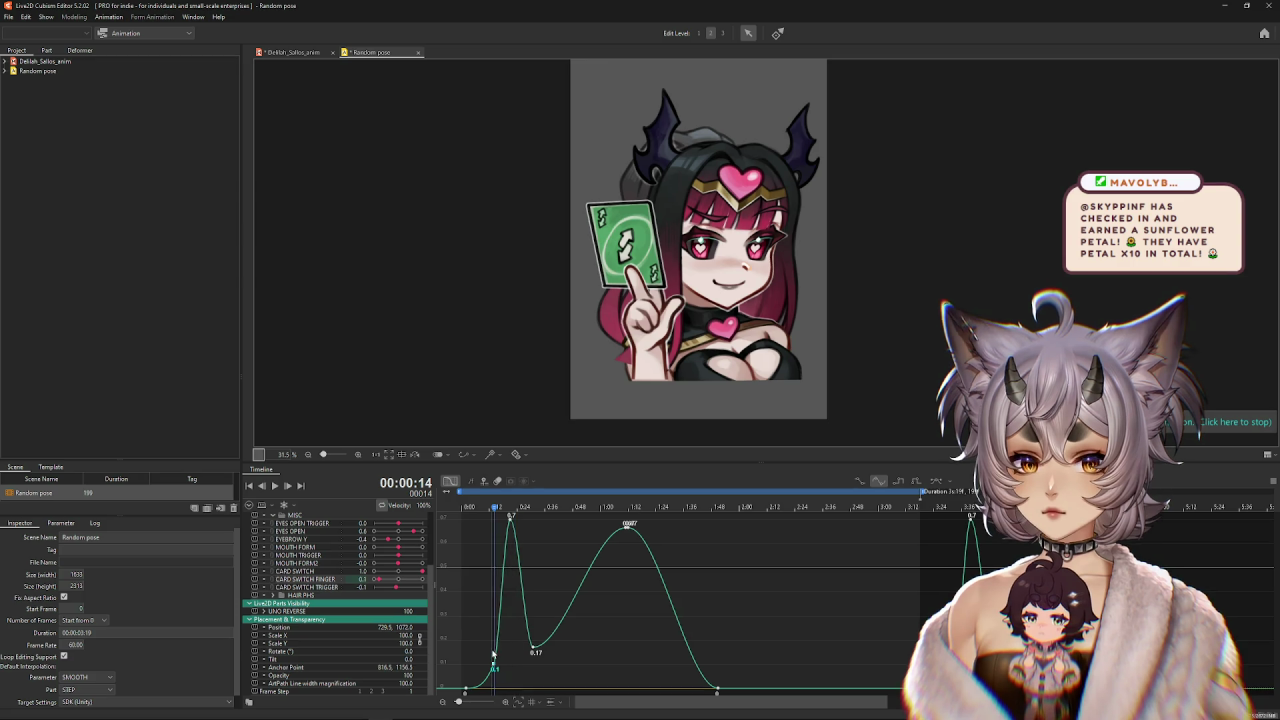
pyautogui.moveTo(492, 520); pyautogui.dragTo(511, 515)
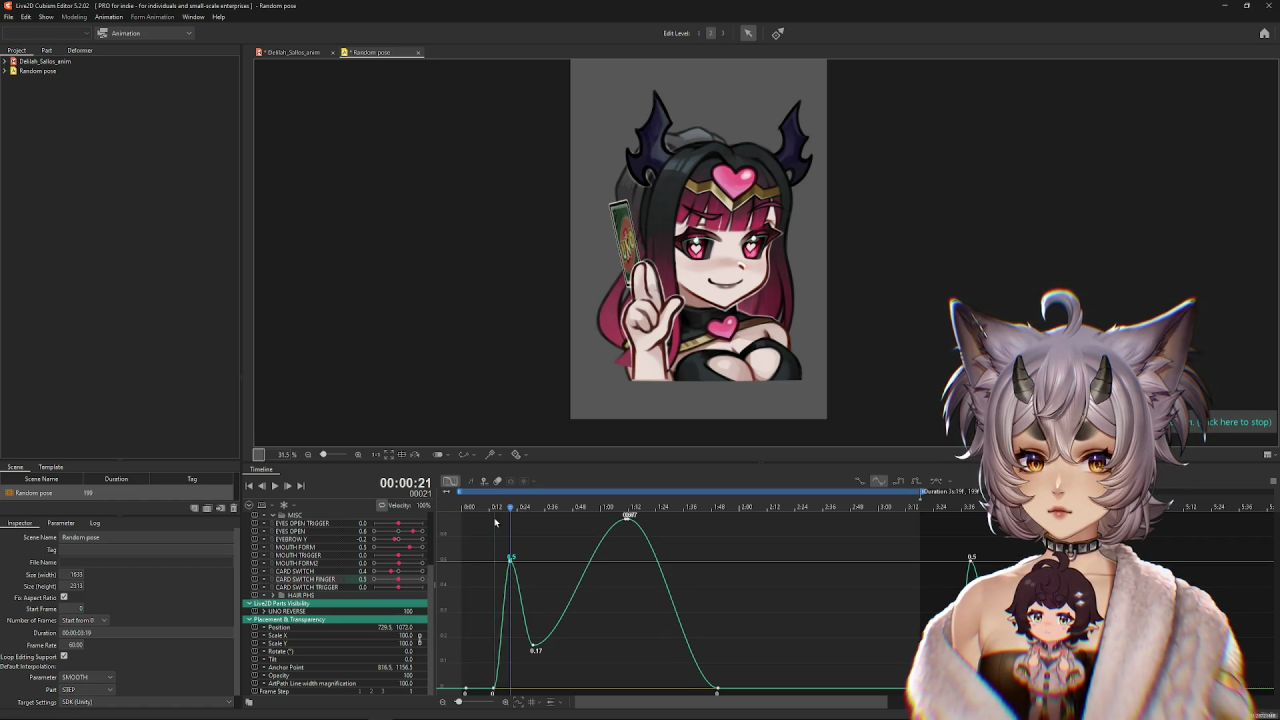
pyautogui.moveTo(511, 508)
pyautogui.mouseDown()
pyautogui.moveTo(476, 510)
pyautogui.moveTo(558, 516)
pyautogui.moveTo(520, 517)
pyautogui.mouseUp()
# Move the 0.17 keyframe to frame 25, lower the early peak to 0.34, and preview.
pyautogui.moveTo(530, 648); pyautogui.dragTo(520, 651)
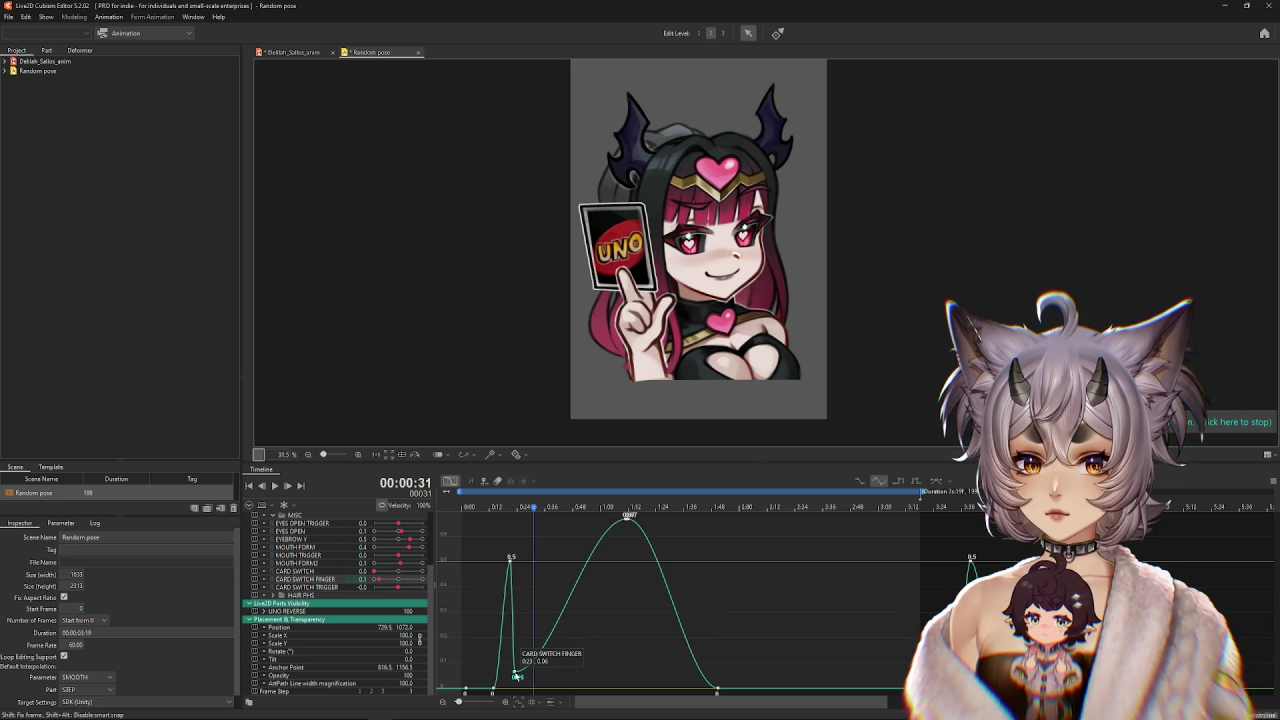
pyautogui.moveTo(510, 563); pyautogui.dragTo(505, 594)
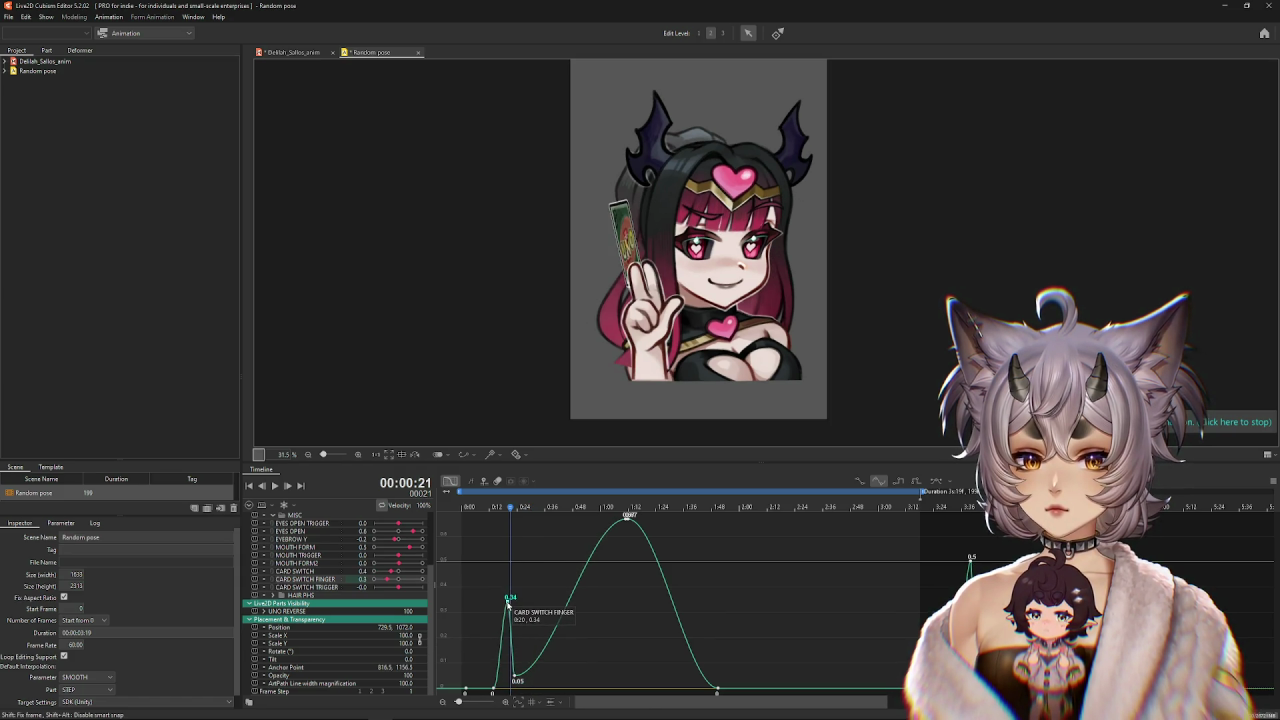
pyautogui.moveTo(518, 510); pyautogui.dragTo(463, 518)
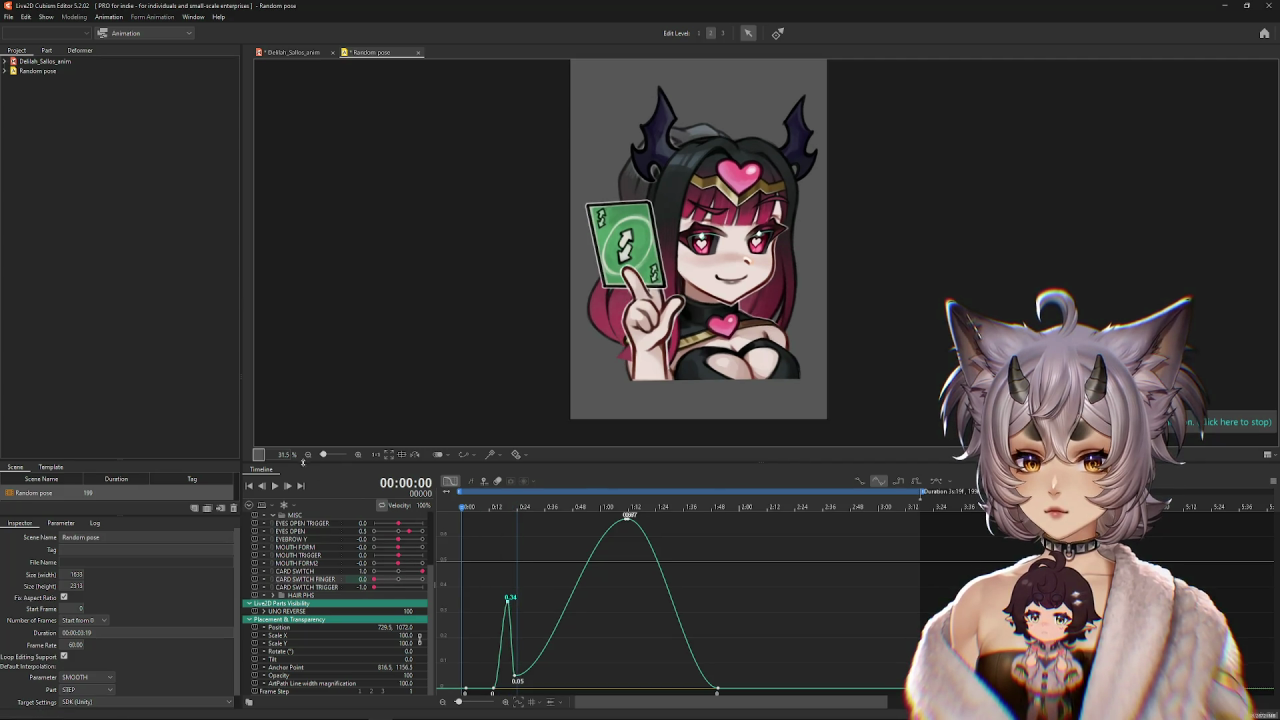
pyautogui.click(276, 486)
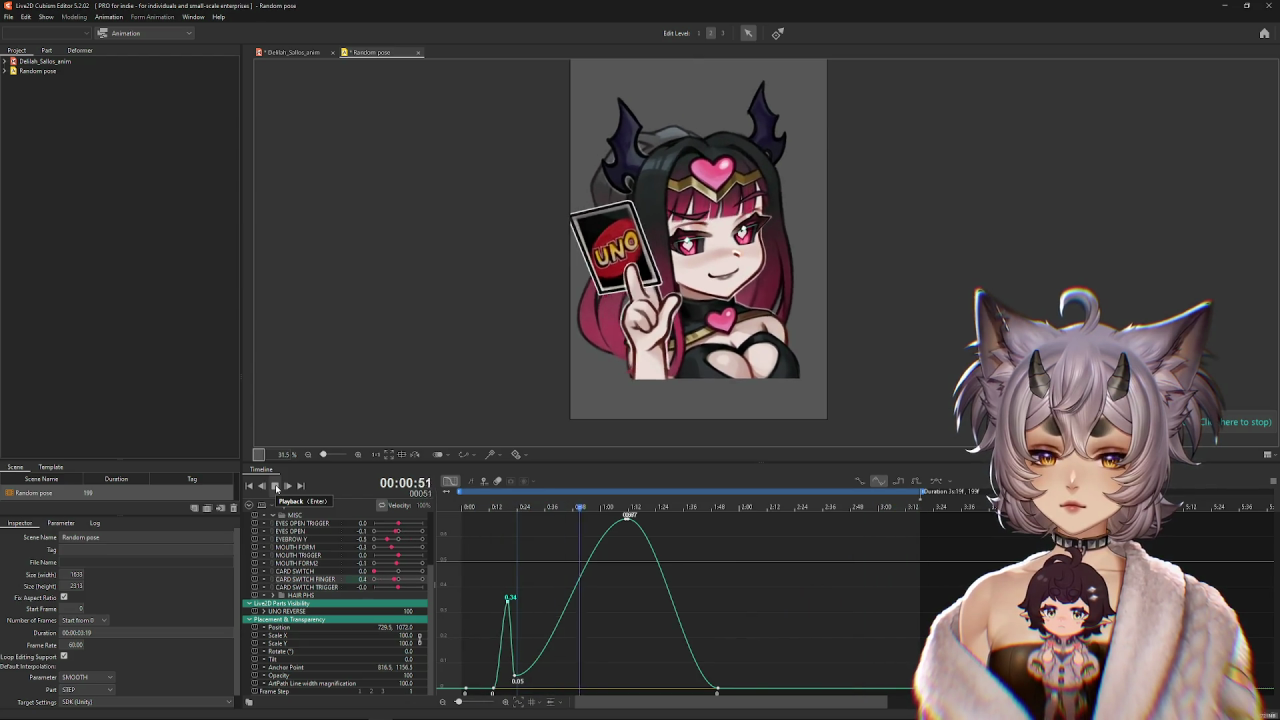
pyautogui.click(276, 486)
pyautogui.moveTo(629, 512)
pyautogui.mouseDown()
pyautogui.moveTo(491, 512)
pyautogui.moveTo(508, 525)
pyautogui.moveTo(482, 530)
pyautogui.moveTo(509, 530)
pyautogui.mouseUp()
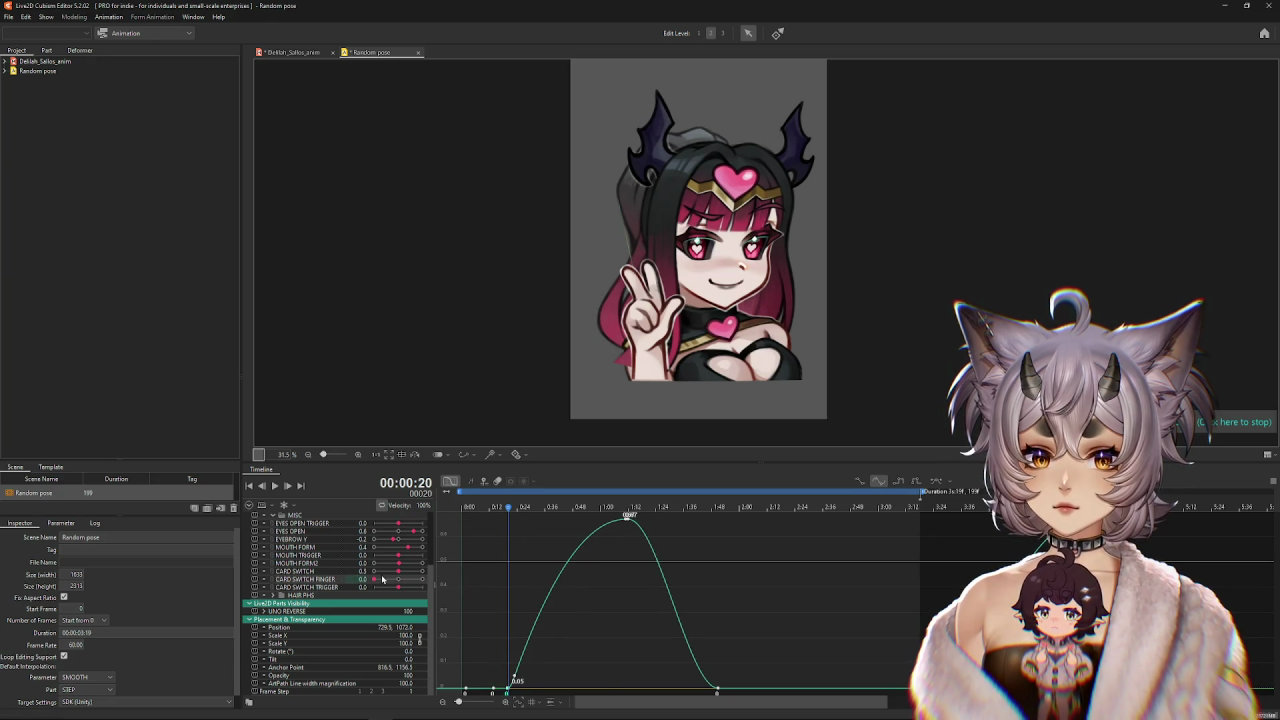
# Move the frame 20 finger keyframe to frame 24 and nudge the earliest keyframe later.
pyautogui.click(466, 690)
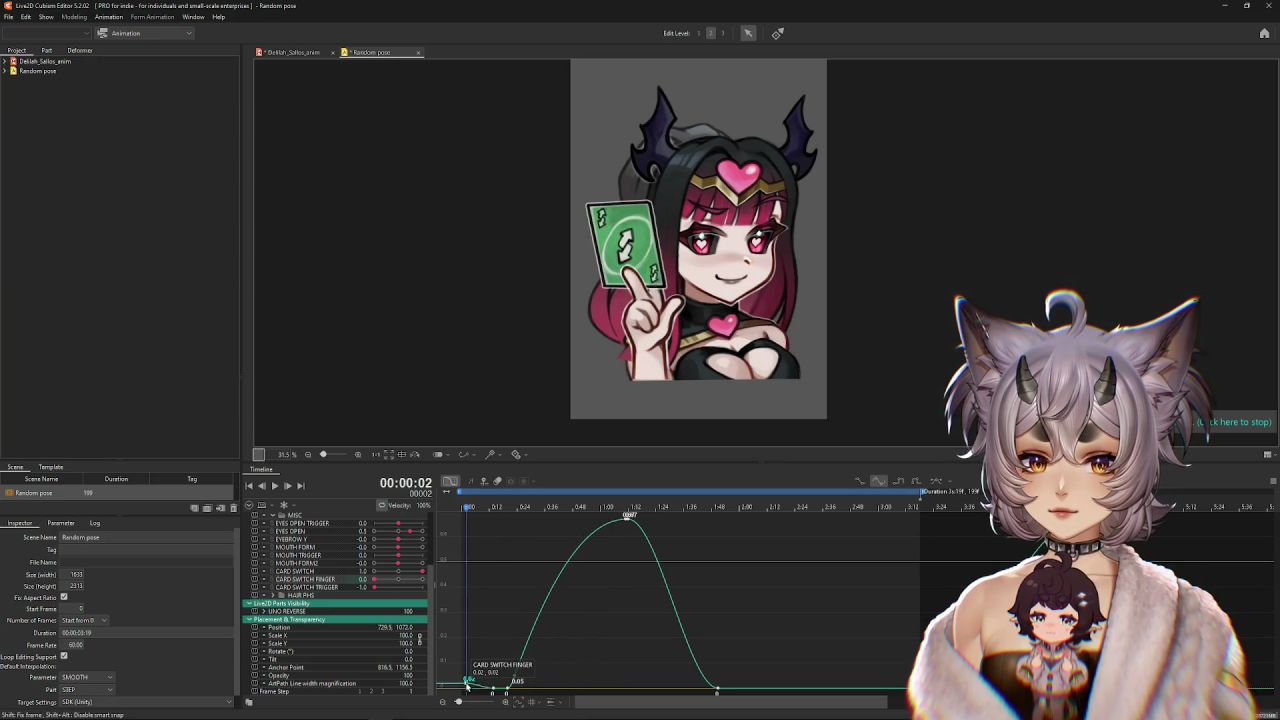
pyautogui.click(508, 690)
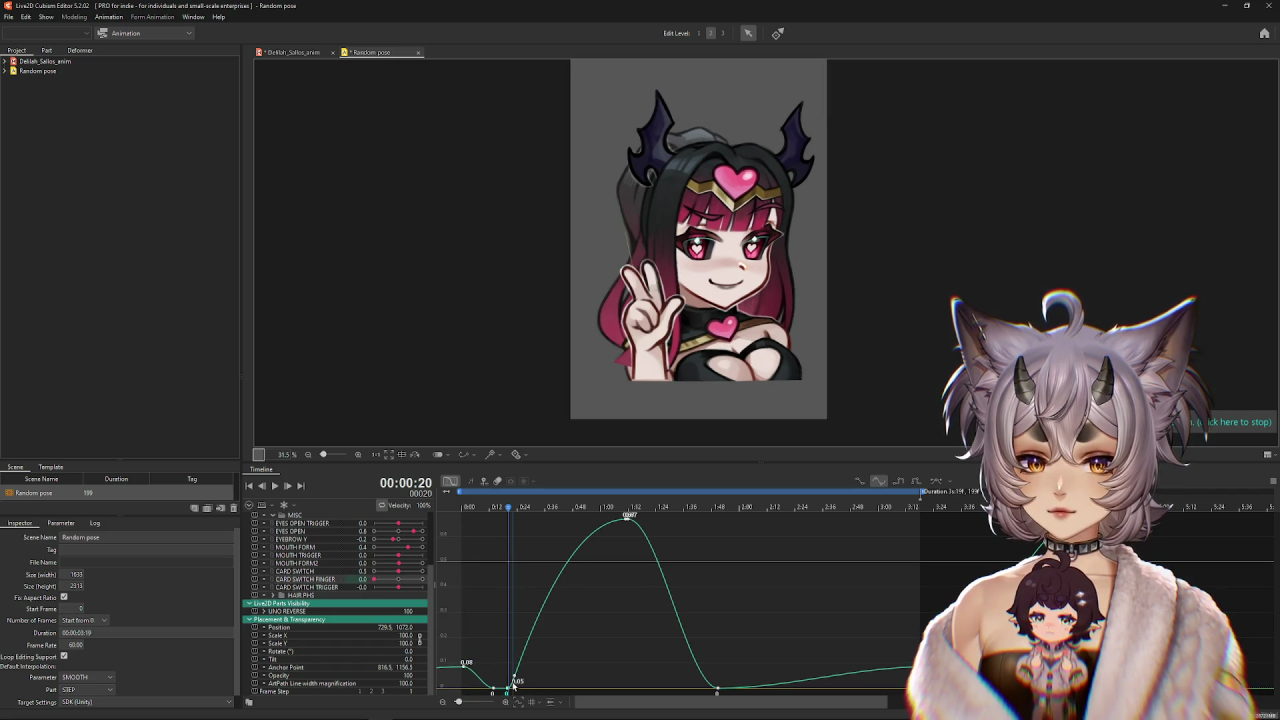
pyautogui.moveTo(513, 683); pyautogui.dragTo(517, 665)
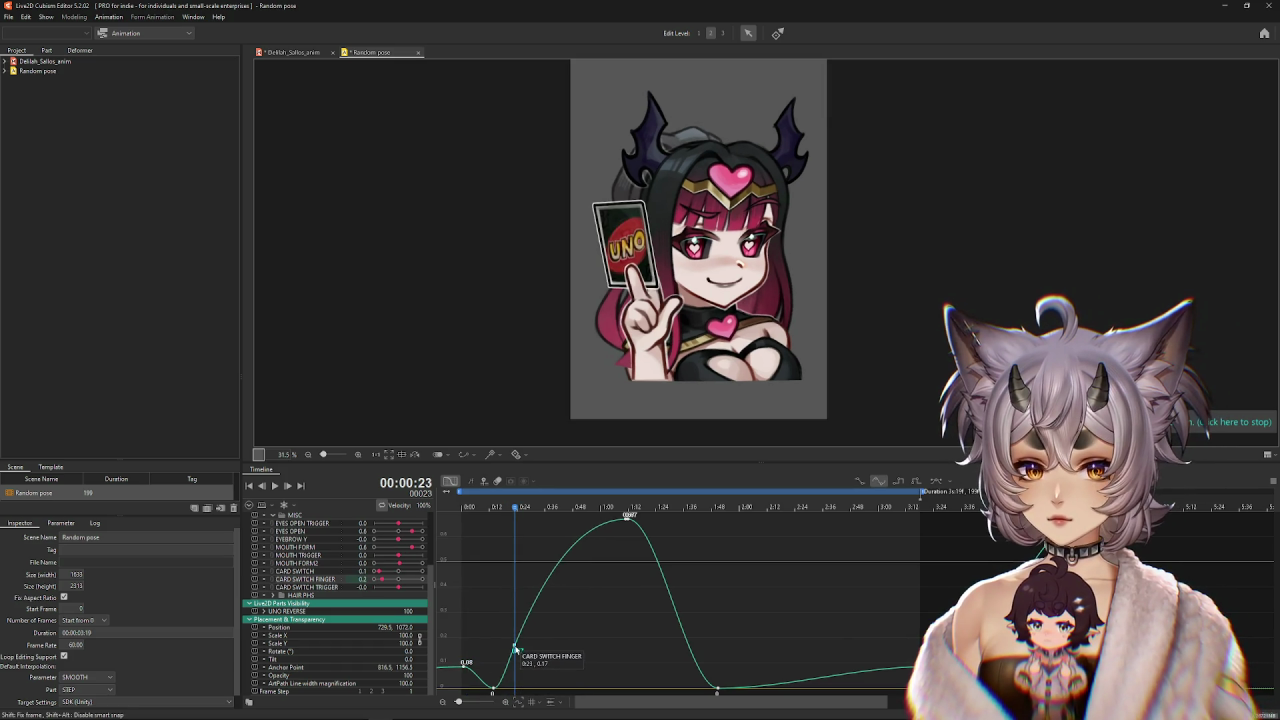
pyautogui.moveTo(474, 534)
pyautogui.mouseDown()
pyautogui.moveTo(499, 528)
pyautogui.moveTo(460, 533)
pyautogui.moveTo(493, 539)
pyautogui.mouseUp()
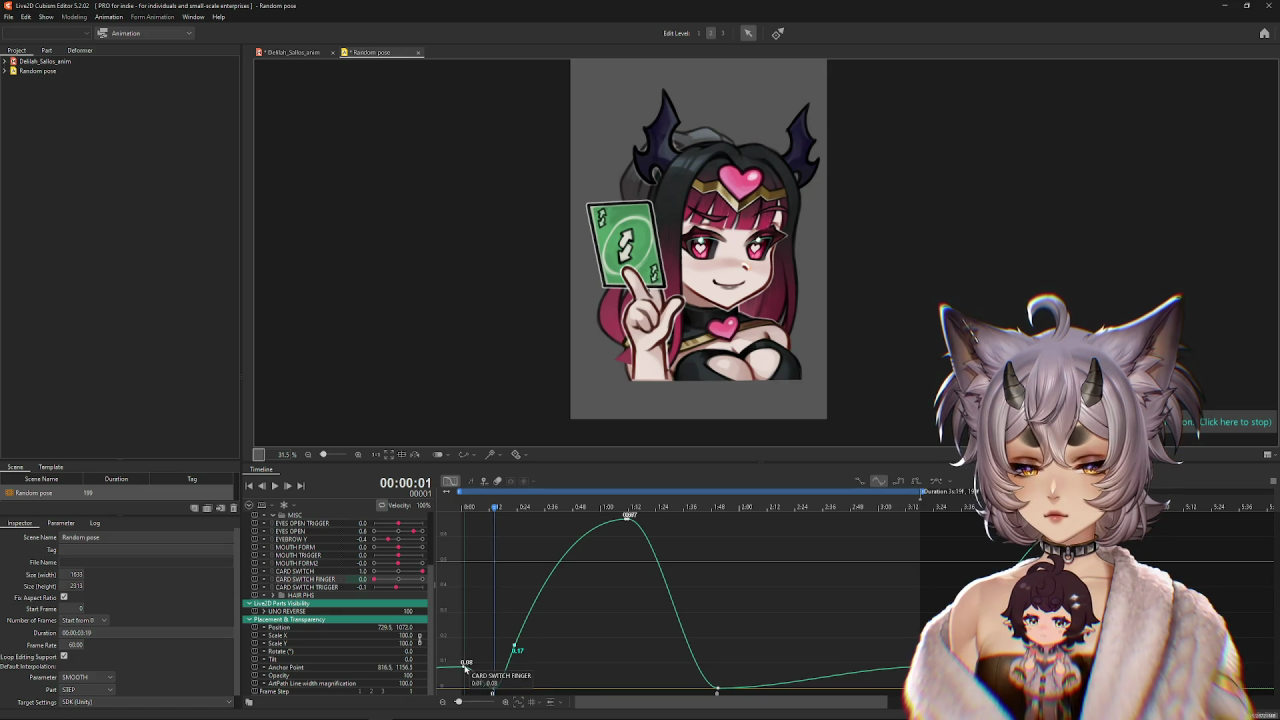
pyautogui.moveTo(465, 667); pyautogui.dragTo(484, 672)
pyautogui.moveTo(464, 521); pyautogui.dragTo(512, 527)
# Adjust the keyframes around the curve's low point and scrub to check the card motion.
pyautogui.moveTo(547, 628)
pyautogui.mouseDown()
pyautogui.moveTo(492, 670)
pyautogui.moveTo(515, 664)
pyautogui.mouseUp()
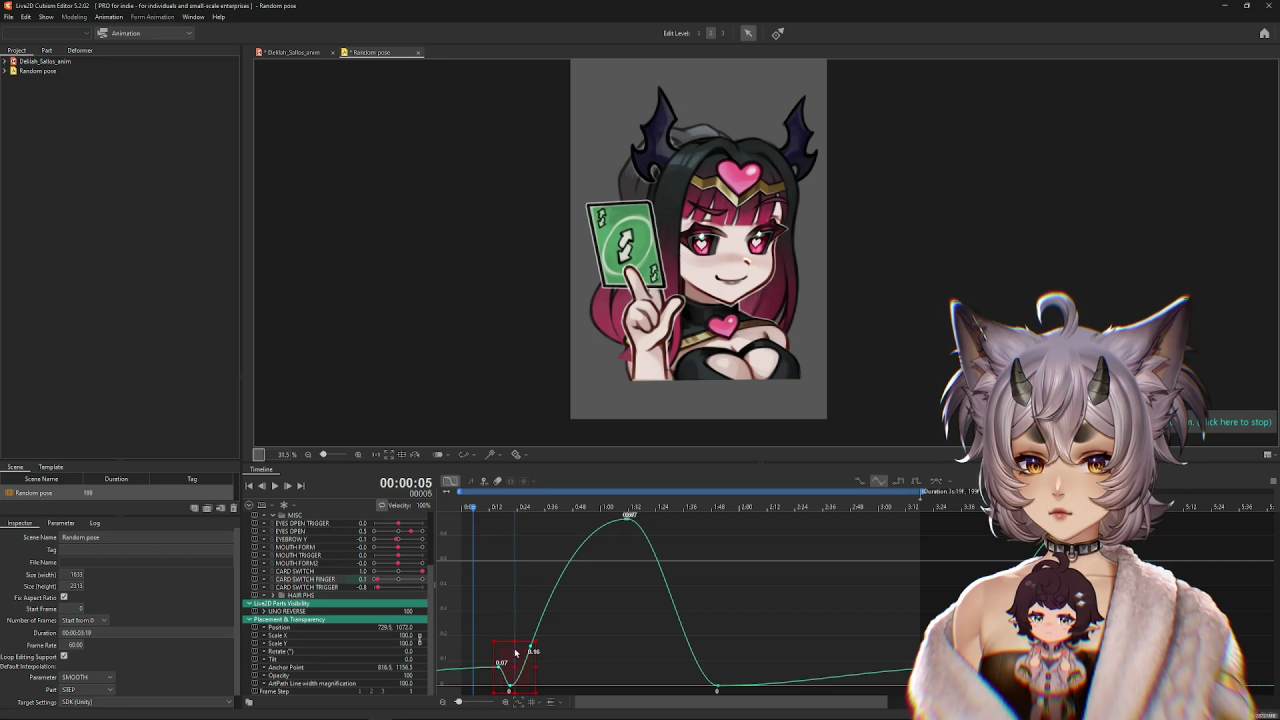
pyautogui.click(494, 540)
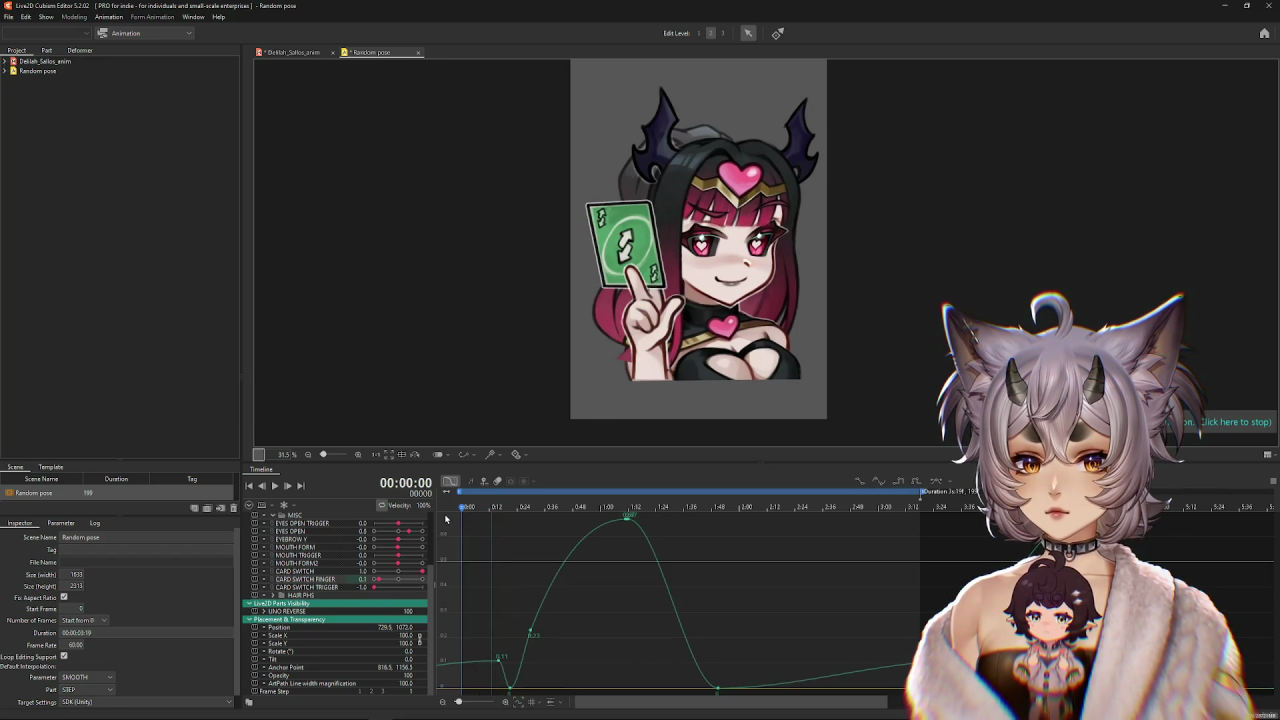
pyautogui.moveTo(487, 527); pyautogui.dragTo(509, 536)
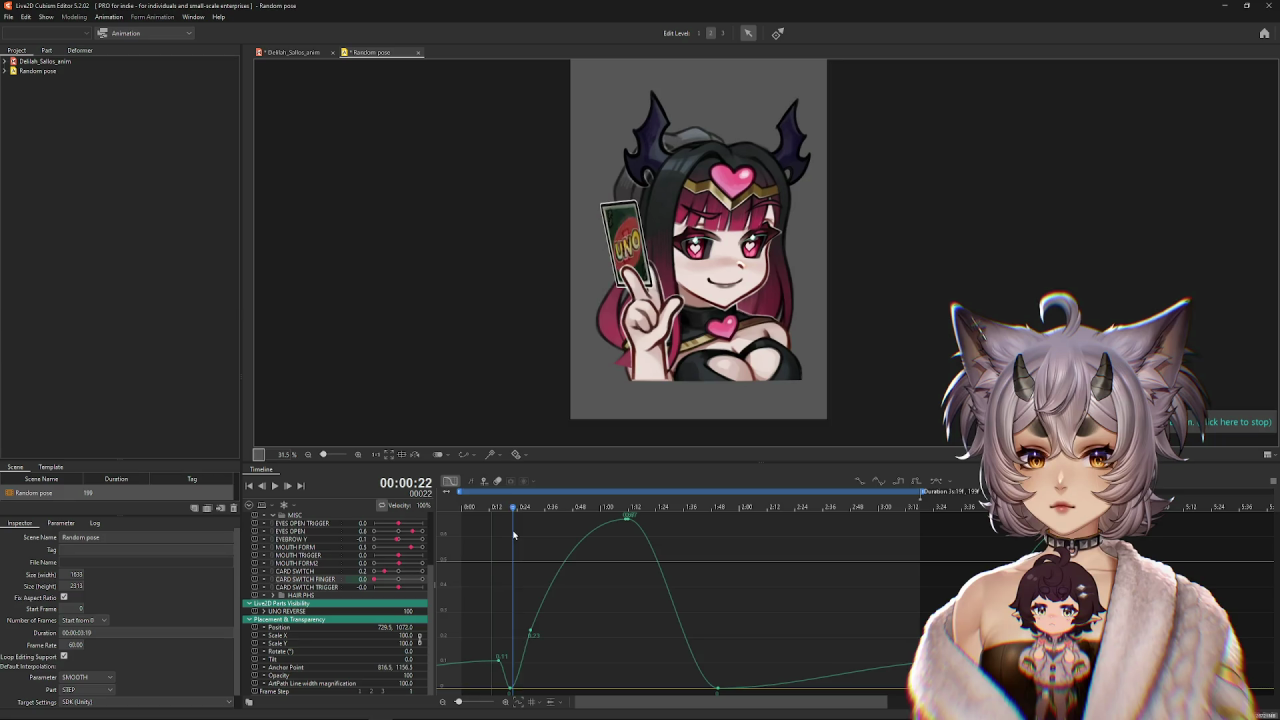
pyautogui.moveTo(536, 540)
pyautogui.mouseDown()
pyautogui.moveTo(591, 543)
pyautogui.moveTo(415, 547)
pyautogui.mouseUp()
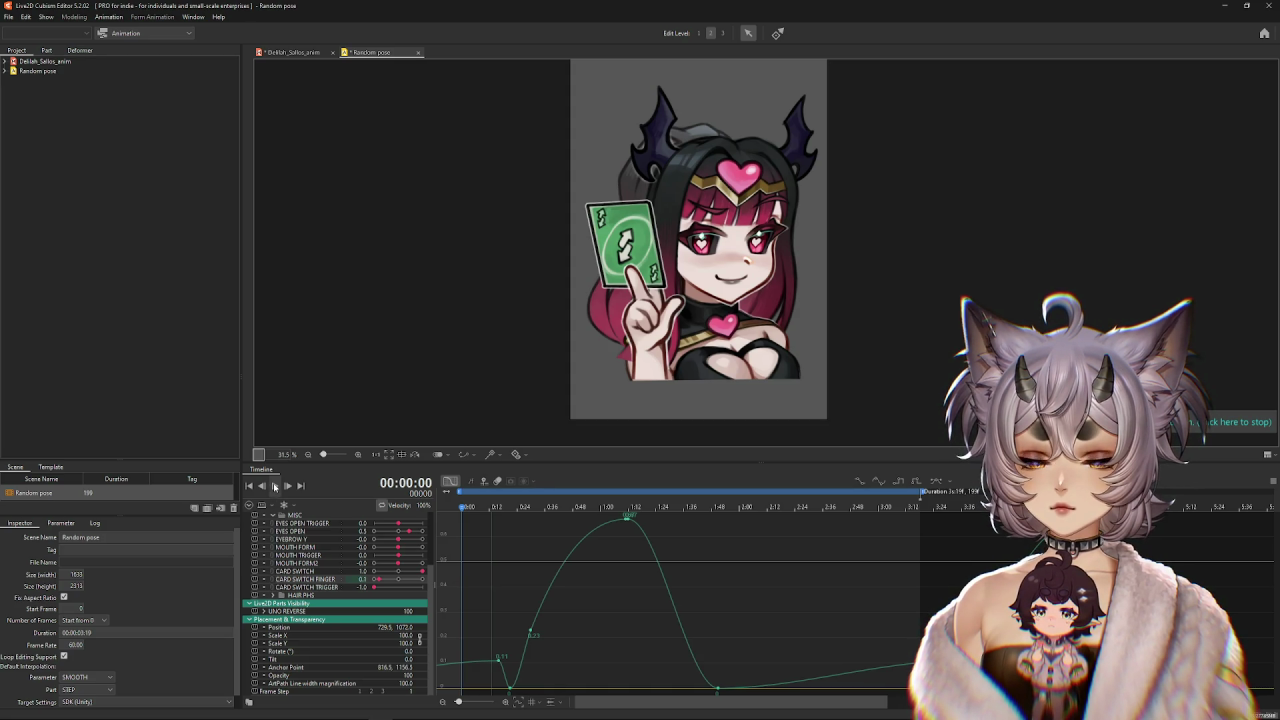
# Shift the CARD SWITCH keyframe near frame 12 slightly earlier and play the full loop.
pyautogui.click(277, 487)
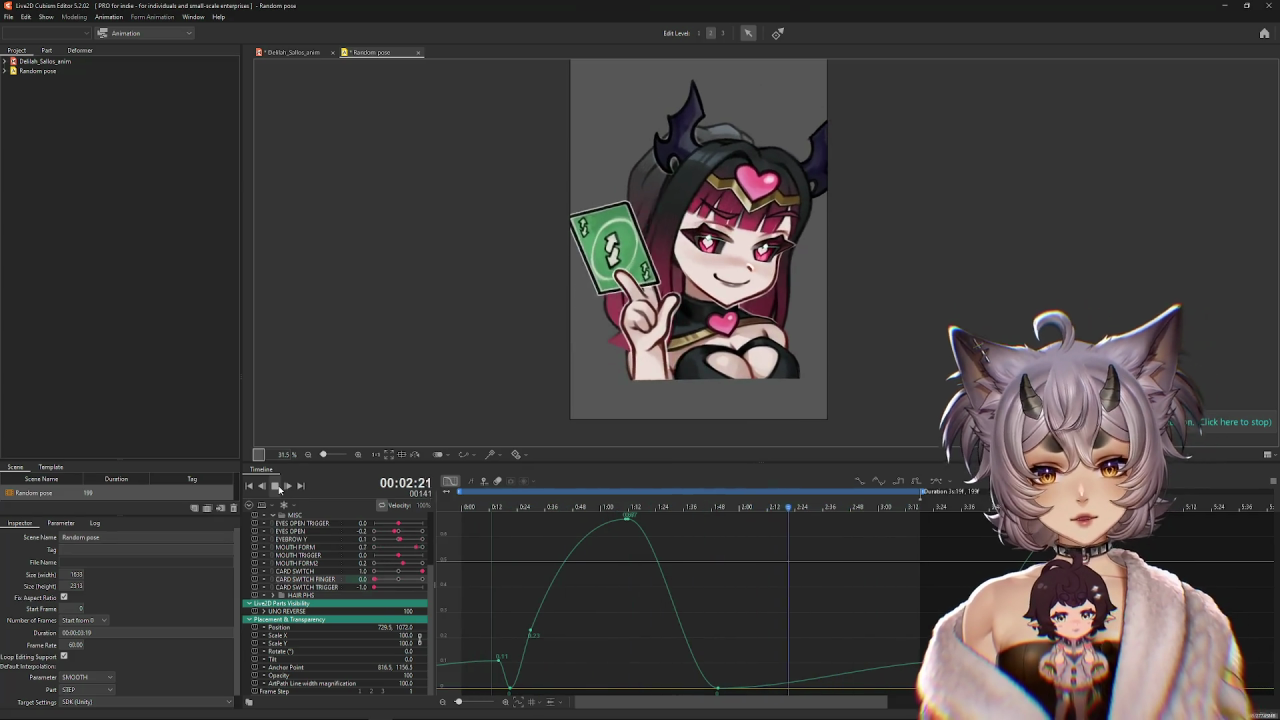
pyautogui.click(277, 486)
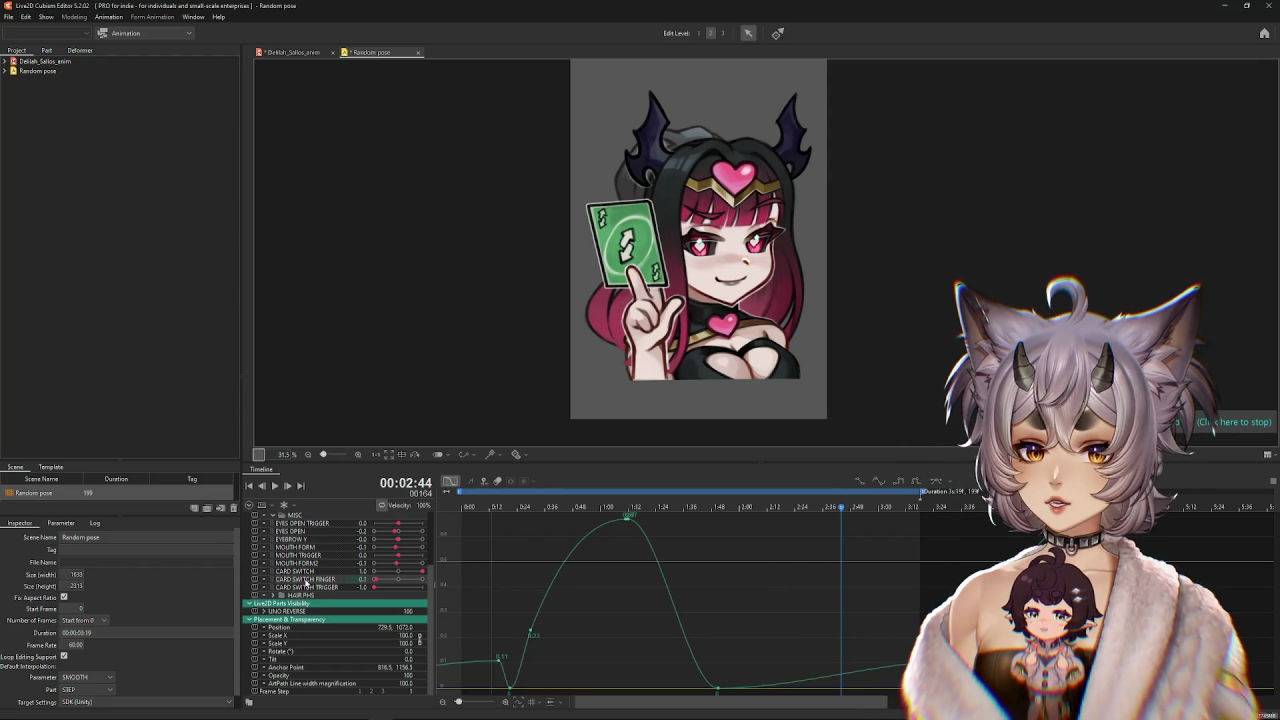
pyautogui.scroll(3, 306, 584)
pyautogui.click(309, 632)
pyautogui.moveTo(503, 518); pyautogui.dragTo(466, 507)
pyautogui.click(276, 487)
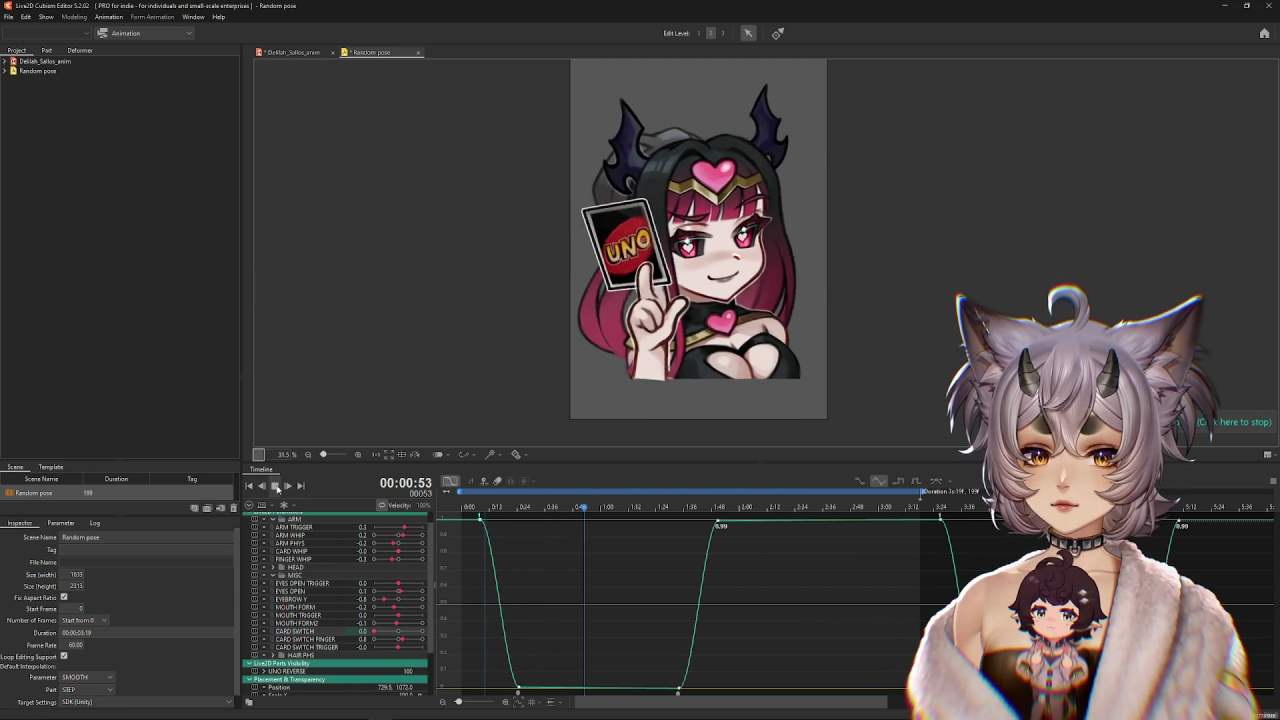
pyautogui.click(277, 487)
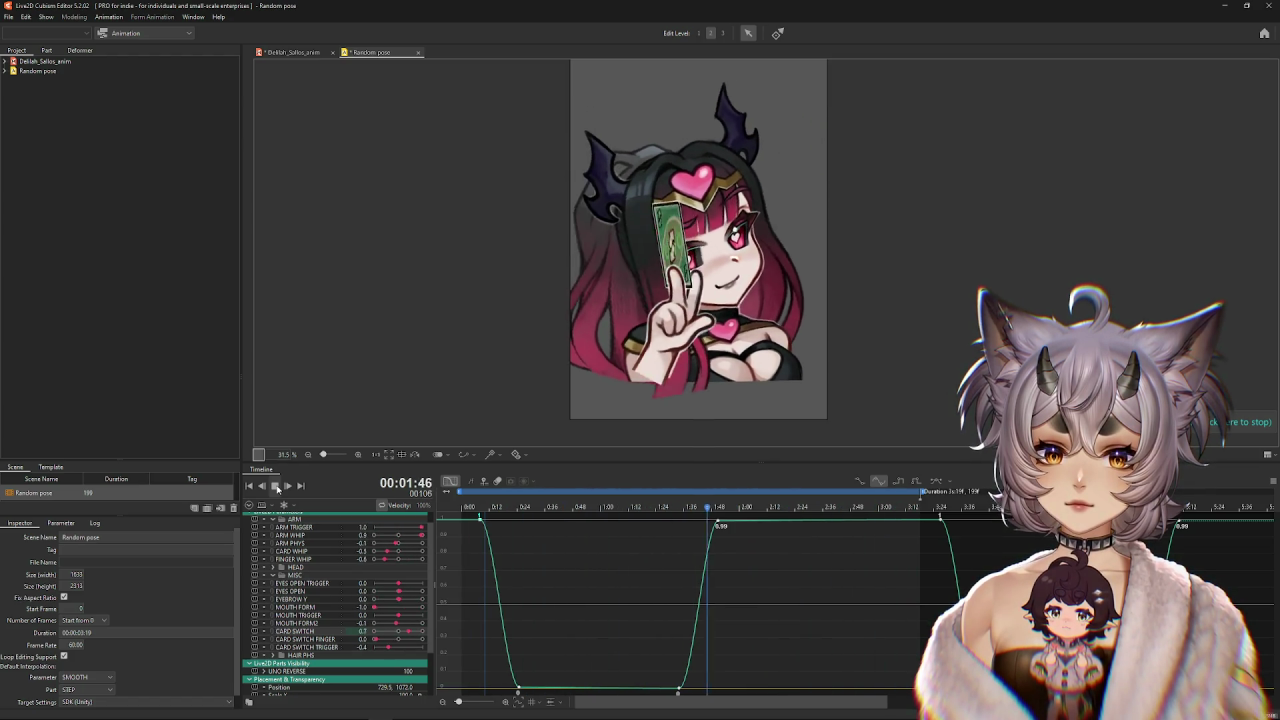
pyautogui.click(277, 487)
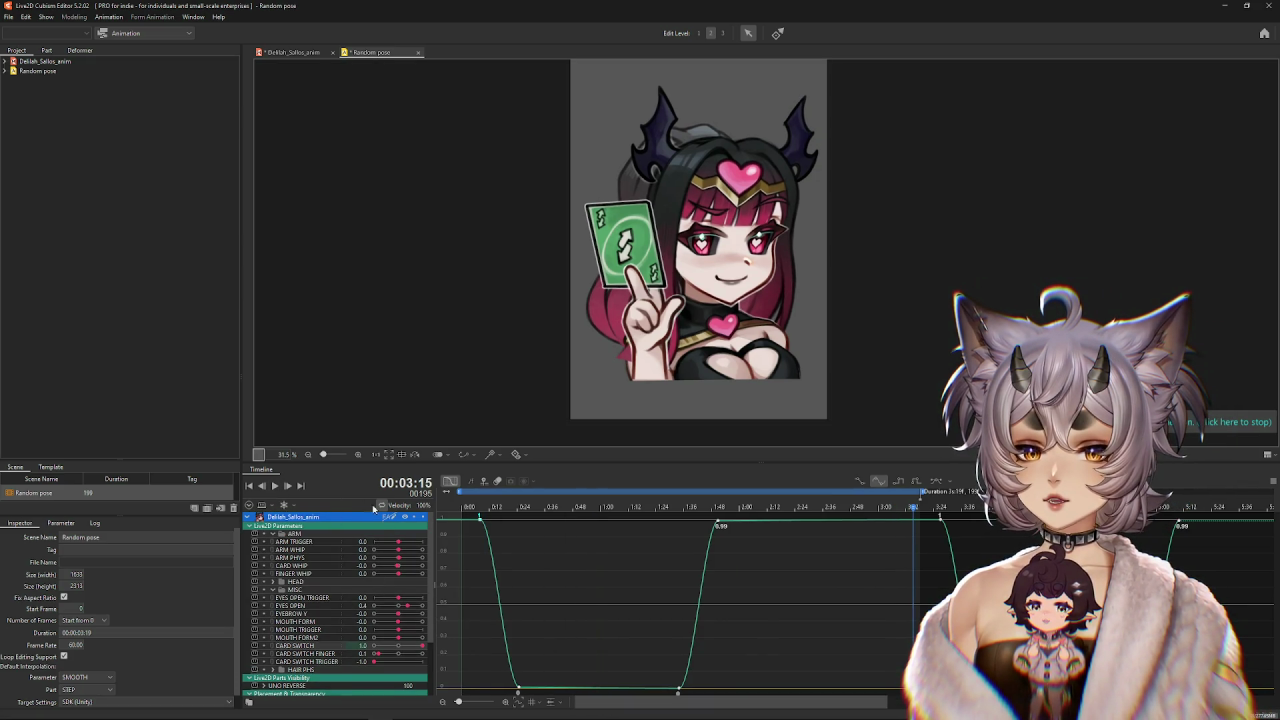
# Lock scene width and height together and make the scene square at 1000 pixels.
pyautogui.click(247, 517)
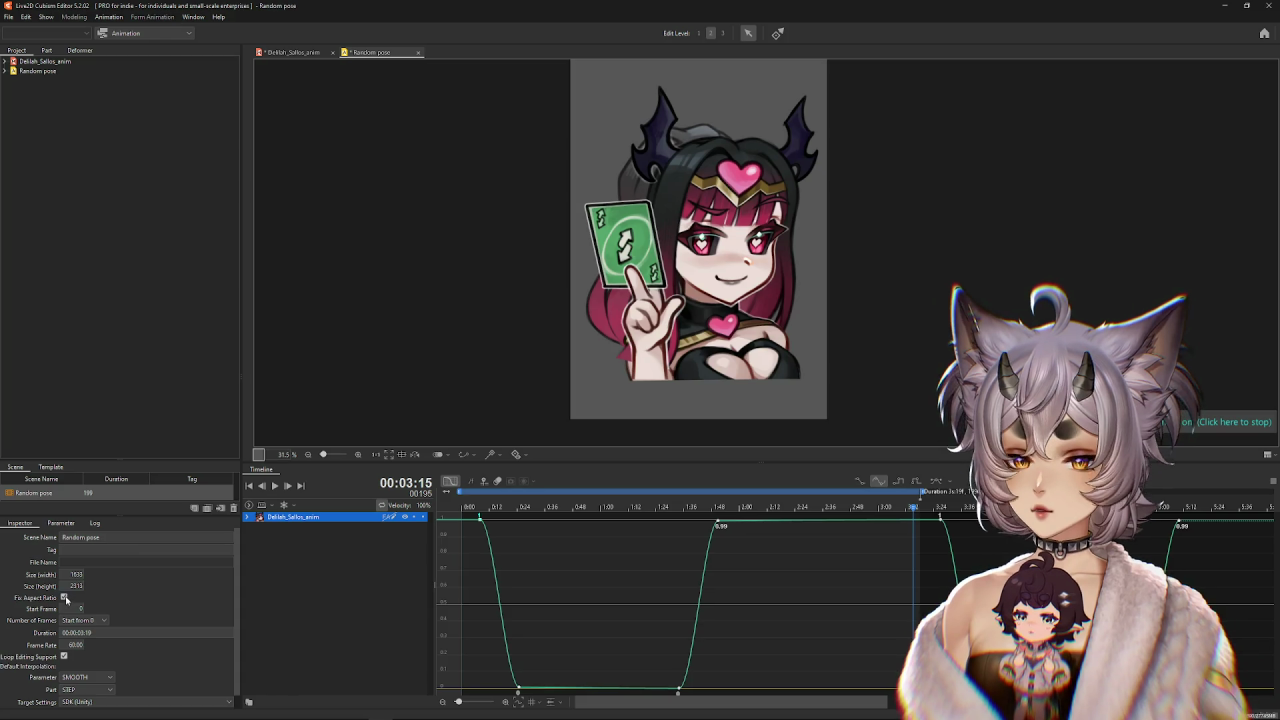
pyautogui.write('1600')
pyautogui.press('Return')
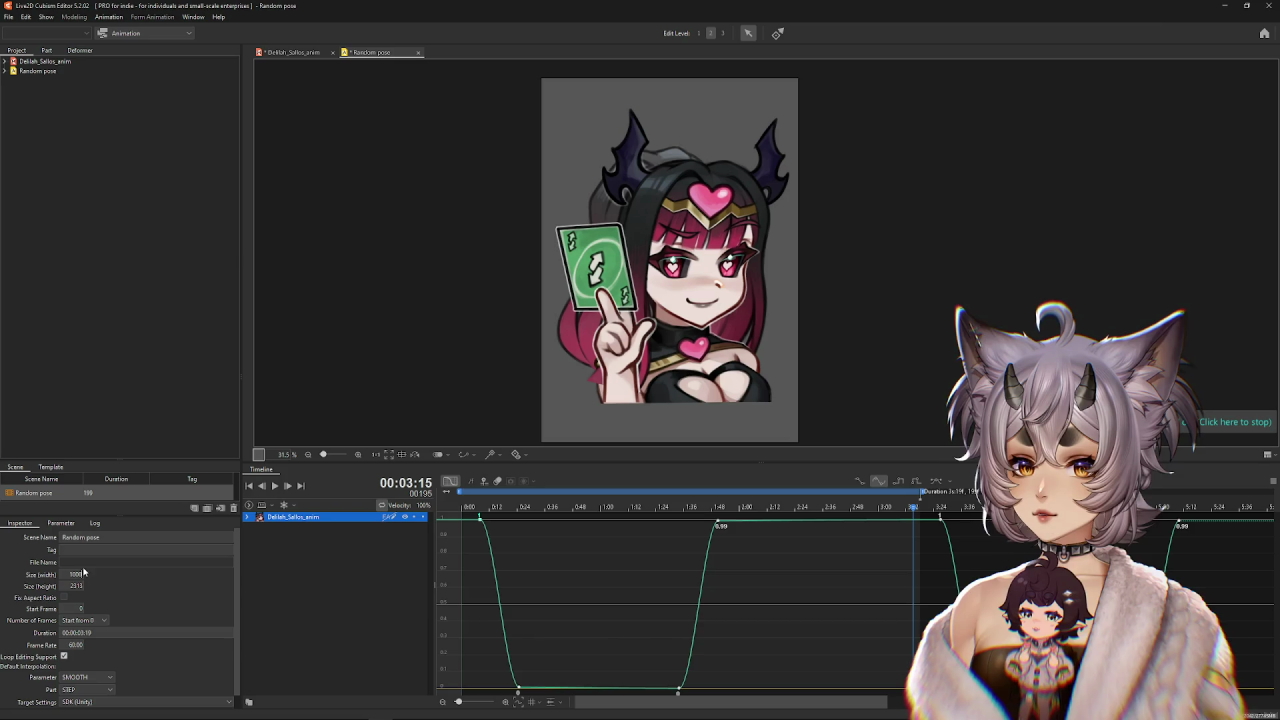
pyautogui.click(65, 597)
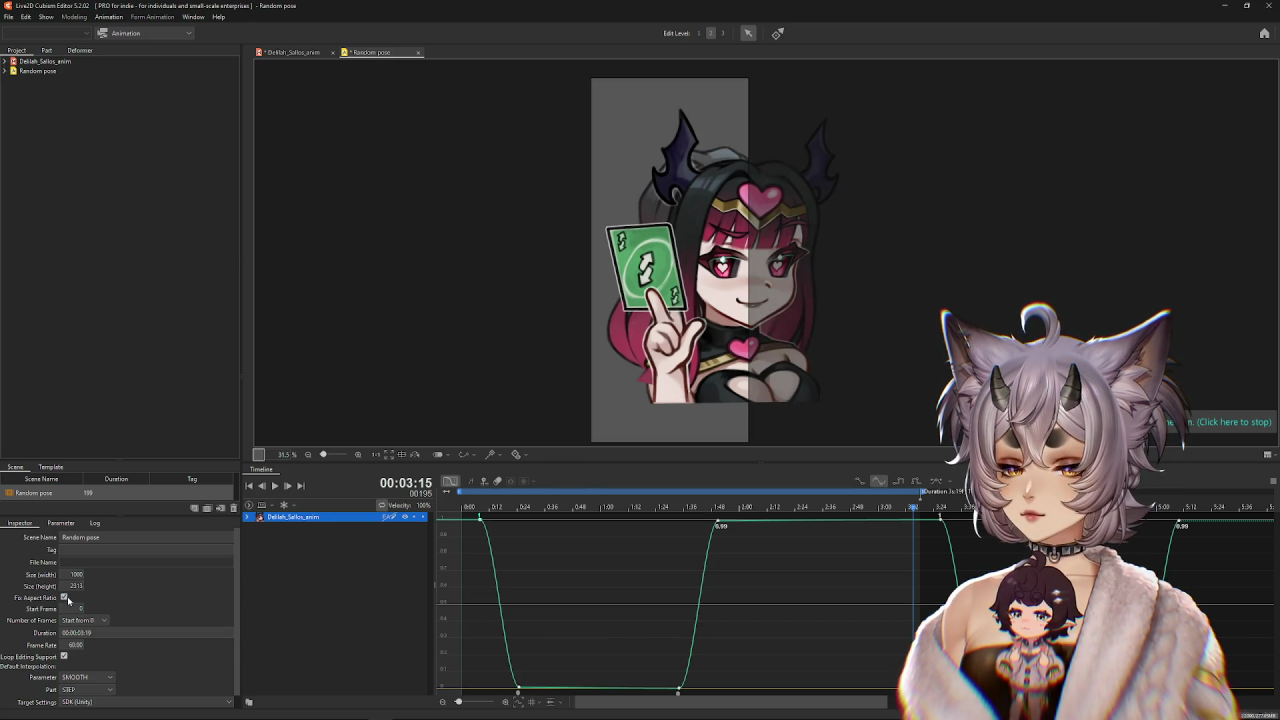
pyautogui.write('1000')
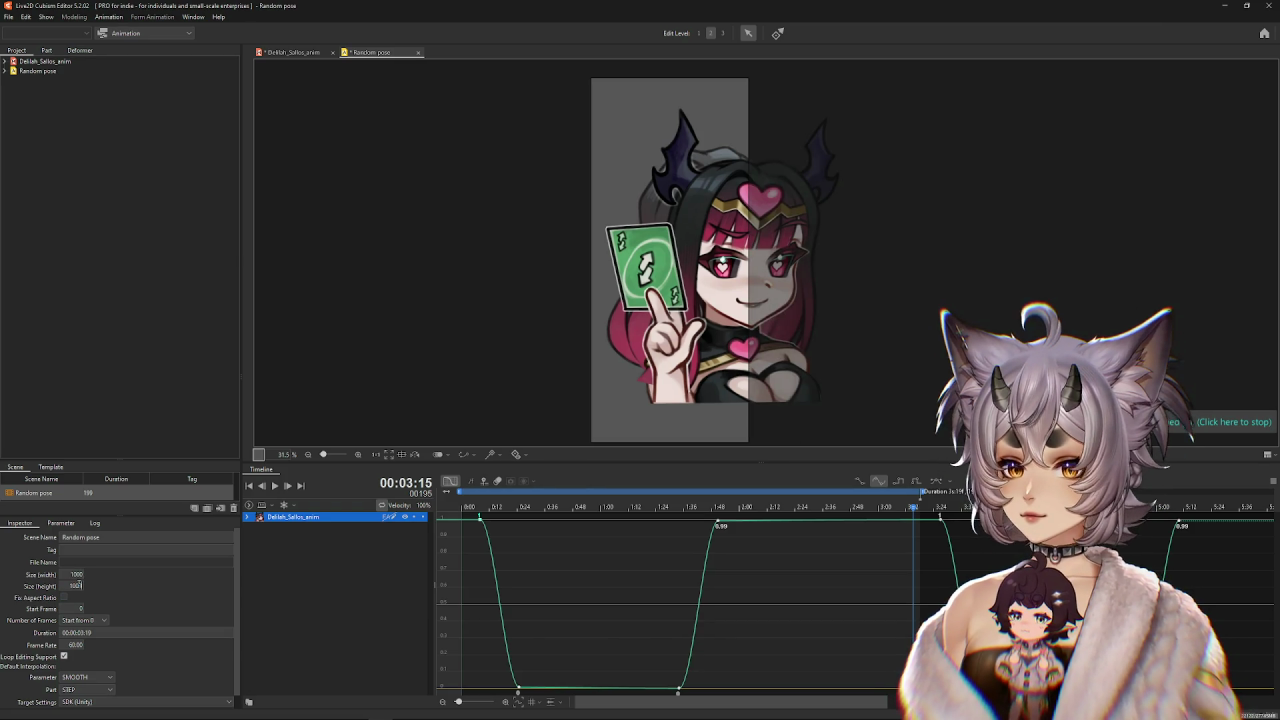
pyautogui.press('Return')
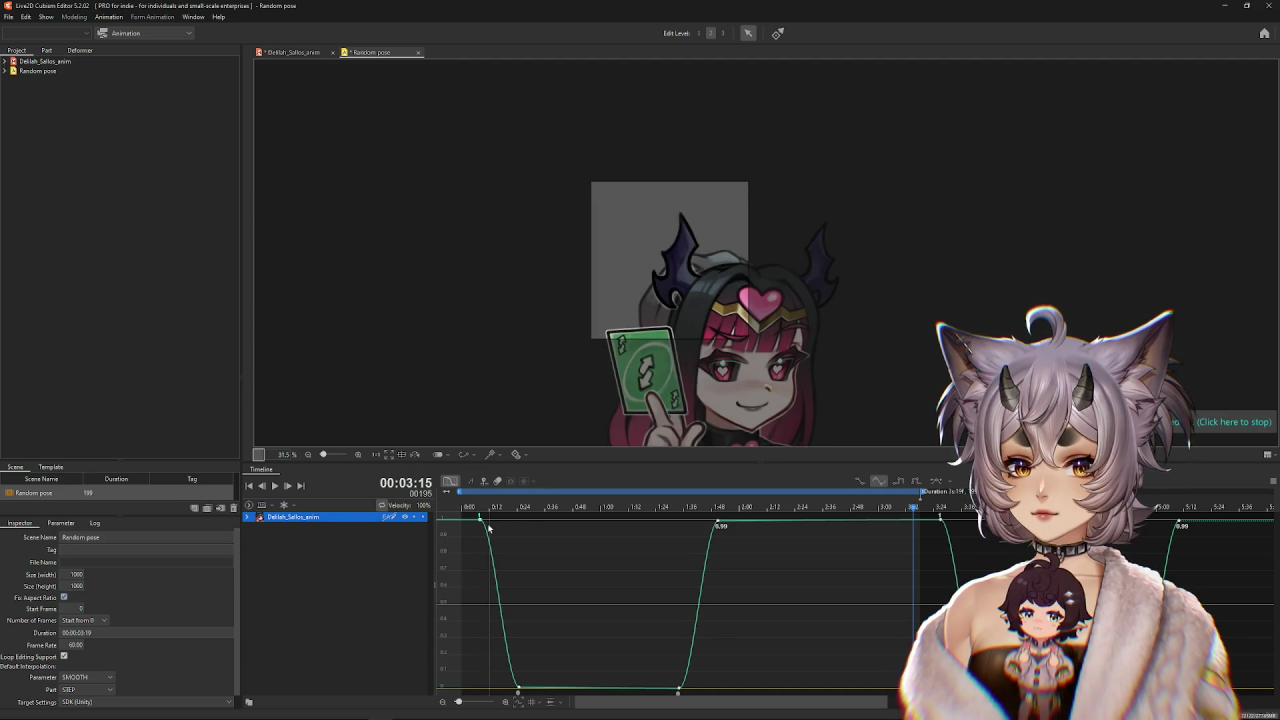
pyautogui.click(450, 481)
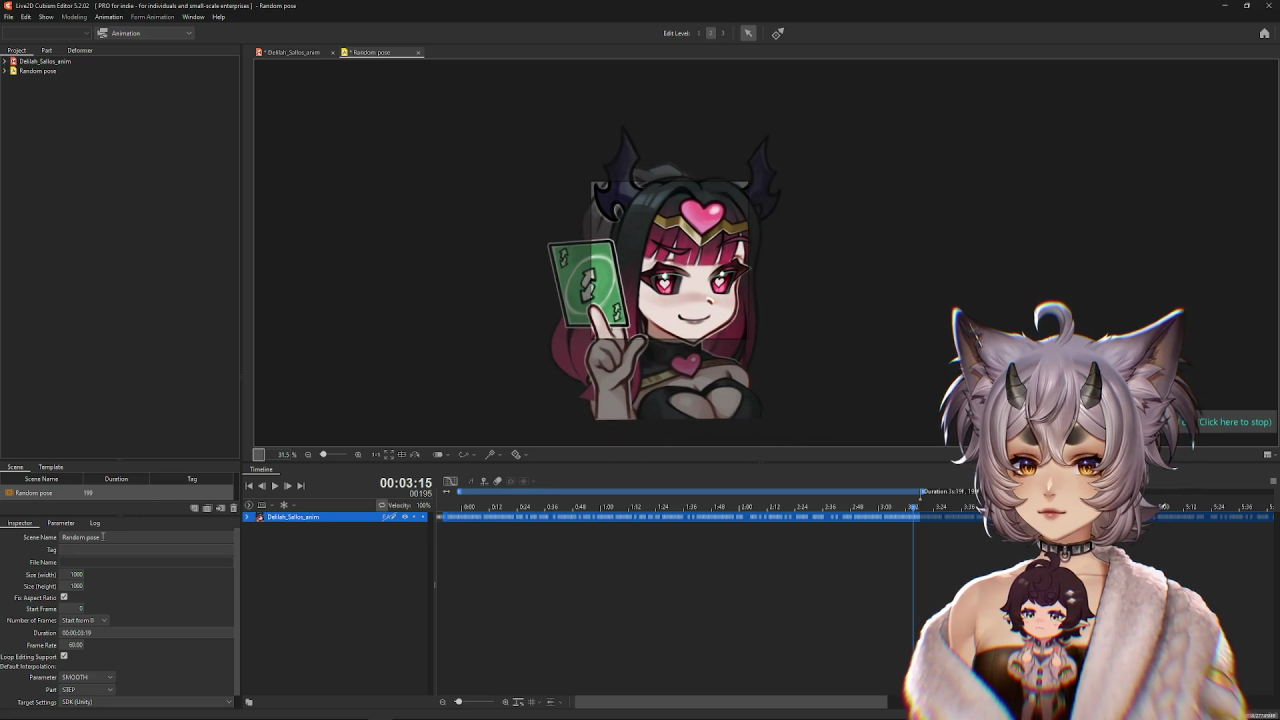
# Settle the square scene at 1500×1500 after trying 2500 and 1250, then expand the model track.
pyautogui.write('2500')
pyautogui.press('Return')
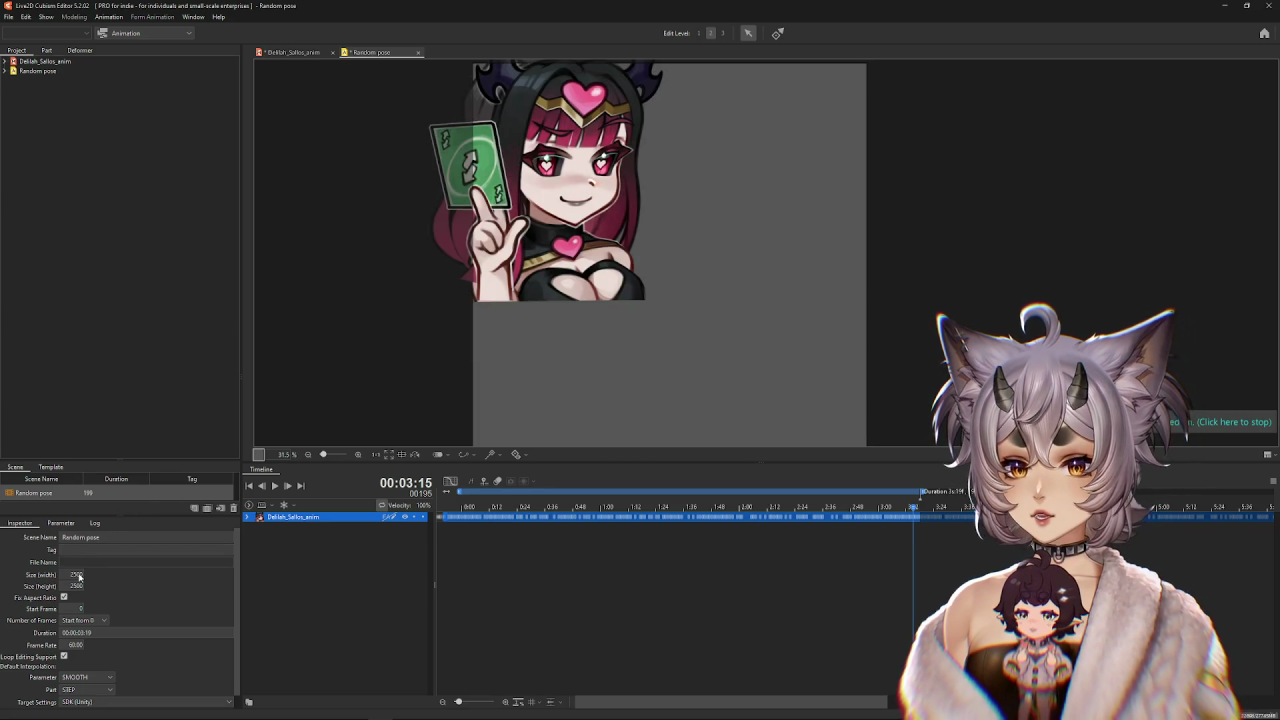
pyautogui.press('BackSpace')
pyautogui.write('1')
pyautogui.press('Return')
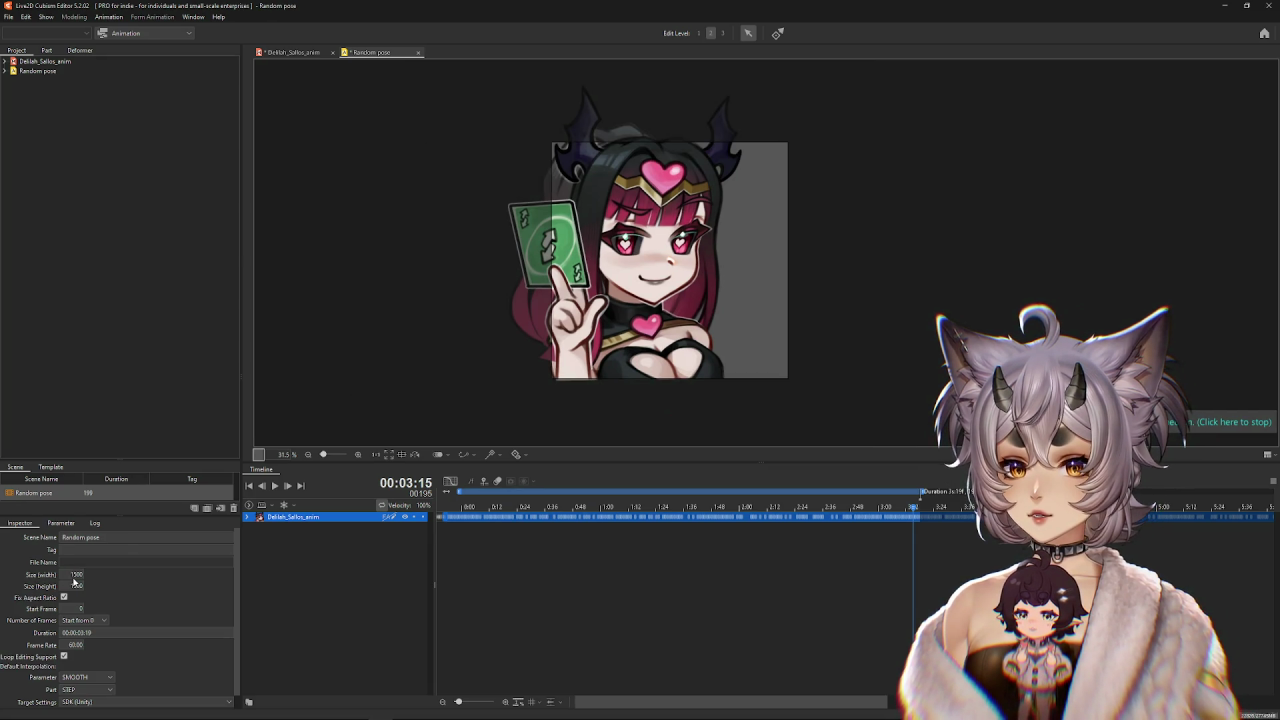
pyautogui.moveTo(565, 308); pyautogui.dragTo(678, 302)
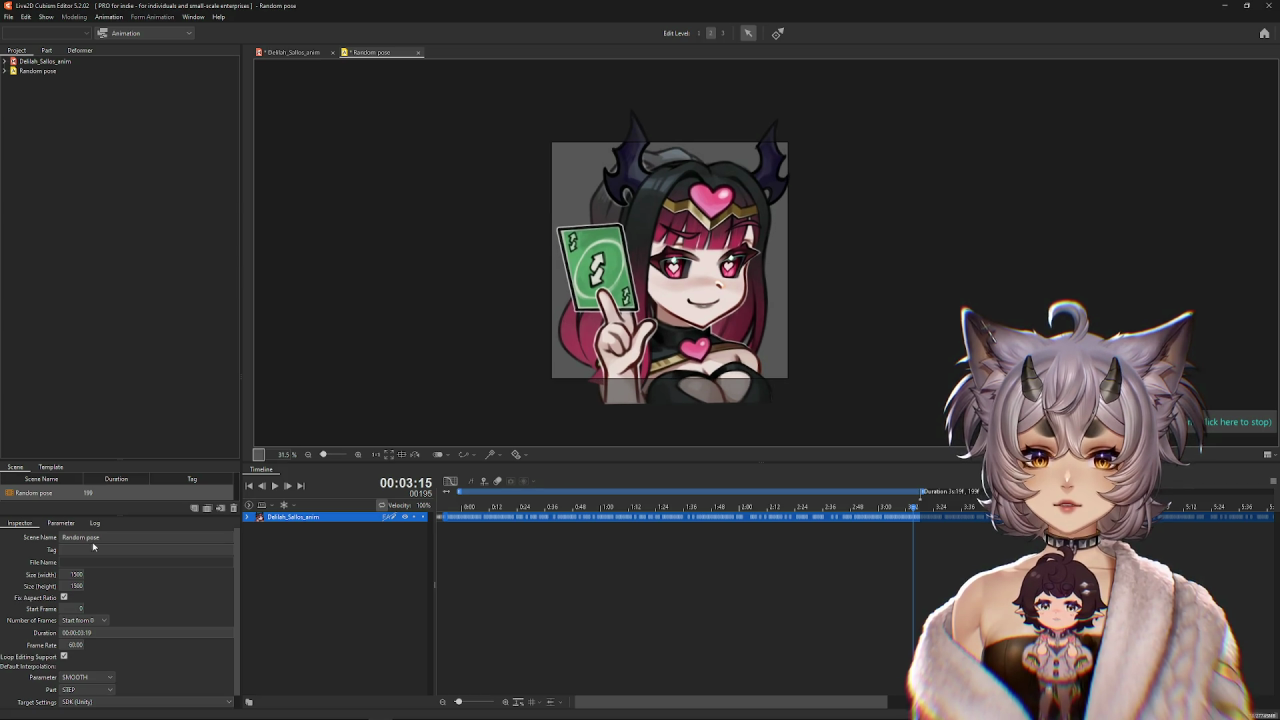
pyautogui.write('1250')
pyautogui.press('Return')
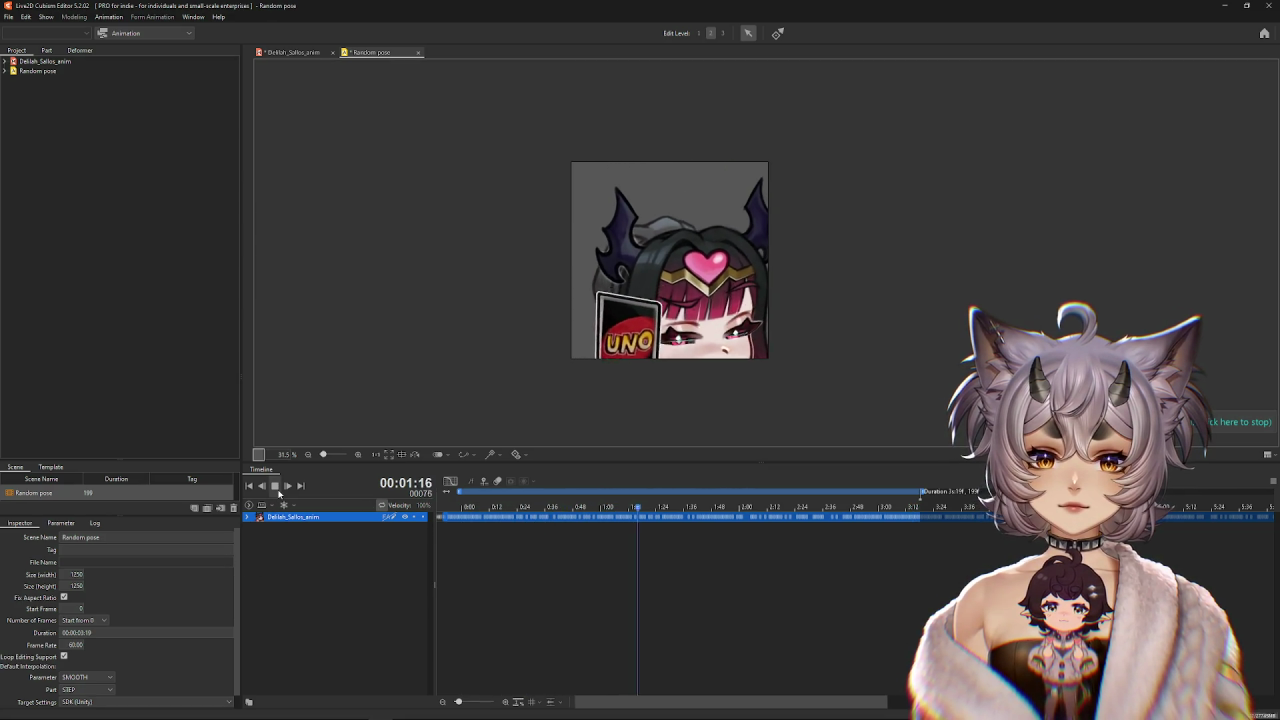
pyautogui.hotkey('ctrl', 'z')
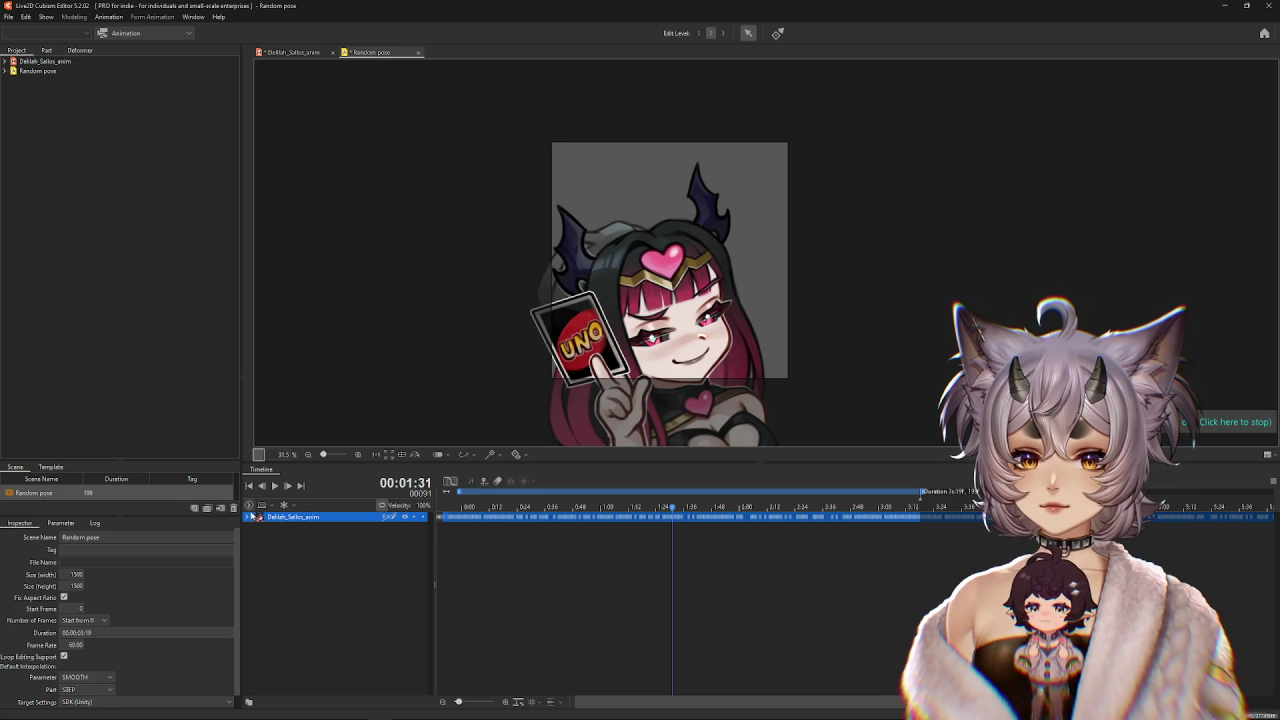
pyautogui.click(250, 516)
pyautogui.scroll(-5, 300, 600)
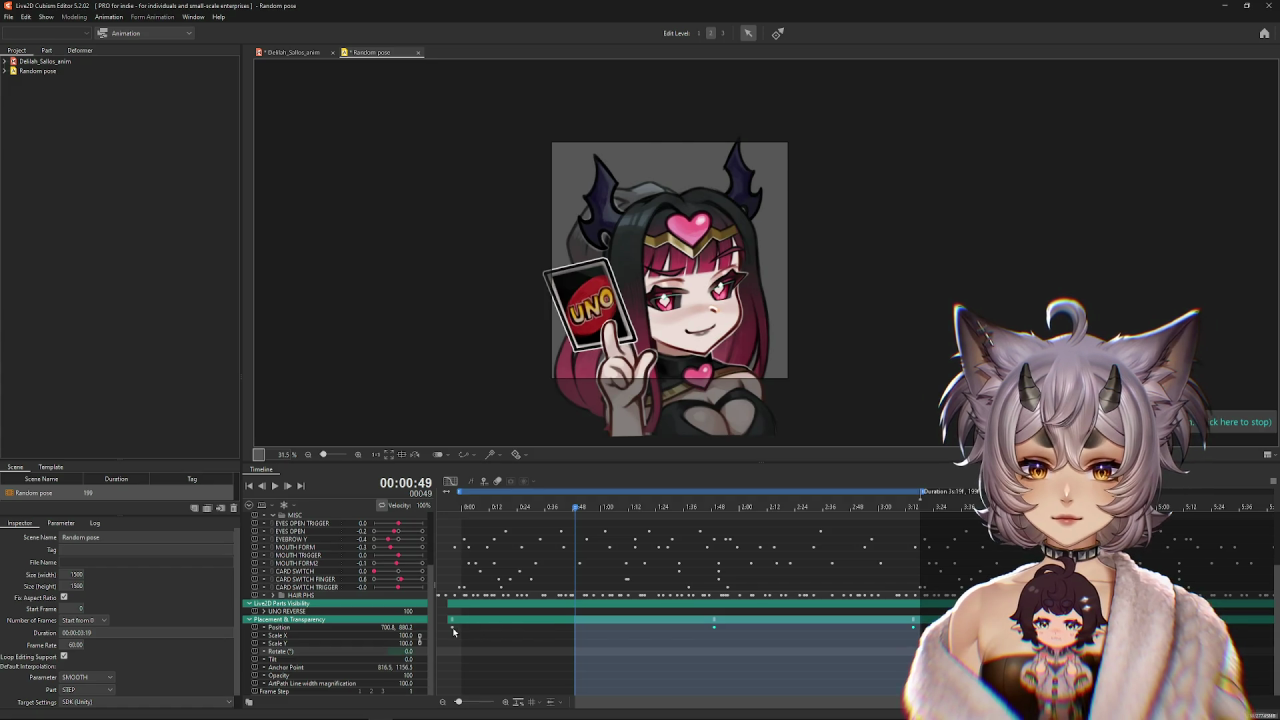
# Reset the model's position, drag the character back onto the grey canvas square, and preview playback.
pyautogui.press('space')
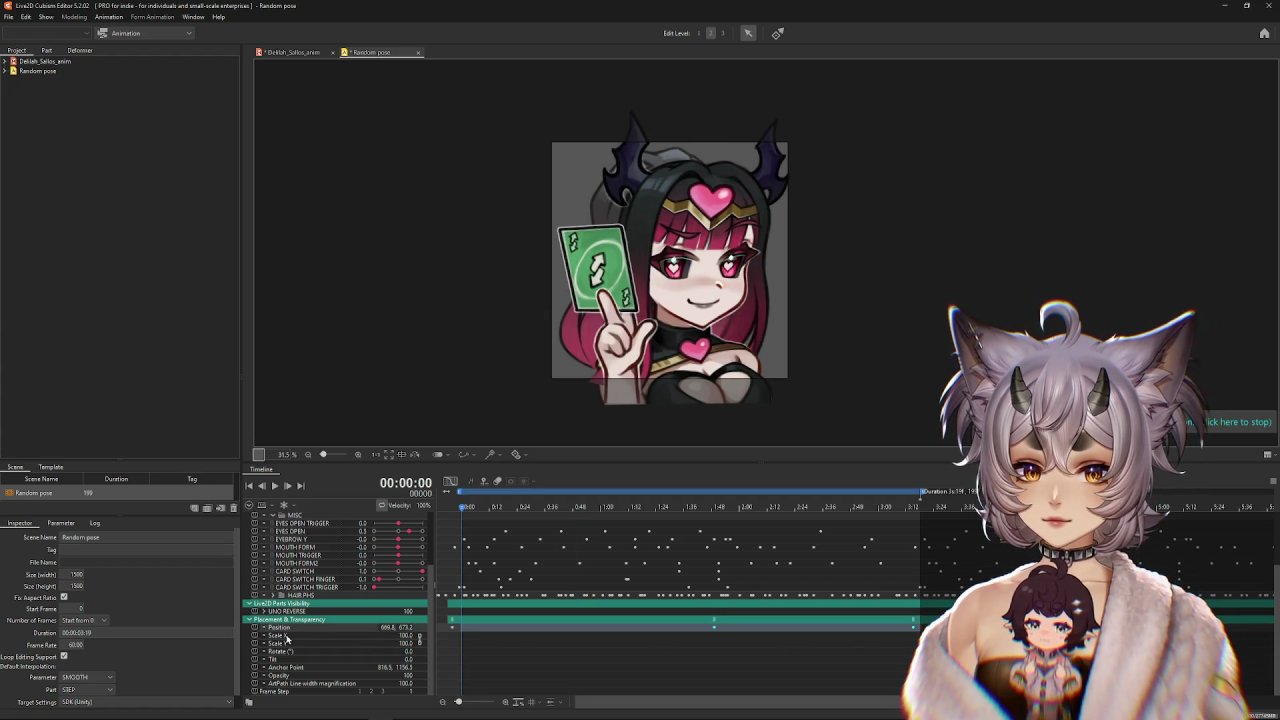
pyautogui.hotkey('ctrl', 'z')
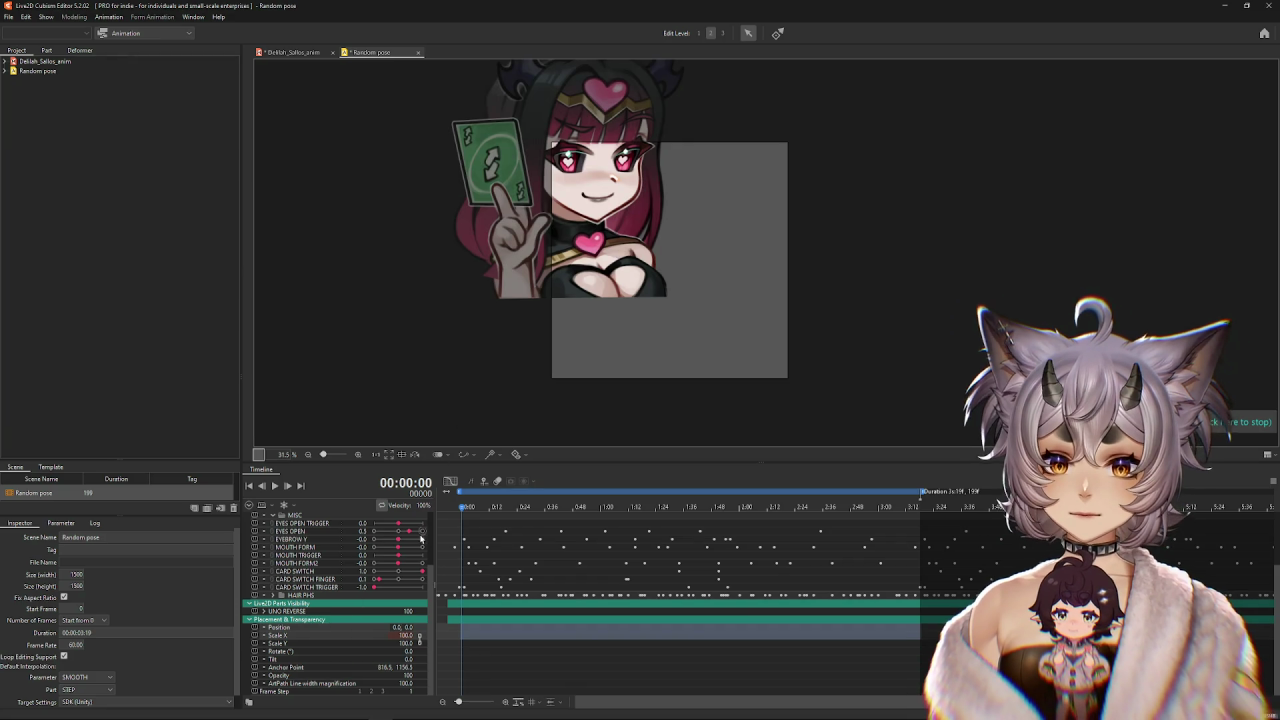
pyautogui.moveTo(587, 227); pyautogui.dragTo(679, 320)
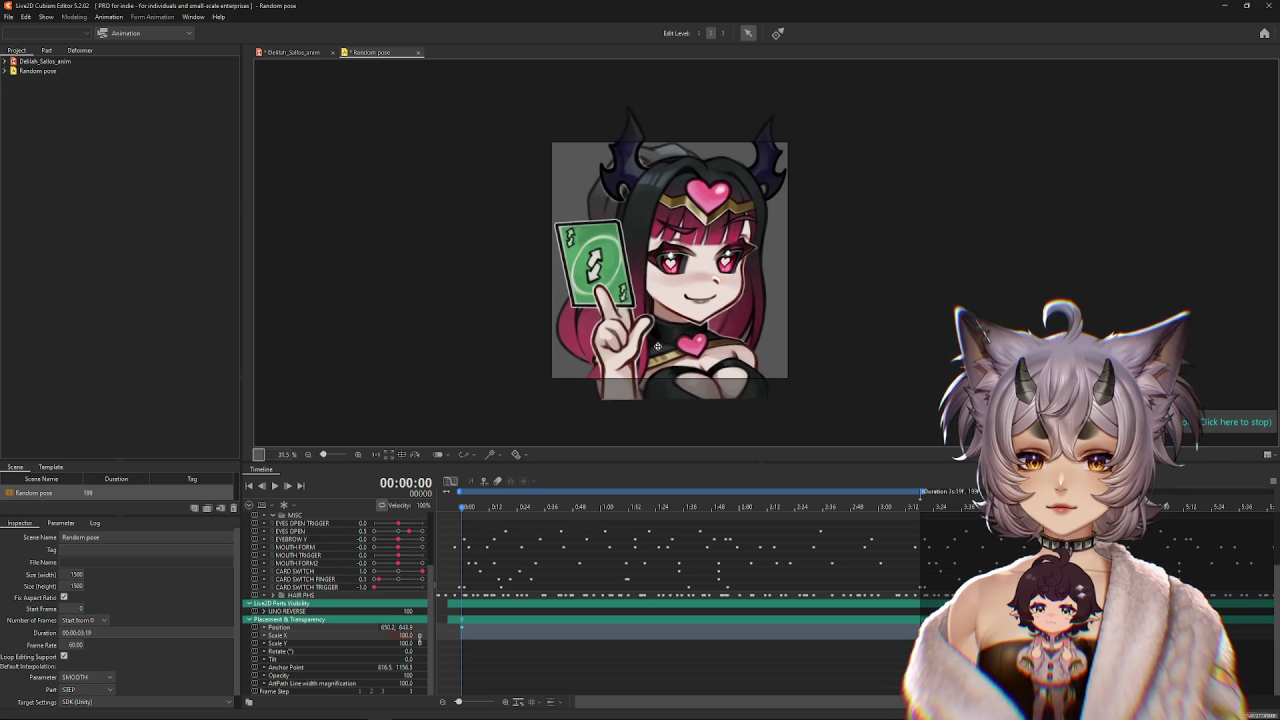
pyautogui.click(274, 486)
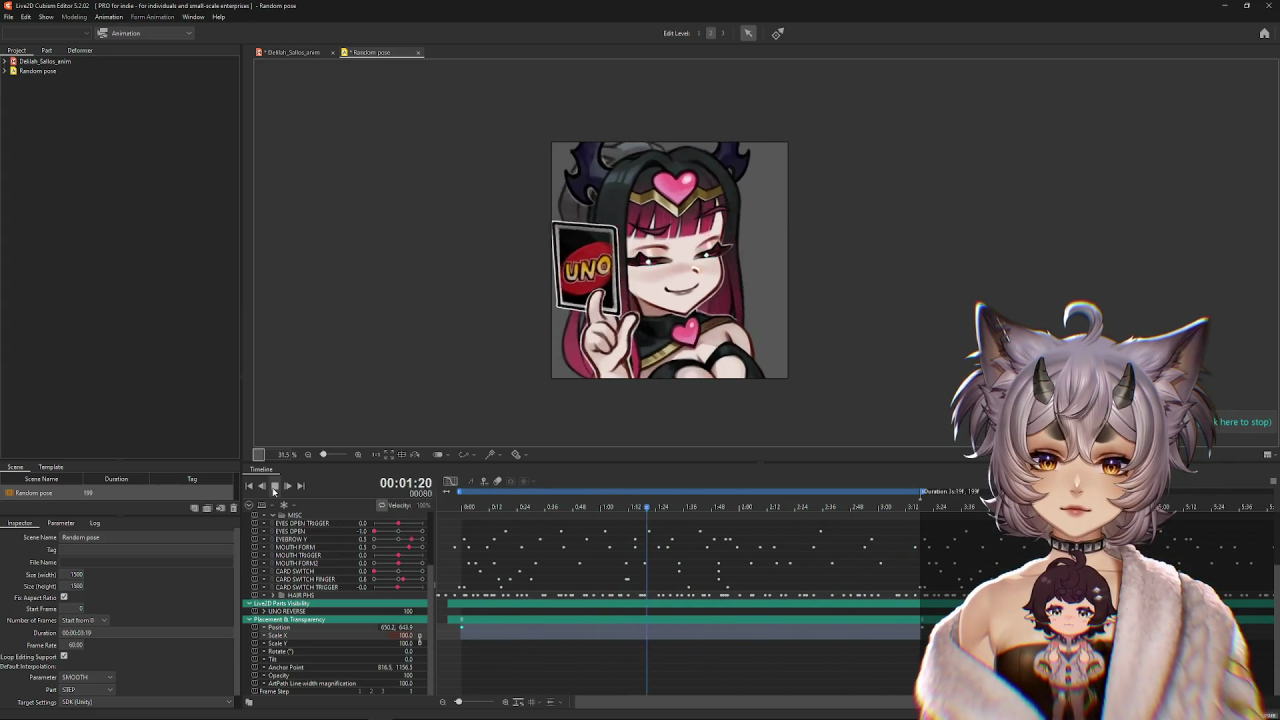
pyautogui.click(273, 488)
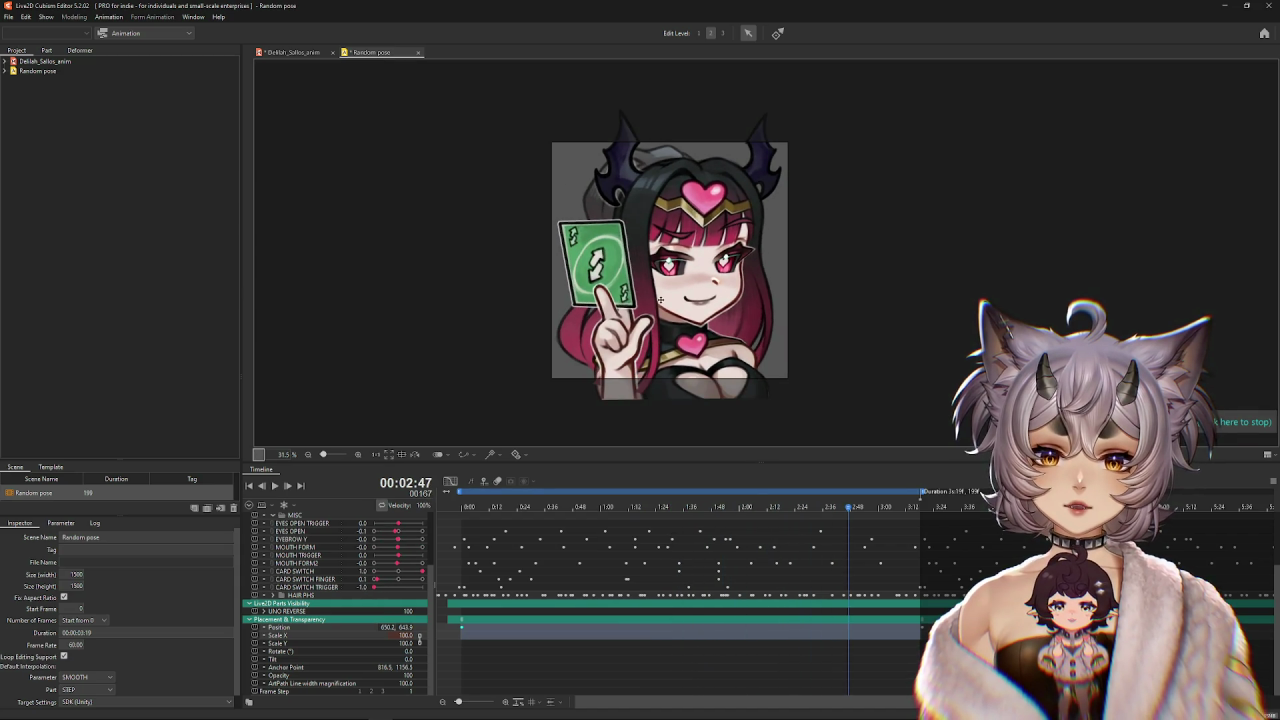
# Nudge the character slightly right at the first frame, keying its X position at 688.1.
pyautogui.moveTo(660, 297); pyautogui.dragTo(672, 308)
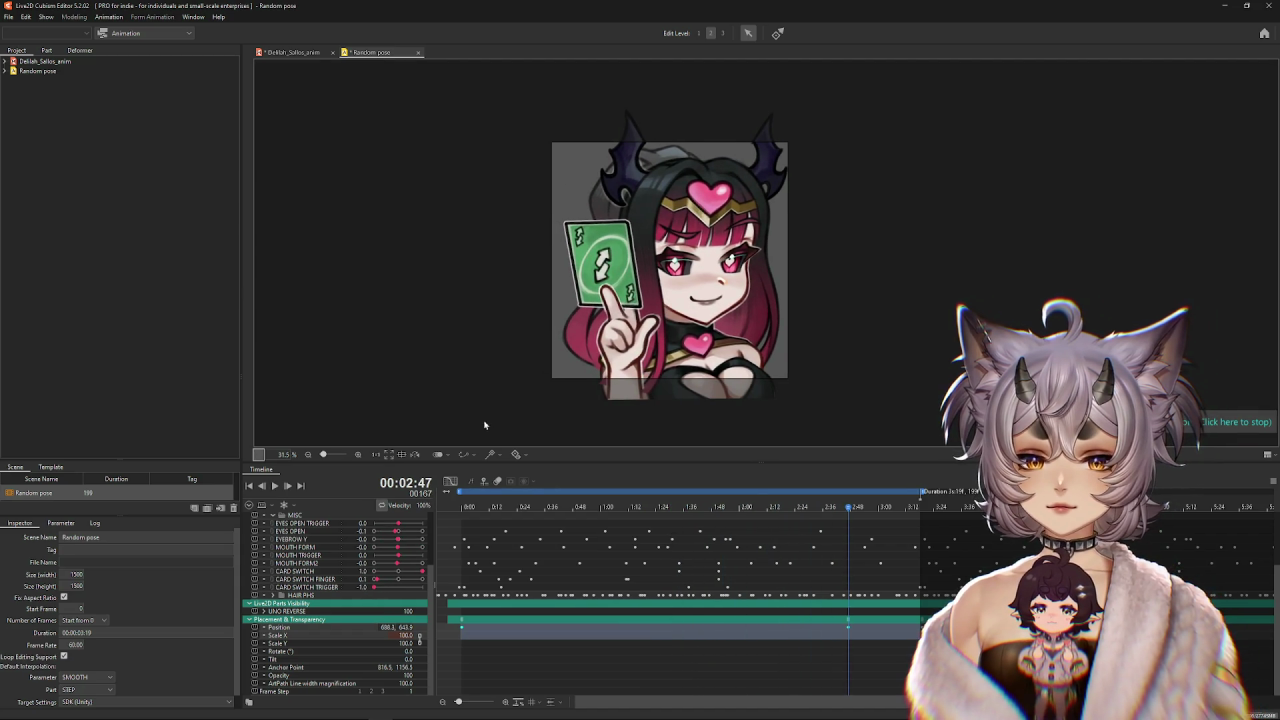
pyautogui.click(272, 488)
pyautogui.press('space')
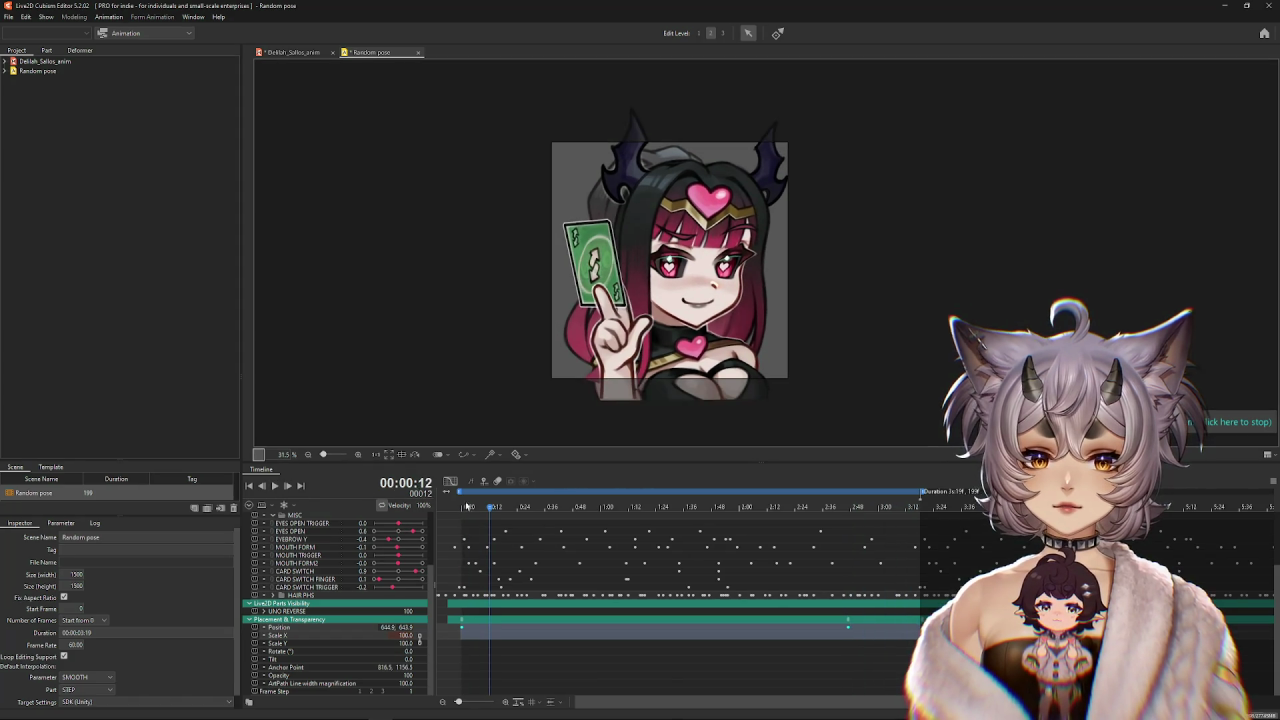
pyautogui.moveTo(504, 508); pyautogui.dragTo(439, 513)
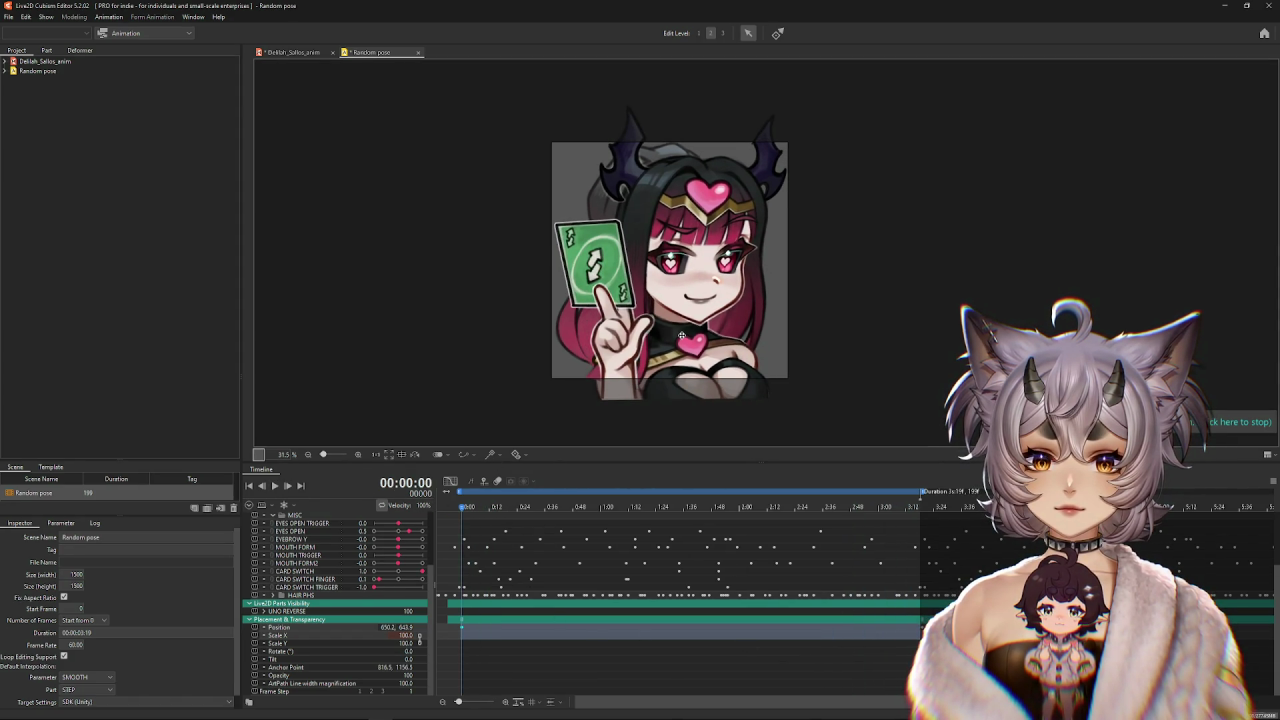
pyautogui.moveTo(681, 337); pyautogui.dragTo(688, 335)
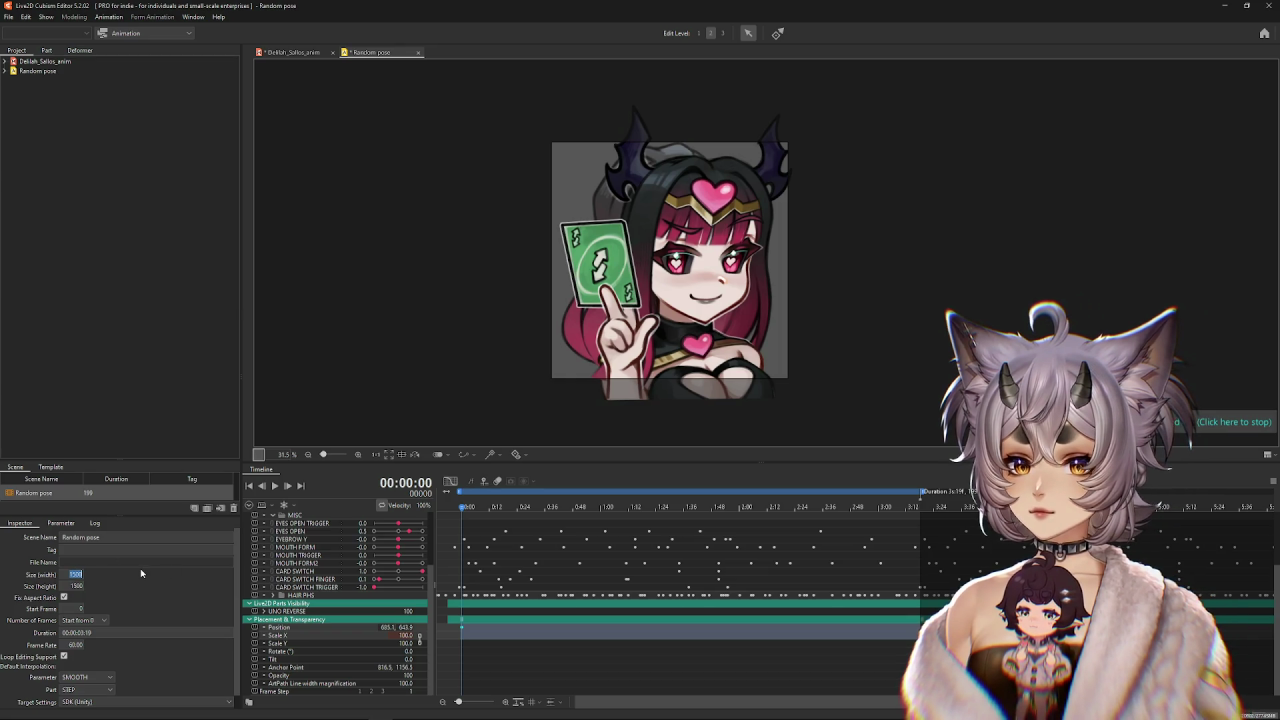
# Set the scene width to 1300 and play the animation to check the tighter framing.
pyautogui.write('12150')
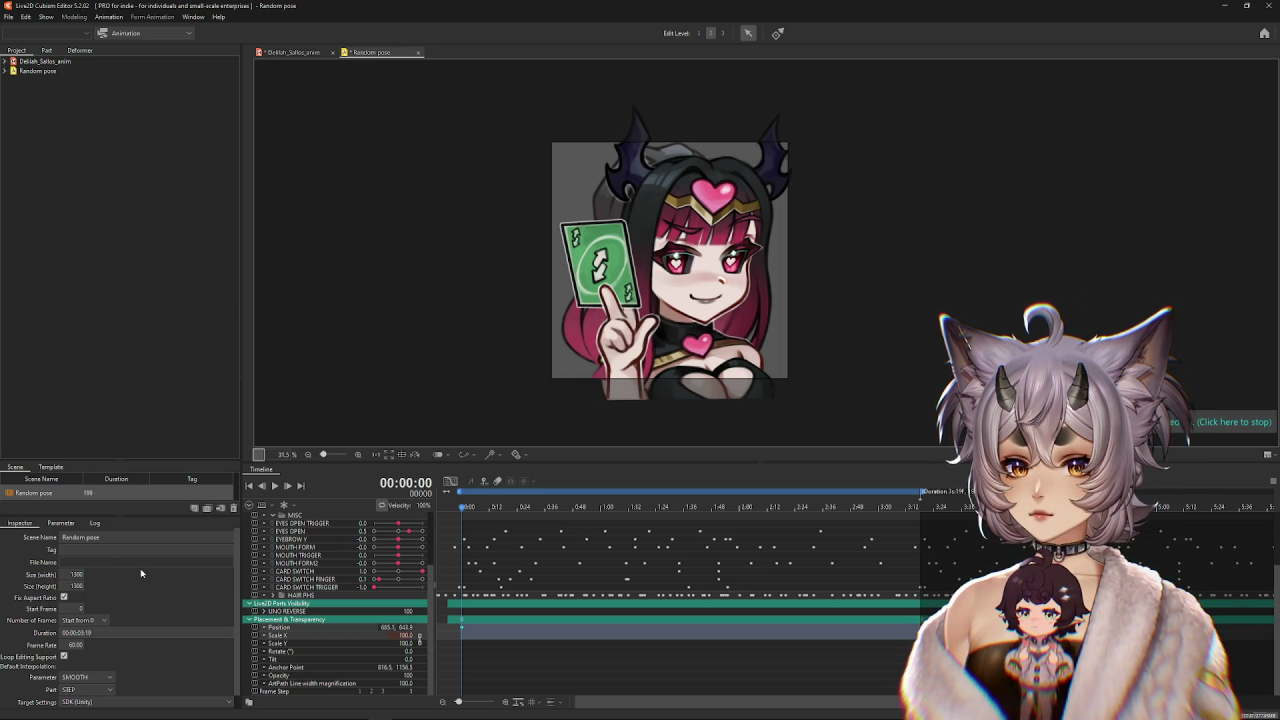
pyautogui.press('Return')
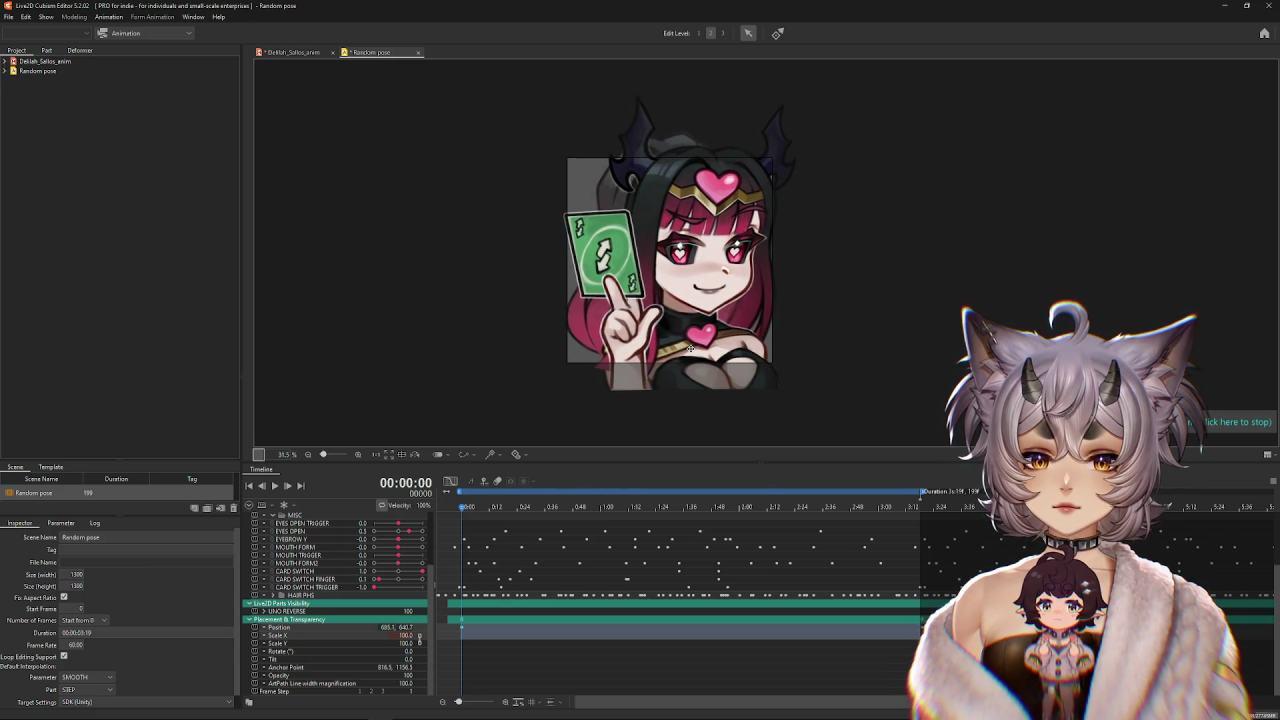
pyautogui.click(274, 487)
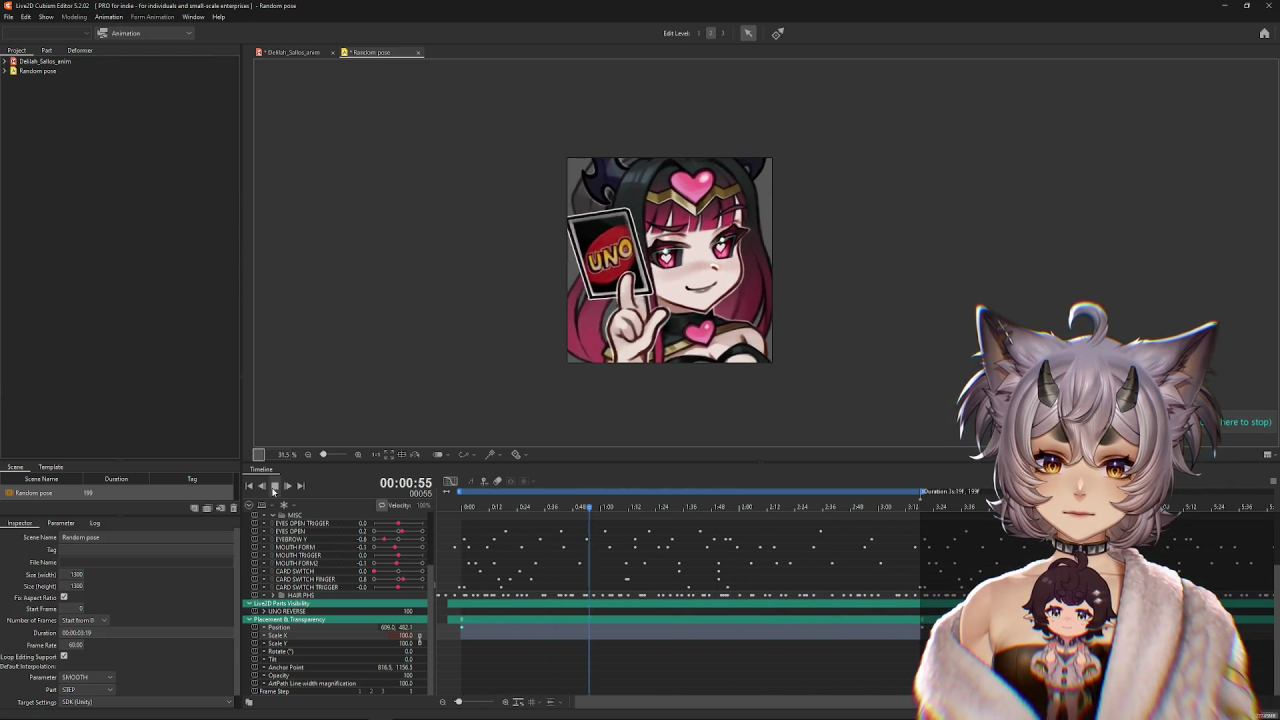
pyautogui.click(274, 486)
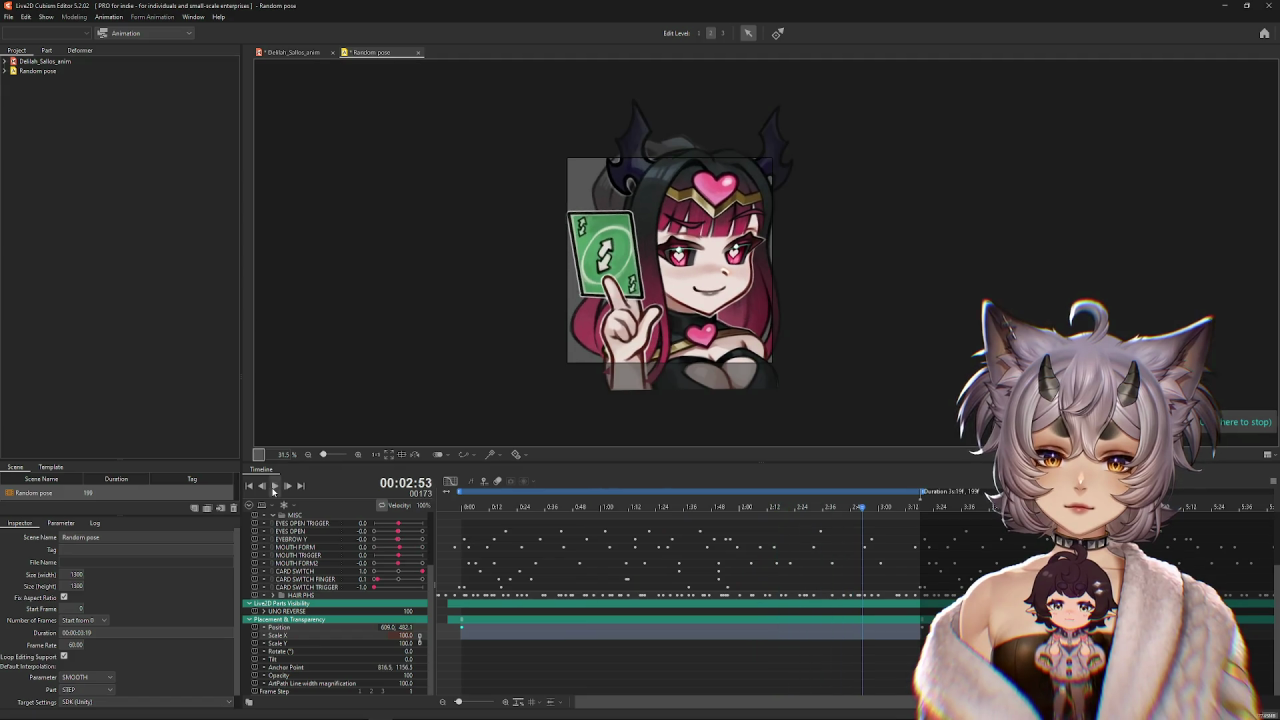
pyautogui.click(8, 17)
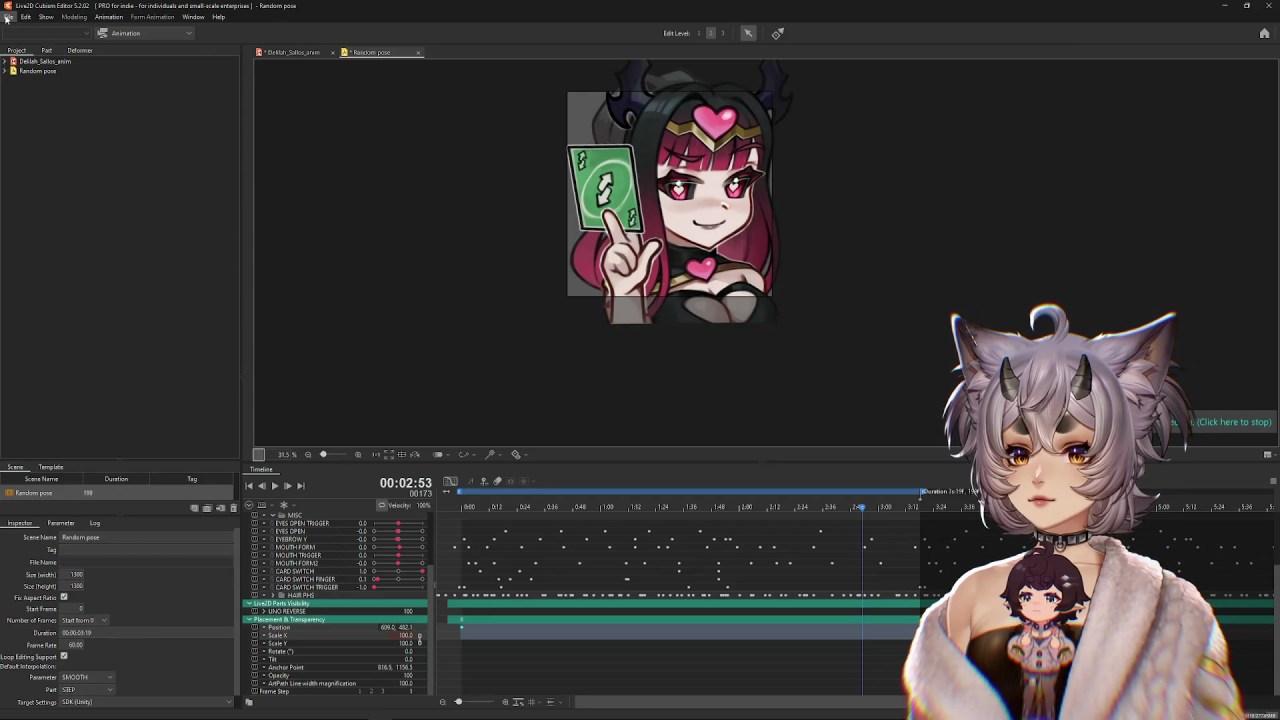
# Export a 500 × 500 GIF animation as delilah1.gif into the EMOTES folder.
pyautogui.click(8, 17)
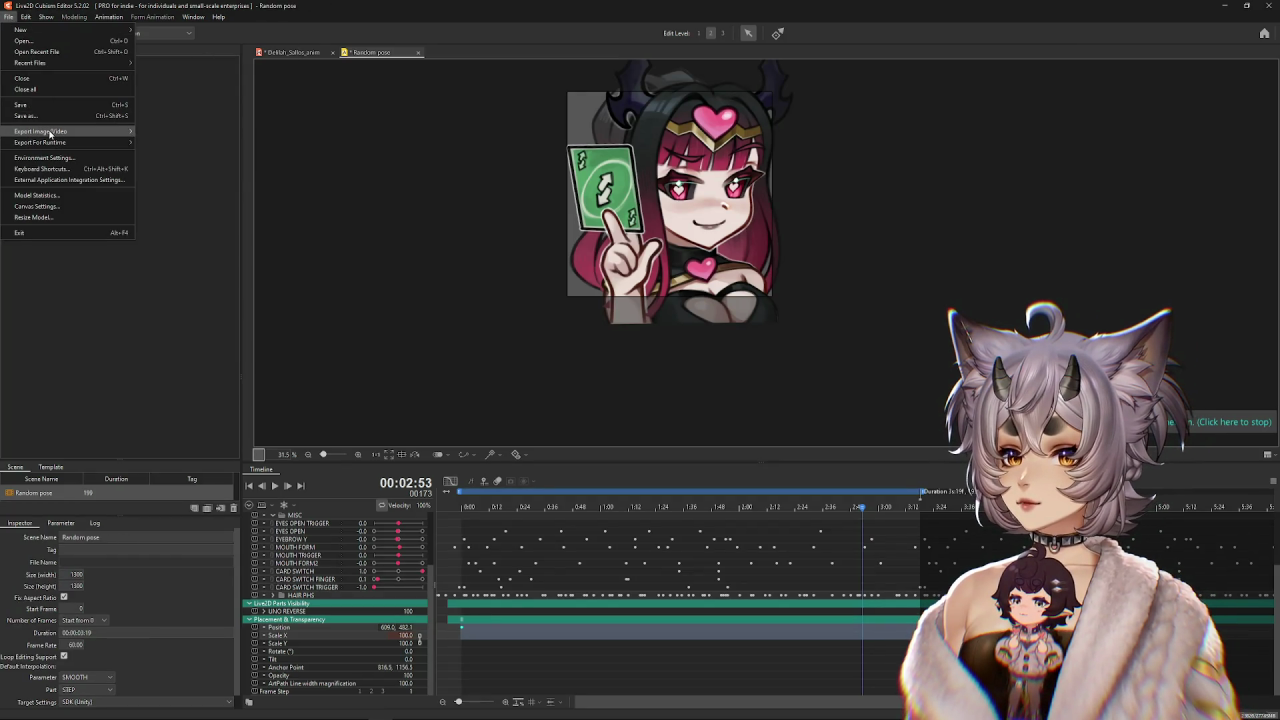
pyautogui.moveTo(40, 131)
pyautogui.click(168, 142)
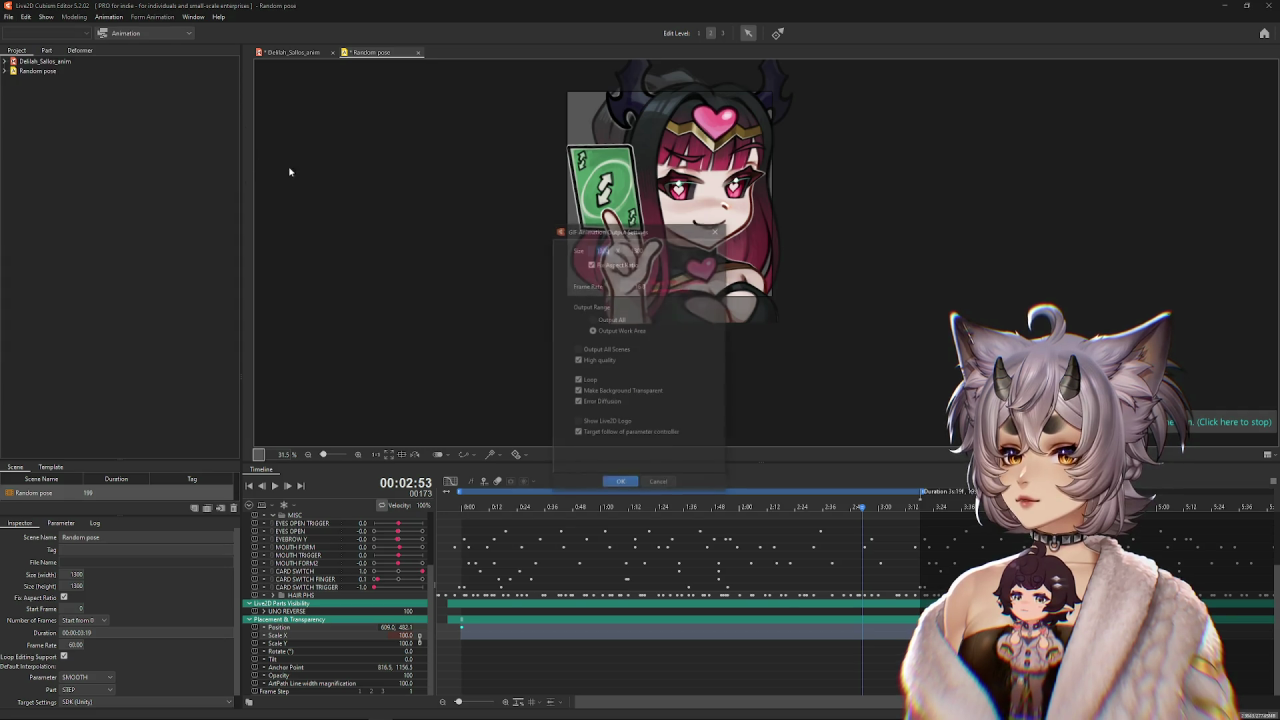
pyautogui.write('500')
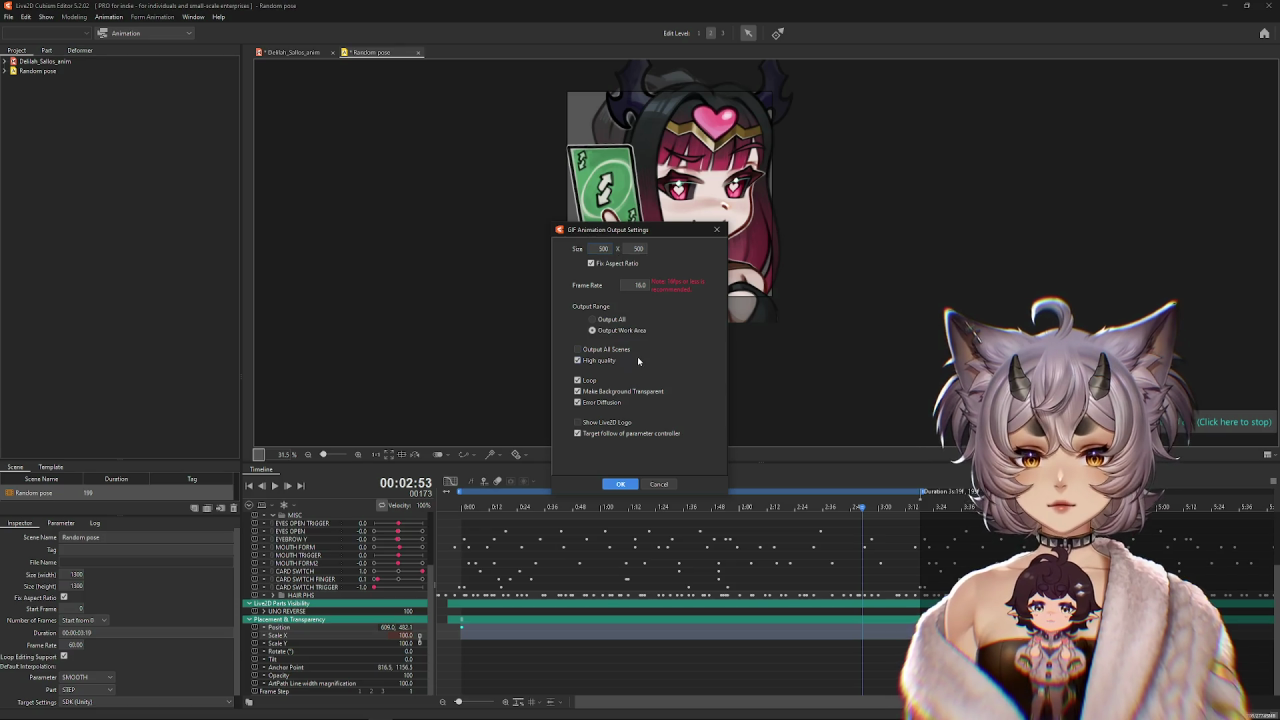
pyautogui.click(620, 484)
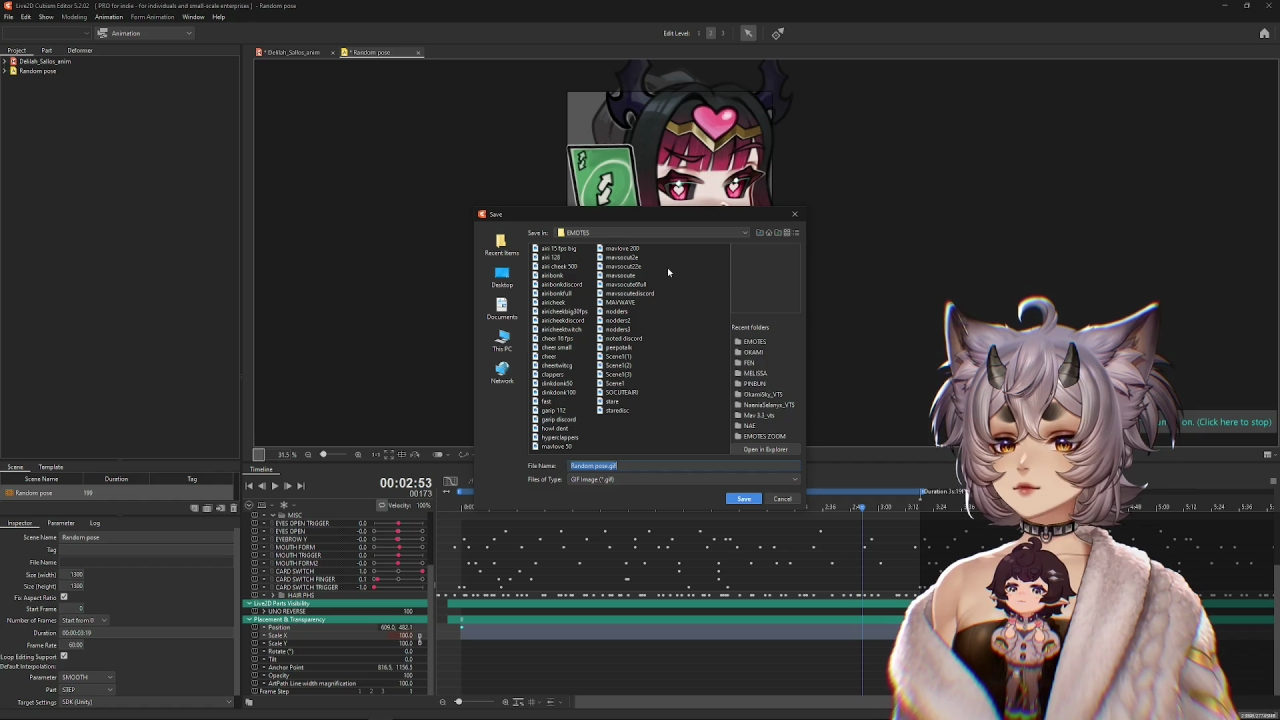
pyautogui.write('delilah')
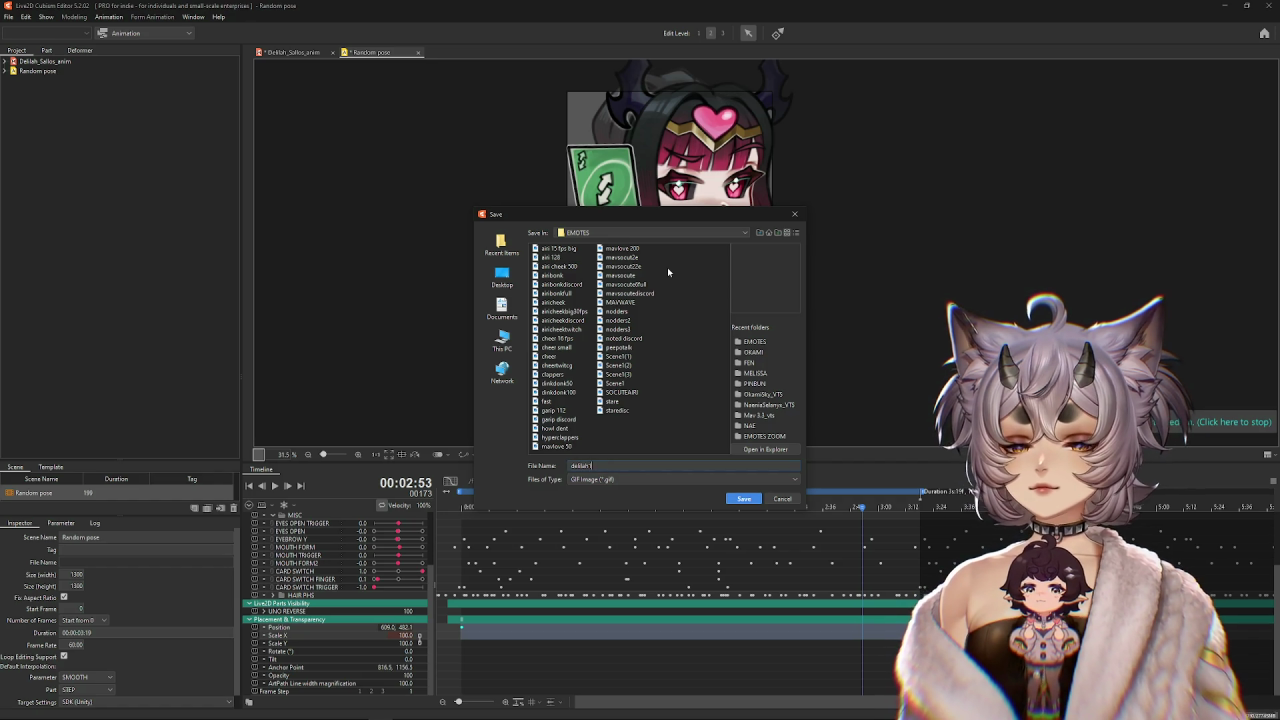
pyautogui.click(745, 499)
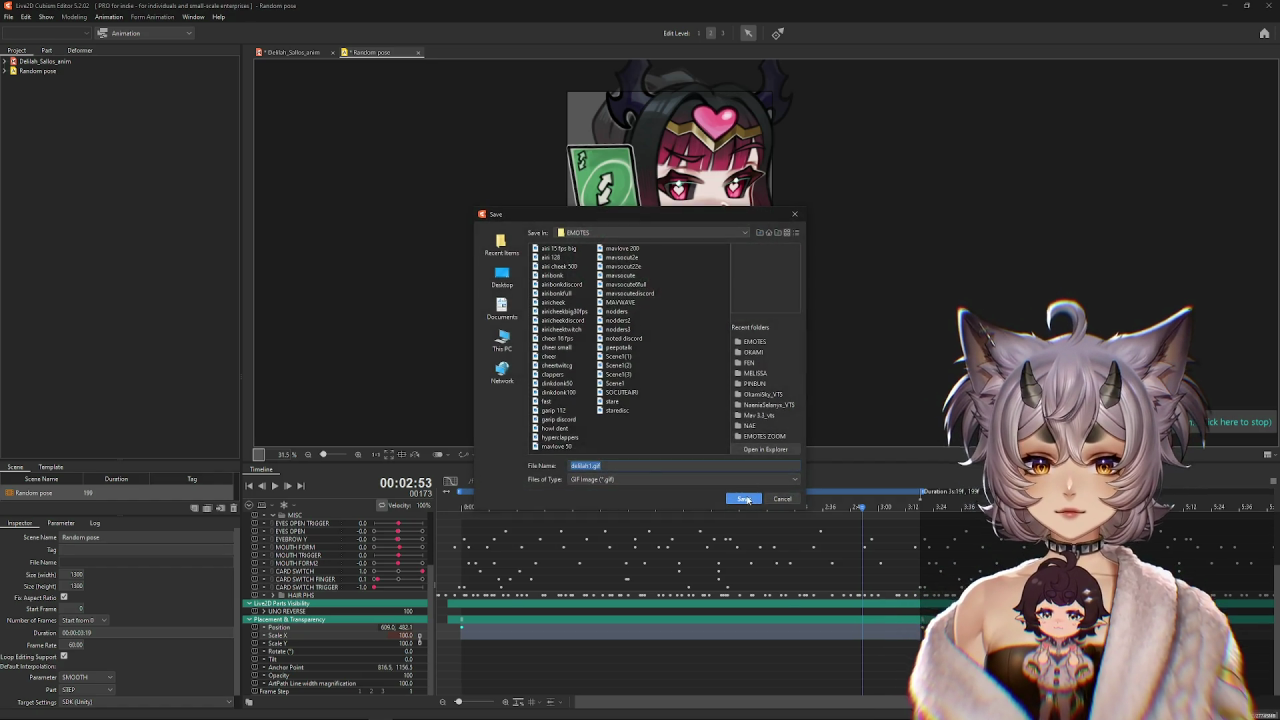
pyautogui.click(745, 499)
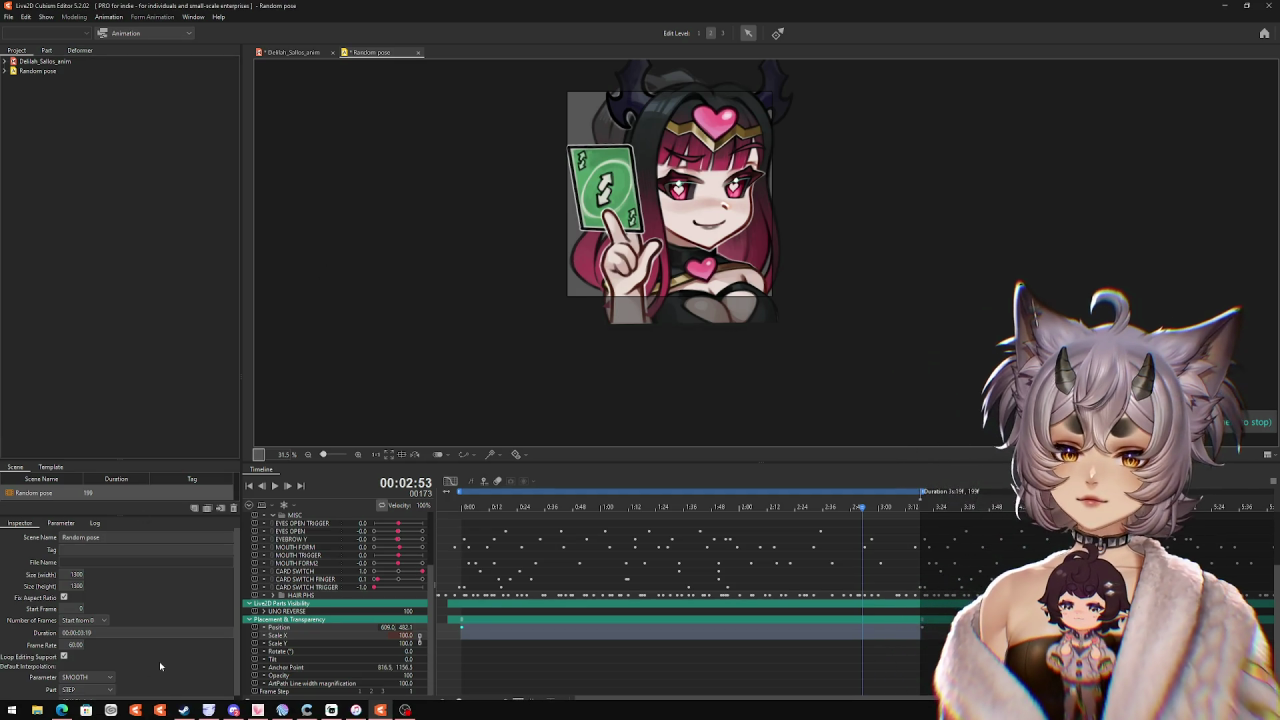
# Save the project as delilah.can3 and open File Explorer to locate the export.
pyautogui.click(8, 17)
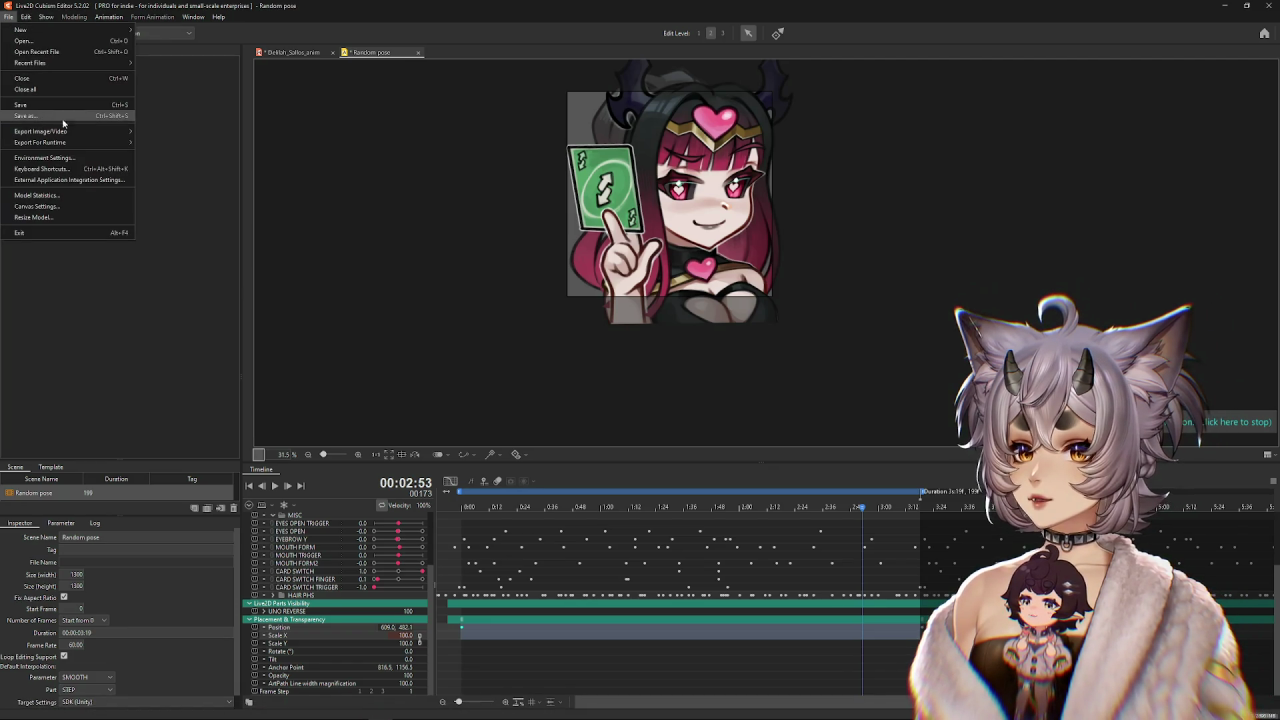
pyautogui.click(25, 116)
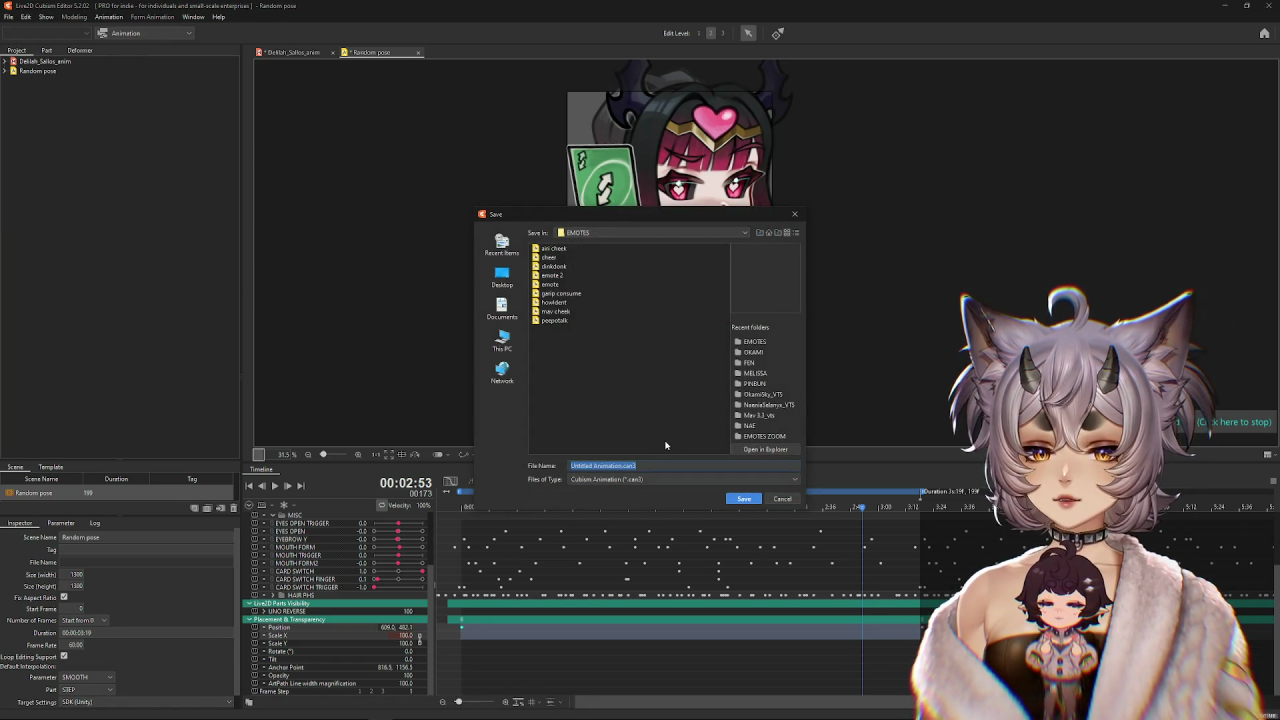
pyautogui.write('delilah')
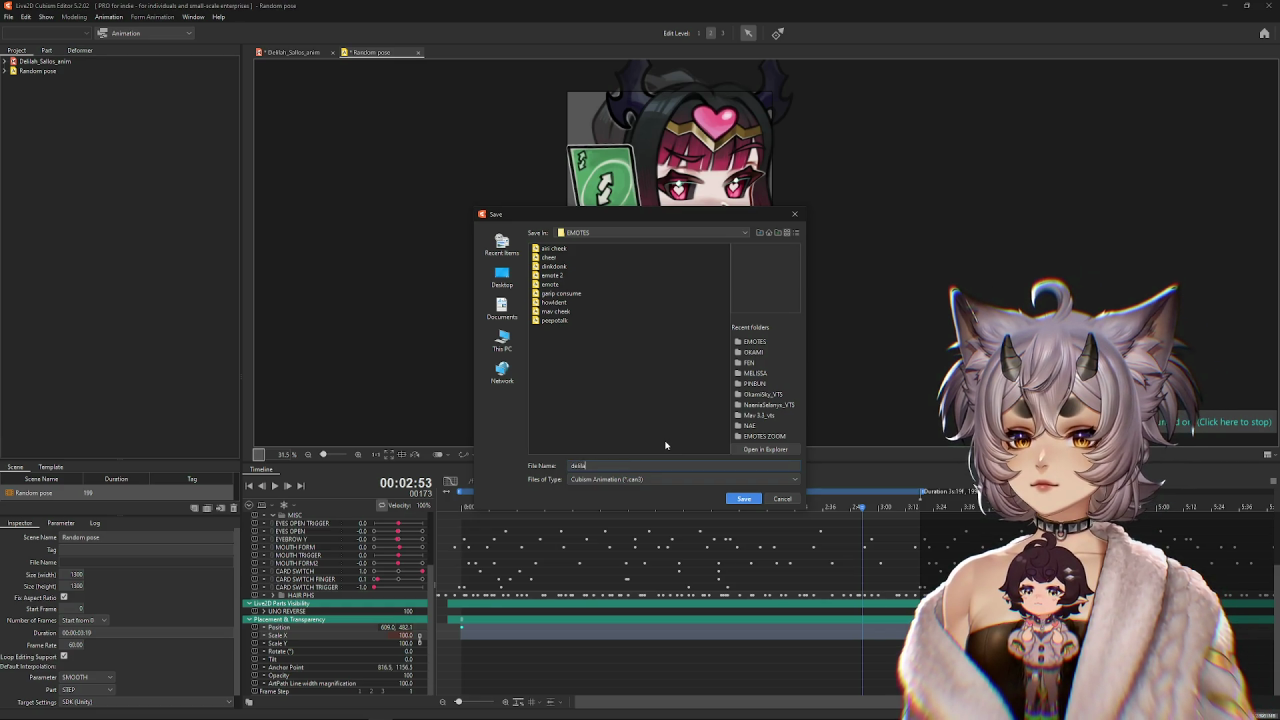
pyautogui.click(759, 499)
pyautogui.click(37, 710)
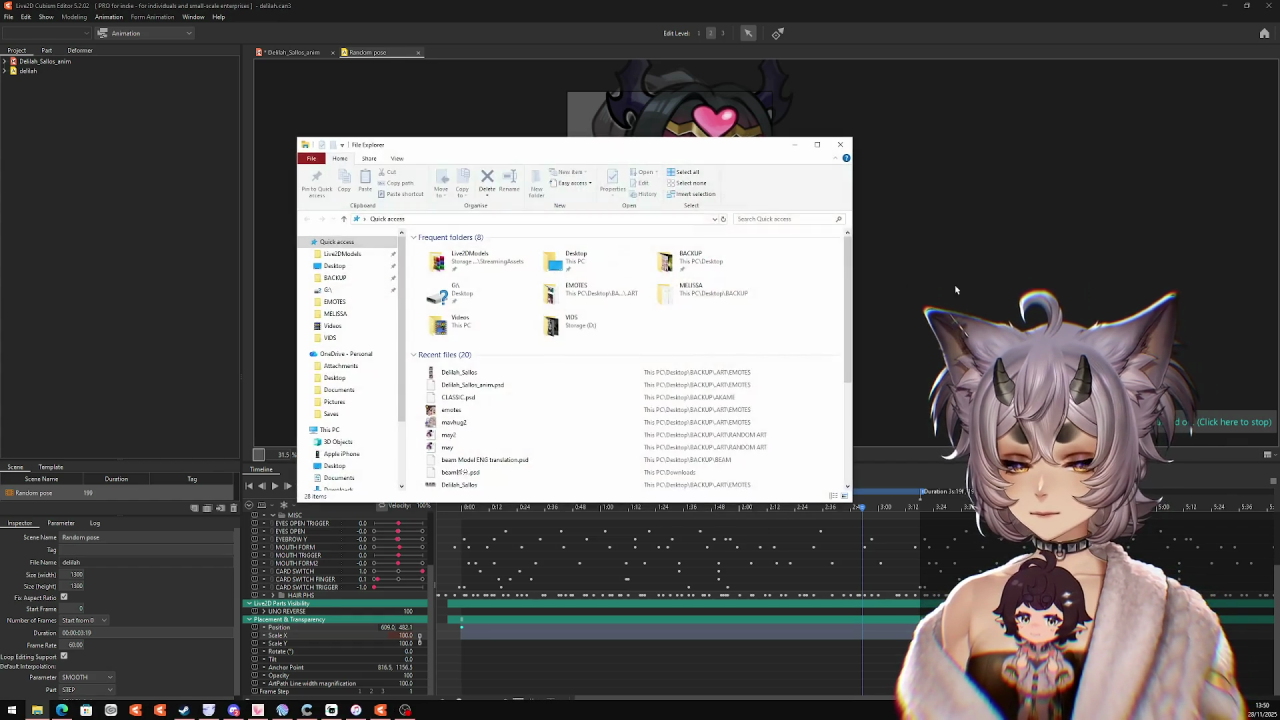
pyautogui.click(1210, 426)
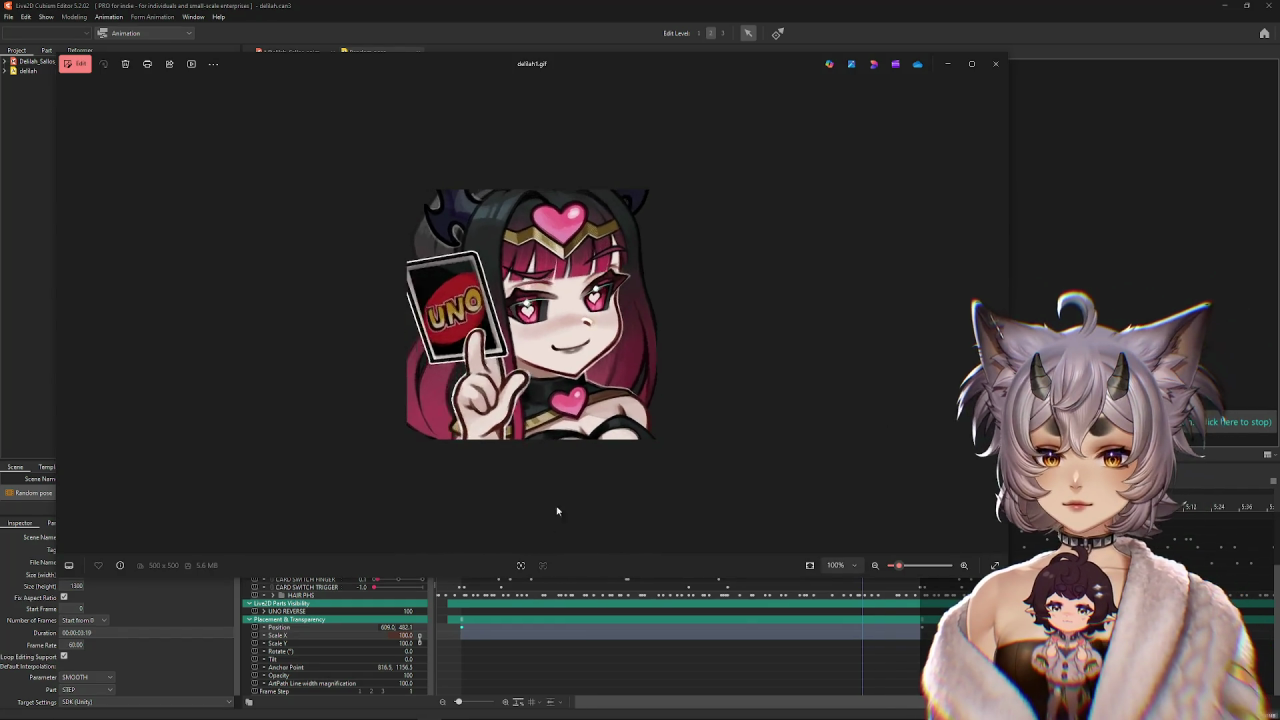
# Zoom out the delilah1.gif preview in Photos to judge emote size, then close it.
pyautogui.moveTo(898, 565); pyautogui.dragTo(887, 570)
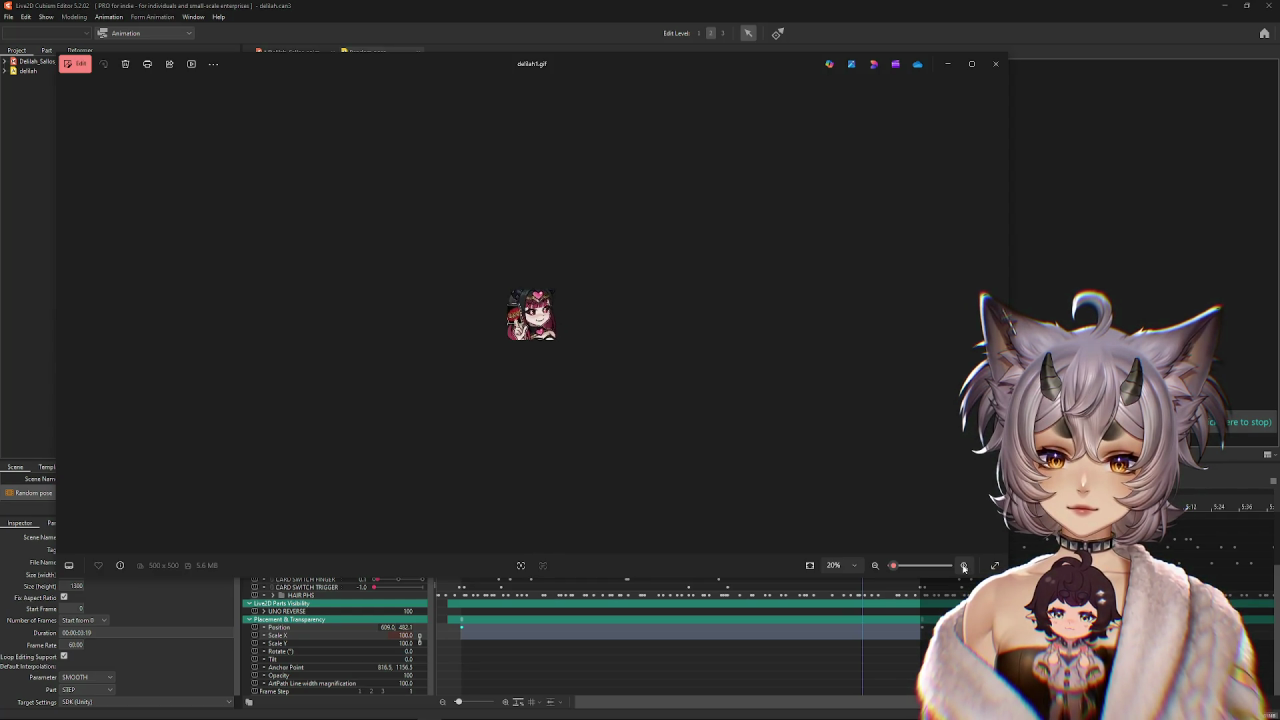
pyautogui.click(1088, 312)
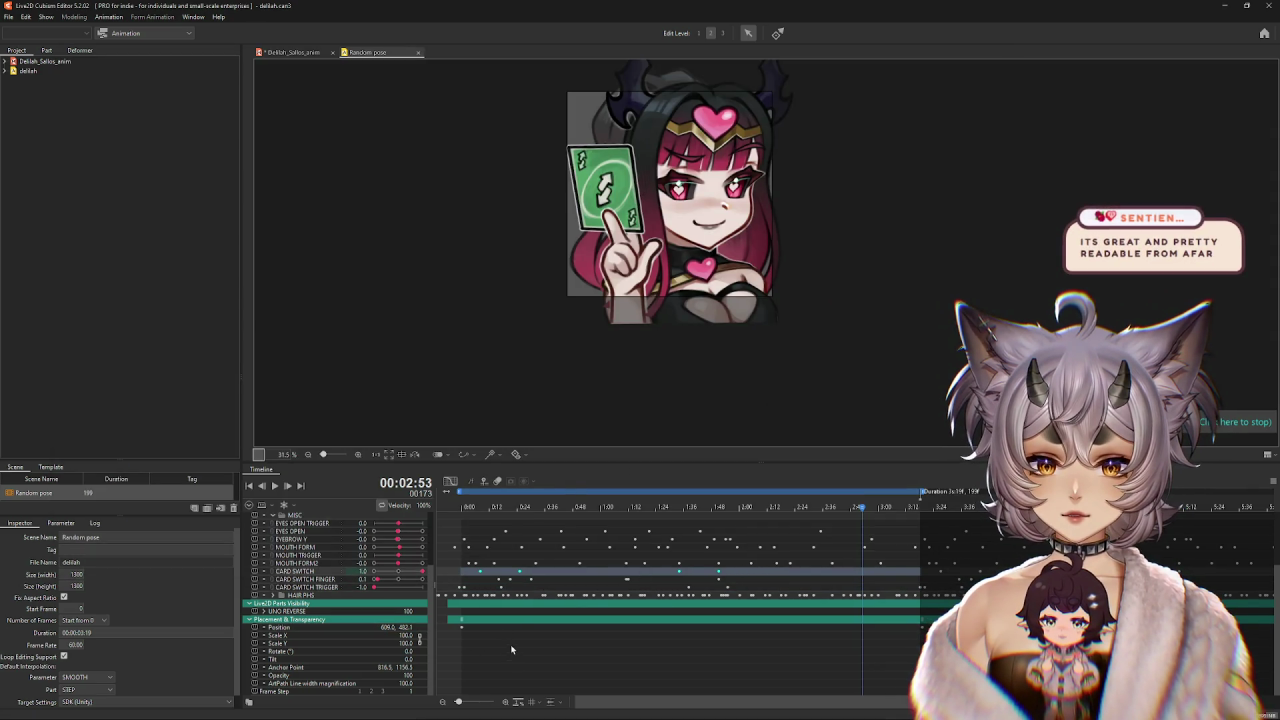
# Scrub the timeline back to about 1:37 and replay the card-switch section.
pyautogui.moveTo(738, 573); pyautogui.dragTo(686, 574)
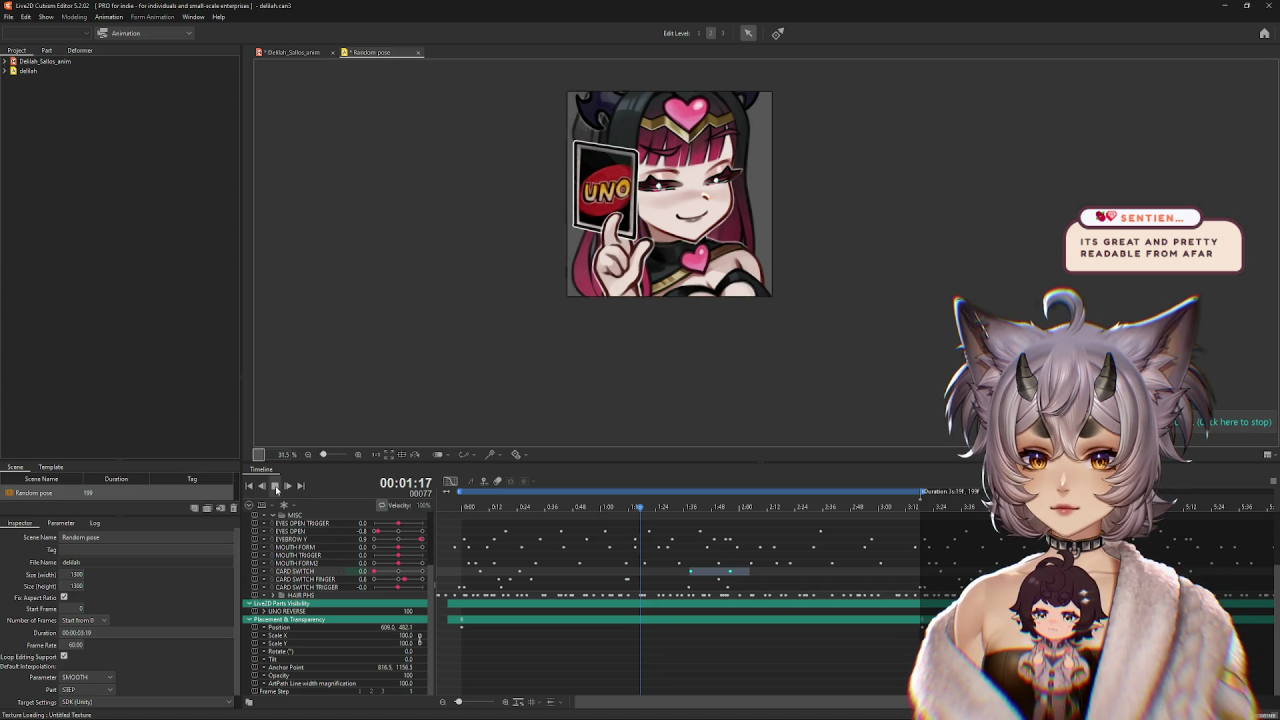
pyautogui.click(275, 486)
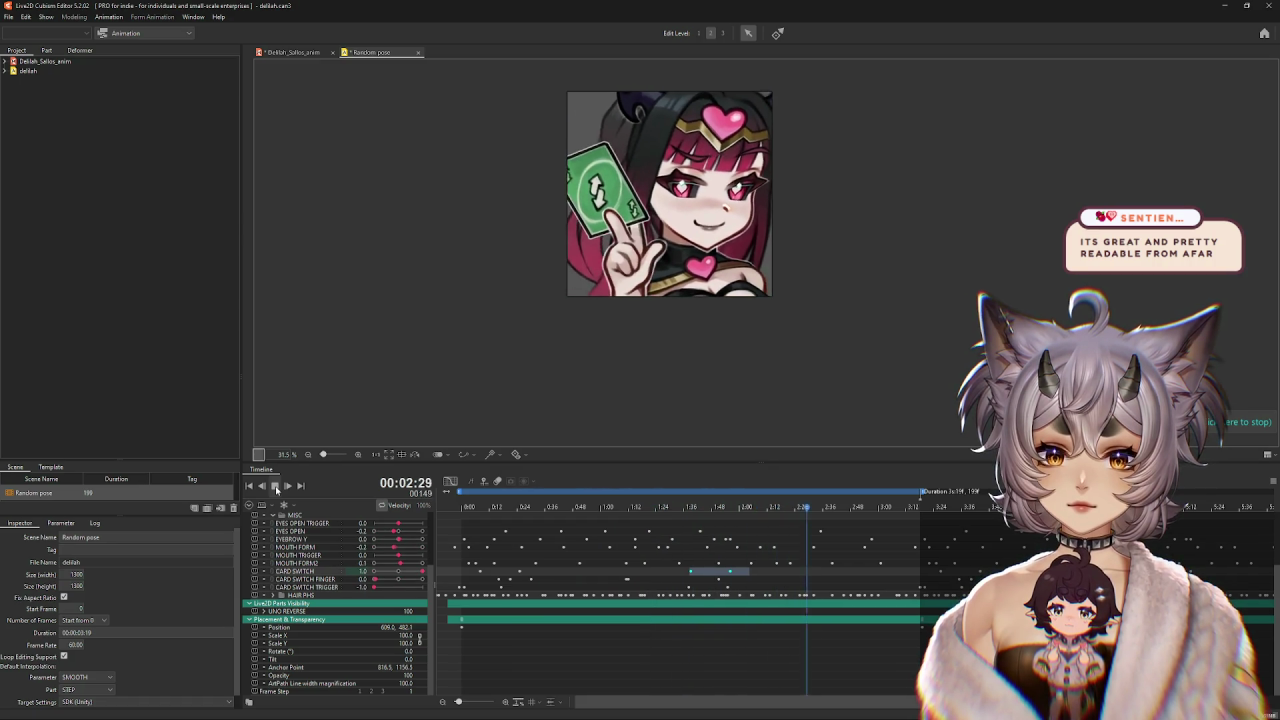
pyautogui.click(275, 486)
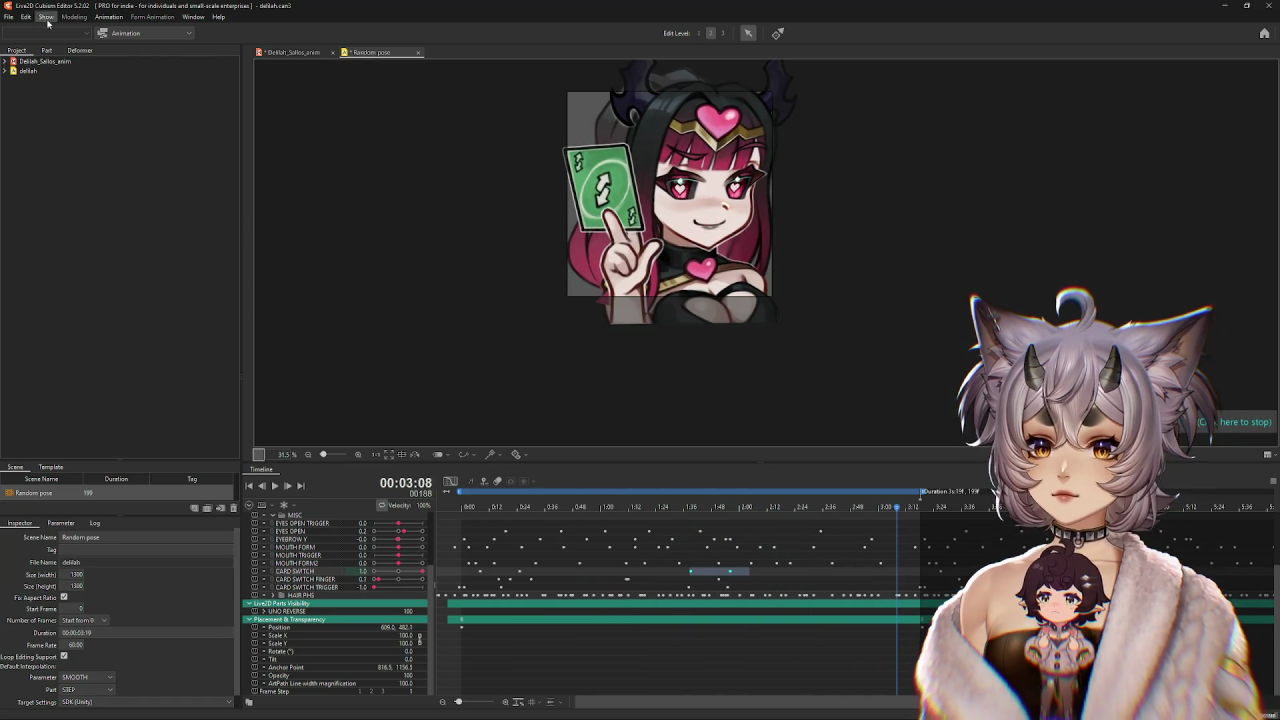
pyautogui.click(8, 17)
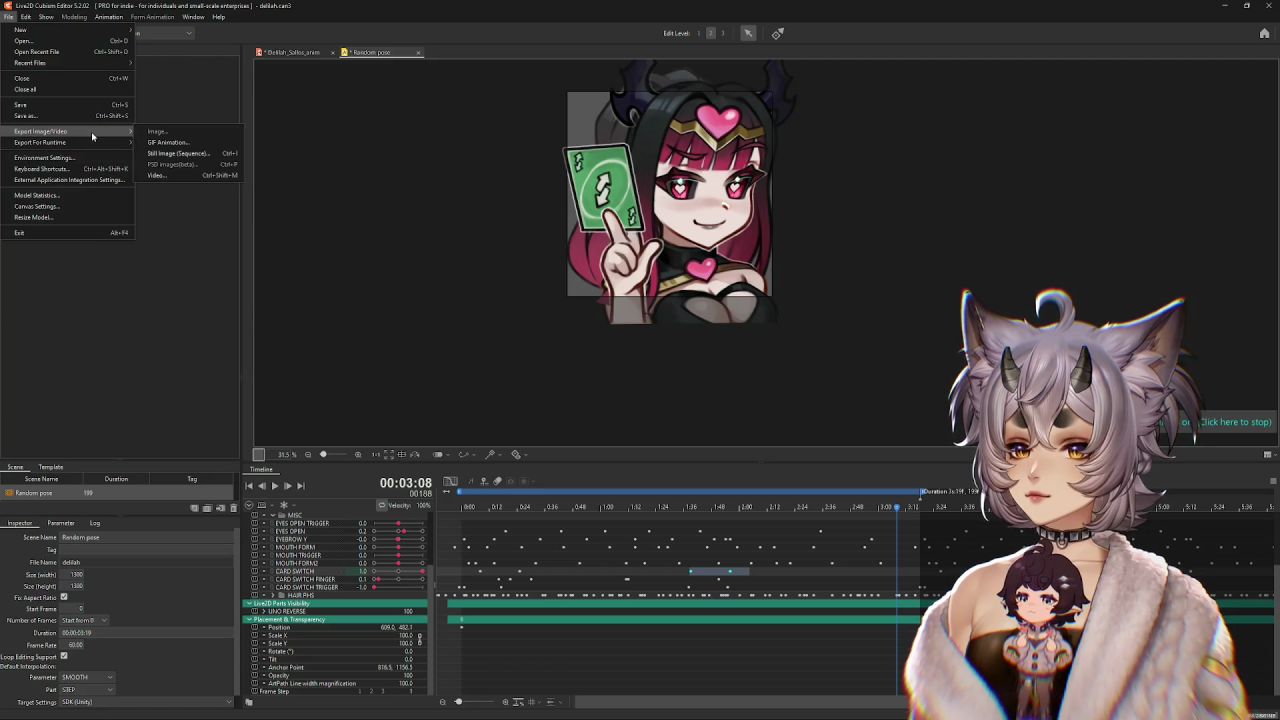
# Re-export the animation as a GIF with the same settings, overwriting delilah1.gif.
pyautogui.click(174, 152)
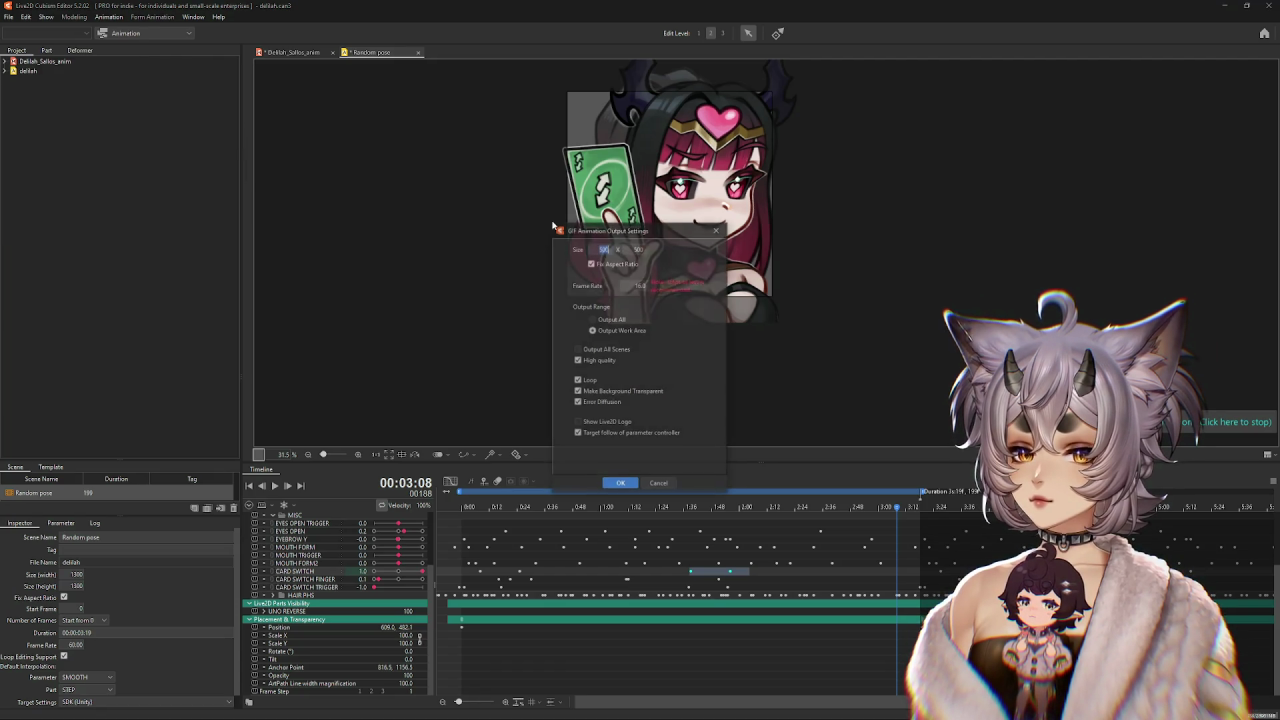
pyautogui.click(620, 485)
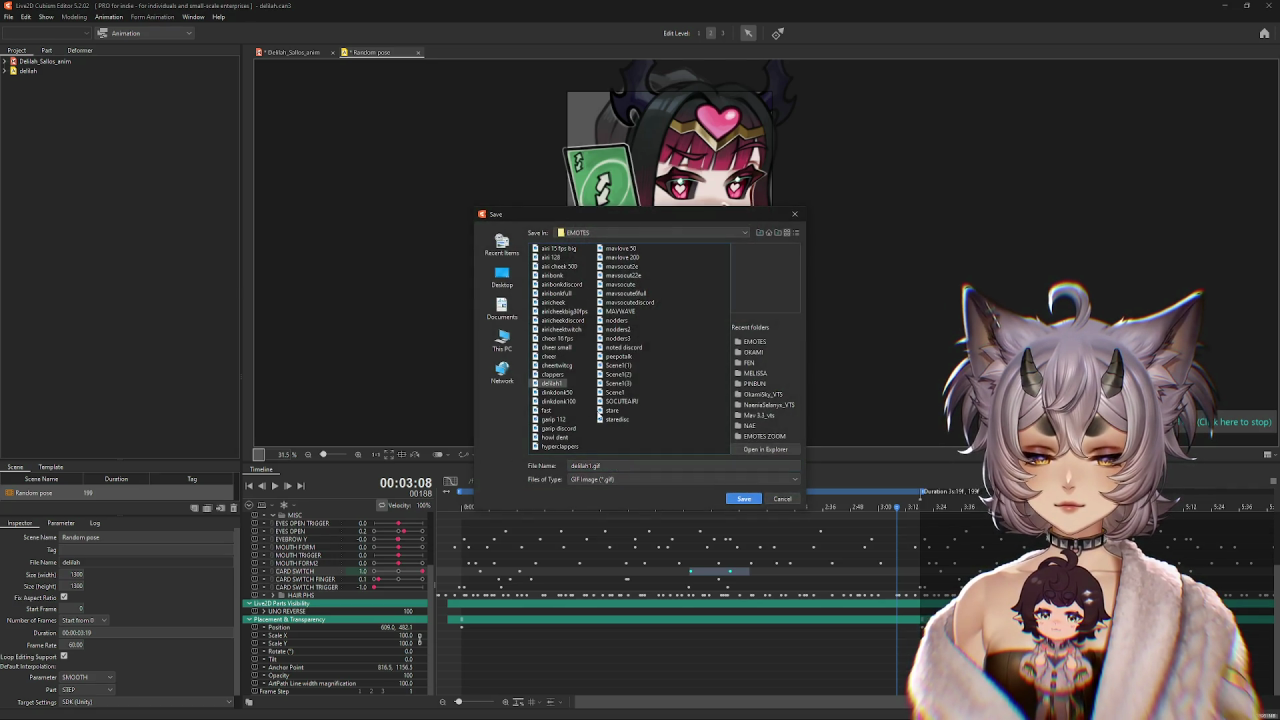
pyautogui.press('Return')
pyautogui.click(603, 383)
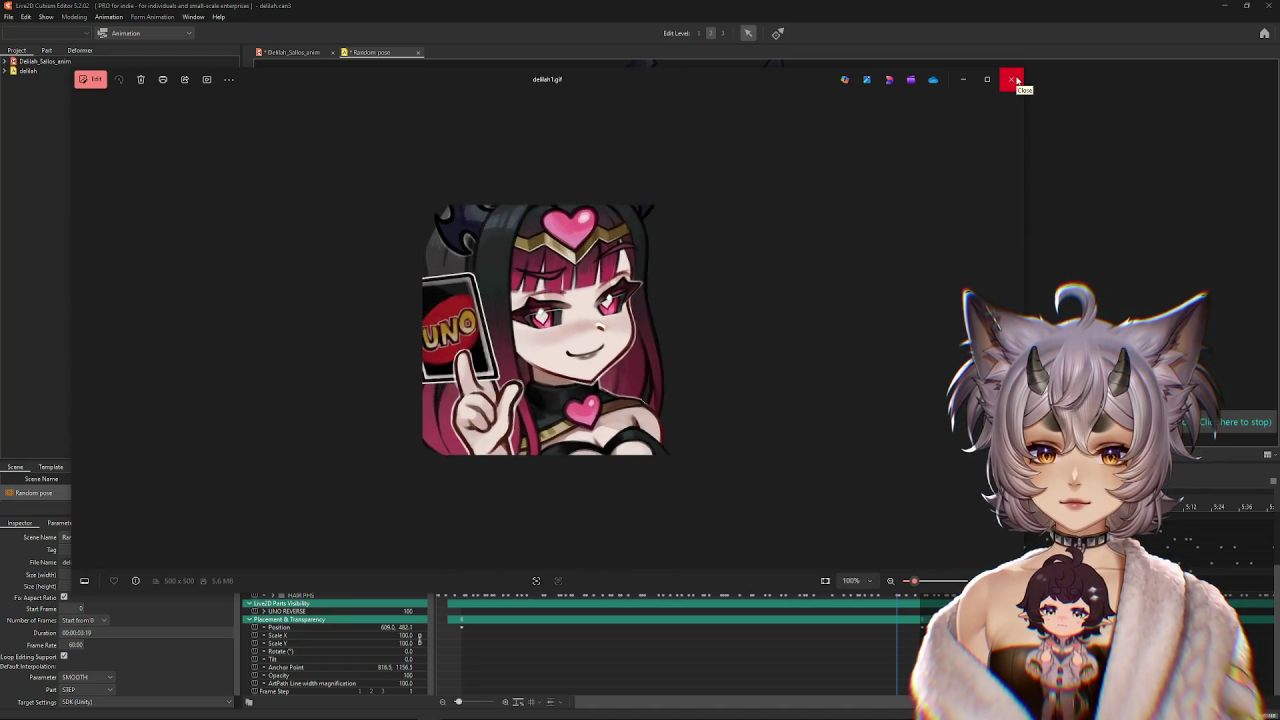
# Close the Photos preview of the 500 × 500, 5.6 MB delilah1.gif.
pyautogui.click(1013, 79)
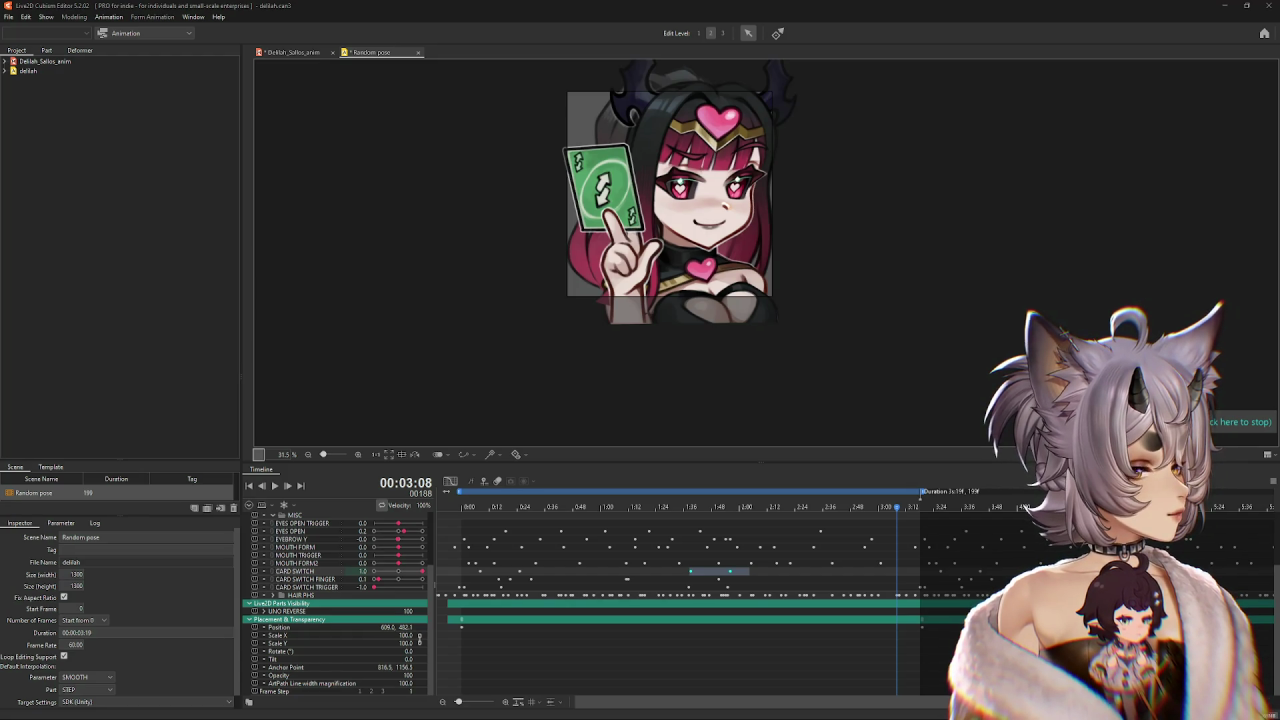
# Open the File menu to reach the export commands again.
pyautogui.click(8, 17)
pyautogui.moveTo(40, 142)
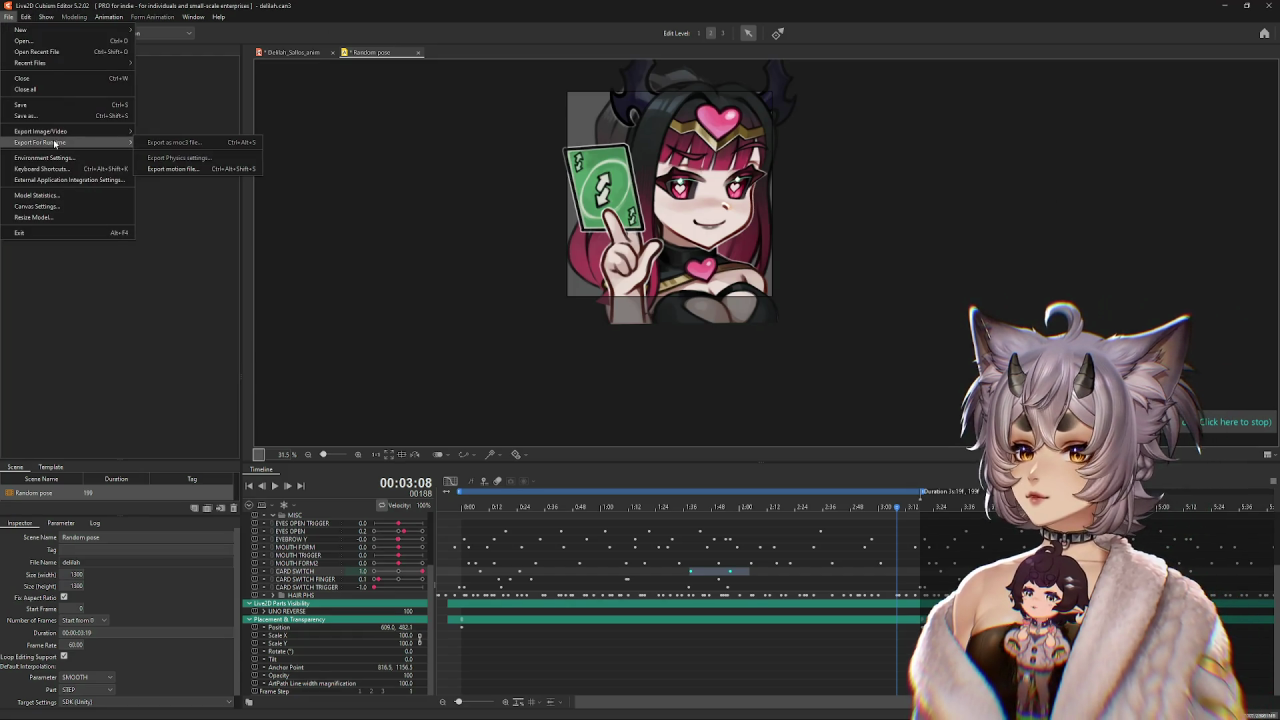
# Export another GIF animation with the current output settings, saved as delilah112.gif.
pyautogui.click(175, 153)
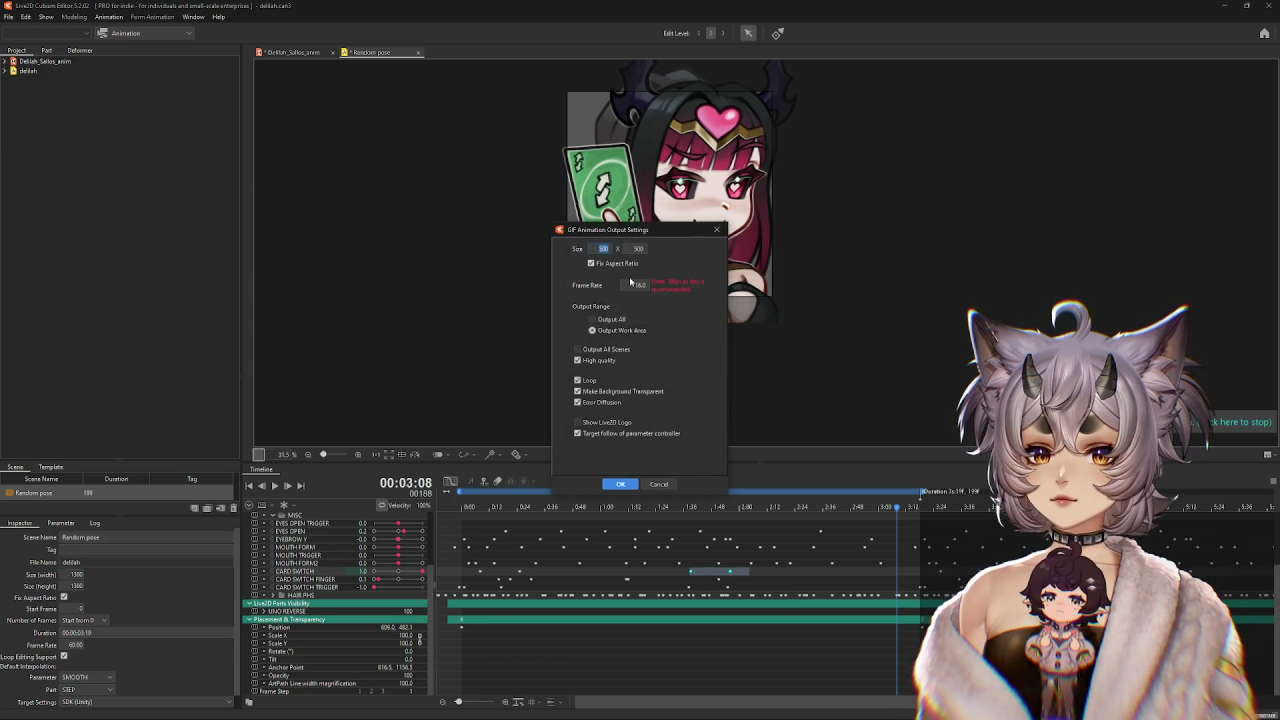
pyautogui.click(620, 484)
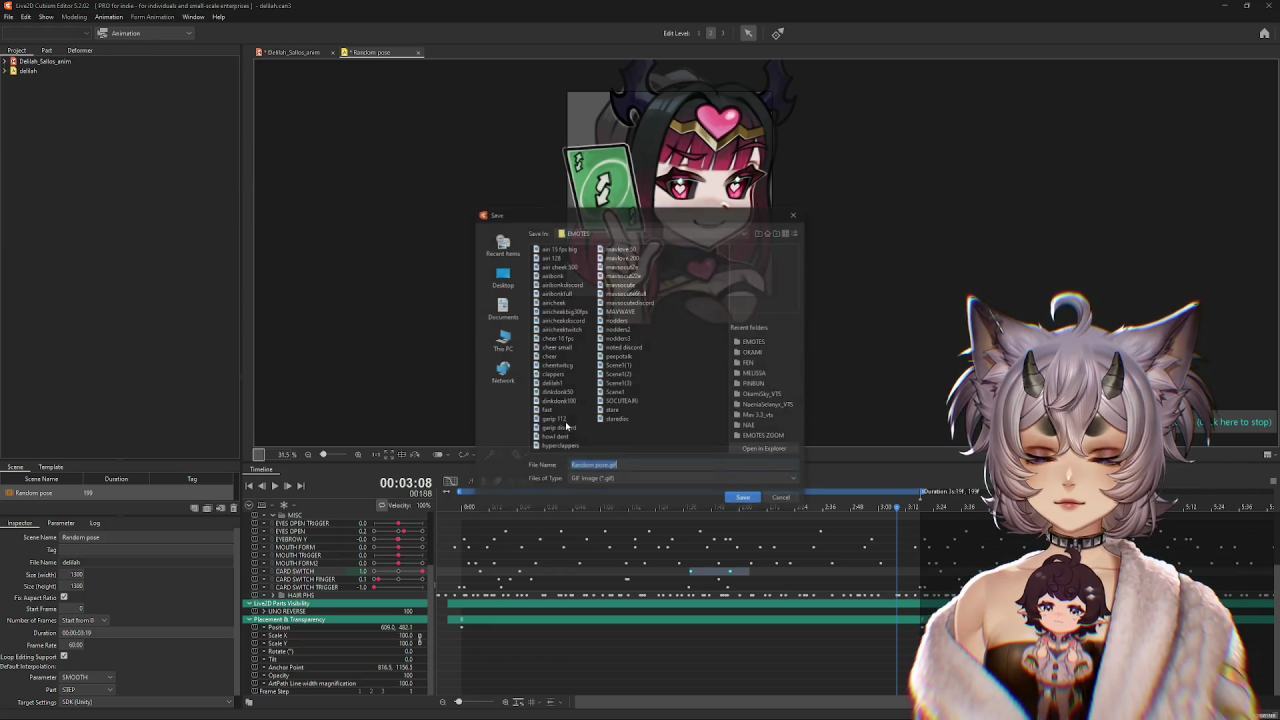
pyautogui.write('delilah112')
pyautogui.click(743, 498)
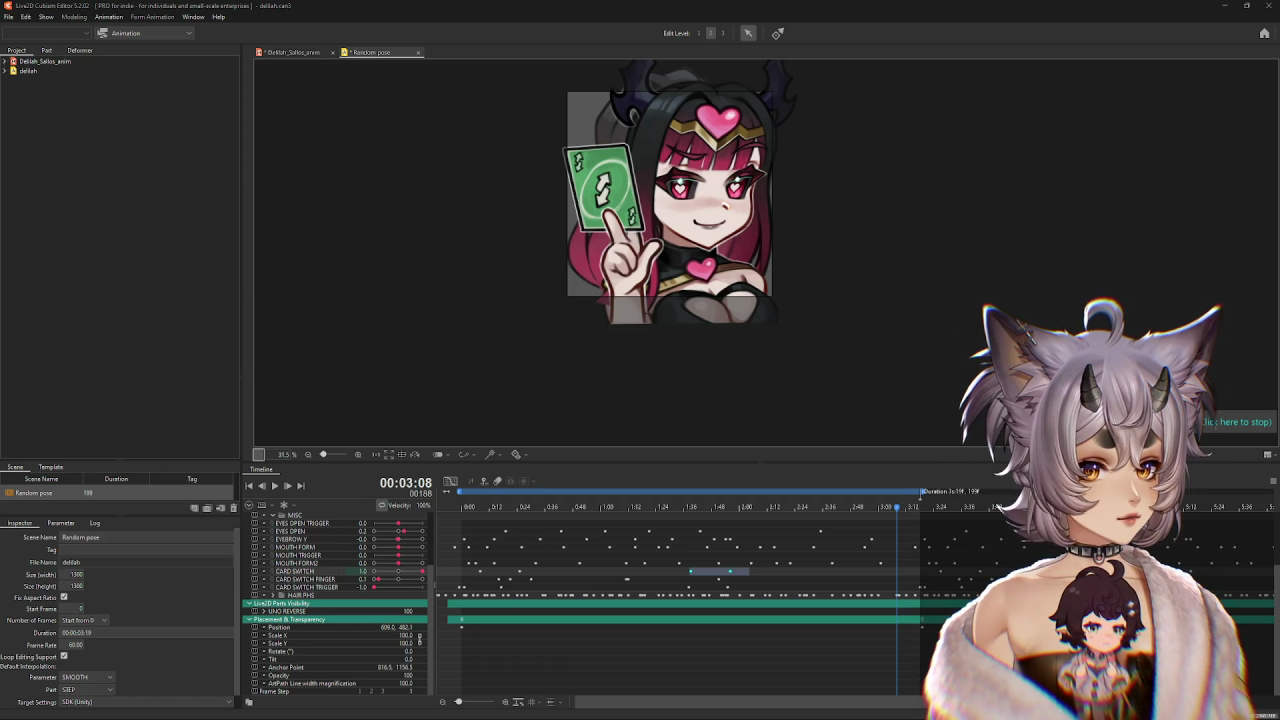
# Check delilah1.gif's file size (5.56 MB) in its Properties in the EMOTES folder.
pyautogui.hotkey('alt', 'Tab')
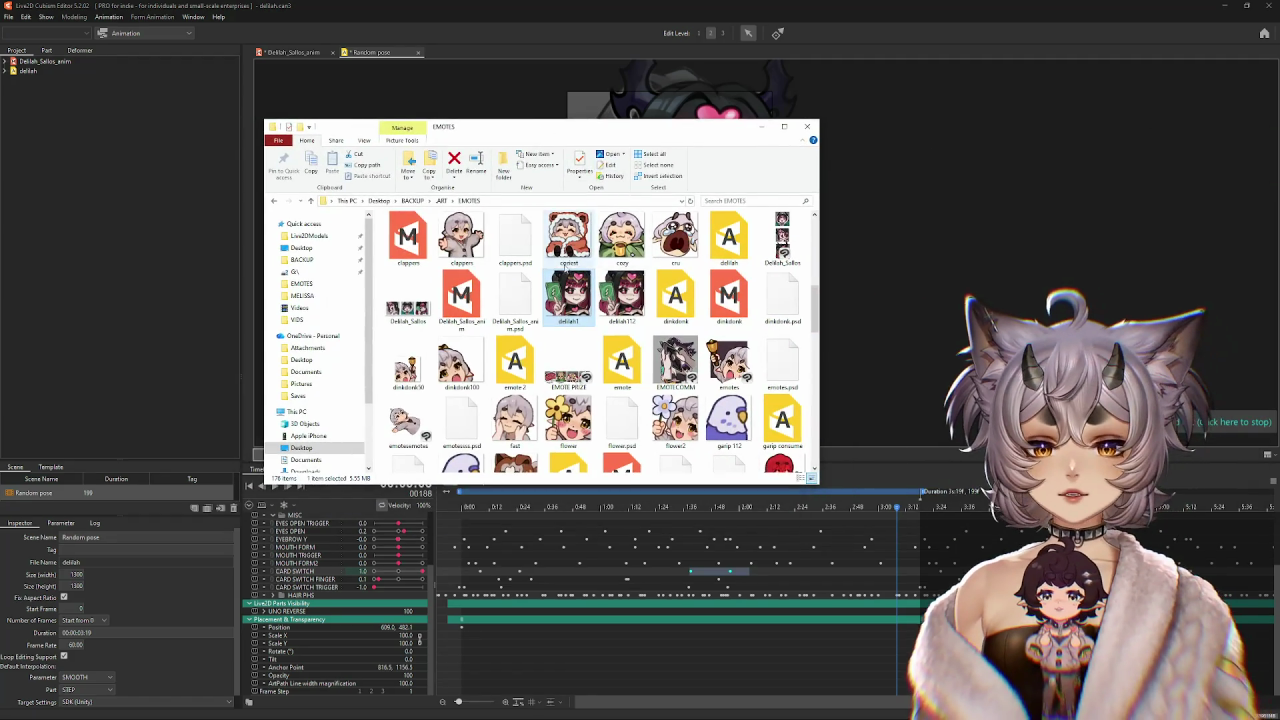
pyautogui.rightClick(561, 310)
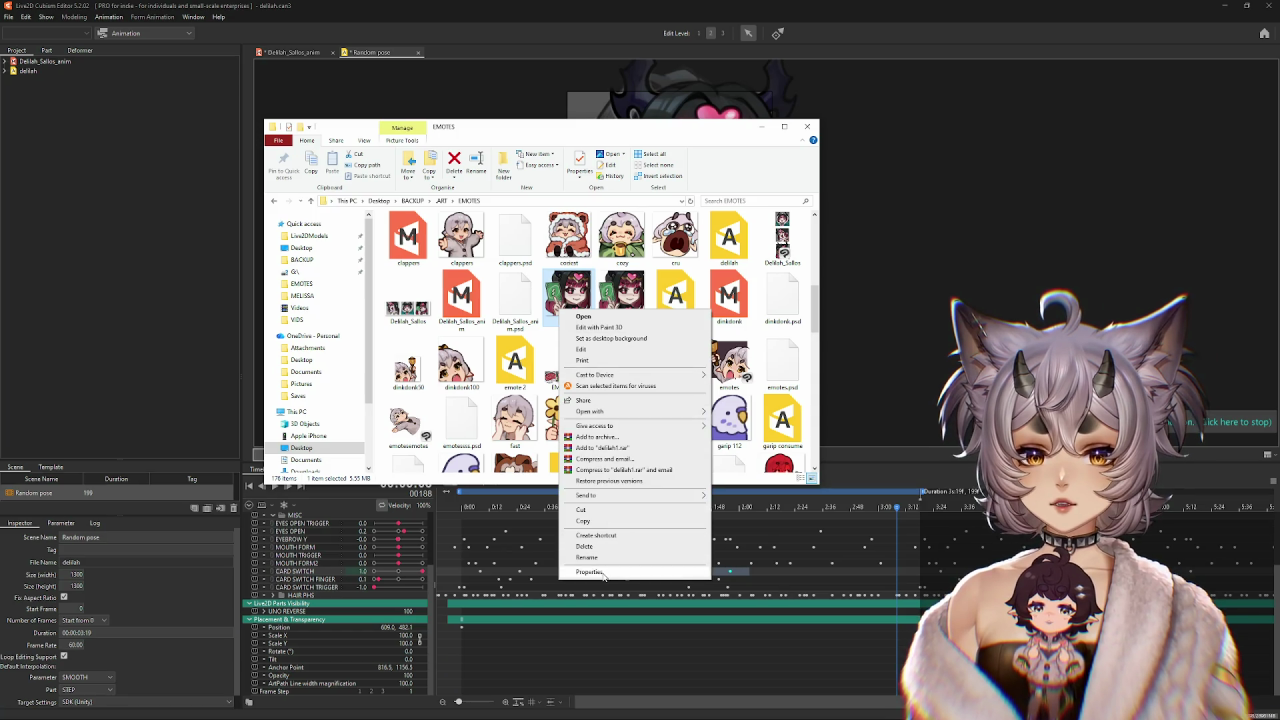
pyautogui.click(589, 572)
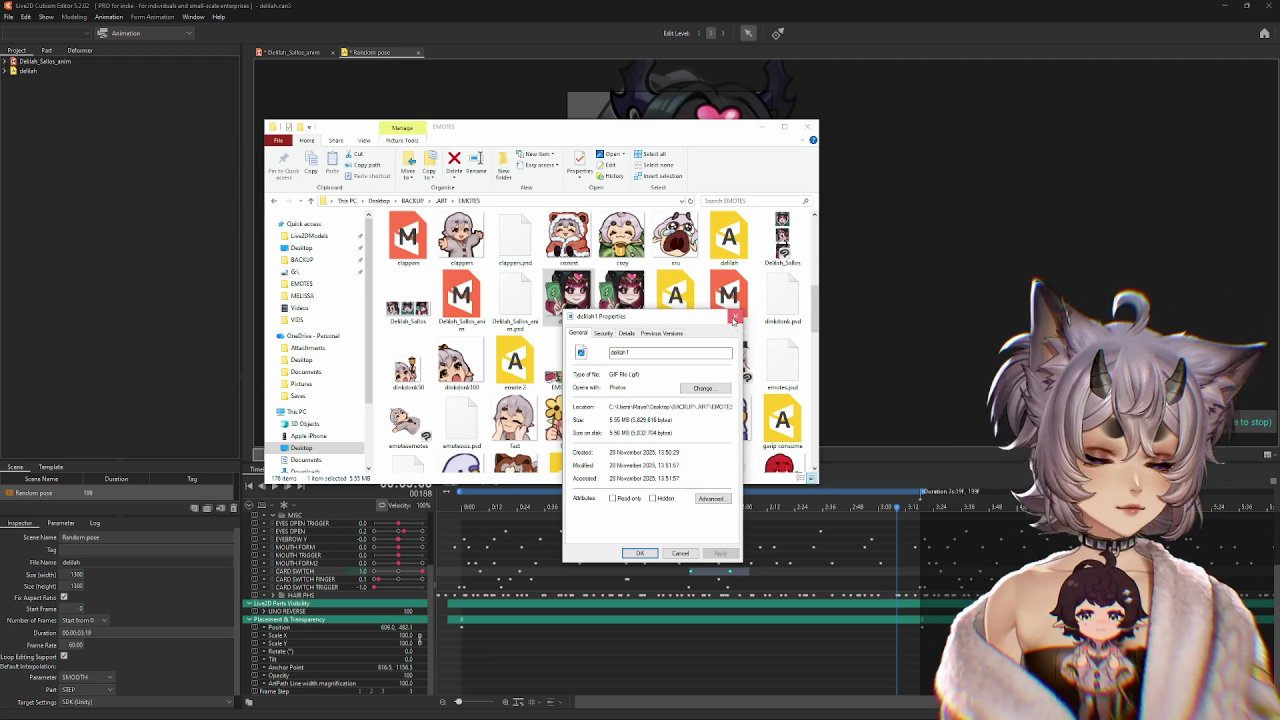
pyautogui.click(734, 318)
# Check delilah112's size (496 KB) and drag it into Twitch's Animated Emote upload.
pyautogui.rightClick(612, 298)
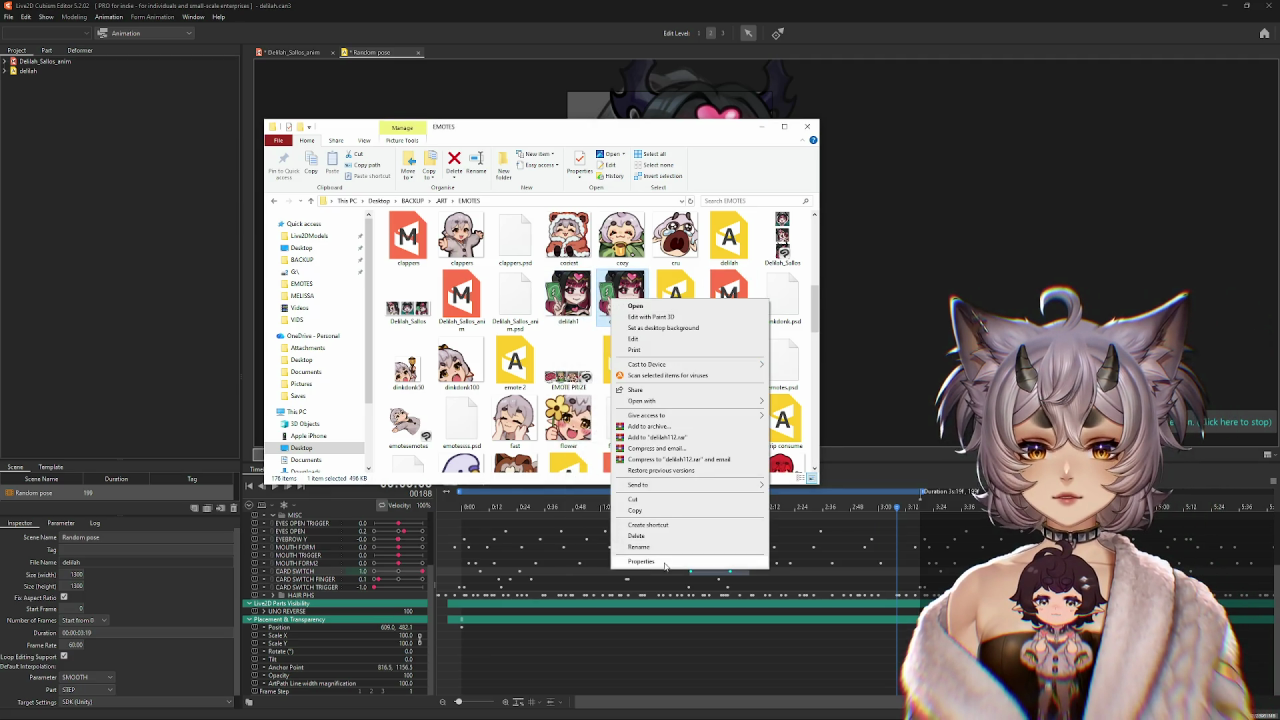
pyautogui.click(641, 561)
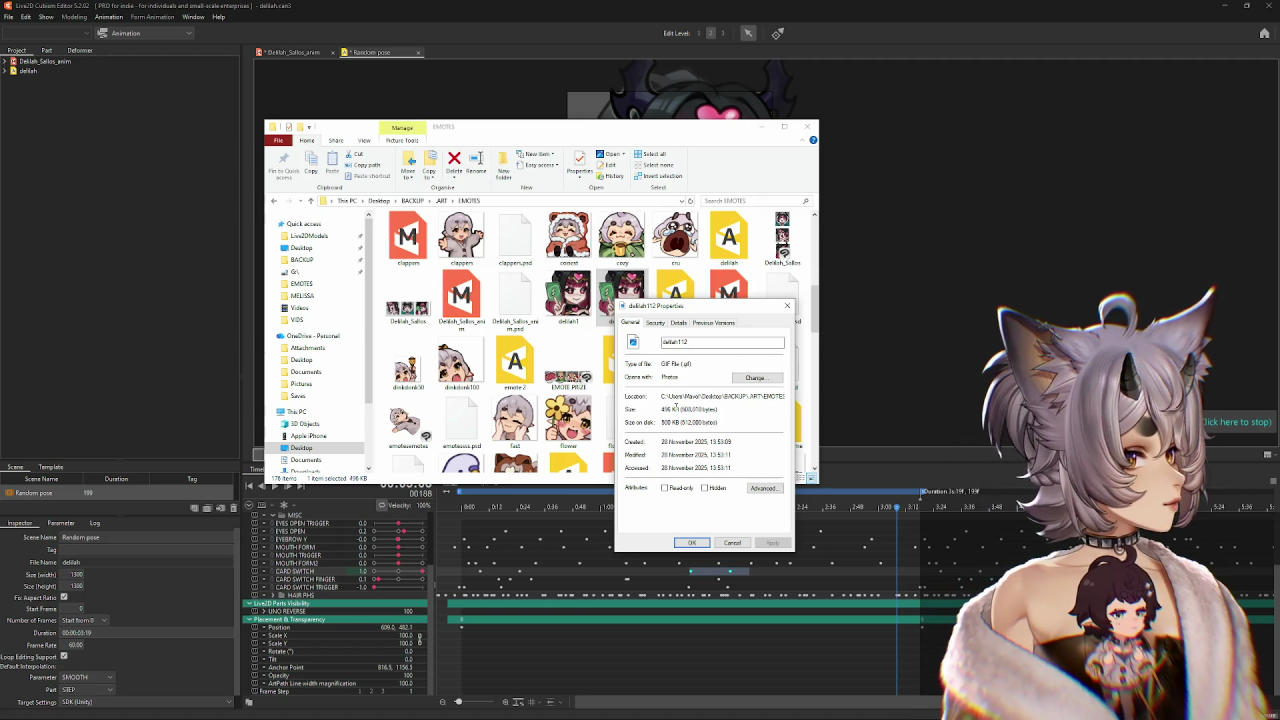
pyautogui.click(787, 307)
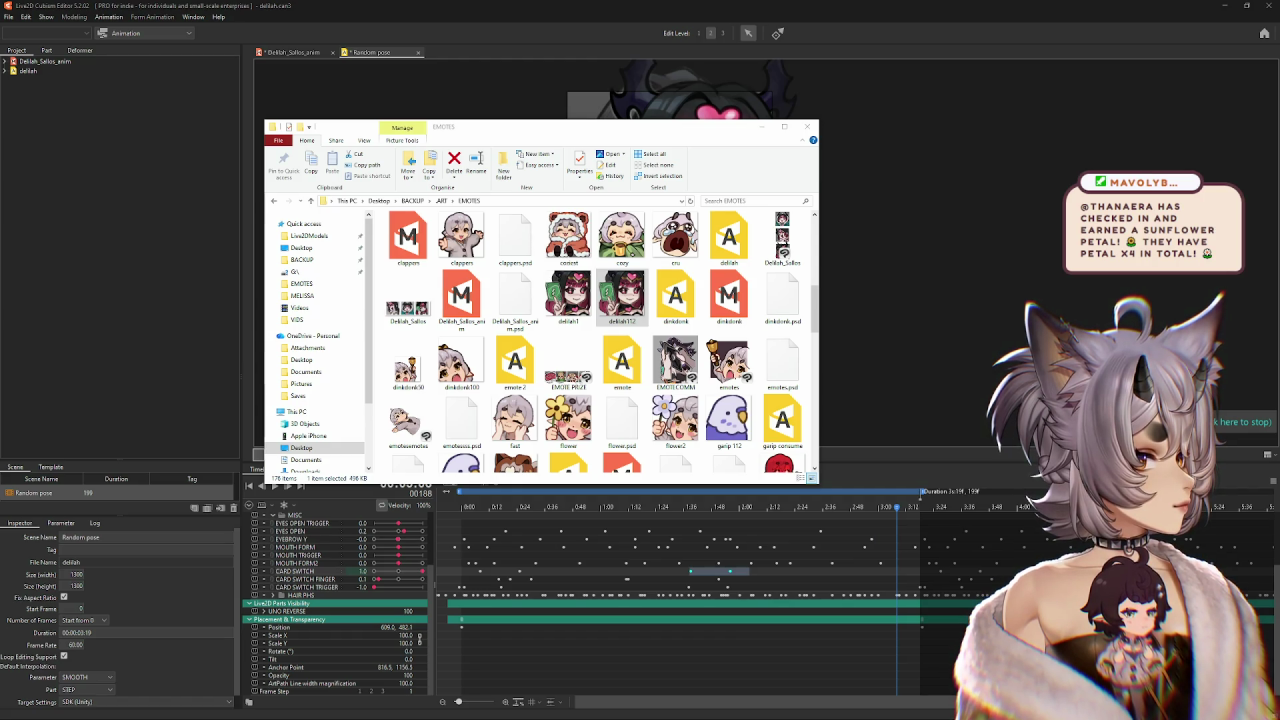
pyautogui.moveTo(622, 295); pyautogui.dragTo(724, 299)
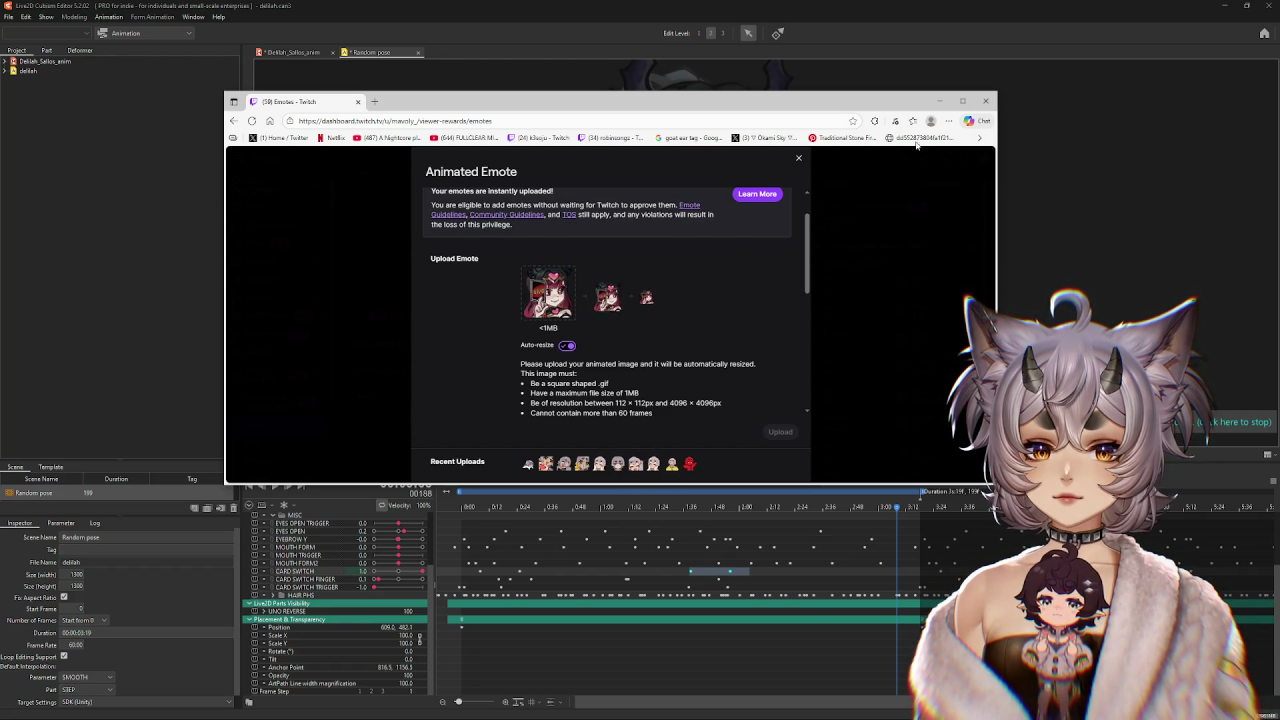
# Minimize the Twitch Creator Dashboard browser to return to the Random pose scene in the editor.
pyautogui.click(938, 101)
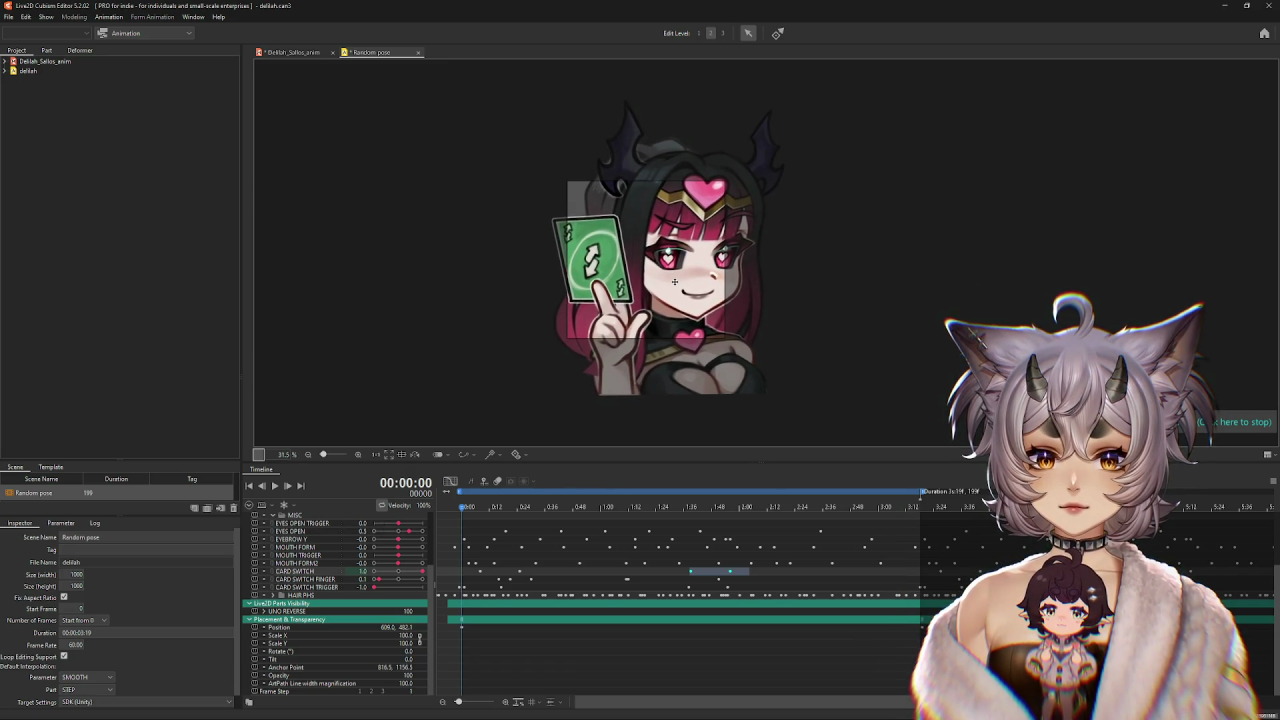
# Preview the loop, resize the scene to 1500 × 1500, and return the timeline to the start.
pyautogui.click(274, 486)
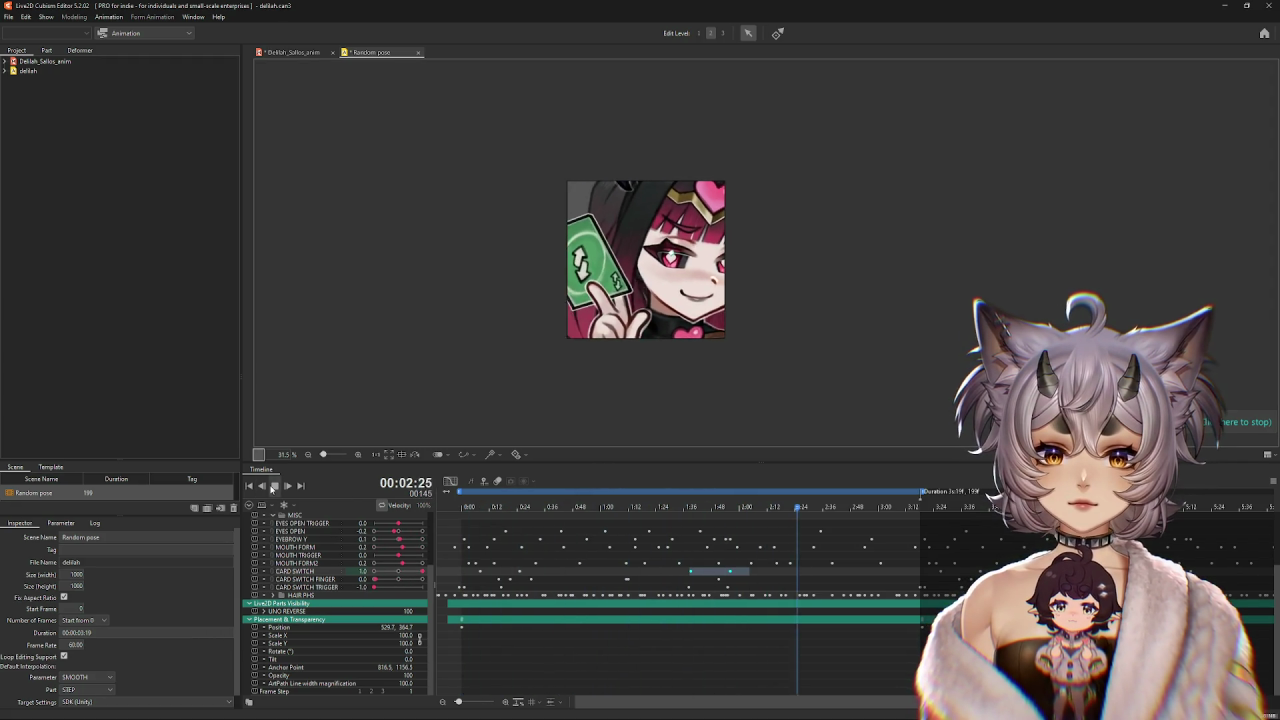
pyautogui.click(274, 486)
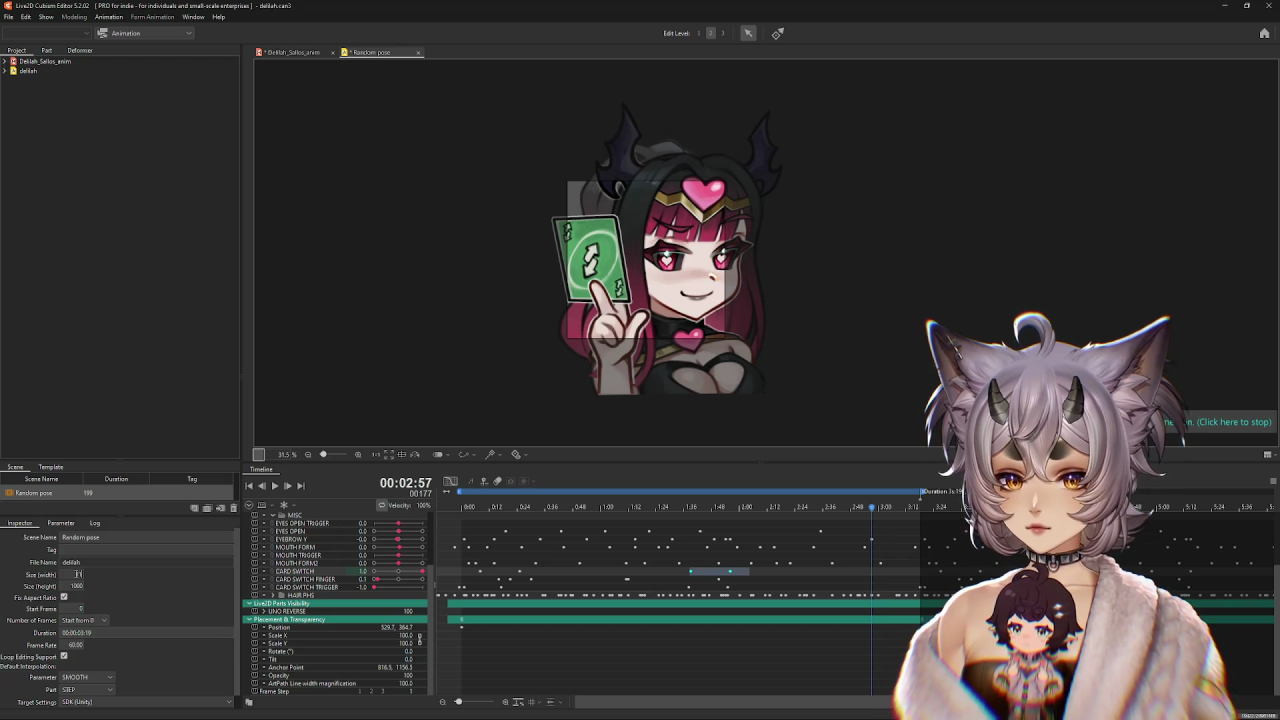
pyautogui.write('124')
pyautogui.write('1500')
pyautogui.press('Return')
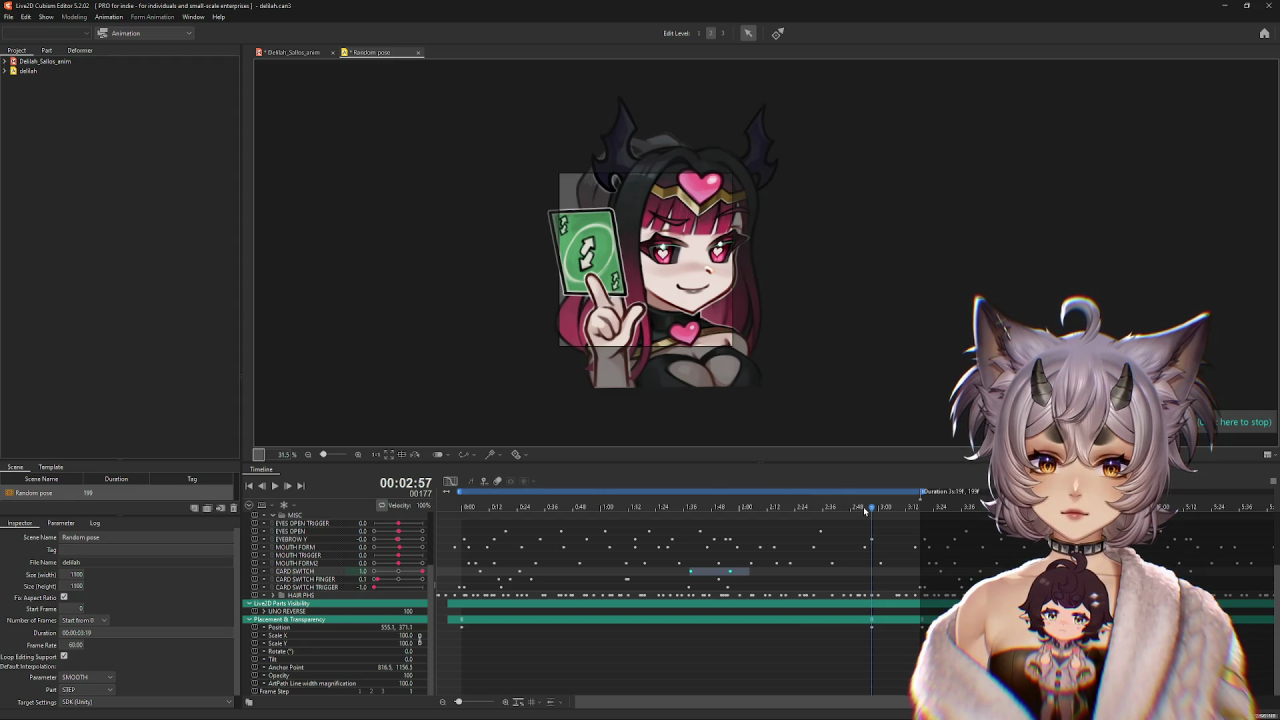
pyautogui.moveTo(873, 508); pyautogui.dragTo(573, 508)
pyautogui.press('Home')
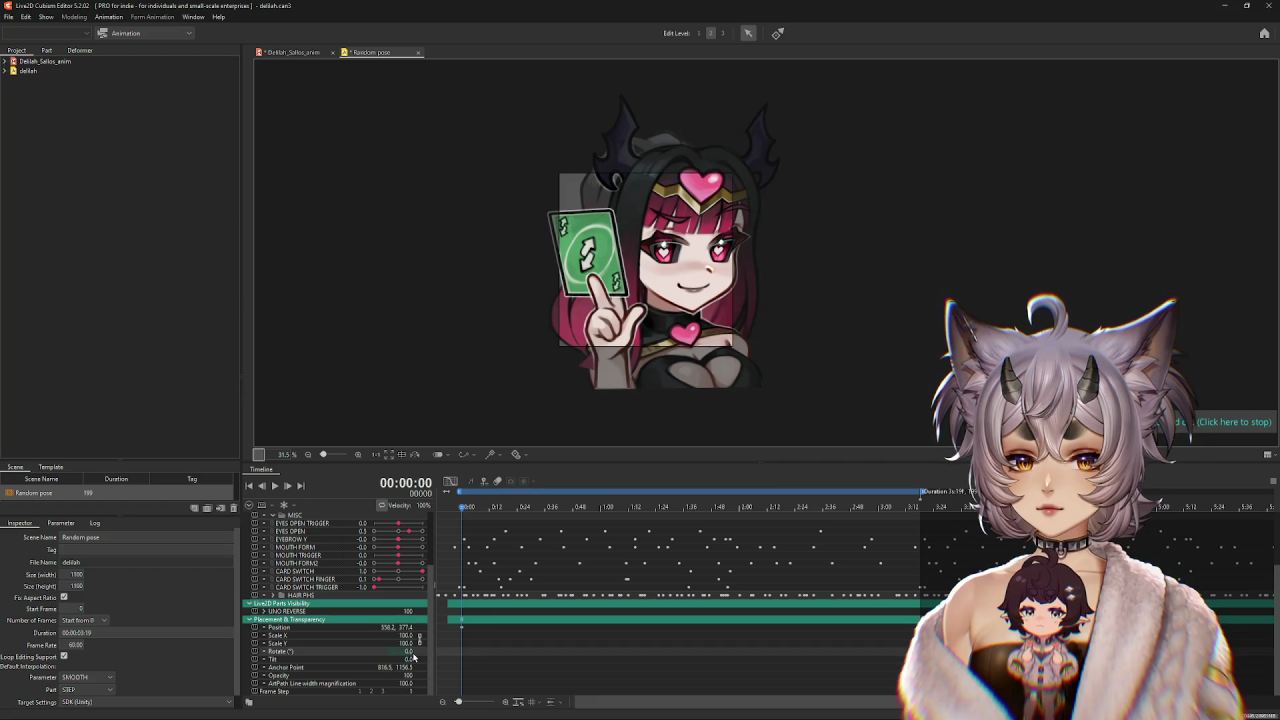
pyautogui.moveTo(408, 651); pyautogui.dragTo(370, 651)
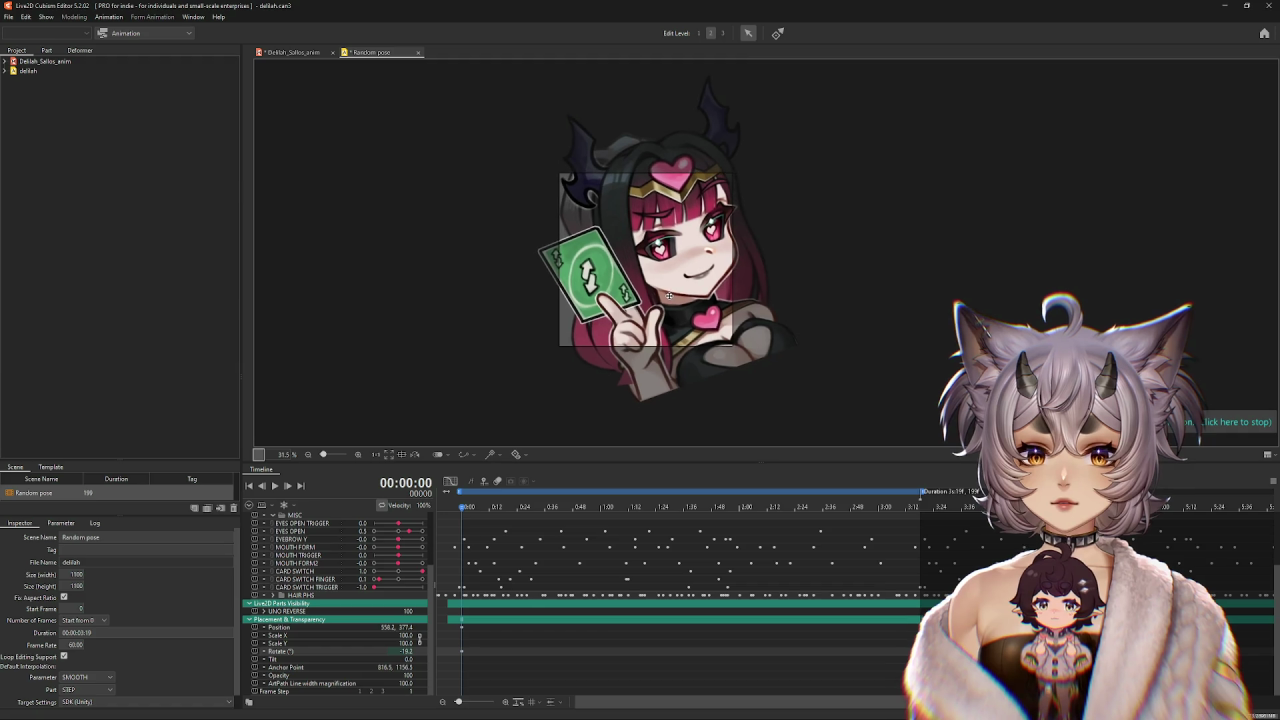
pyautogui.click(275, 485)
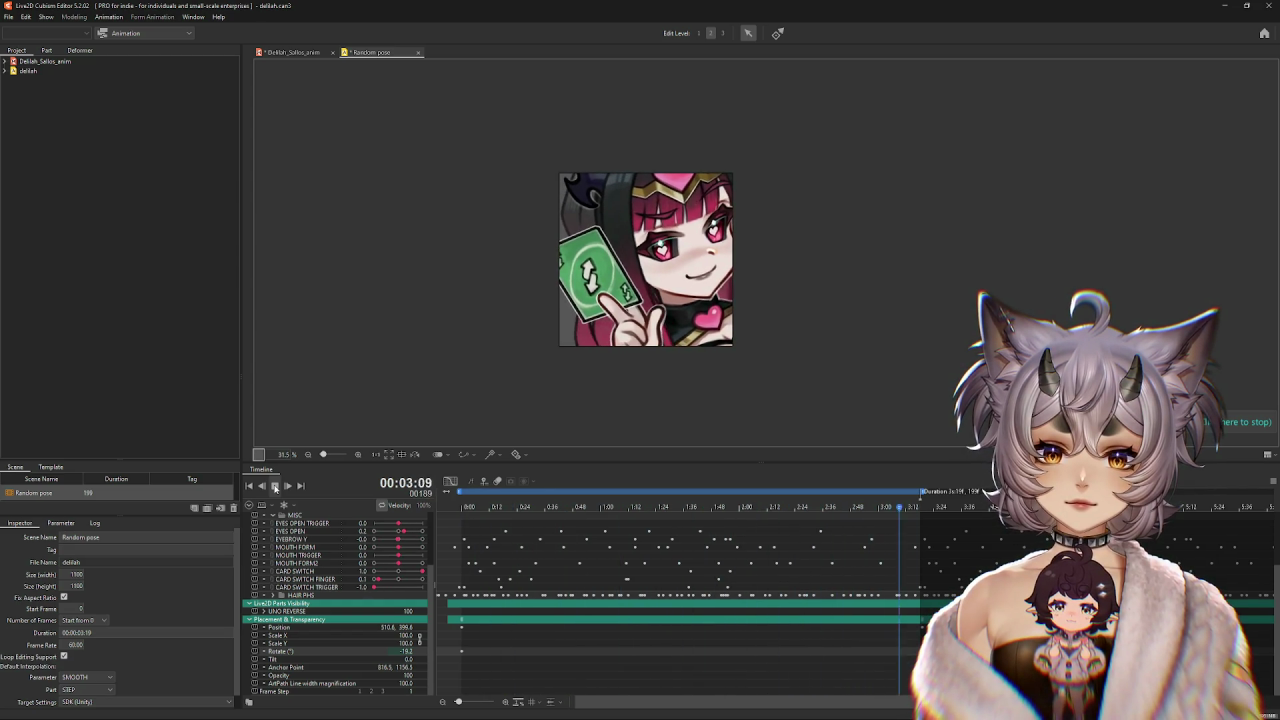
pyautogui.click(276, 487)
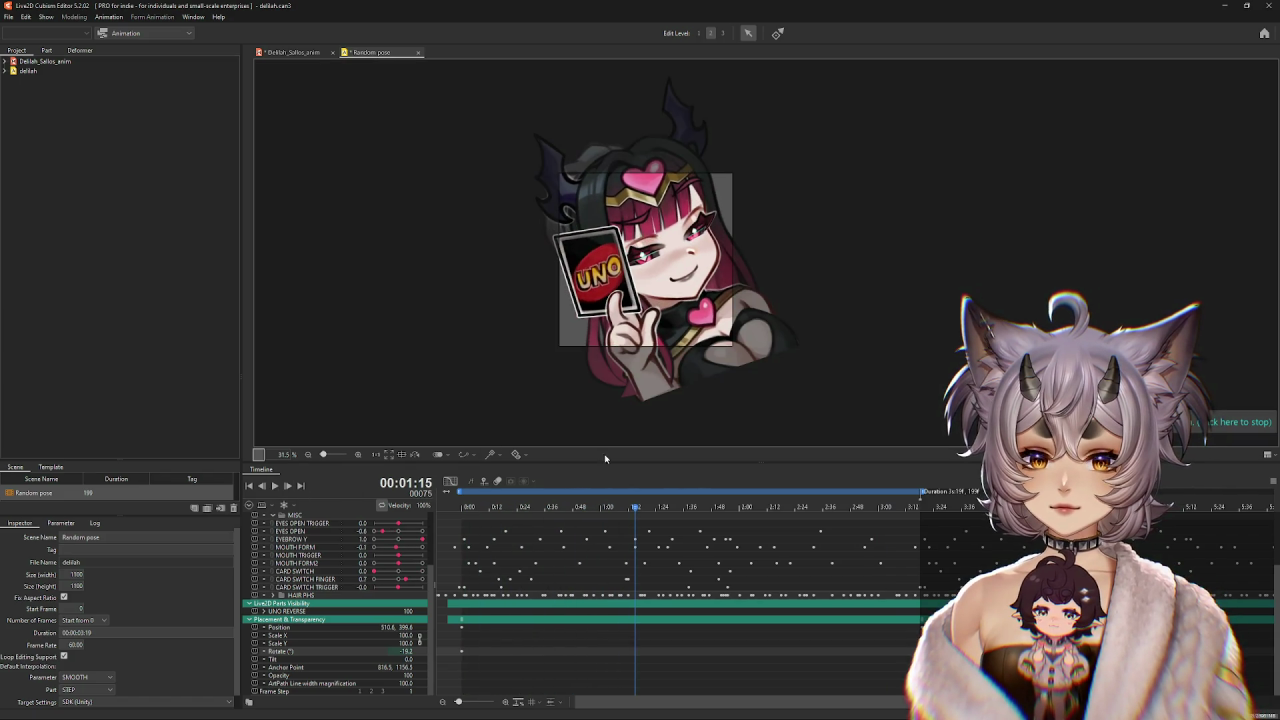
pyautogui.press('Home')
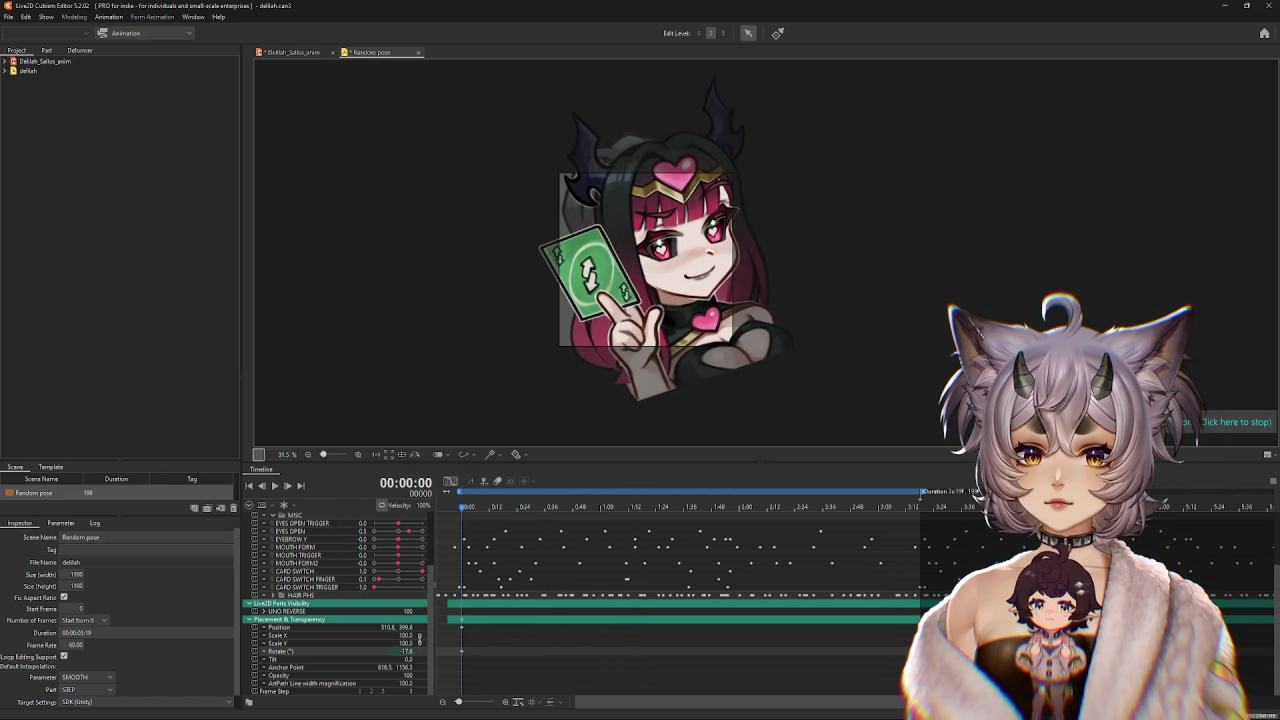
pyautogui.moveTo(717, 393); pyautogui.dragTo(708, 377)
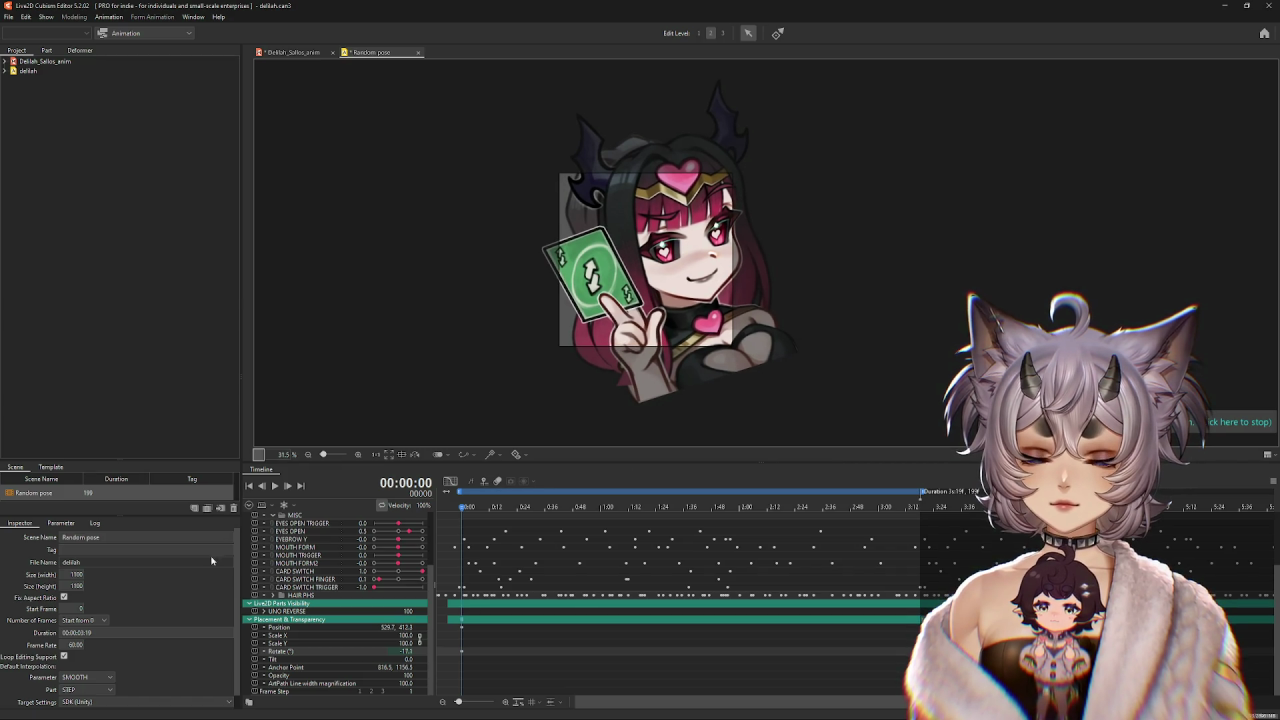
pyautogui.moveTo(77, 574); pyautogui.dragTo(78, 578)
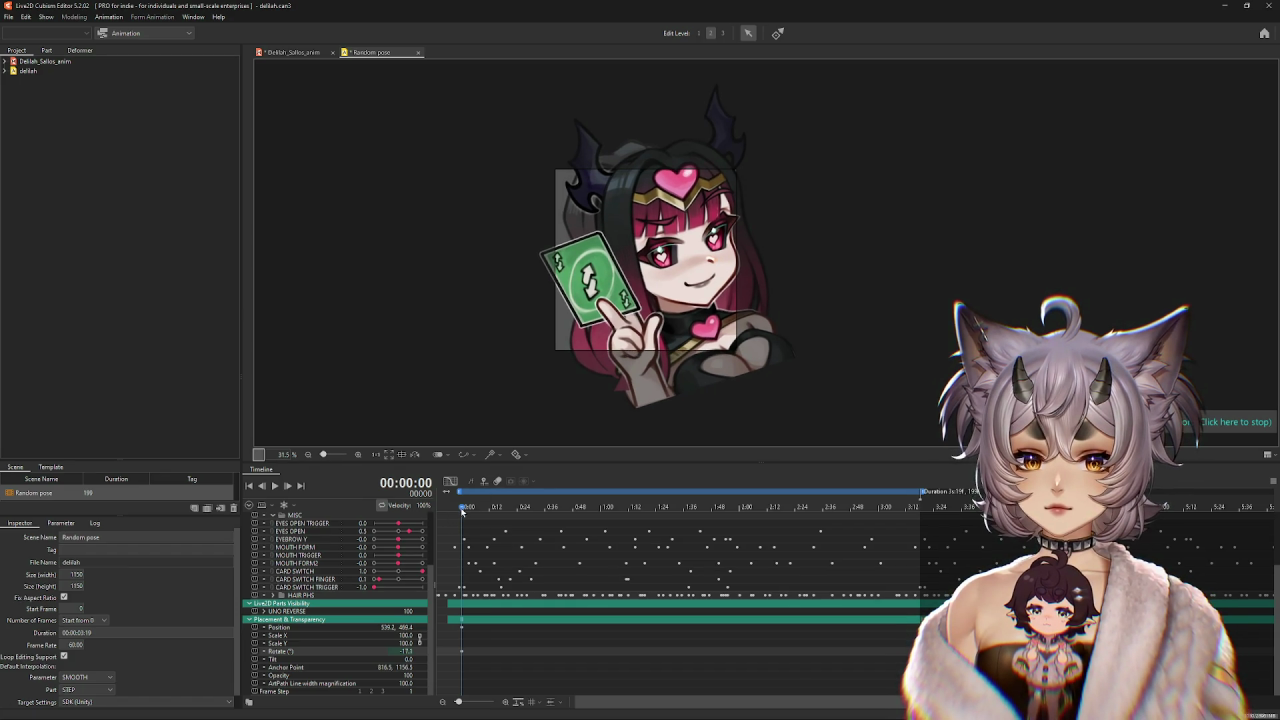
pyautogui.click(275, 486)
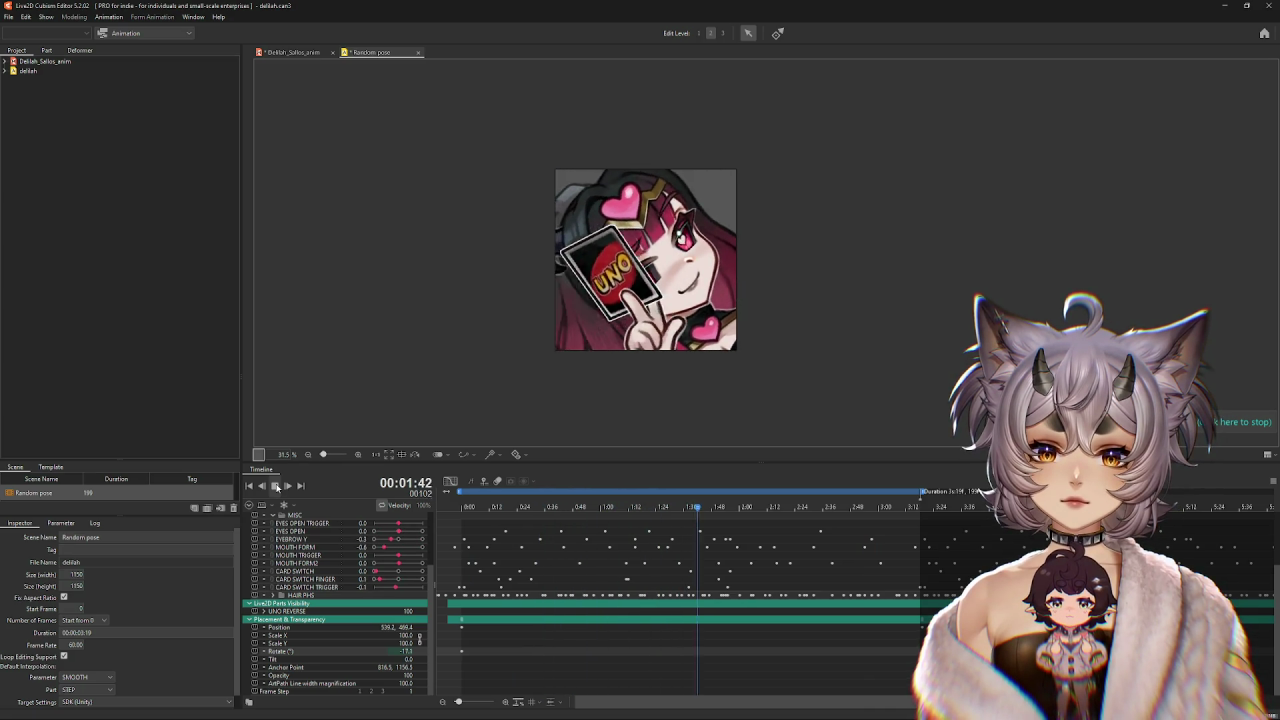
pyautogui.click(275, 486)
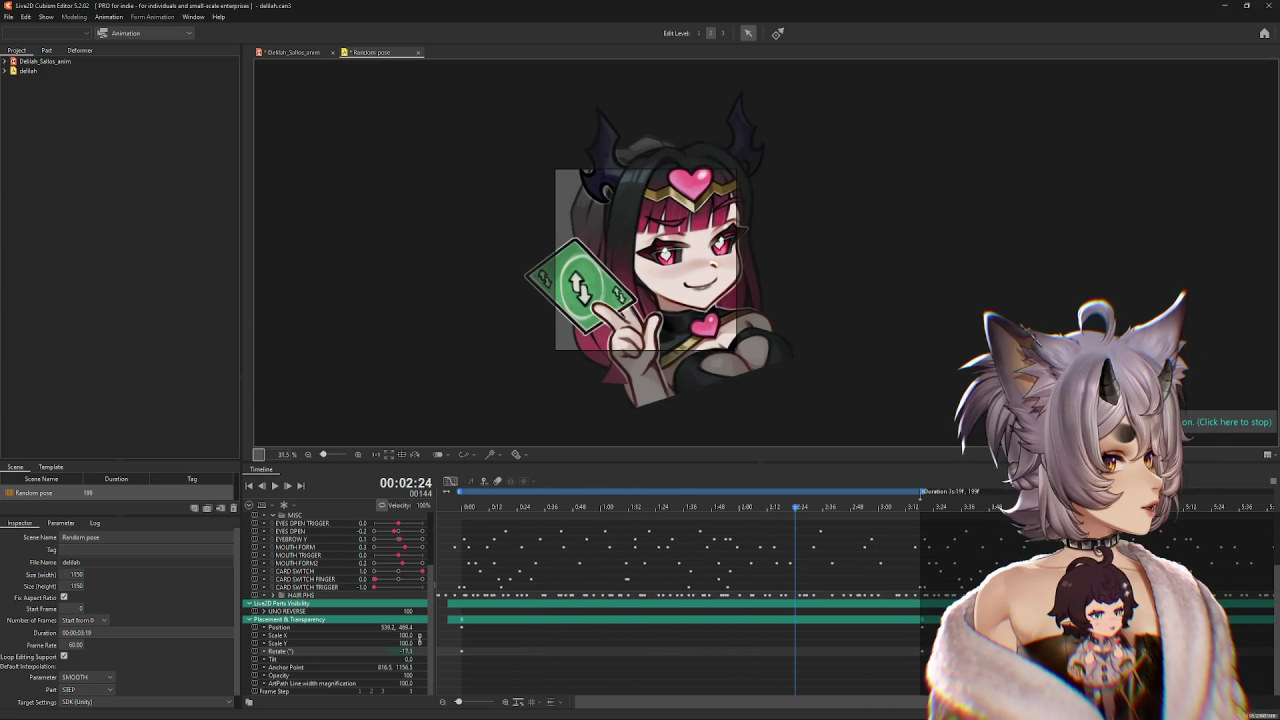
pyautogui.click(249, 486)
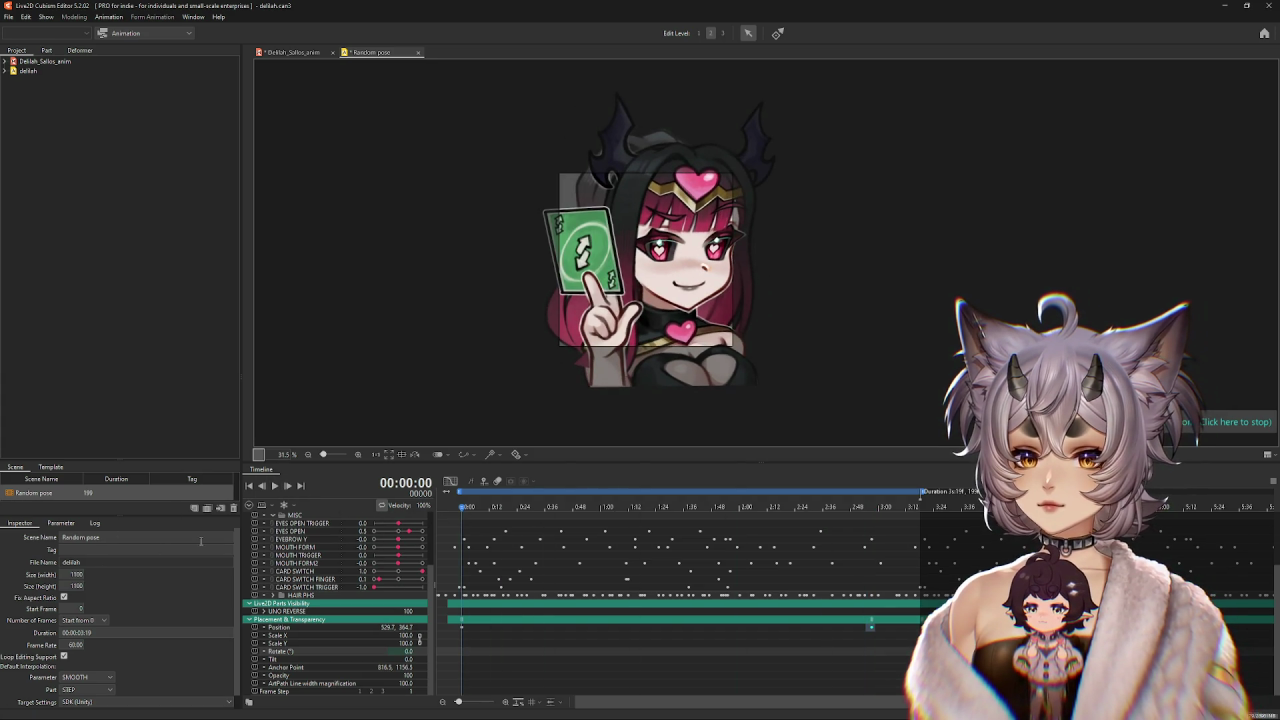
pyautogui.press('space')
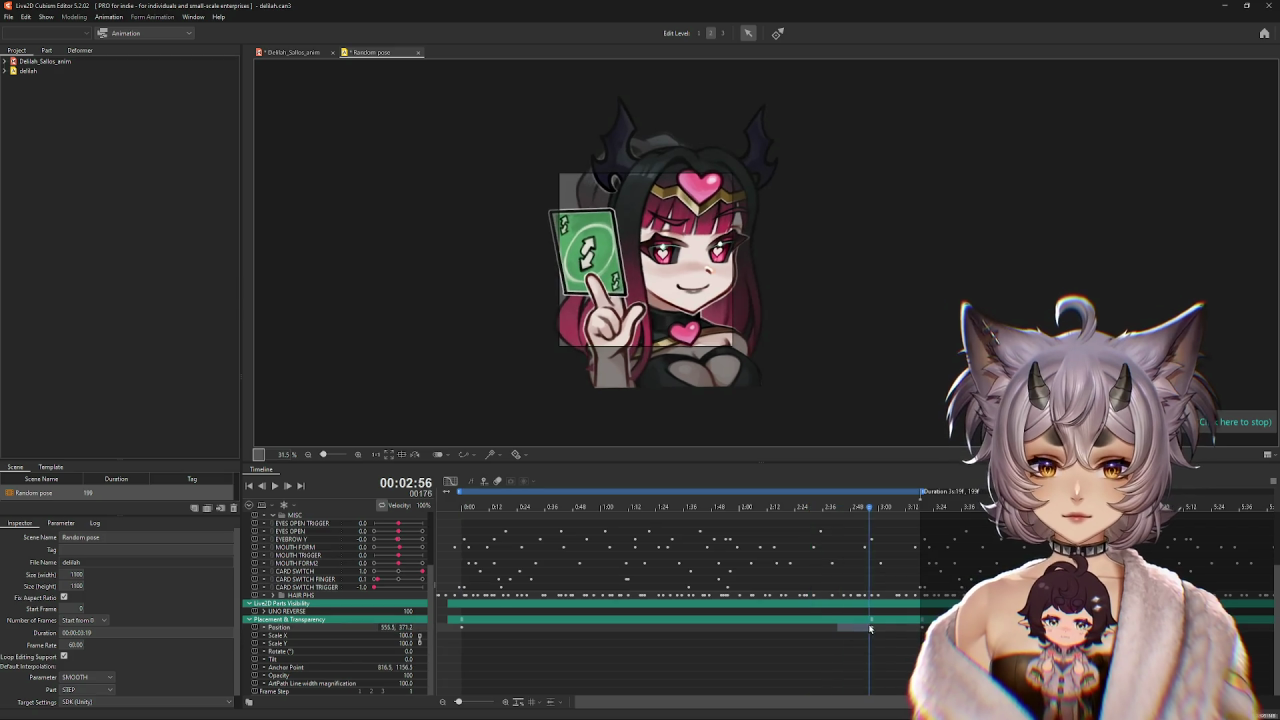